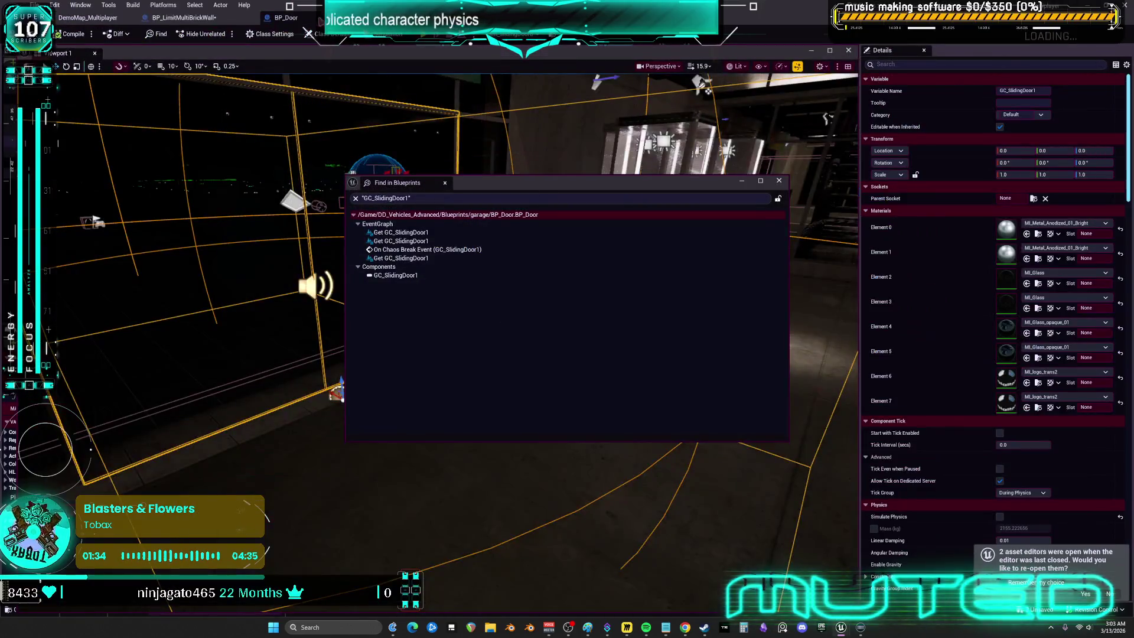
Step: Paste the copied GC_SlidingDoor1 component into BP_LimitMultiBrickWall and close Find in Blueprints
{"action": "left_click", "coordinate": [180, 19]}
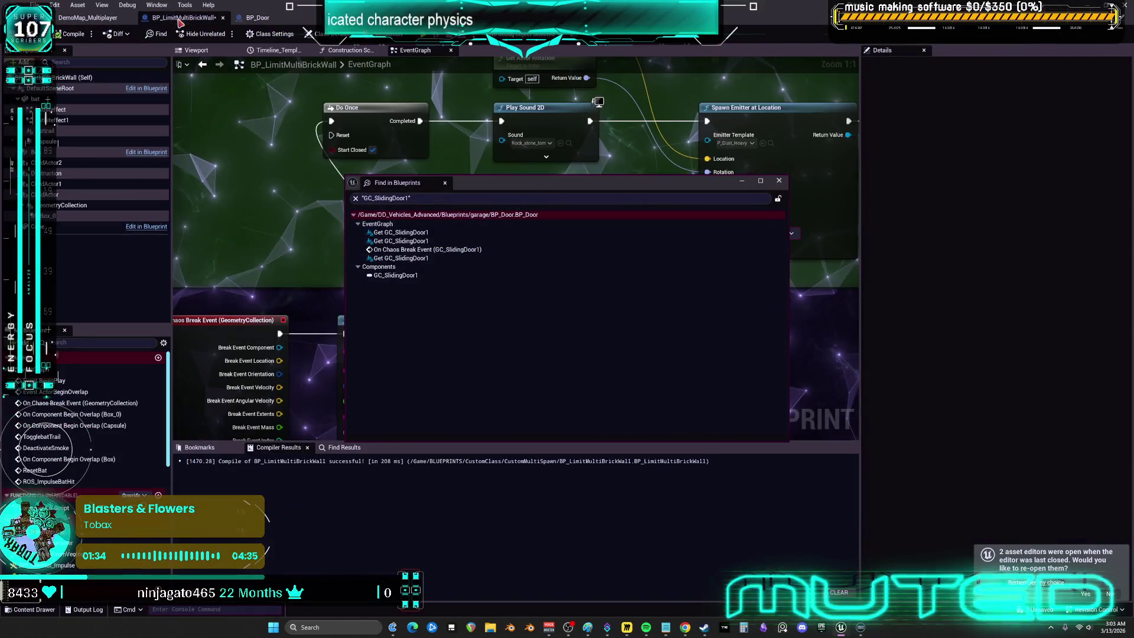
{"action": "left_click", "coordinate": [79, 207]}
{"action": "key", "text": "ctrl+v"}
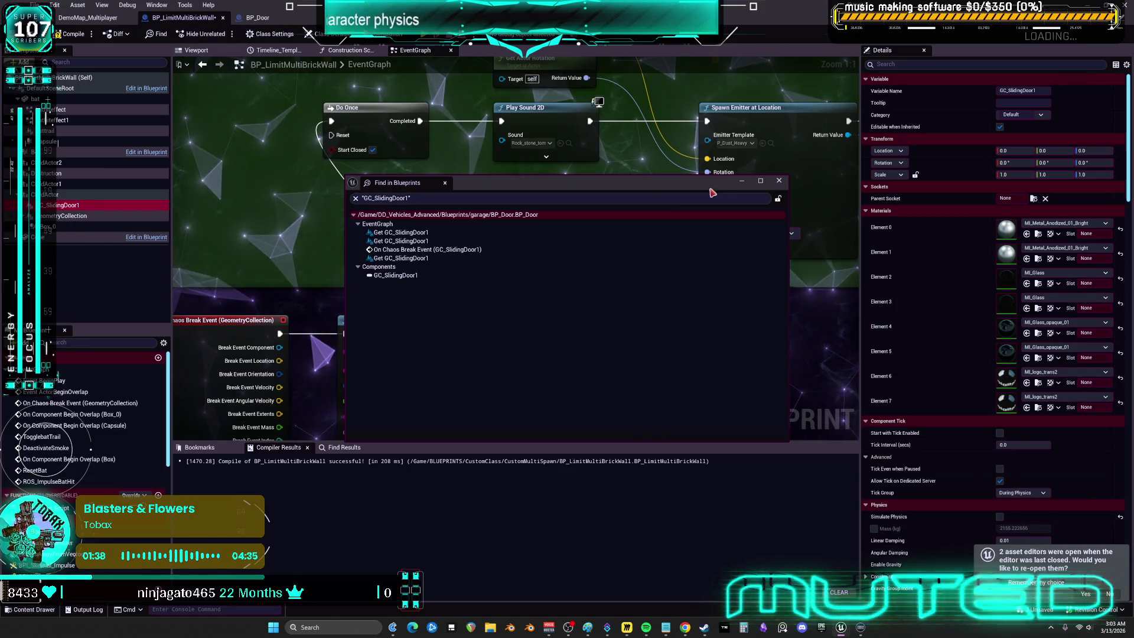
{"action": "key", "text": "Escape"}
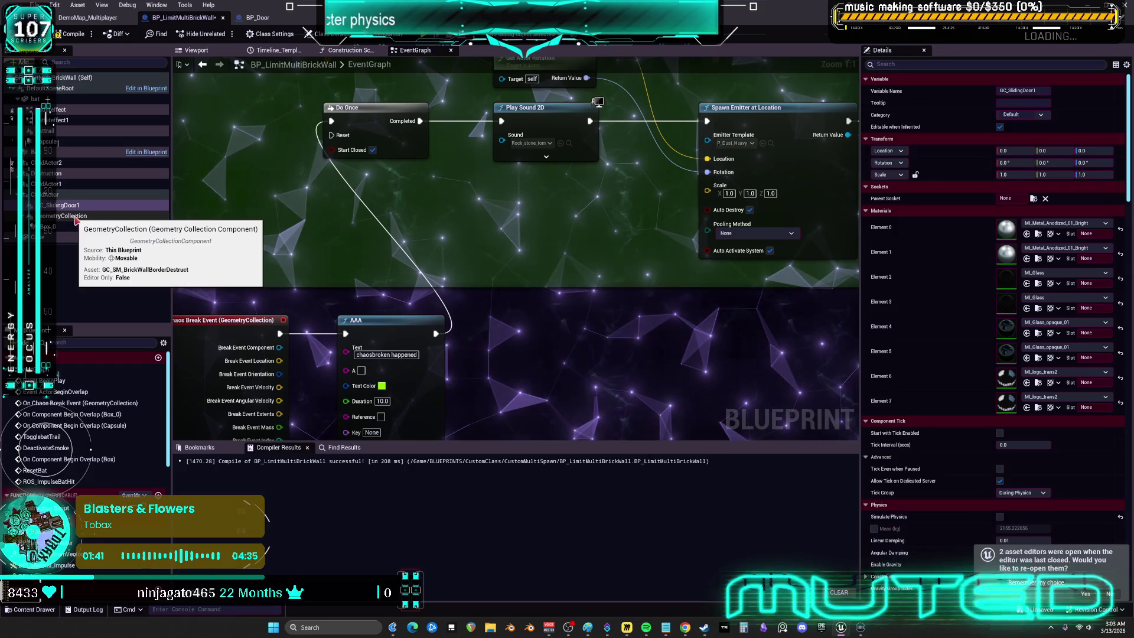
Step: Inspect the GeometryCollection component's properties, briefly checking the DemoMap_Multiplayer level
{"action": "left_click", "coordinate": [78, 216]}
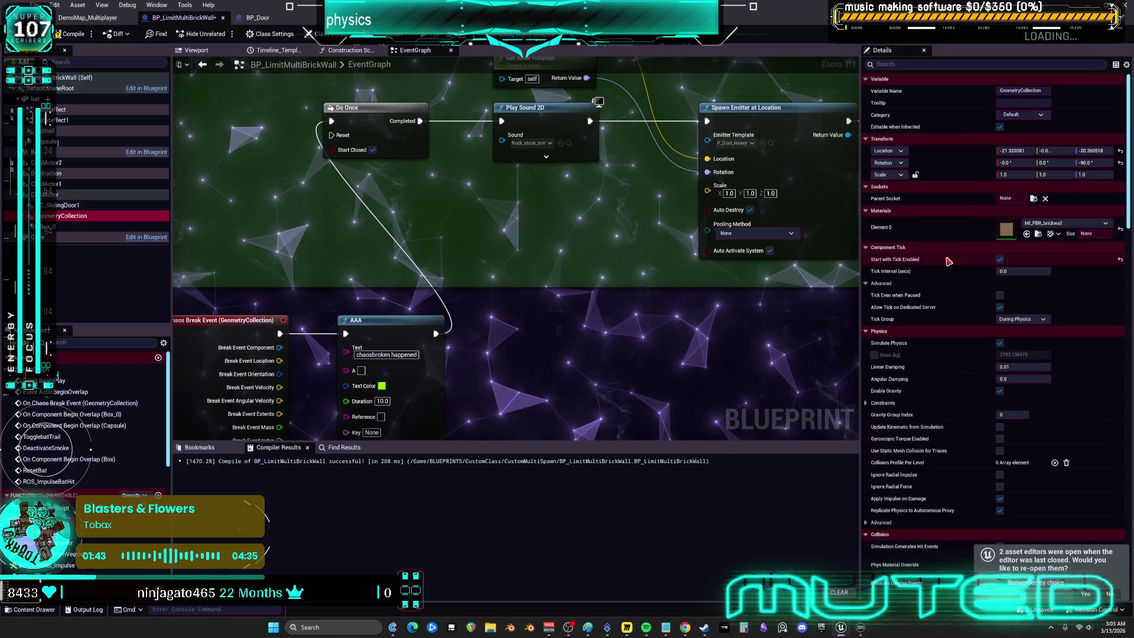
{"action": "scroll", "coordinate": [947, 272], "scroll_direction": "down", "scroll_amount": 5}
{"action": "scroll", "coordinate": [948, 271], "scroll_direction": "down", "scroll_amount": 20}
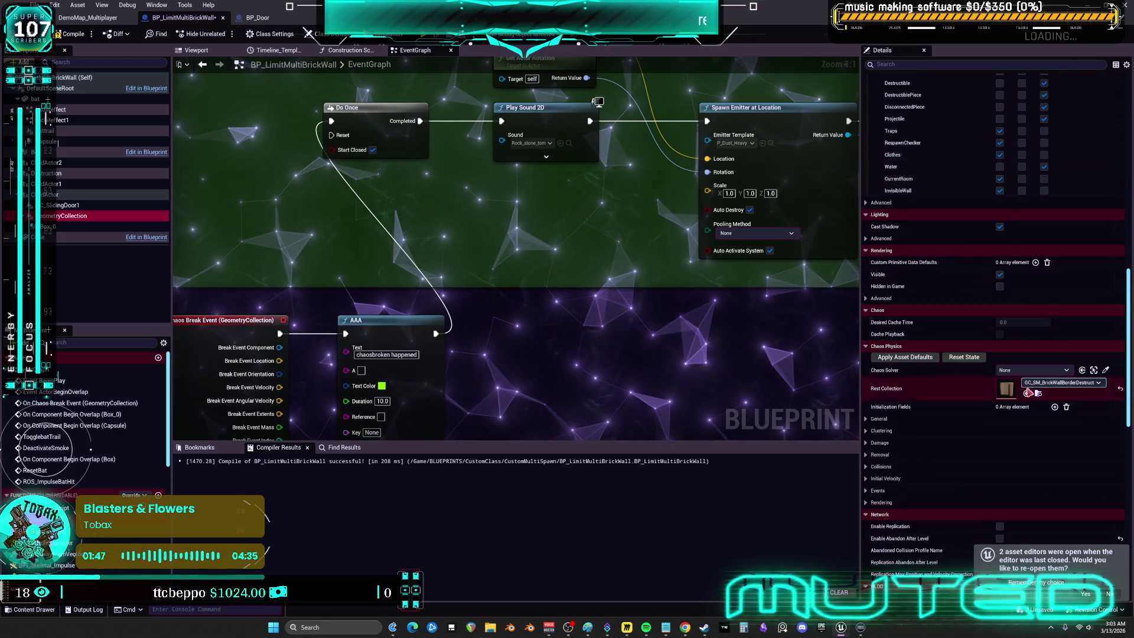
{"action": "left_click", "coordinate": [87, 17]}
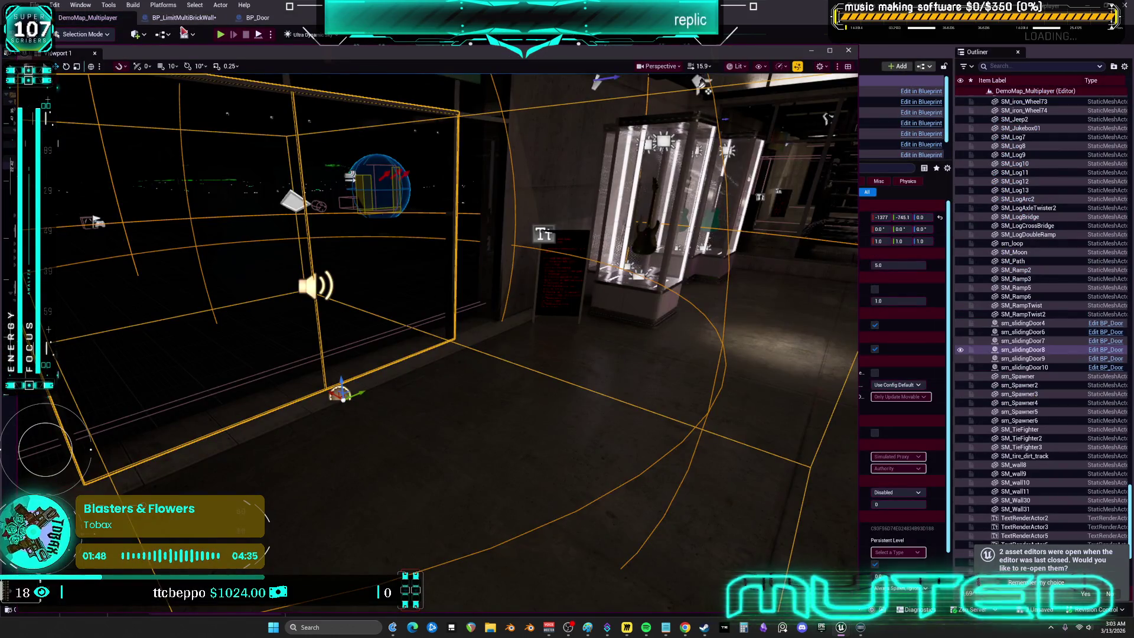
{"action": "left_click", "coordinate": [187, 17]}
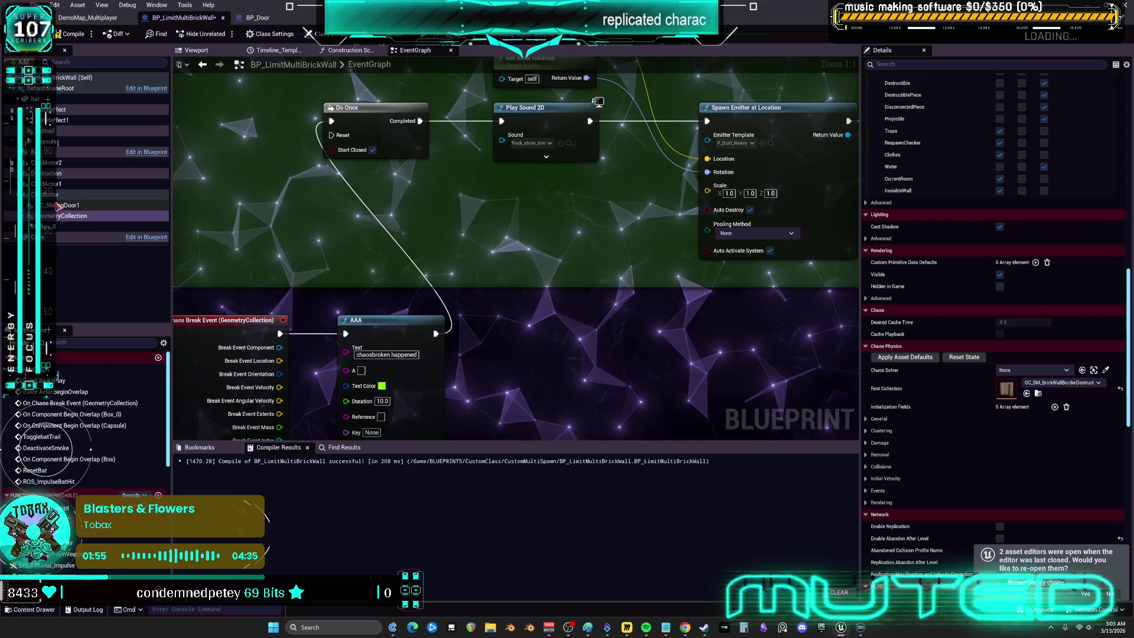
Step: Set the pasted component's Rest Collection to GC_SM_BrickWallBorderDestruct and compile
{"action": "left_click", "coordinate": [89, 204]}
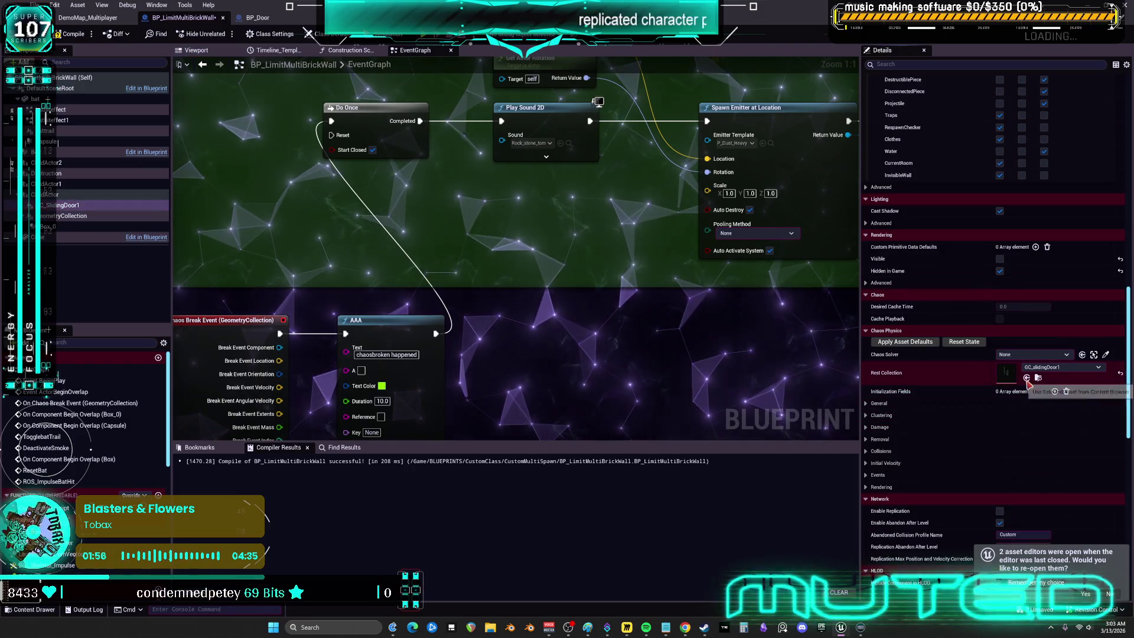
{"action": "left_click", "coordinate": [1041, 369]}
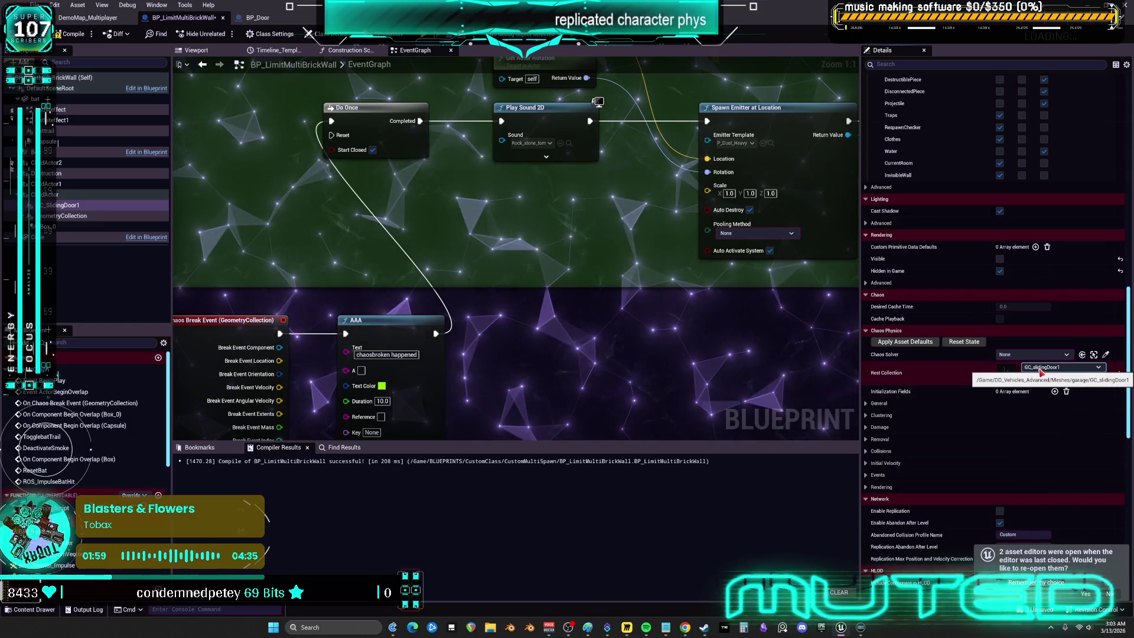
{"action": "type", "text": "brick"}
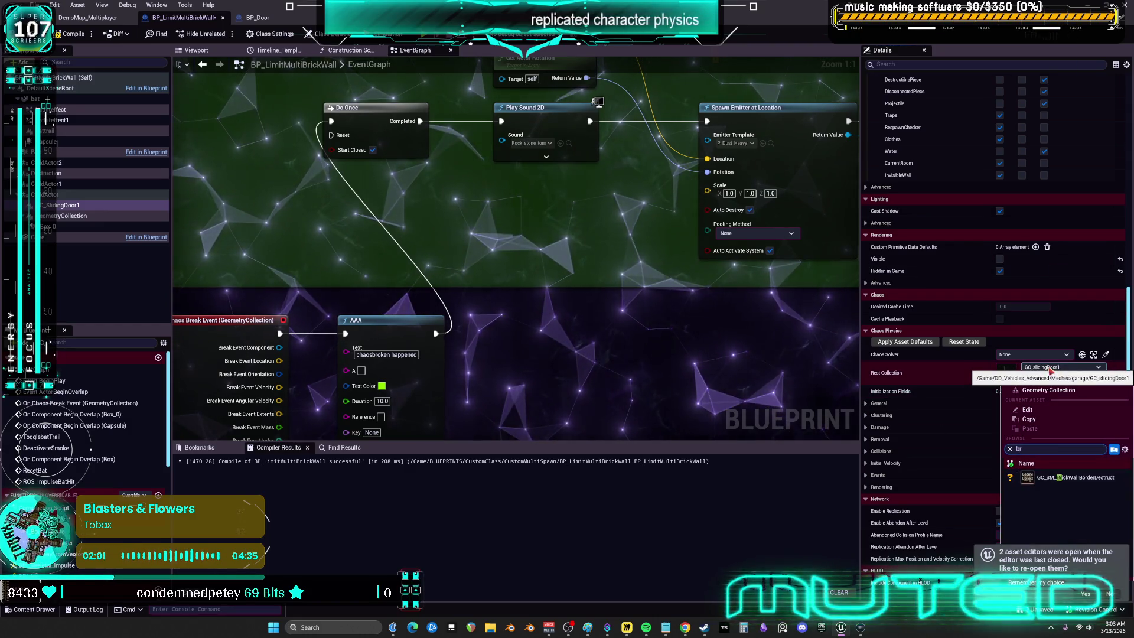
{"action": "left_click", "coordinate": [1087, 477]}
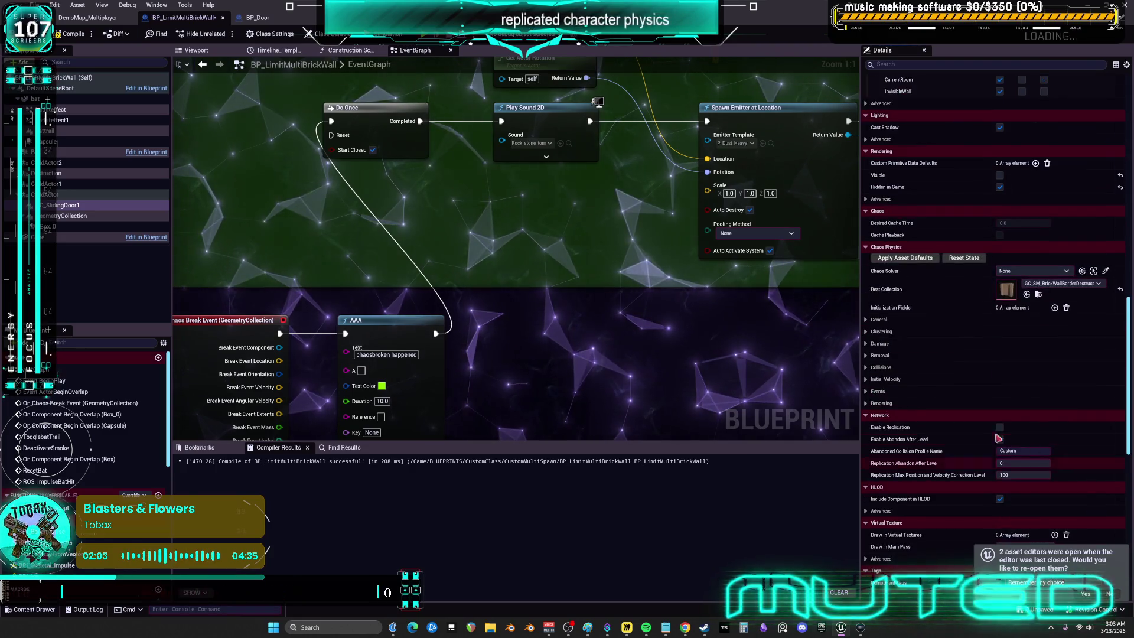
{"action": "left_click", "coordinate": [74, 35]}
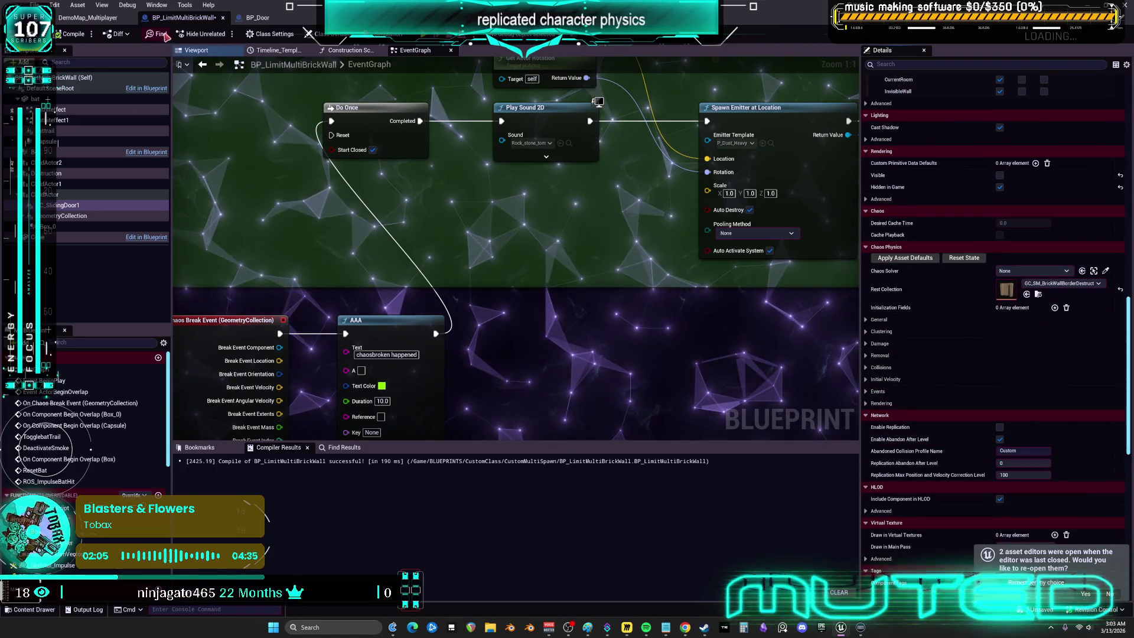
Step: Rename the component to GC_BrickWall and drag Box_0 beneath it
{"action": "left_click", "coordinate": [62, 205]}
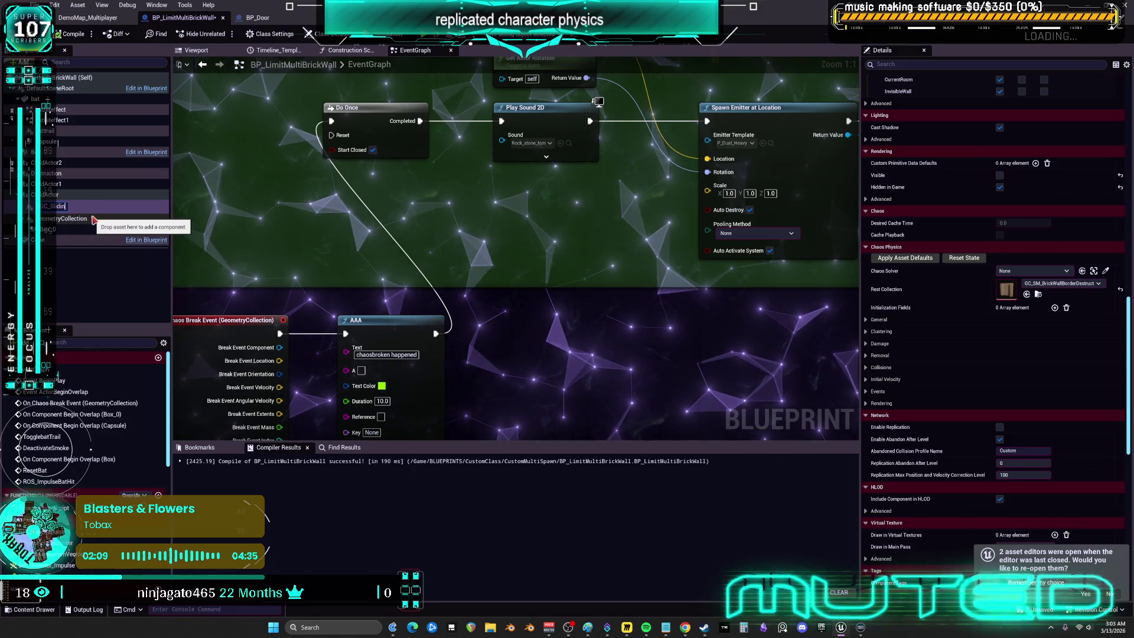
{"action": "key", "text": "BackSpace"}
{"action": "type", "text": "BrickWall"}
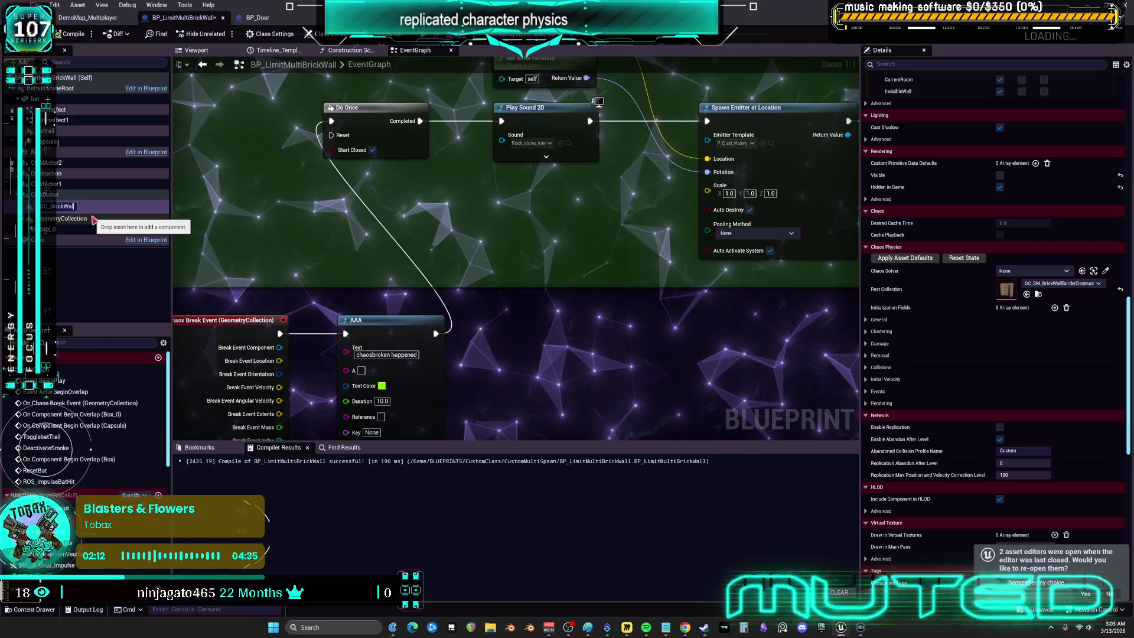
{"action": "key", "text": "Return"}
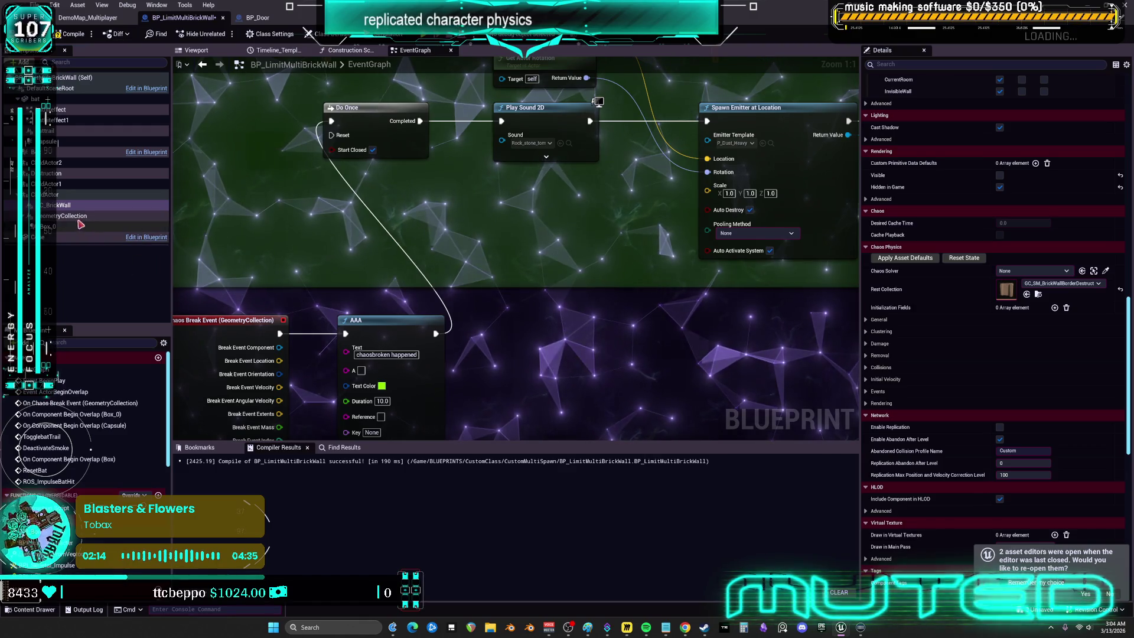
{"action": "left_click_drag", "start_coordinate": [67, 225], "coordinate": [62, 210]}
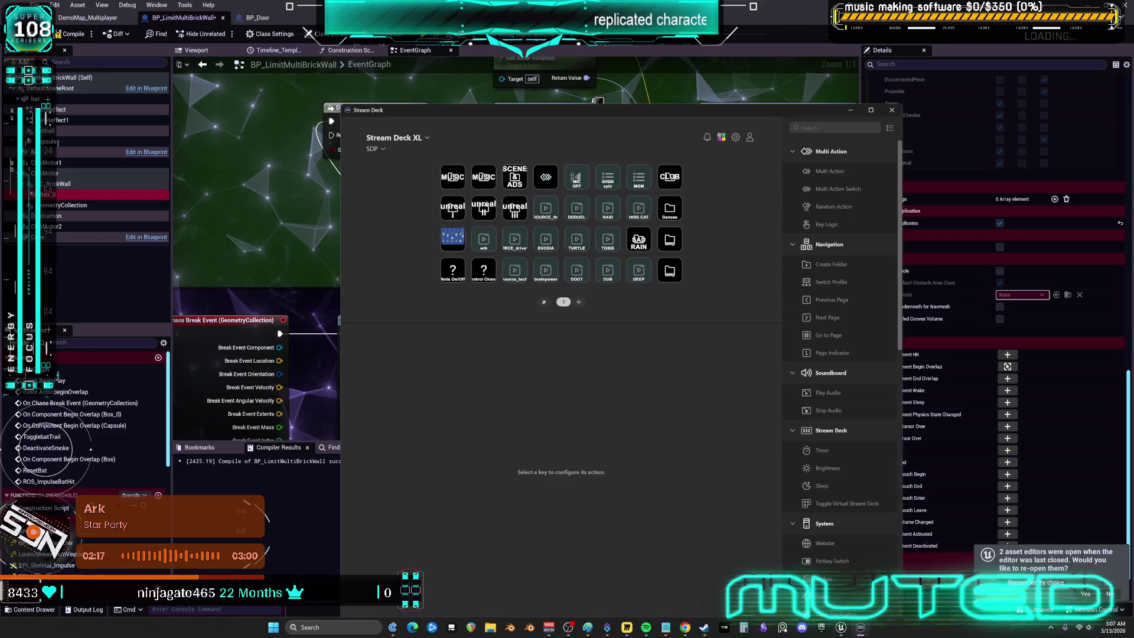
Step: Close the Stream Deck window and decline reopening the previous asset editors
{"action": "left_click", "coordinate": [892, 111]}
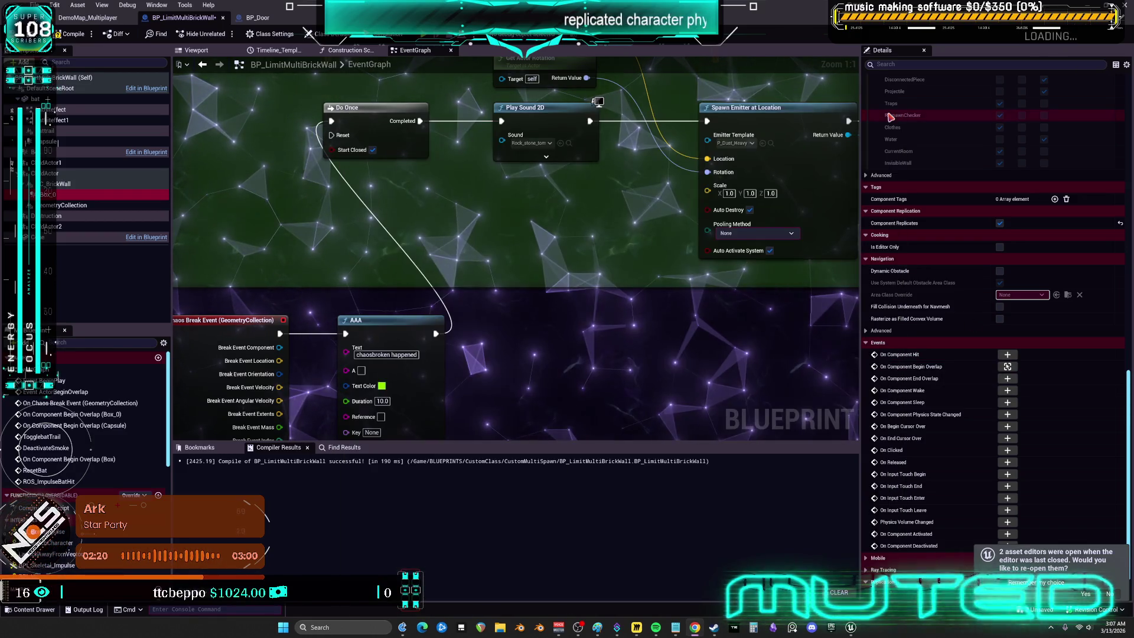
{"action": "left_click", "coordinate": [1110, 593]}
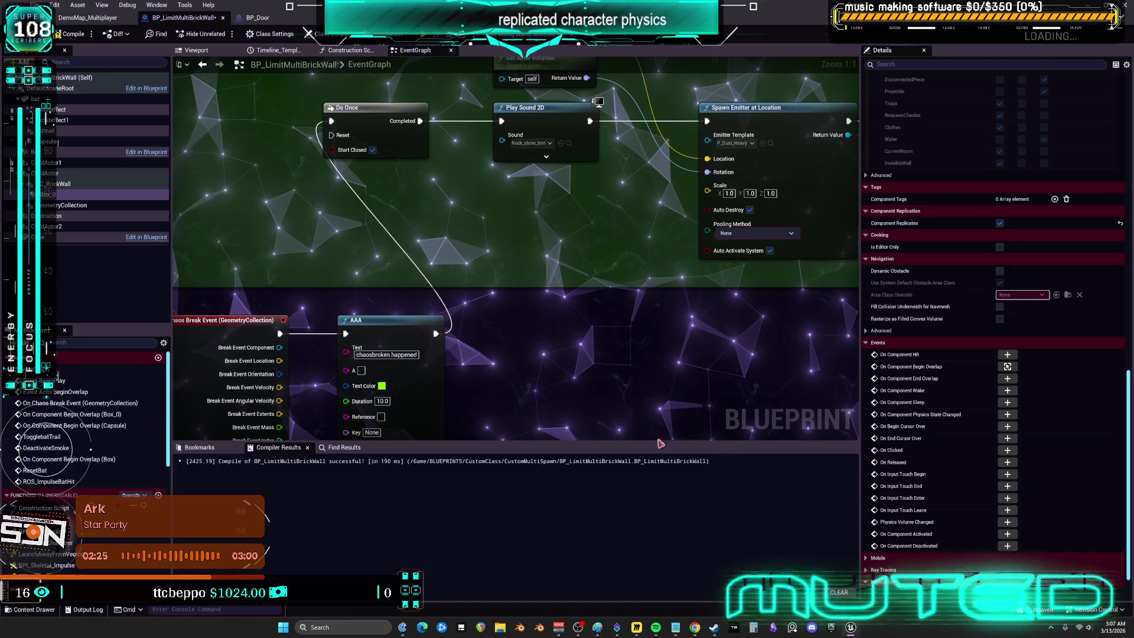
Step: Review the three unsaved assets and ten changelist assets, then close View Changes
{"action": "left_click", "coordinate": [392, 330]}
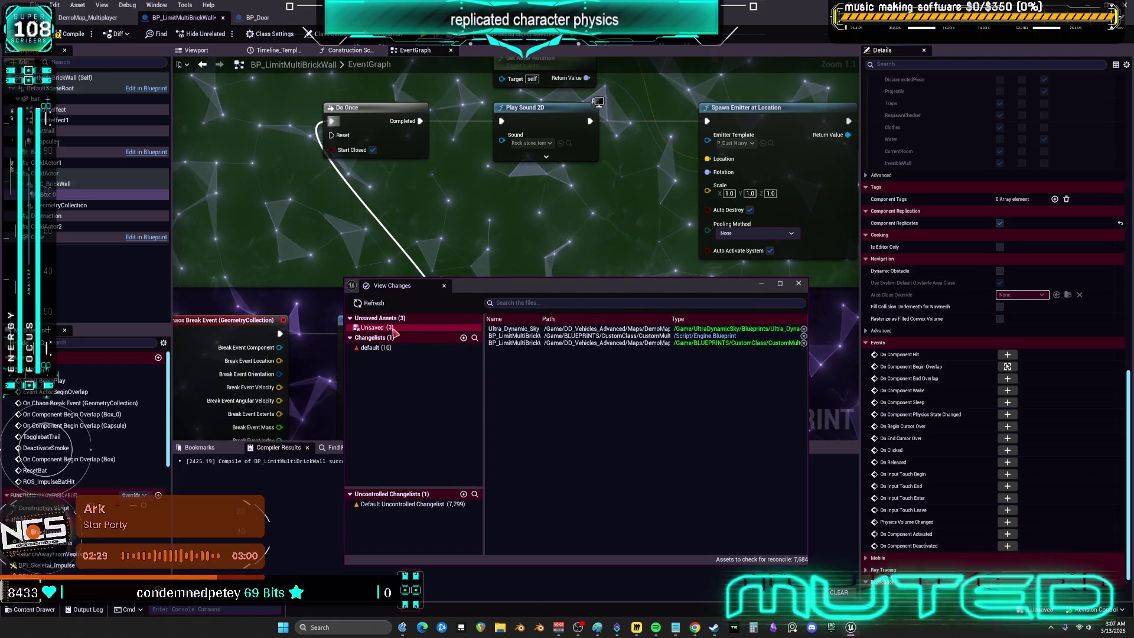
{"action": "left_click", "coordinate": [391, 348]}
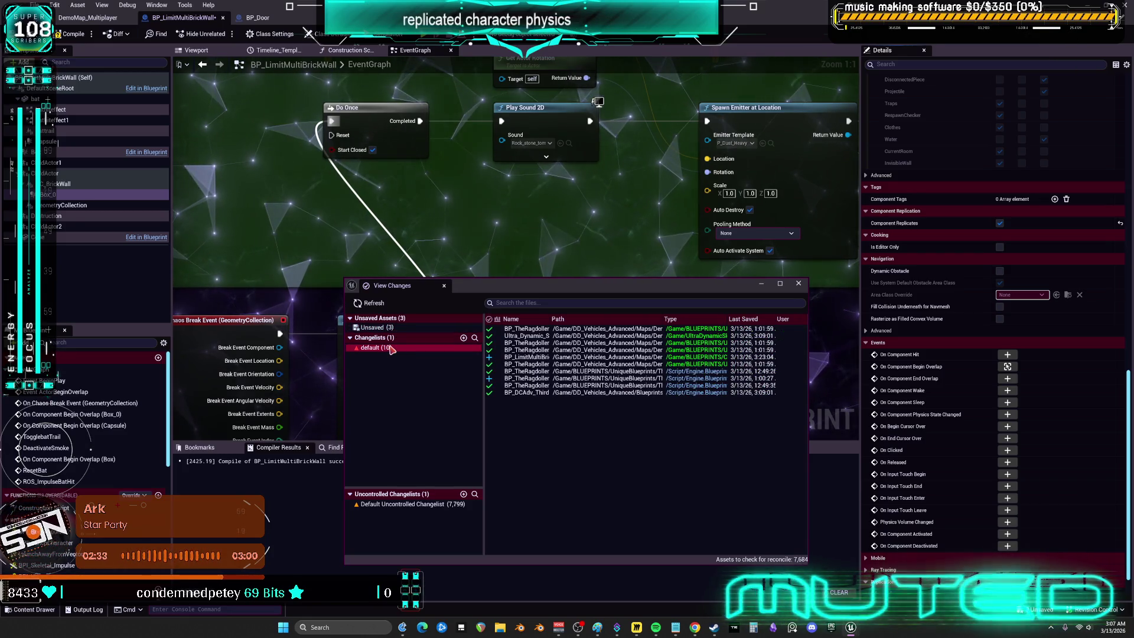
{"action": "mouse_move", "coordinate": [551, 319]}
{"action": "left_mouse_down"}
{"action": "mouse_move", "coordinate": [597, 320]}
{"action": "mouse_move", "coordinate": [543, 329]}
{"action": "left_mouse_up"}
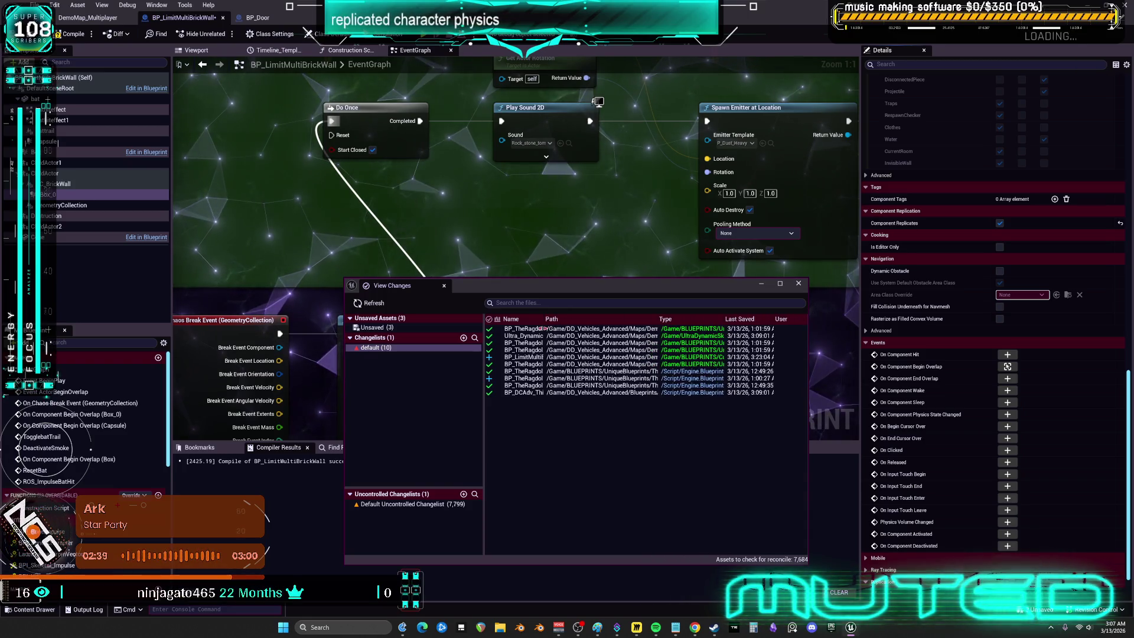
{"action": "left_click", "coordinate": [798, 284]}
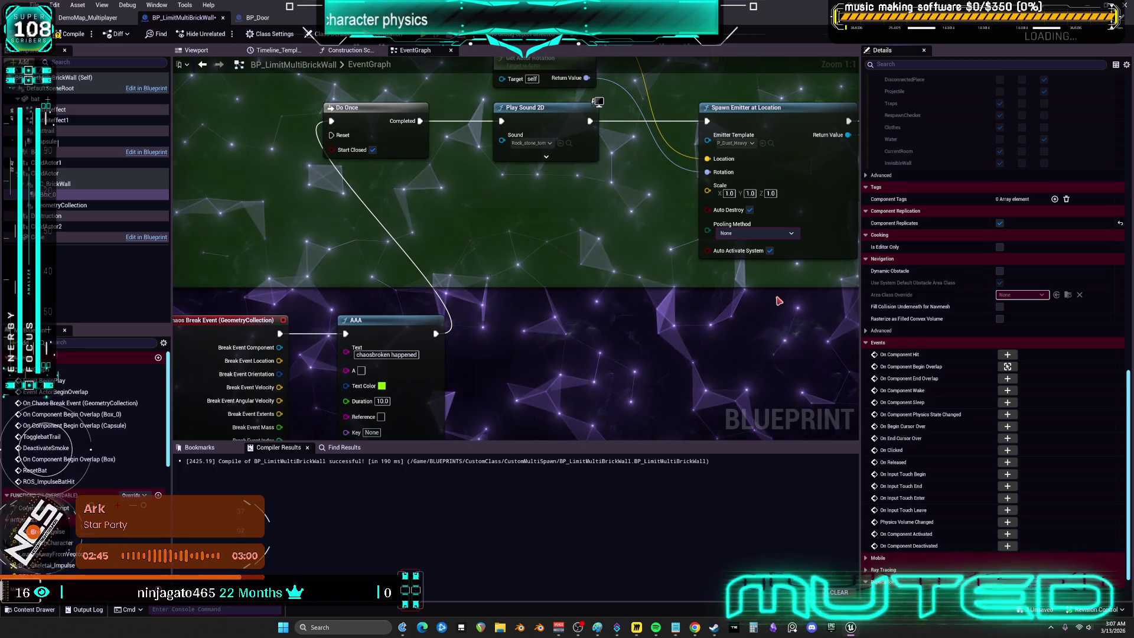
Step: Recompile the brick wall blueprint, then save BP_Door and confirm the checkout
{"action": "left_click", "coordinate": [69, 33]}
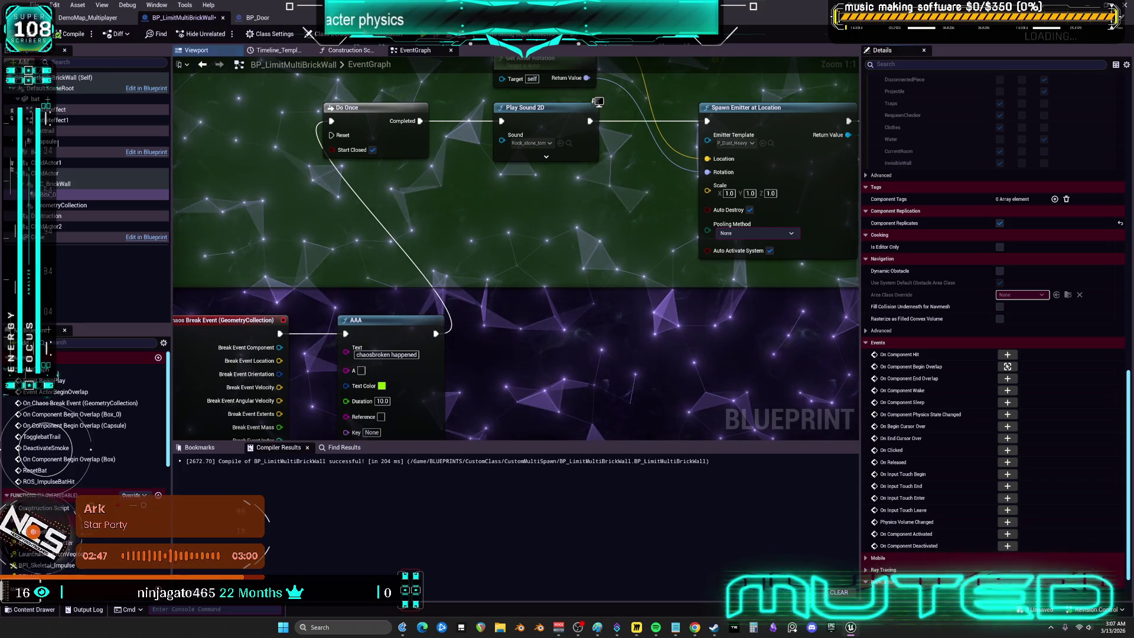
{"action": "left_click", "coordinate": [260, 18]}
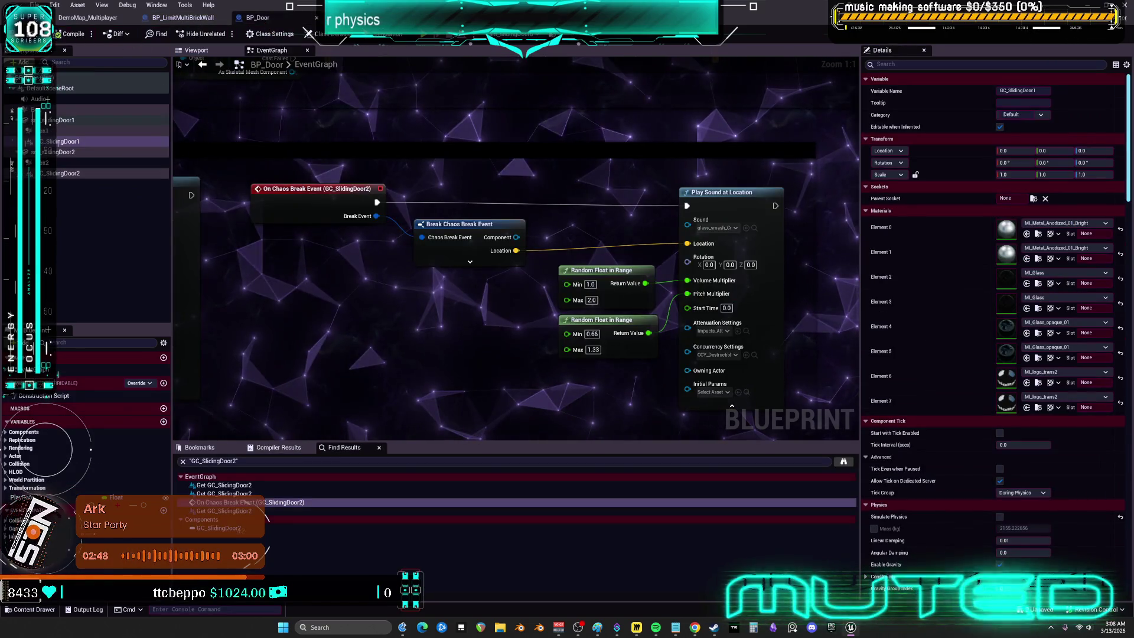
{"action": "key", "text": "ctrl+s"}
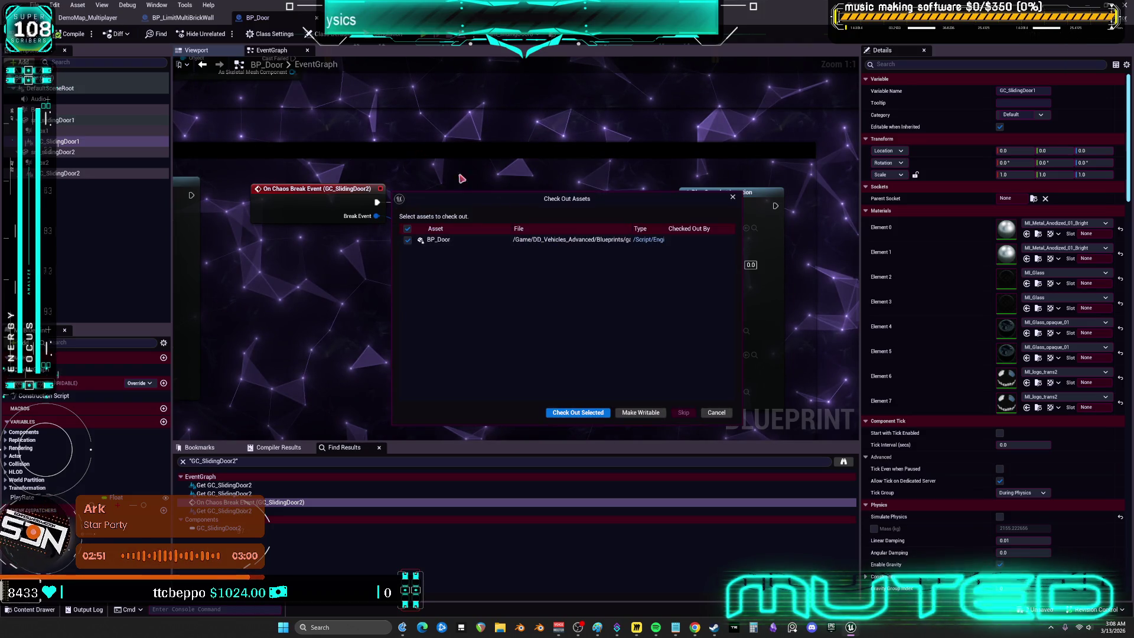
{"action": "left_click", "coordinate": [593, 412]}
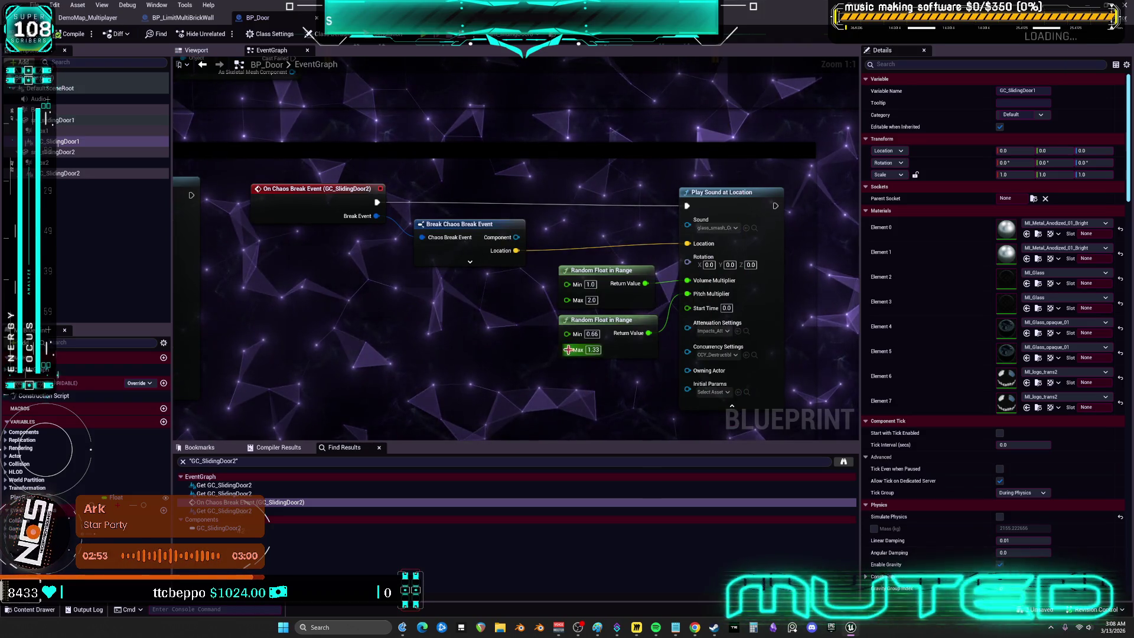
{"action": "scroll", "coordinate": [372, 291], "scroll_direction": "down", "scroll_amount": 5}
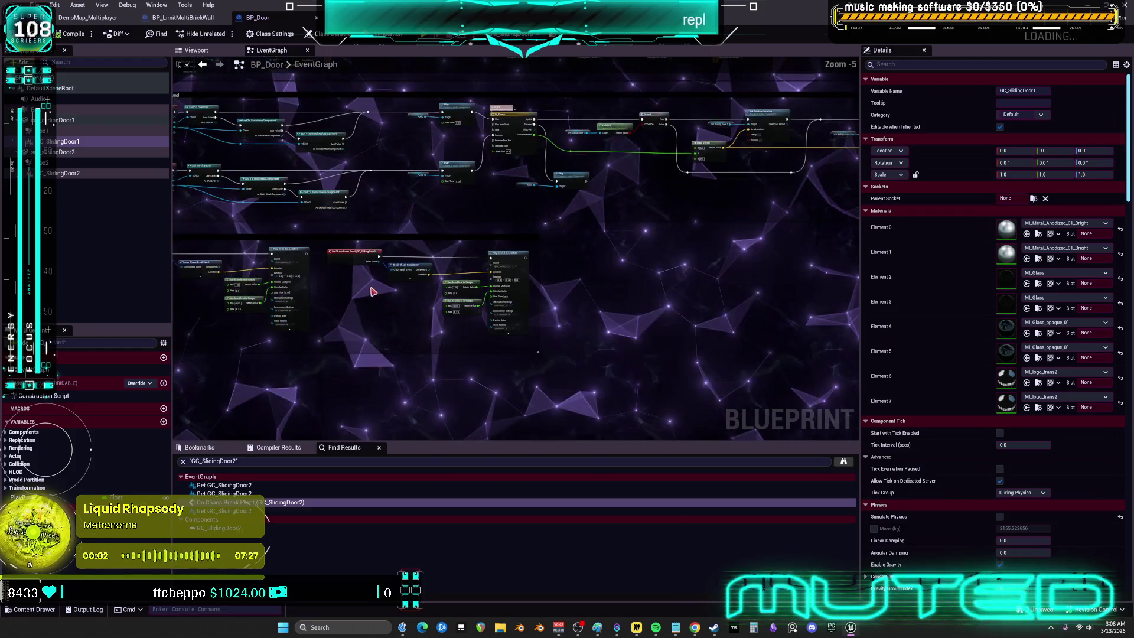
Step: Browse BP_Door's graph across the Box overlap events, door motion and Is Valid nodes
{"action": "scroll", "coordinate": [678, 274], "scroll_direction": "down", "scroll_amount": 2}
{"action": "scroll", "coordinate": [577, 233], "scroll_direction": "up", "scroll_amount": 7}
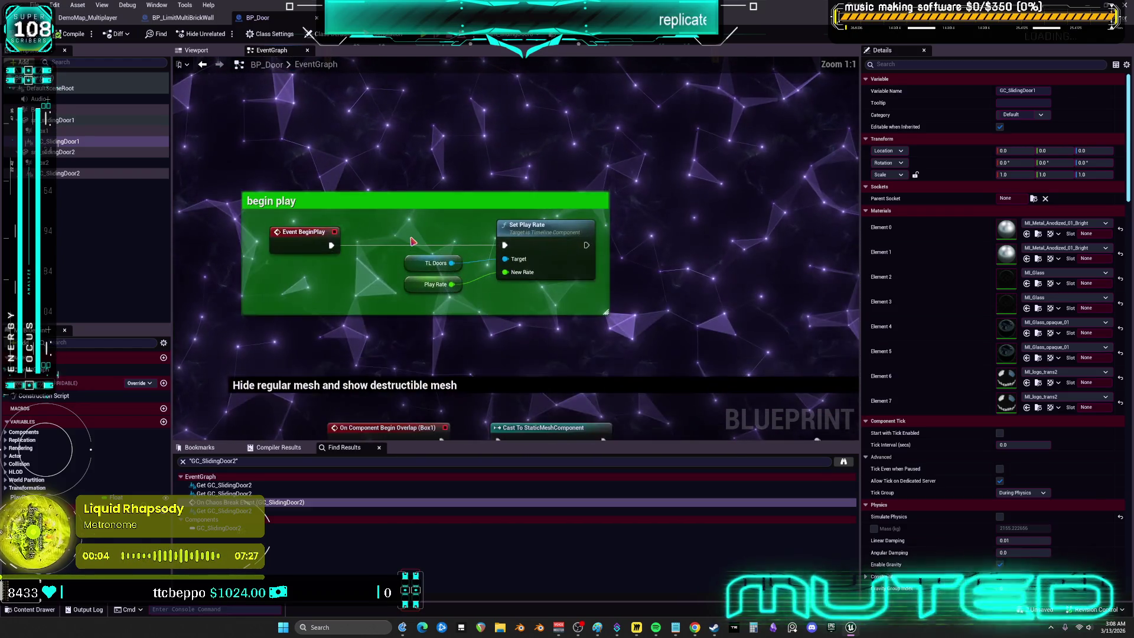
{"action": "left_click", "coordinate": [543, 226]}
{"action": "left_click_drag", "start_coordinate": [659, 377], "coordinate": [524, 247]}
{"action": "left_click_drag", "start_coordinate": [318, 305], "coordinate": [321, 203]}
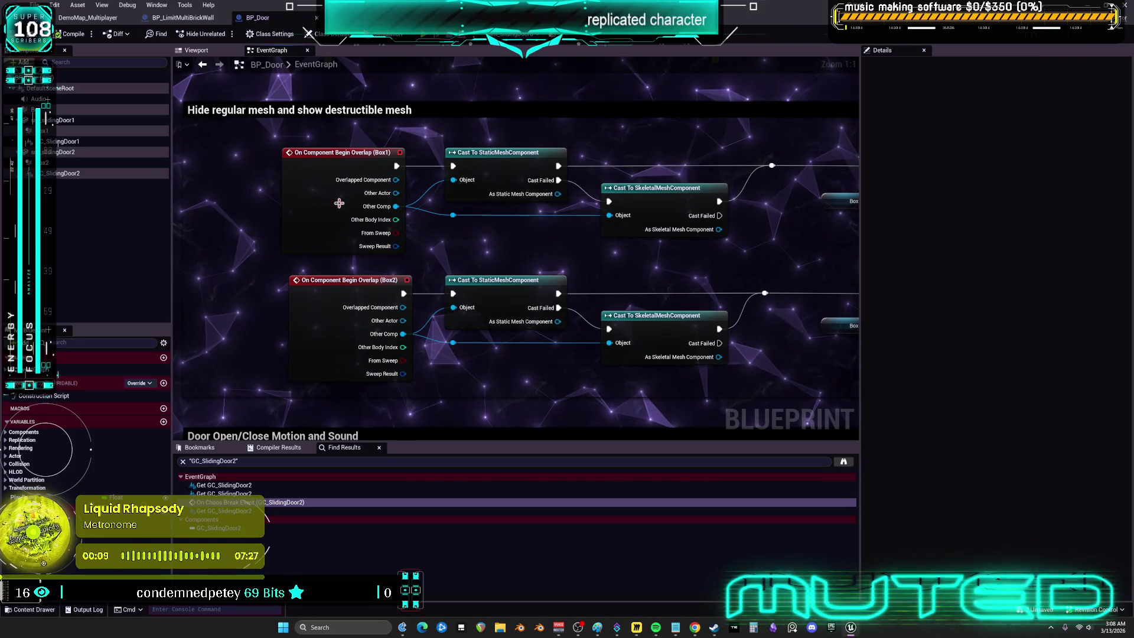
{"action": "mouse_move", "coordinate": [767, 294]}
{"action": "left_mouse_down"}
{"action": "mouse_move", "coordinate": [582, 284]}
{"action": "mouse_move", "coordinate": [693, 270]}
{"action": "mouse_move", "coordinate": [693, 297]}
{"action": "mouse_move", "coordinate": [740, 294]}
{"action": "mouse_move", "coordinate": [348, 297]}
{"action": "left_mouse_up"}
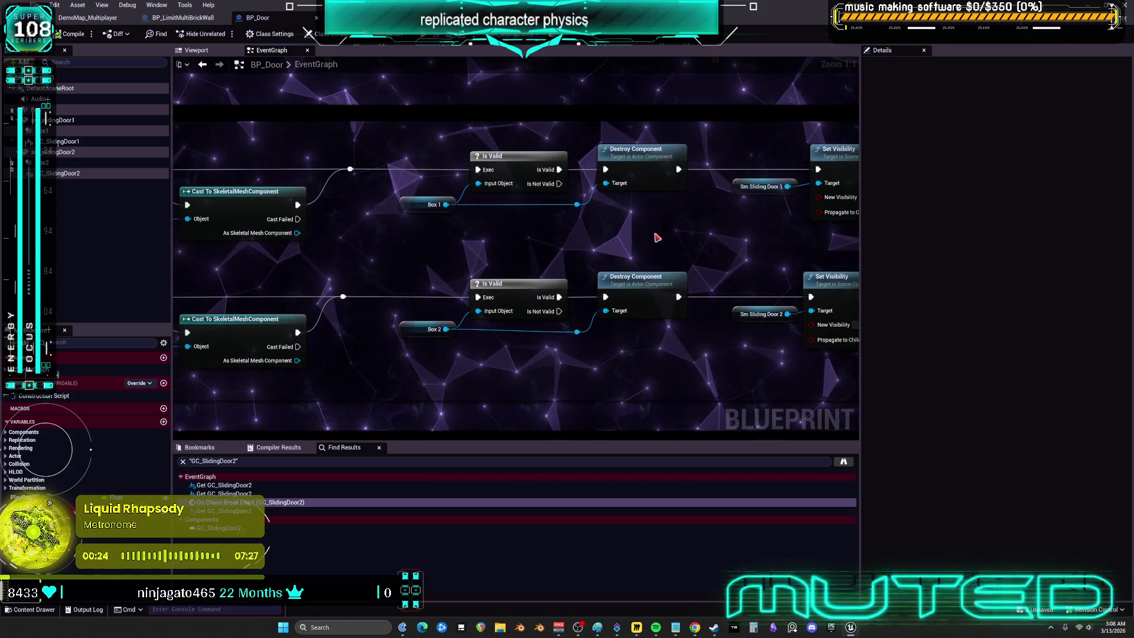
{"action": "left_click_drag", "start_coordinate": [650, 238], "coordinate": [640, 239]}
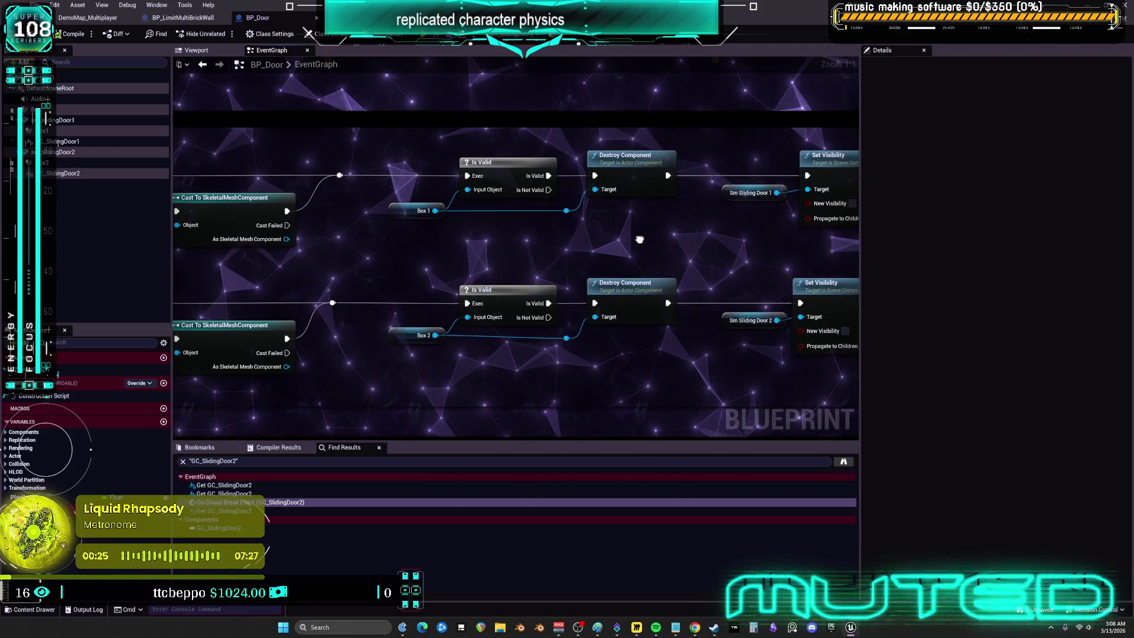
{"action": "scroll", "coordinate": [640, 241], "scroll_direction": "down", "scroll_amount": 2}
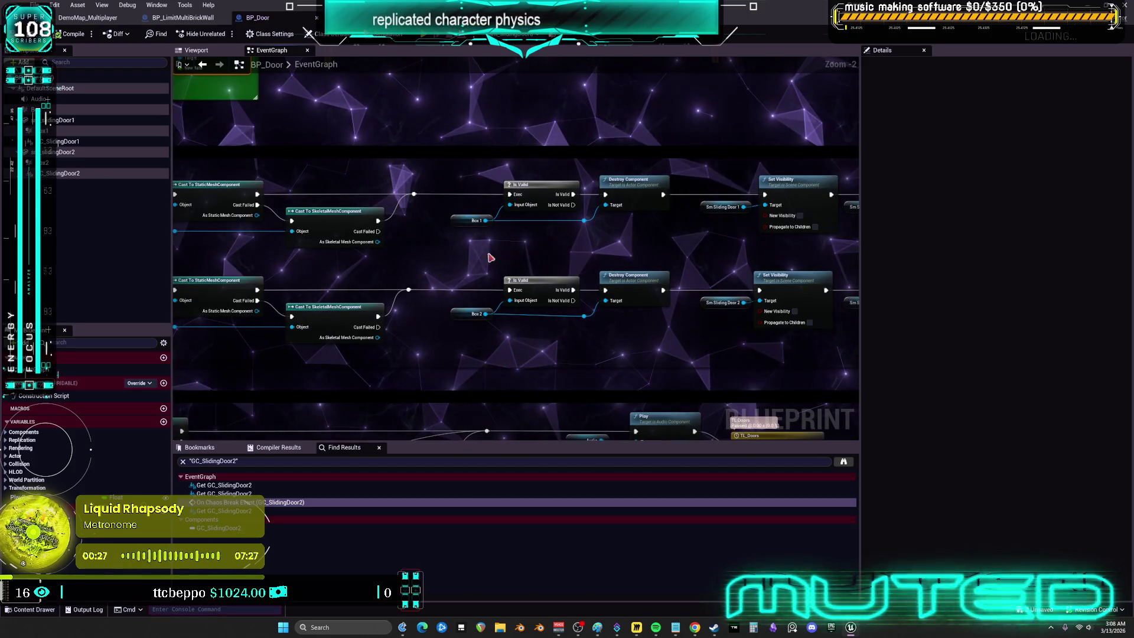
{"action": "left_click_drag", "start_coordinate": [459, 252], "coordinate": [466, 226]}
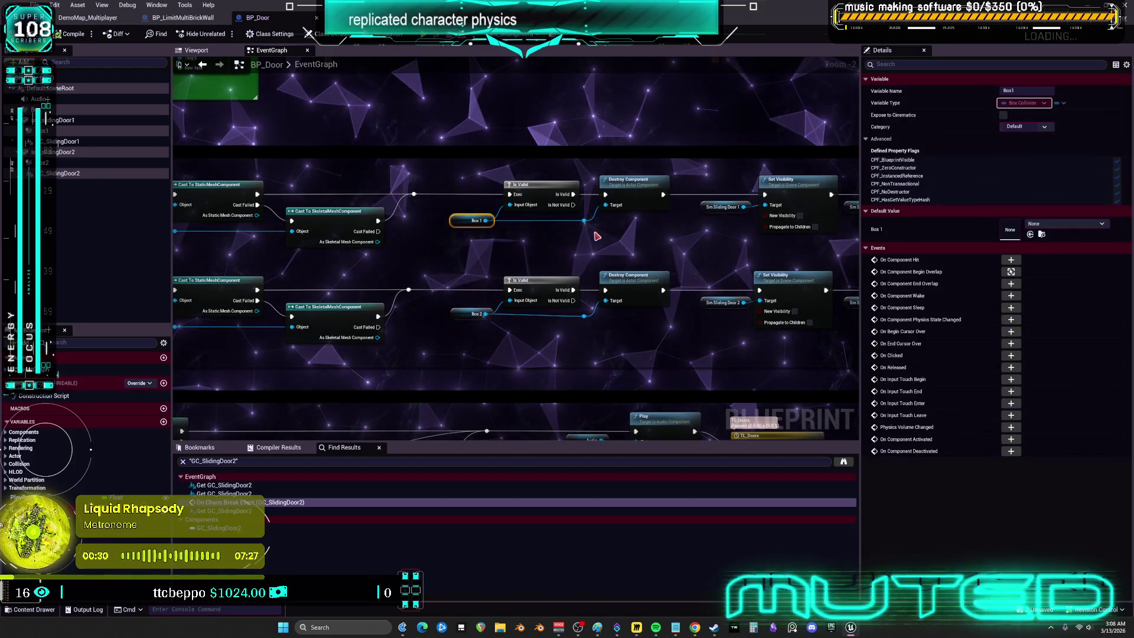
{"action": "left_click_drag", "start_coordinate": [586, 240], "coordinate": [592, 237]}
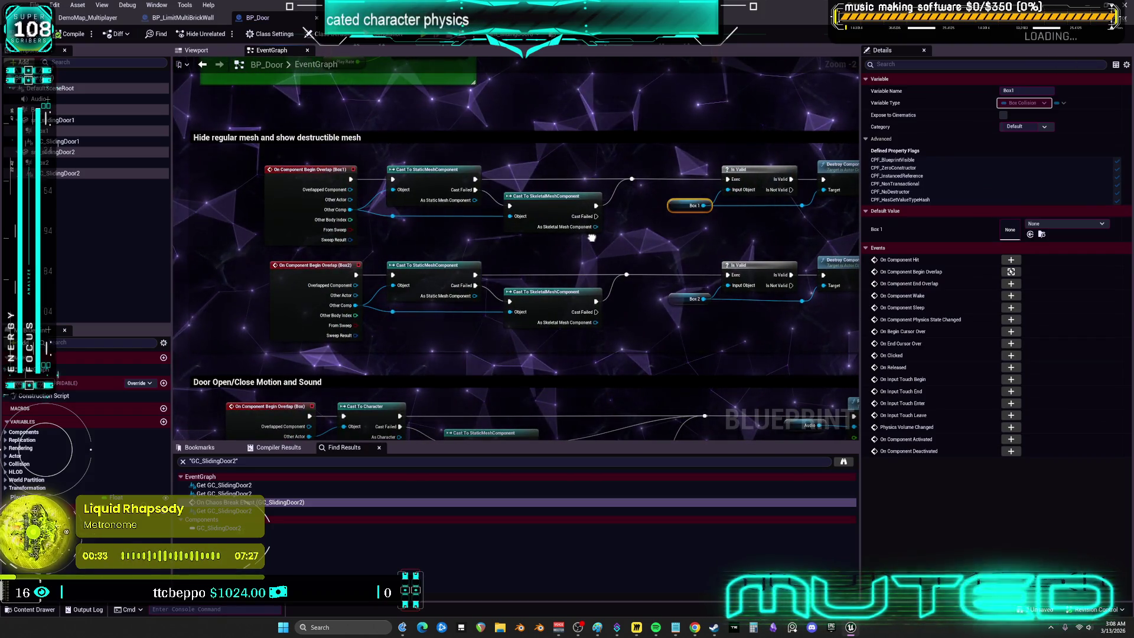
{"action": "left_click_drag", "start_coordinate": [675, 236], "coordinate": [477, 264]}
{"action": "scroll", "coordinate": [535, 259], "scroll_direction": "up", "scroll_amount": 2}
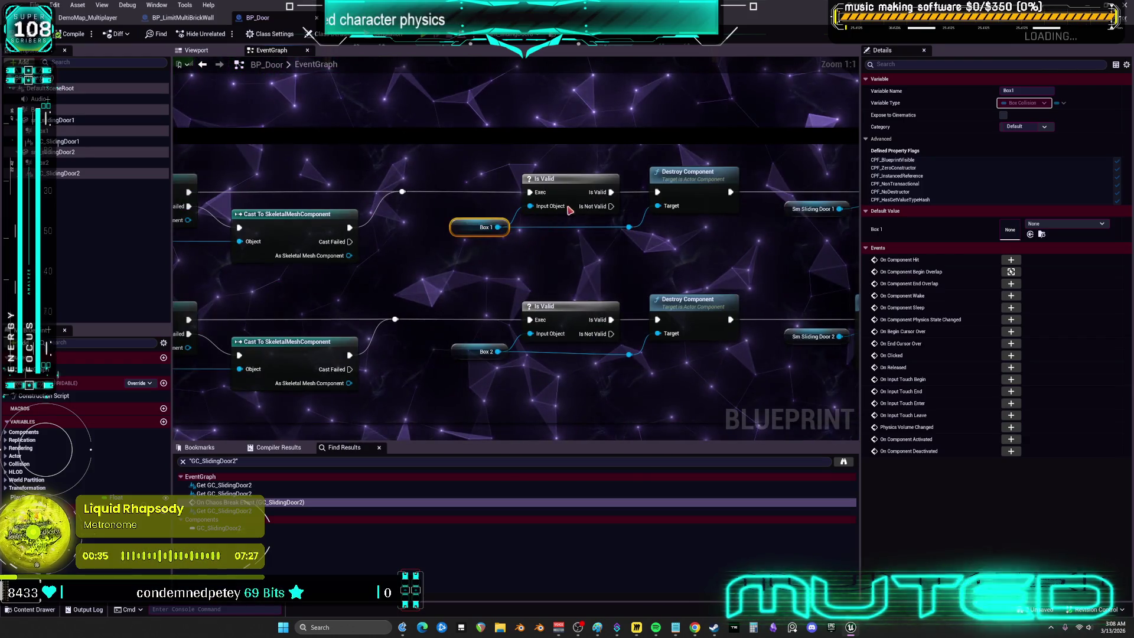
Step: Select the Box 1 getter and Box1 component, then show the 3D Viewport
{"action": "left_click", "coordinate": [567, 180]}
{"action": "left_click", "coordinate": [677, 186]}
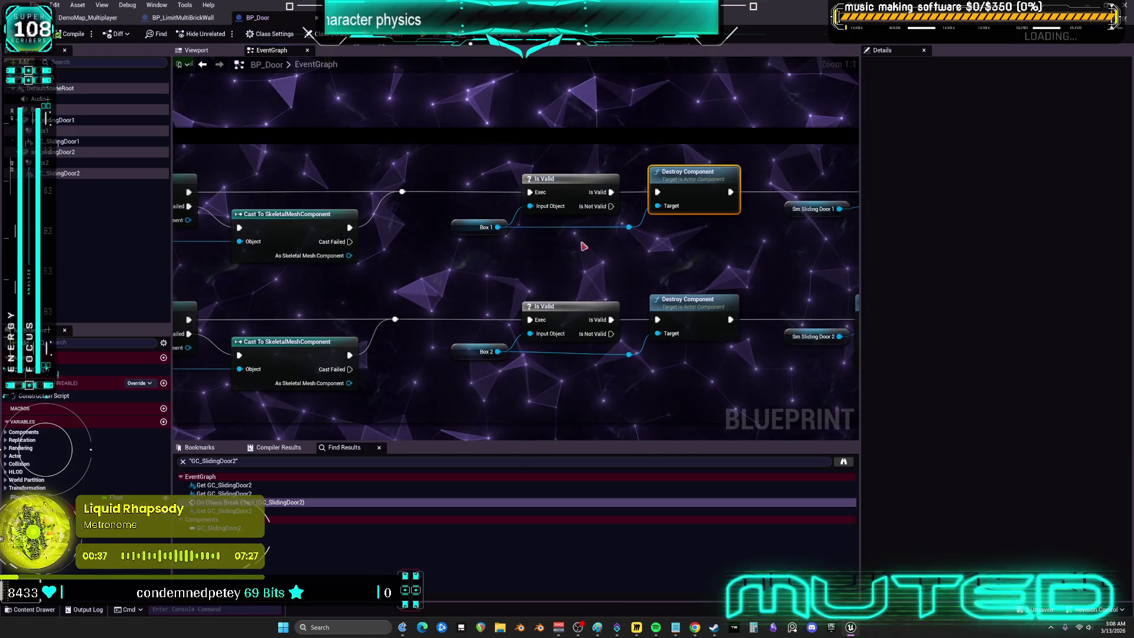
{"action": "left_click", "coordinate": [465, 227]}
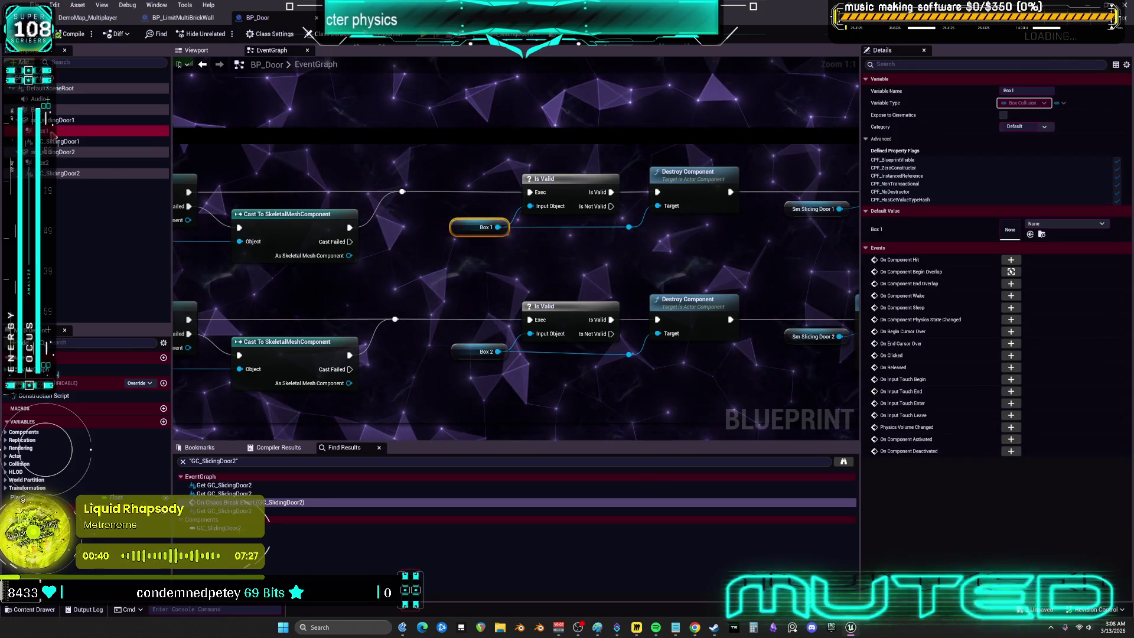
{"action": "left_click", "coordinate": [88, 131]}
{"action": "left_click", "coordinate": [196, 50]}
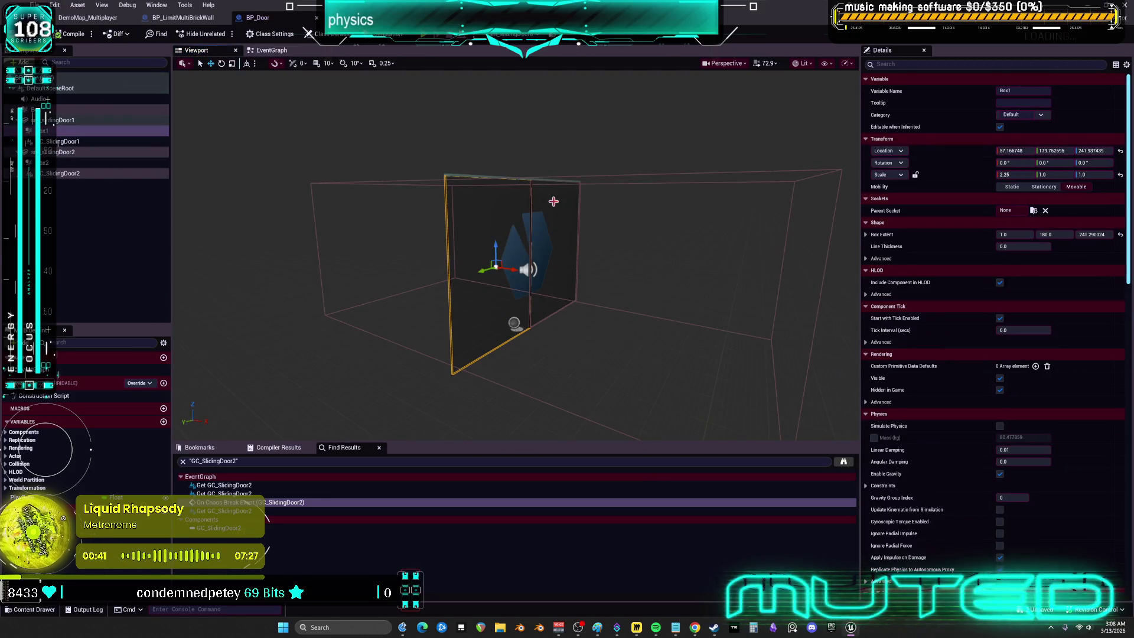
Step: Scroll Box1's Details down to its Collision responses, then return to the EventGraph
{"action": "scroll", "coordinate": [945, 290], "scroll_direction": "down", "scroll_amount": 5}
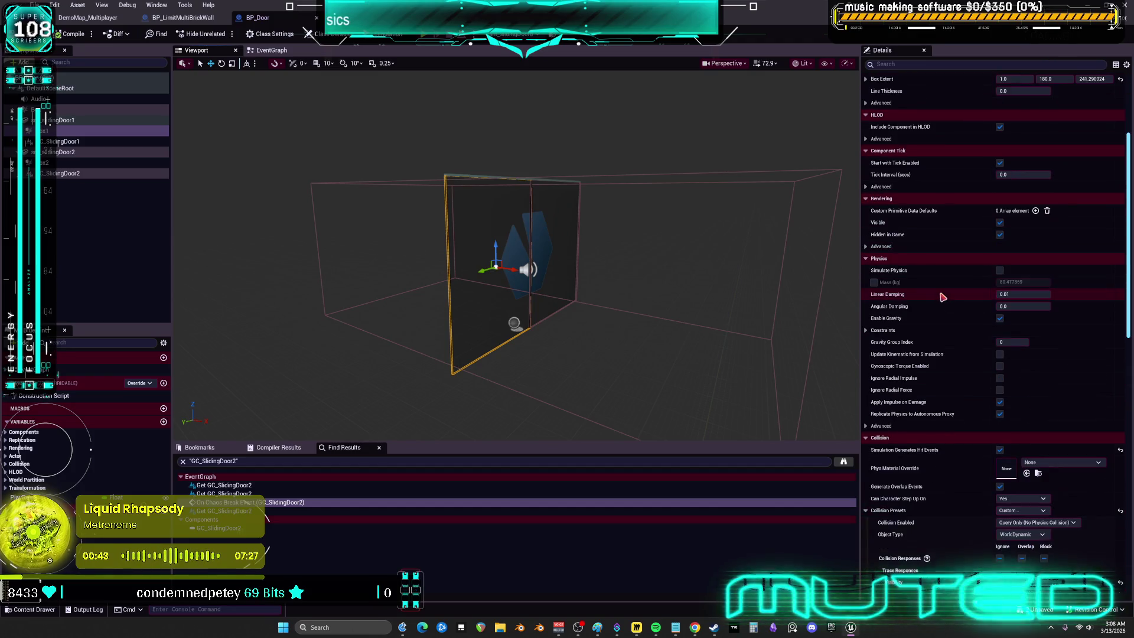
{"action": "scroll", "coordinate": [943, 295], "scroll_direction": "down", "scroll_amount": 10}
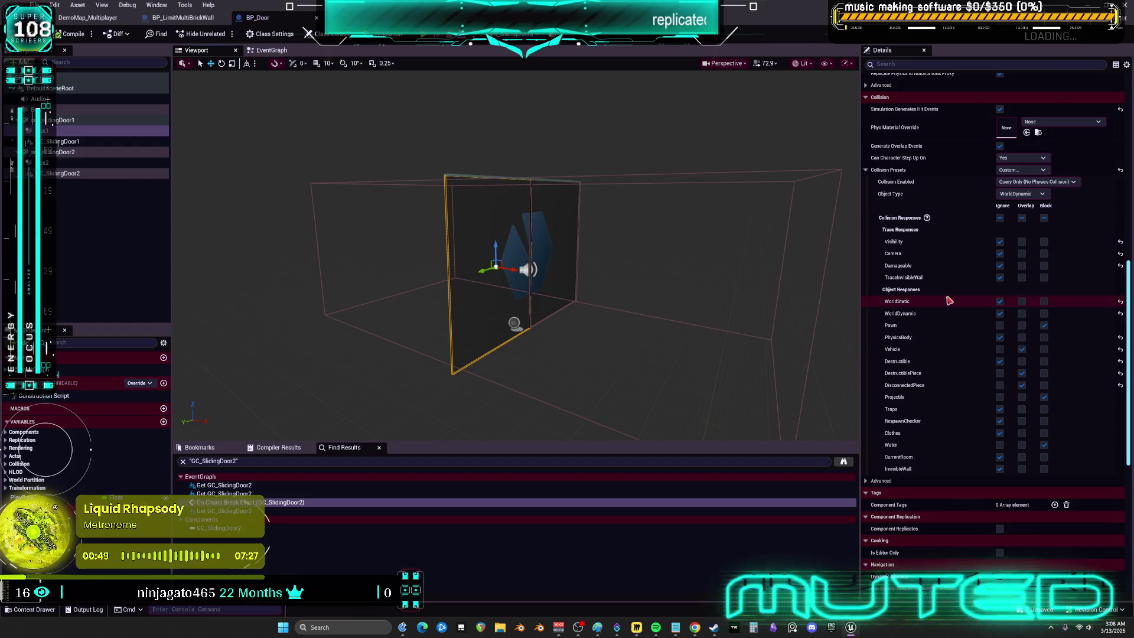
{"action": "left_click", "coordinate": [268, 50]}
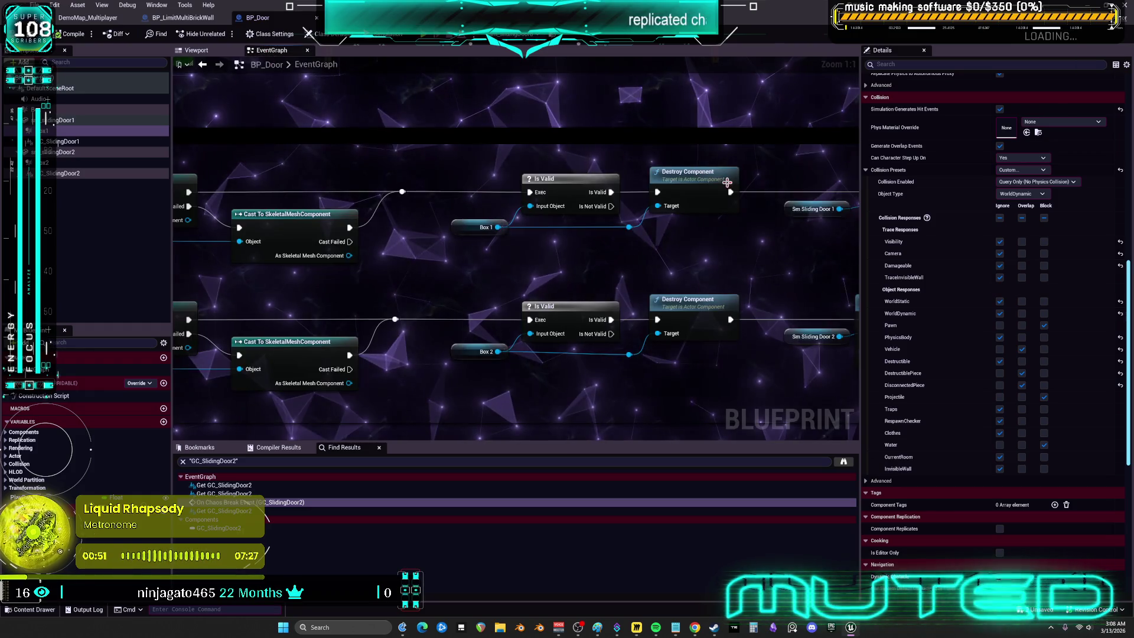
{"action": "mouse_move", "coordinate": [478, 300]}
{"action": "left_mouse_down"}
{"action": "mouse_move", "coordinate": [581, 274]}
{"action": "mouse_move", "coordinate": [380, 253]}
{"action": "left_mouse_up"}
{"action": "left_click_drag", "start_coordinate": [581, 273], "coordinate": [380, 254]}
{"action": "mouse_move", "coordinate": [539, 263]}
{"action": "left_mouse_down"}
{"action": "mouse_move", "coordinate": [519, 274]}
{"action": "mouse_move", "coordinate": [296, 261]}
{"action": "left_mouse_up"}
{"action": "mouse_move", "coordinate": [720, 189]}
{"action": "left_mouse_down"}
{"action": "mouse_move", "coordinate": [425, 196]}
{"action": "mouse_move", "coordinate": [418, 211]}
{"action": "left_mouse_up"}
{"action": "scroll", "coordinate": [472, 204], "scroll_direction": "down", "scroll_amount": 3}
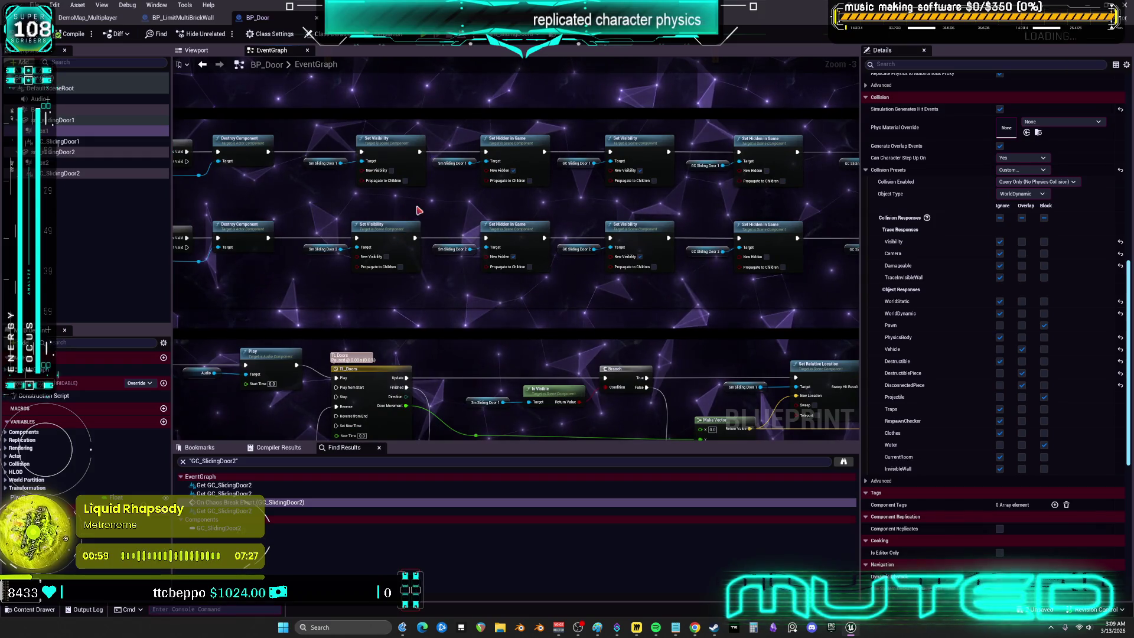
{"action": "left_click_drag", "start_coordinate": [455, 222], "coordinate": [727, 80]}
{"action": "mouse_move", "coordinate": [411, 245]}
{"action": "left_mouse_down"}
{"action": "mouse_move", "coordinate": [615, 167]}
{"action": "mouse_move", "coordinate": [683, 167]}
{"action": "left_mouse_up"}
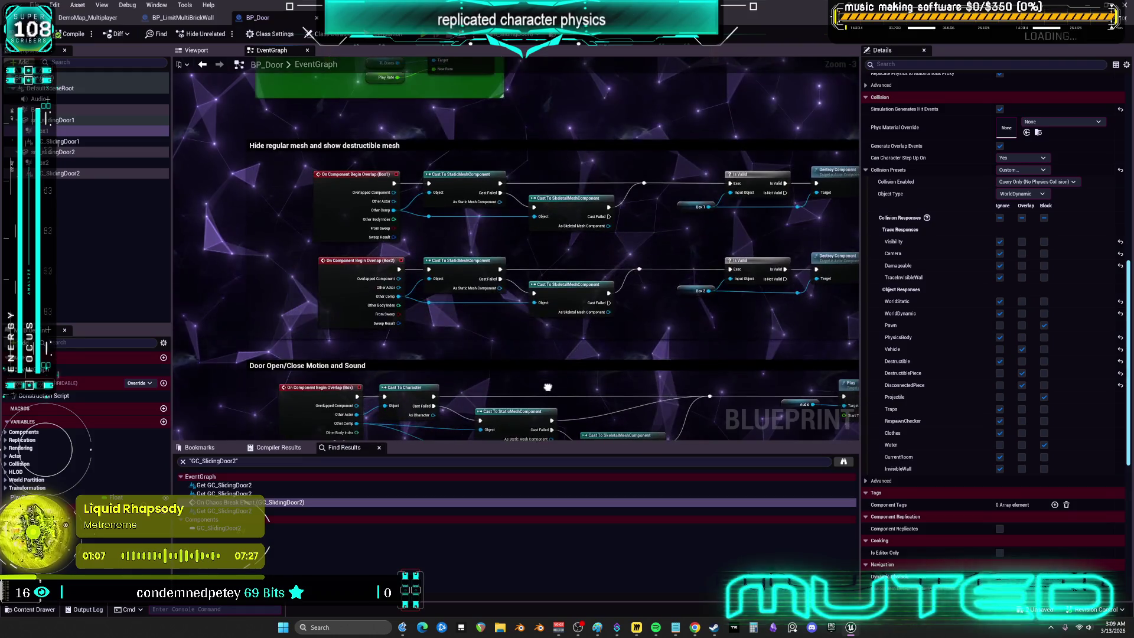
{"action": "left_click_drag", "start_coordinate": [536, 264], "coordinate": [540, 202]}
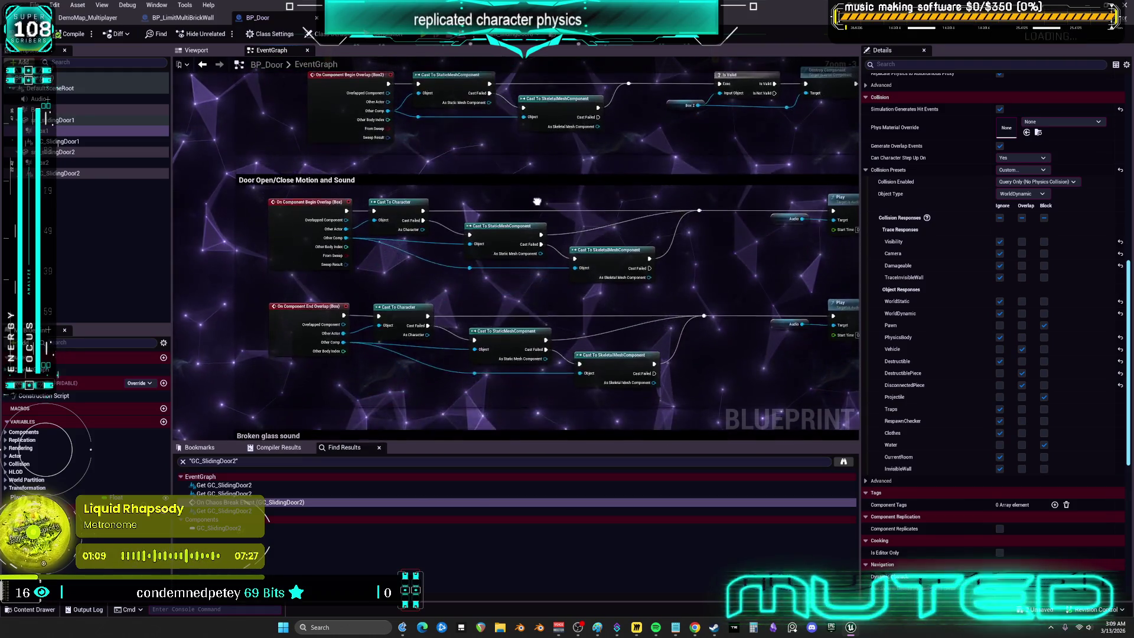
{"action": "scroll", "coordinate": [539, 202], "scroll_direction": "up", "scroll_amount": 3}
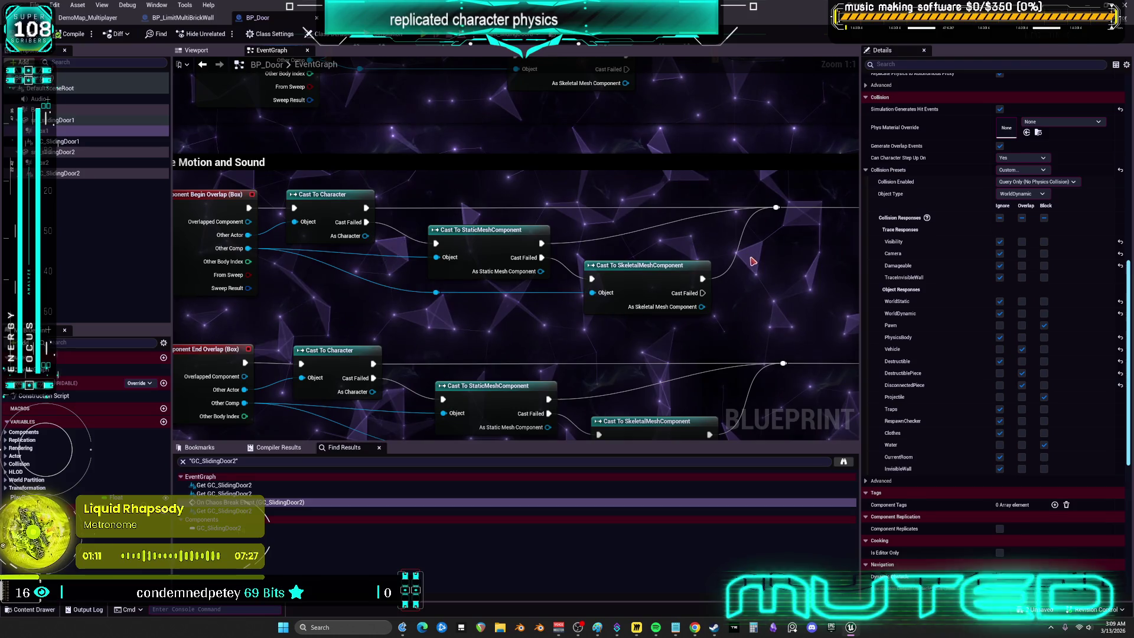
{"action": "mouse_move", "coordinate": [601, 330]}
{"action": "left_mouse_down"}
{"action": "mouse_move", "coordinate": [707, 263]}
{"action": "mouse_move", "coordinate": [369, 242]}
{"action": "left_mouse_up"}
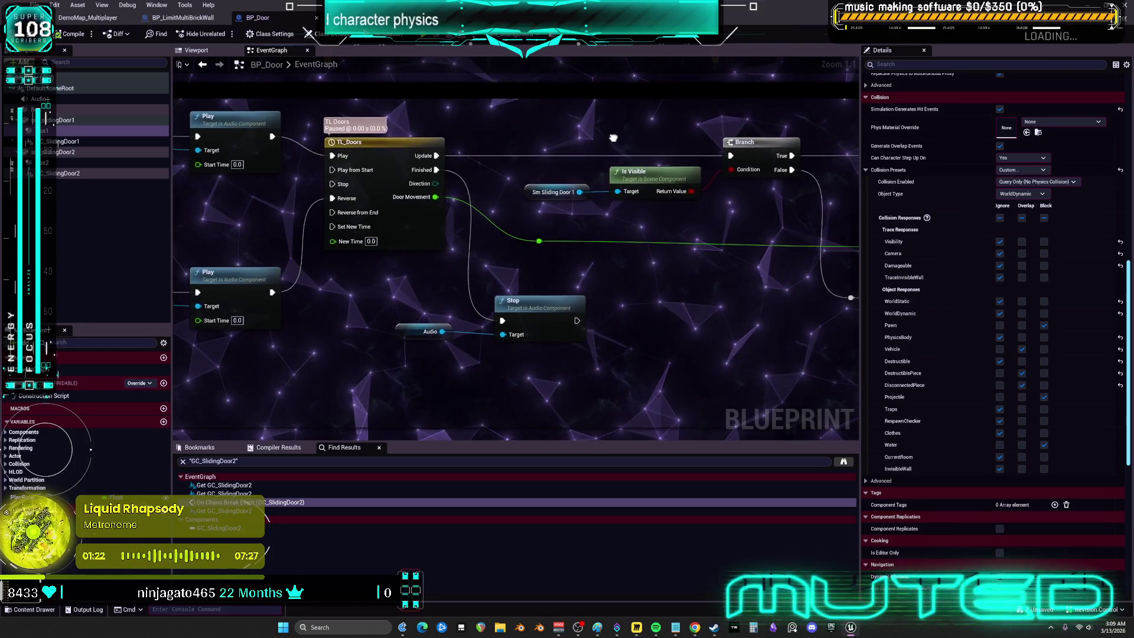
{"action": "mouse_move", "coordinate": [531, 283]}
{"action": "left_mouse_down"}
{"action": "mouse_move", "coordinate": [263, 241]}
{"action": "mouse_move", "coordinate": [666, 258]}
{"action": "mouse_move", "coordinate": [391, 282]}
{"action": "left_mouse_up"}
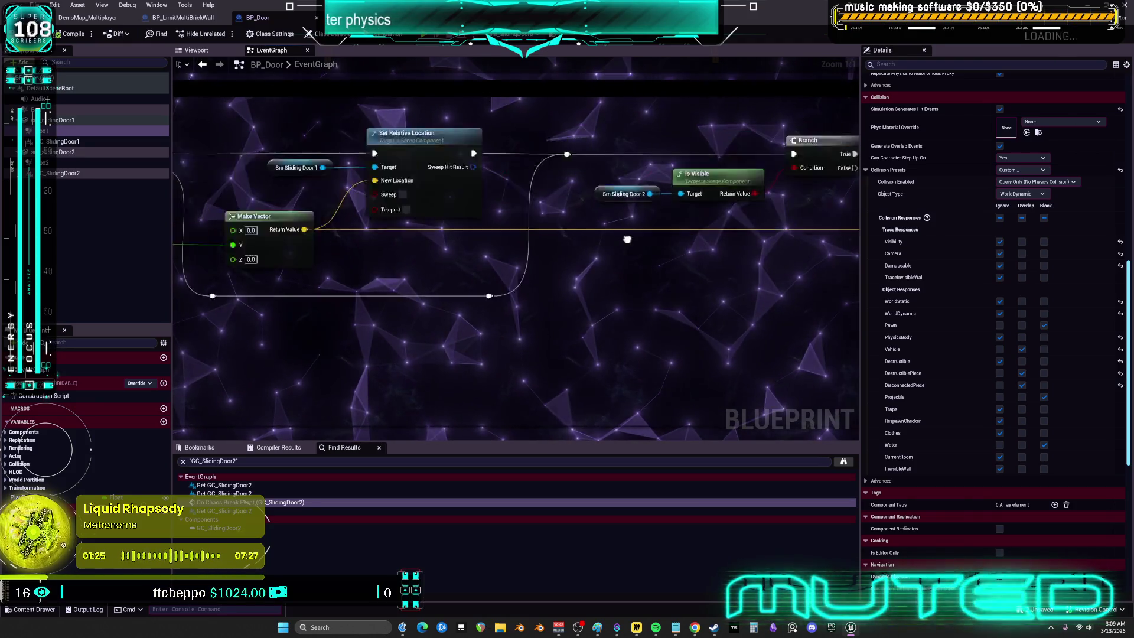
{"action": "scroll", "coordinate": [627, 239], "scroll_direction": "down", "scroll_amount": 3}
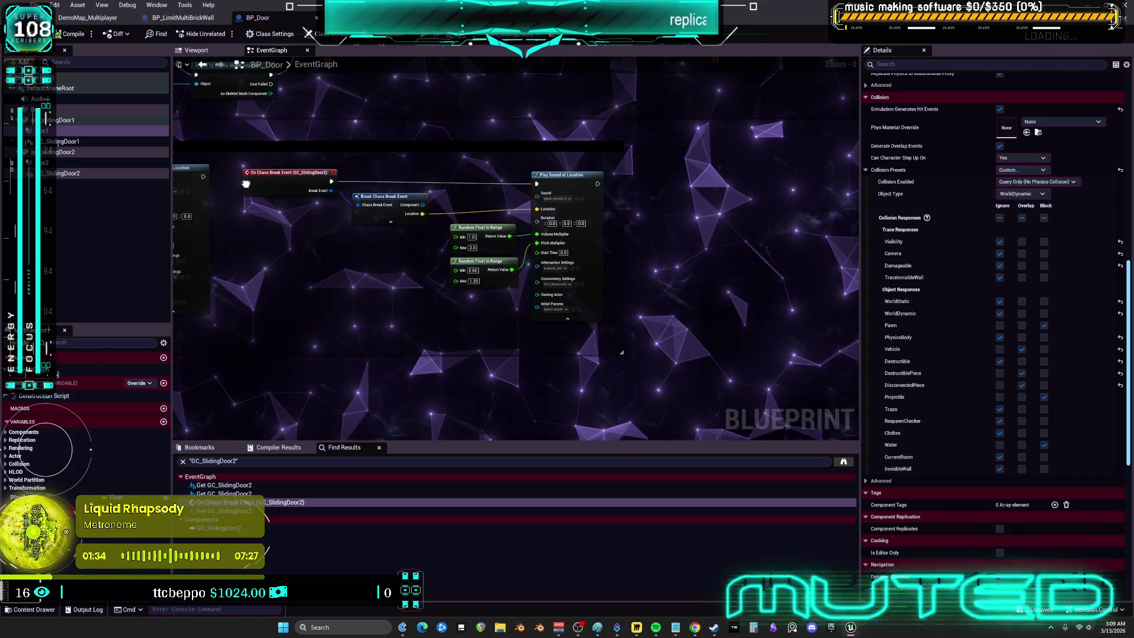
{"action": "mouse_move", "coordinate": [246, 183]}
{"action": "left_mouse_down"}
{"action": "mouse_move", "coordinate": [452, 193]}
{"action": "mouse_move", "coordinate": [344, 111]}
{"action": "mouse_move", "coordinate": [308, 59]}
{"action": "left_mouse_up"}
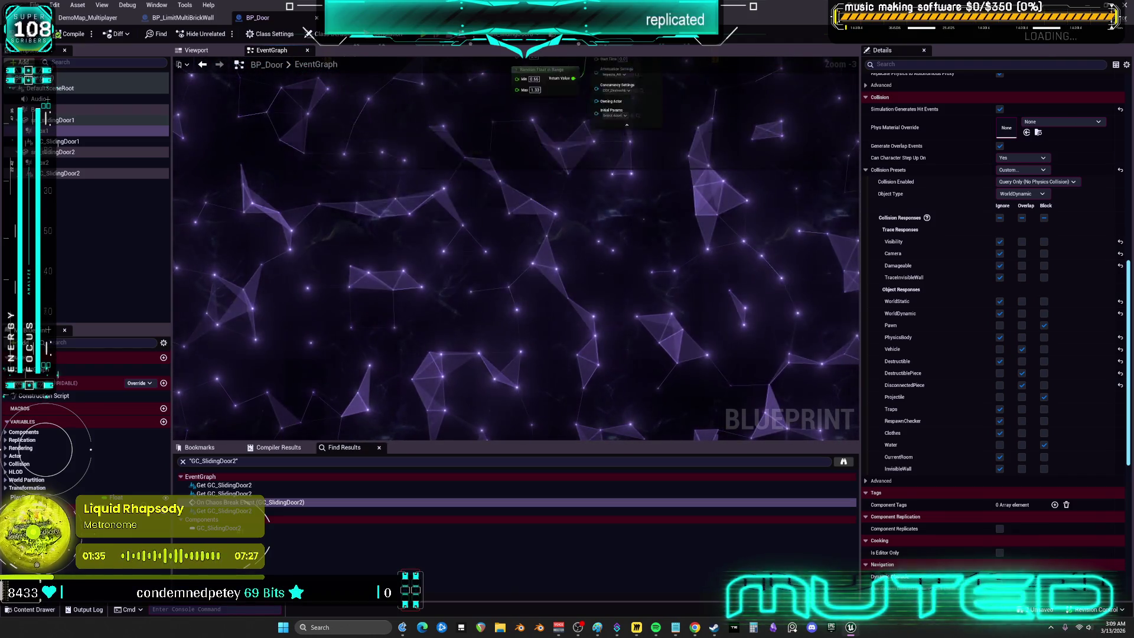
{"action": "scroll", "coordinate": [556, 258], "scroll_direction": "down", "scroll_amount": 7}
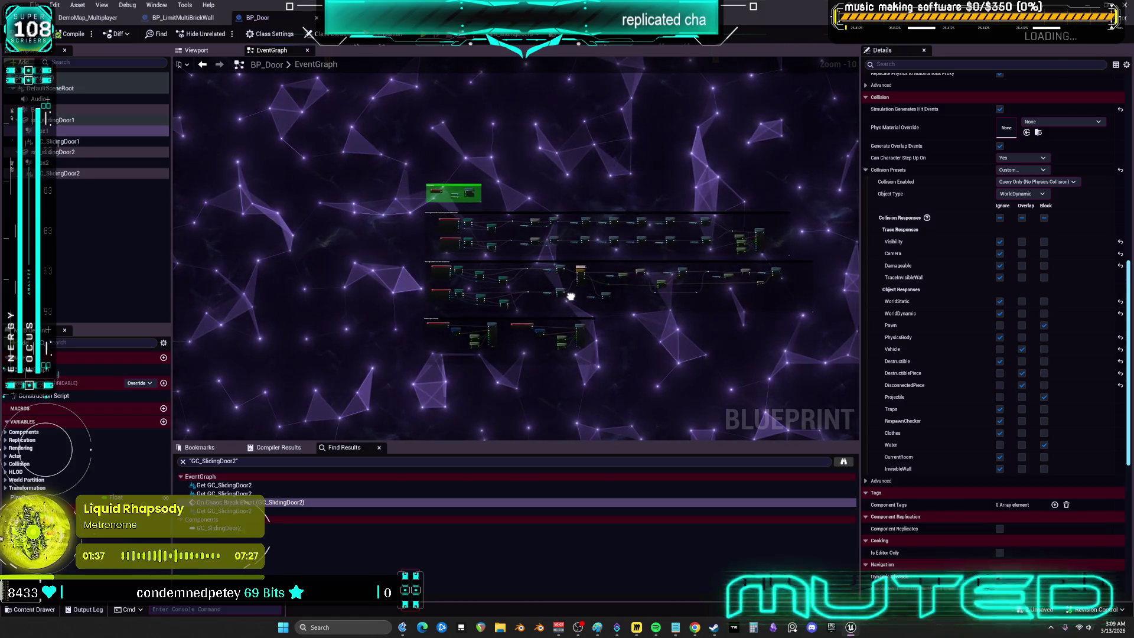
{"action": "scroll", "coordinate": [623, 283], "scroll_direction": "up", "scroll_amount": 7}
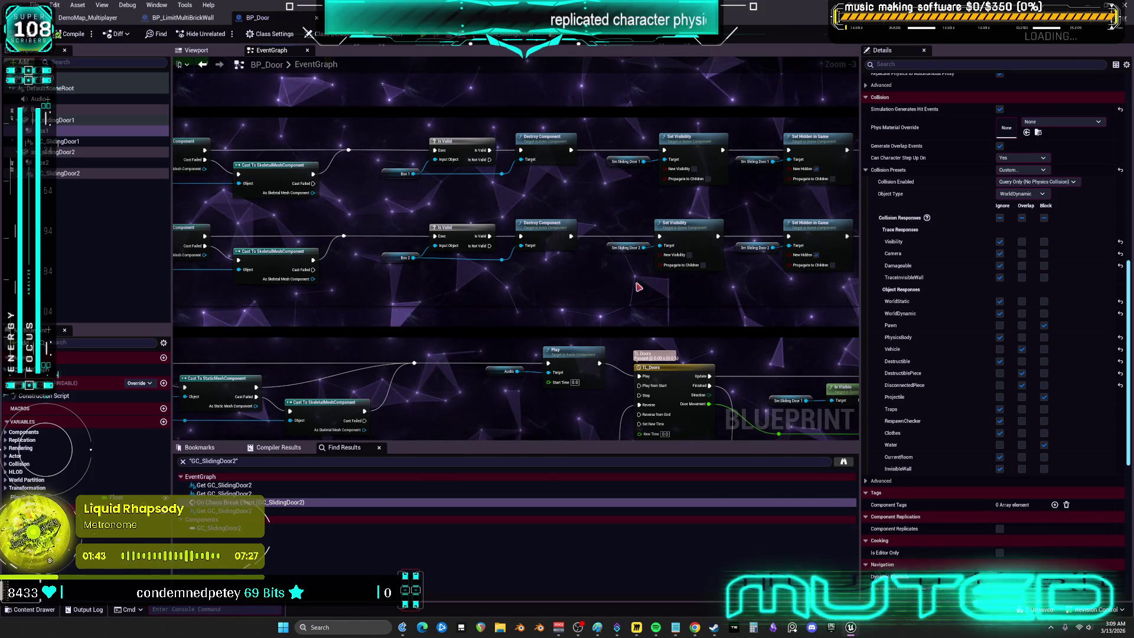
{"action": "left_click_drag", "start_coordinate": [638, 286], "coordinate": [634, 246]}
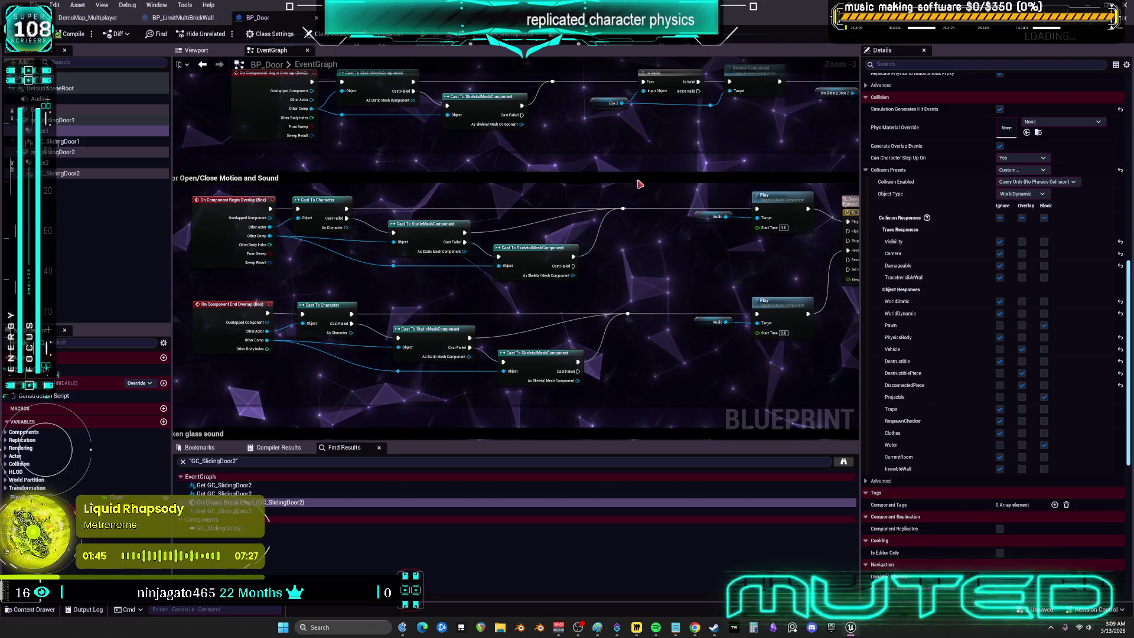
{"action": "left_click_drag", "start_coordinate": [725, 175], "coordinate": [647, 322]}
{"action": "left_click_drag", "start_coordinate": [738, 211], "coordinate": [480, 204]}
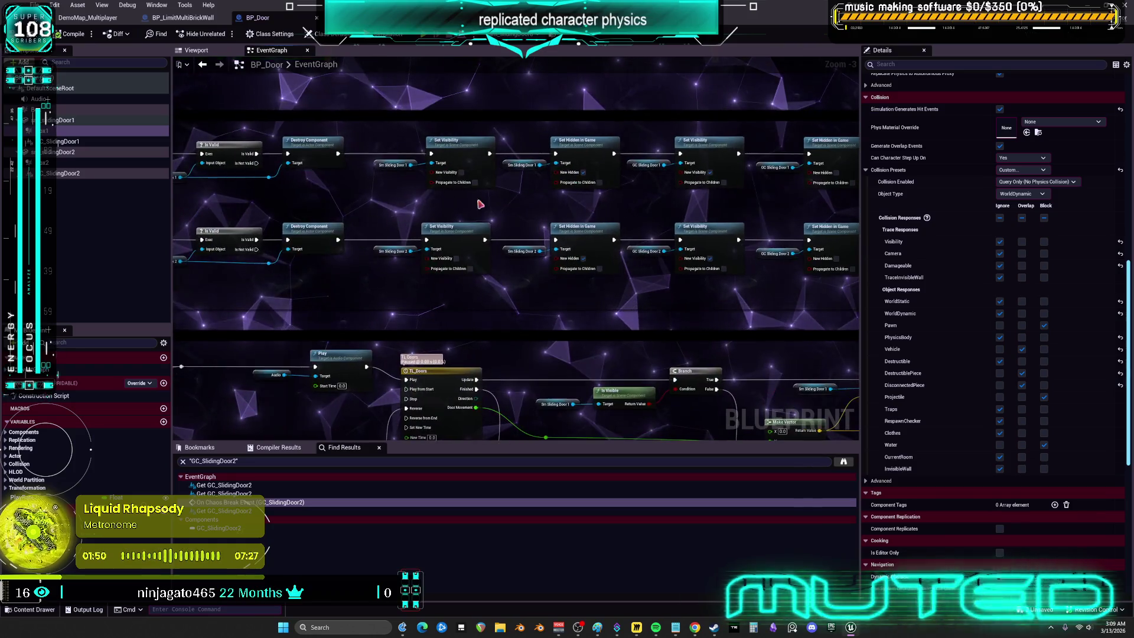
{"action": "scroll", "coordinate": [652, 207], "scroll_direction": "up", "scroll_amount": 3}
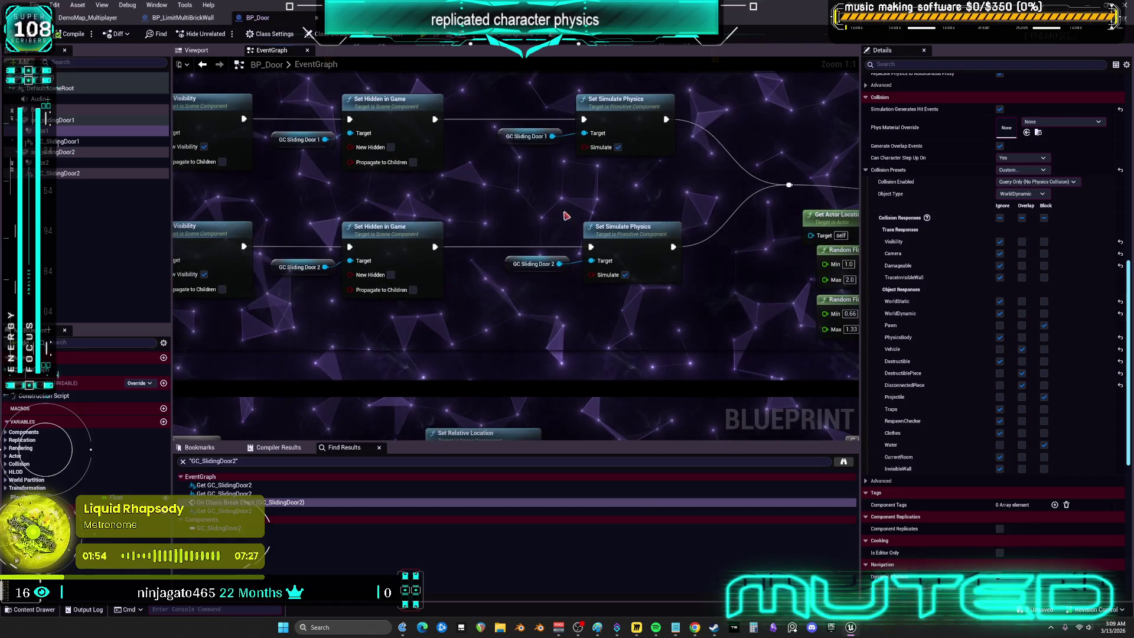
{"action": "left_click_drag", "start_coordinate": [520, 304], "coordinate": [631, 237]}
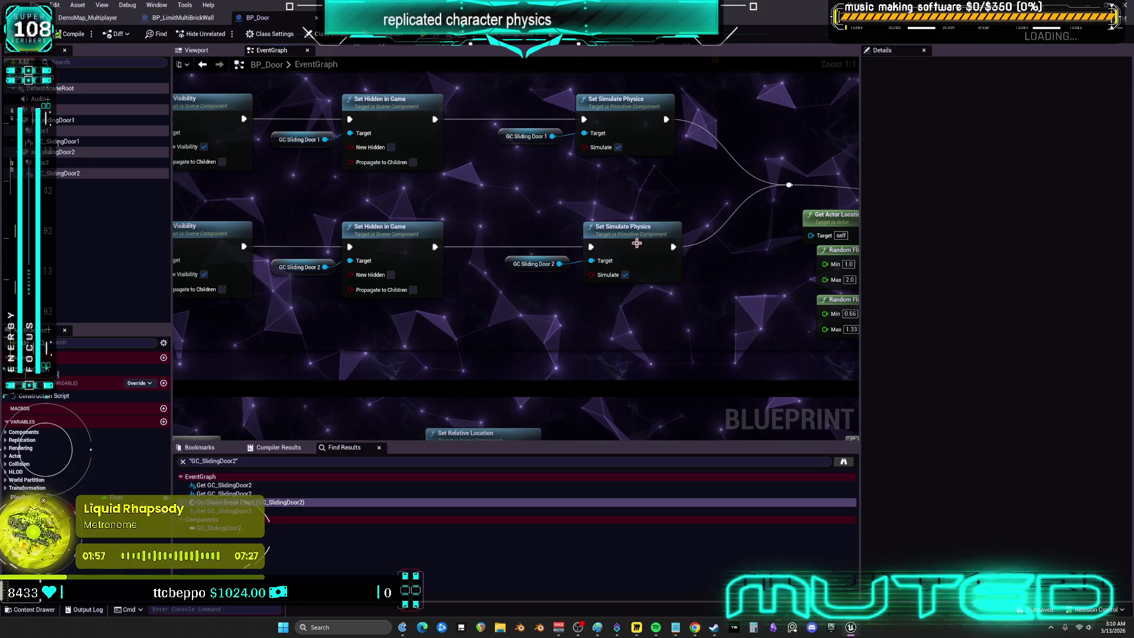
Step: Add a GC Brick Wall reference with a Set Simulate Physics node in BP_LimitMultiBrickWall
{"action": "left_click", "coordinate": [185, 19]}
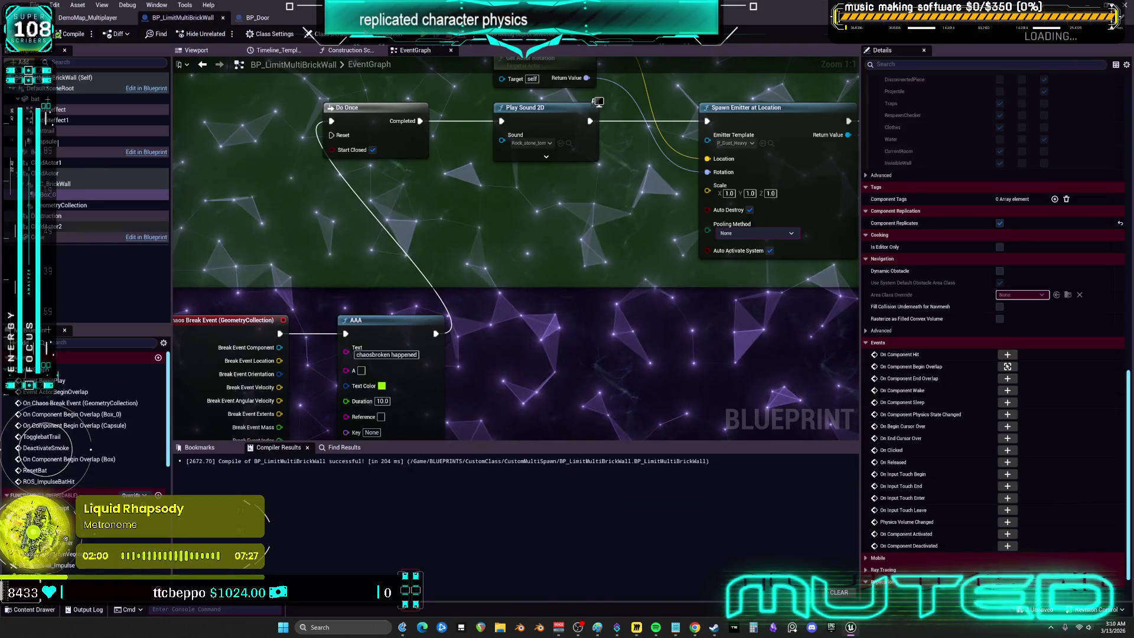
{"action": "left_click", "coordinate": [57, 186]}
{"action": "left_click_drag", "start_coordinate": [58, 192], "coordinate": [579, 366]}
{"action": "type", "text": "simulate physics"}
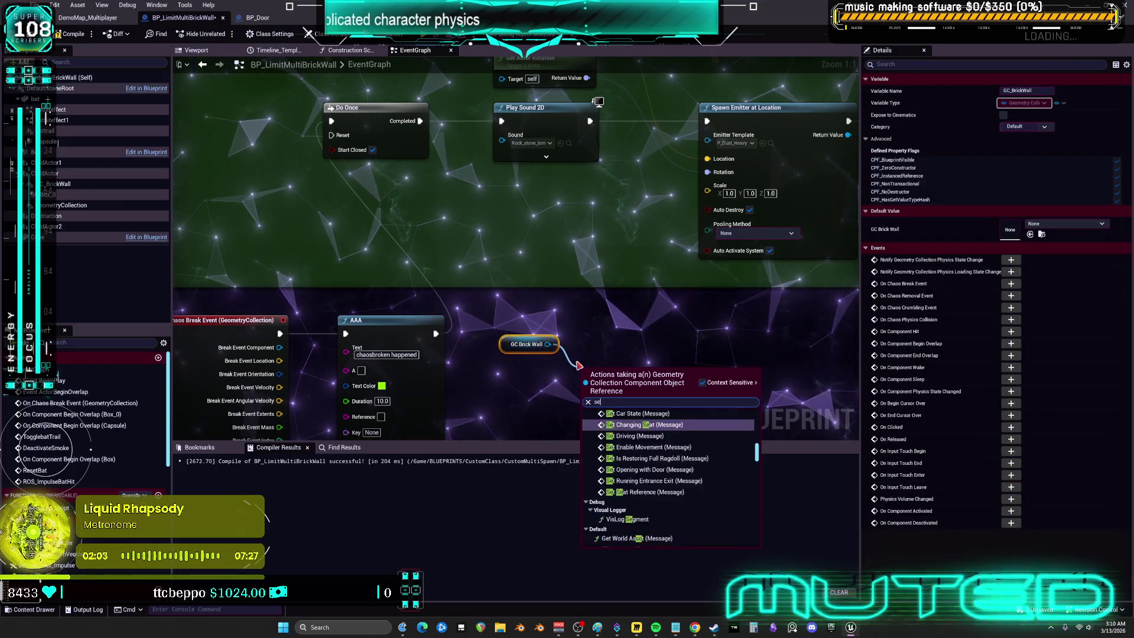
{"action": "key", "text": "Return"}
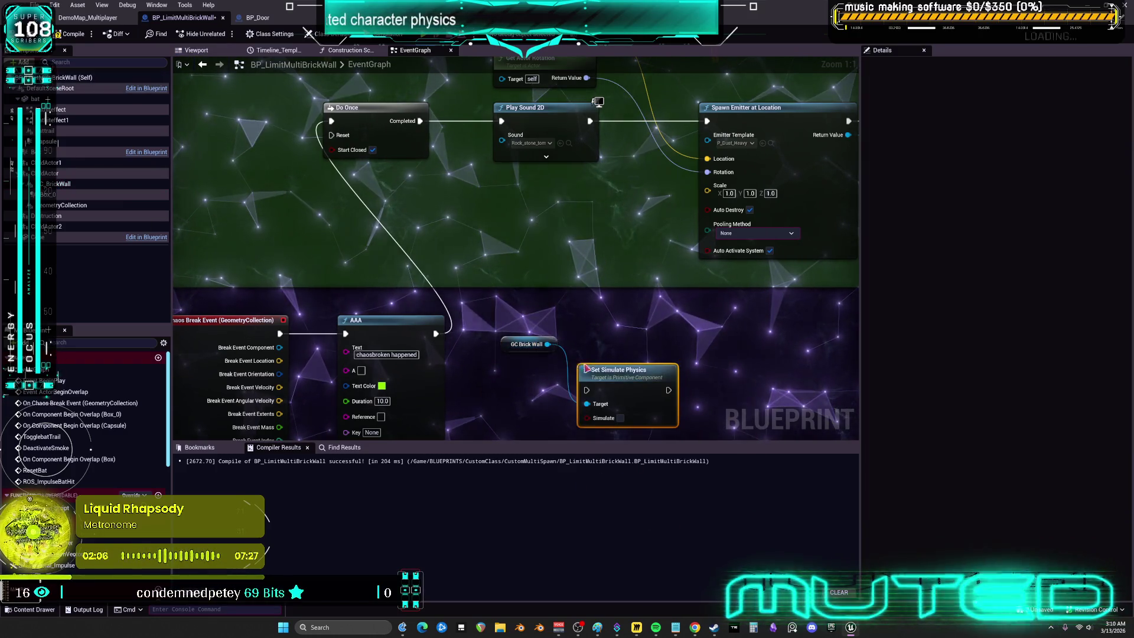
Step: Reposition the new physics nodes and delete the old SET and Geometry Collection nodes
{"action": "scroll", "coordinate": [679, 348], "scroll_direction": "down", "scroll_amount": 4}
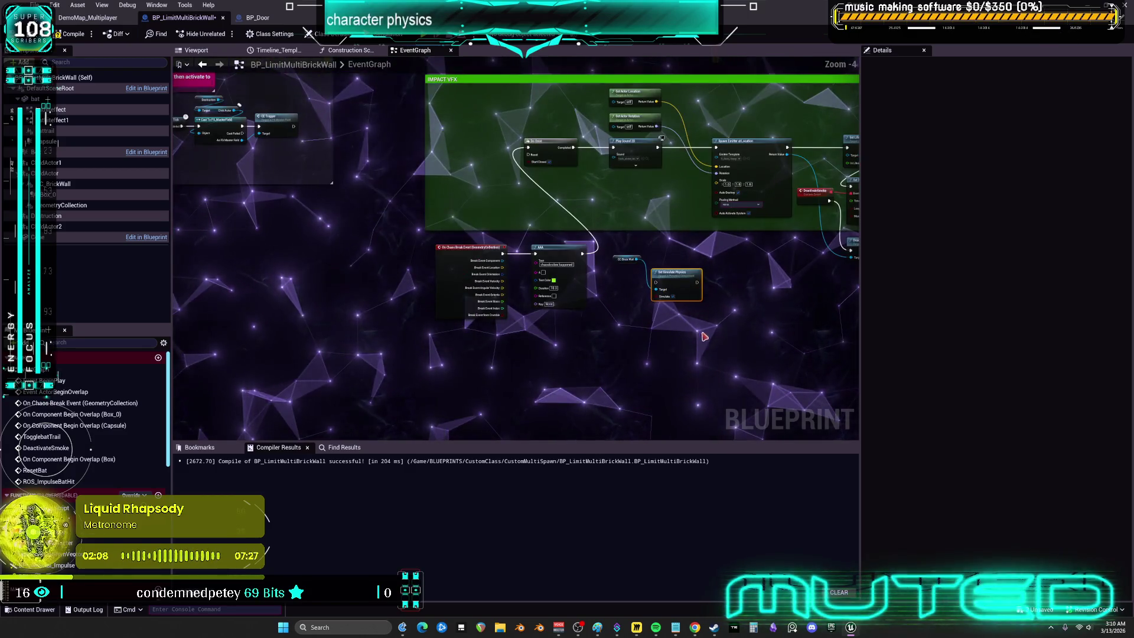
{"action": "left_click_drag", "start_coordinate": [704, 336], "coordinate": [609, 251]}
{"action": "left_click_drag", "start_coordinate": [676, 278], "coordinate": [309, 360]}
{"action": "scroll", "coordinate": [644, 288], "scroll_direction": "up", "scroll_amount": 3}
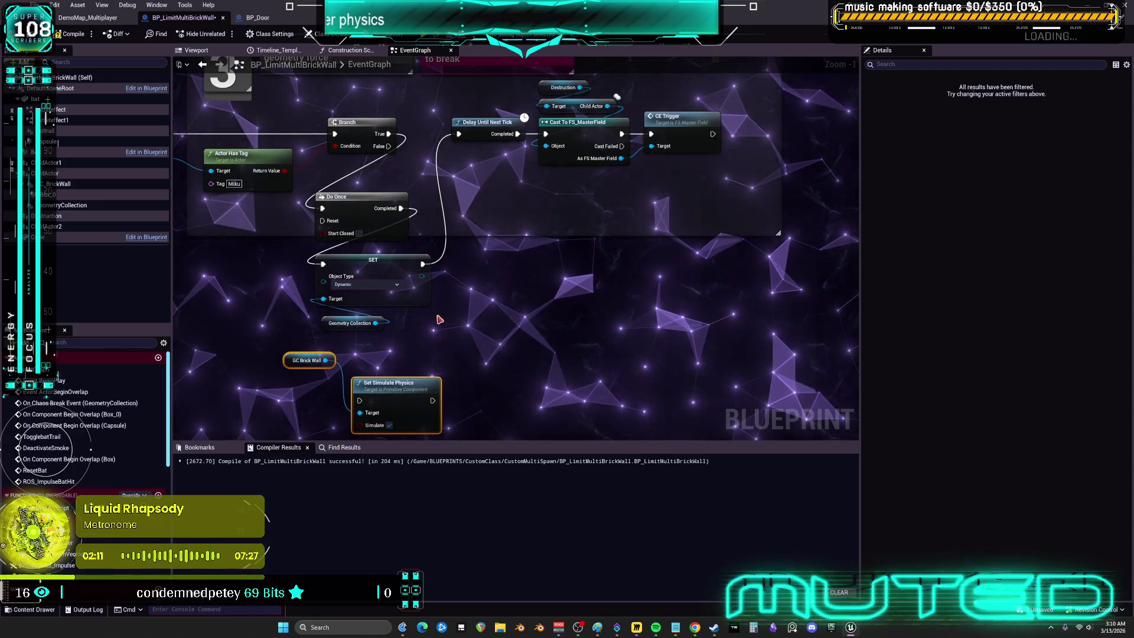
{"action": "left_click_drag", "start_coordinate": [438, 322], "coordinate": [378, 303]}
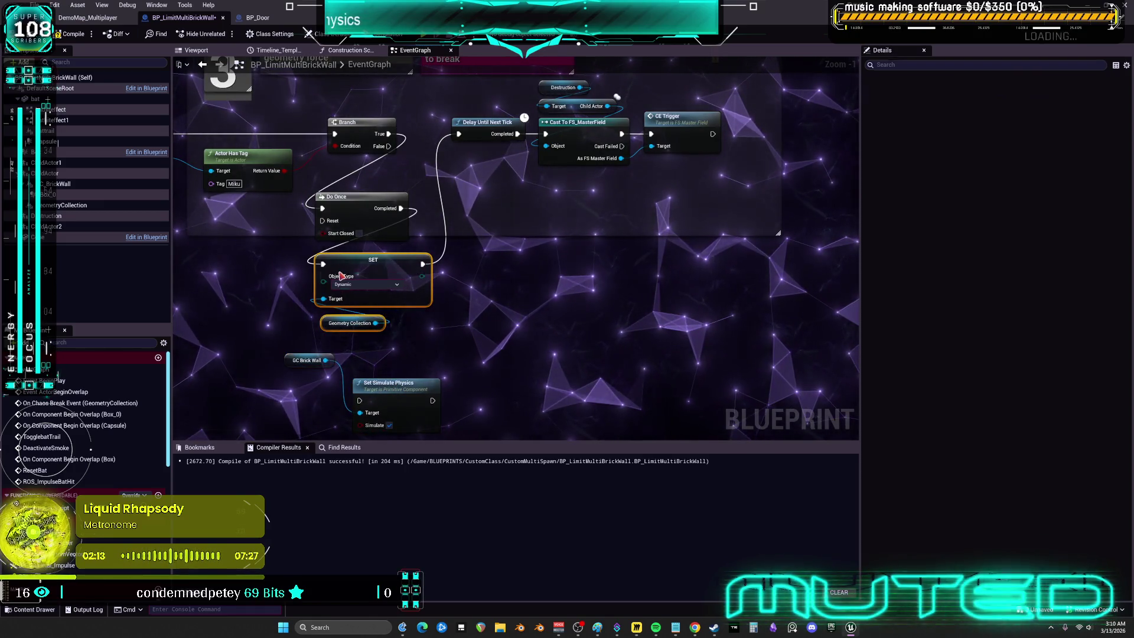
{"action": "key", "text": "Delete"}
Step: Wire Do Once Completed into Set Simulate Physics and lower the GC Brick Wall node
{"action": "mouse_move", "coordinate": [241, 337]}
{"action": "left_mouse_down"}
{"action": "mouse_move", "coordinate": [418, 405]}
{"action": "mouse_move", "coordinate": [365, 341]}
{"action": "left_mouse_up"}
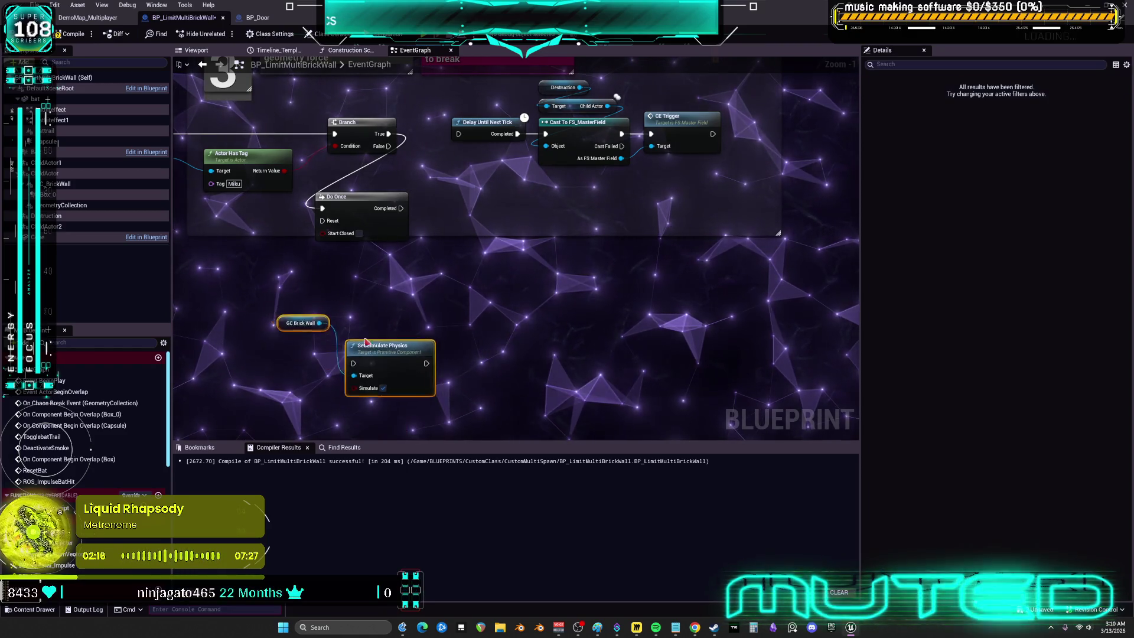
{"action": "left_click_drag", "start_coordinate": [401, 208], "coordinate": [354, 325]}
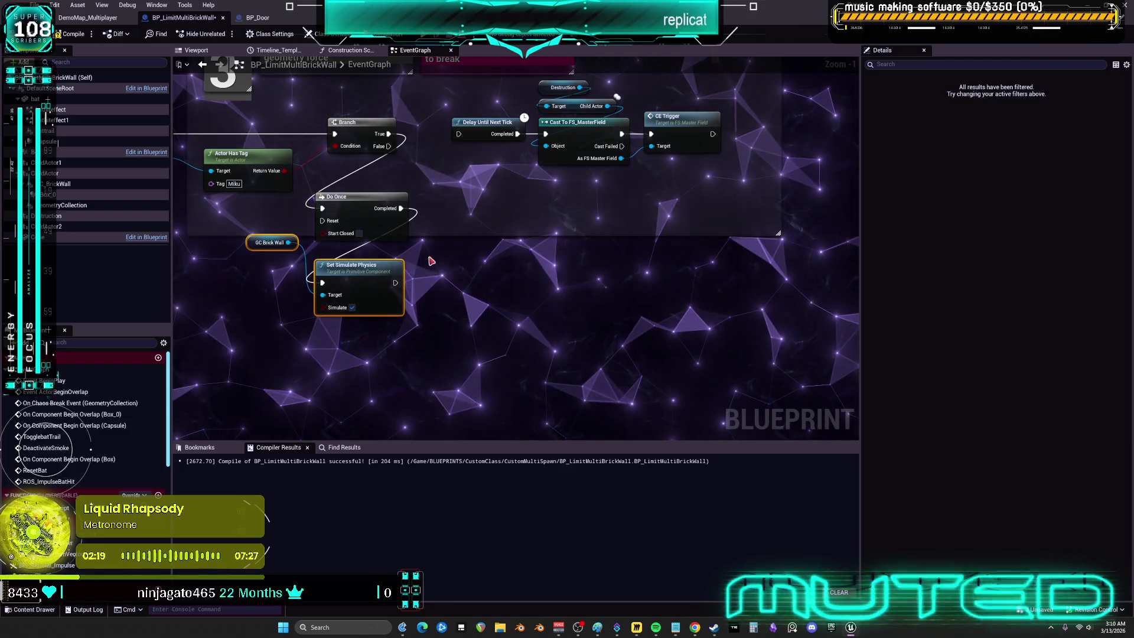
{"action": "left_click_drag", "start_coordinate": [431, 260], "coordinate": [464, 292]}
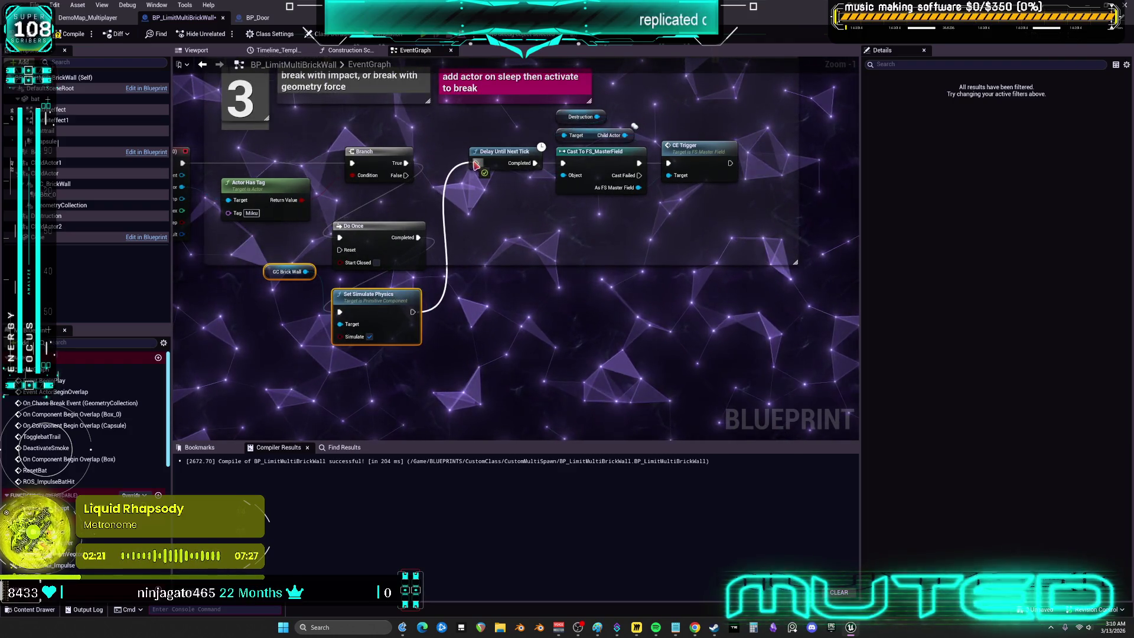
{"action": "left_click_drag", "start_coordinate": [535, 235], "coordinate": [624, 268]}
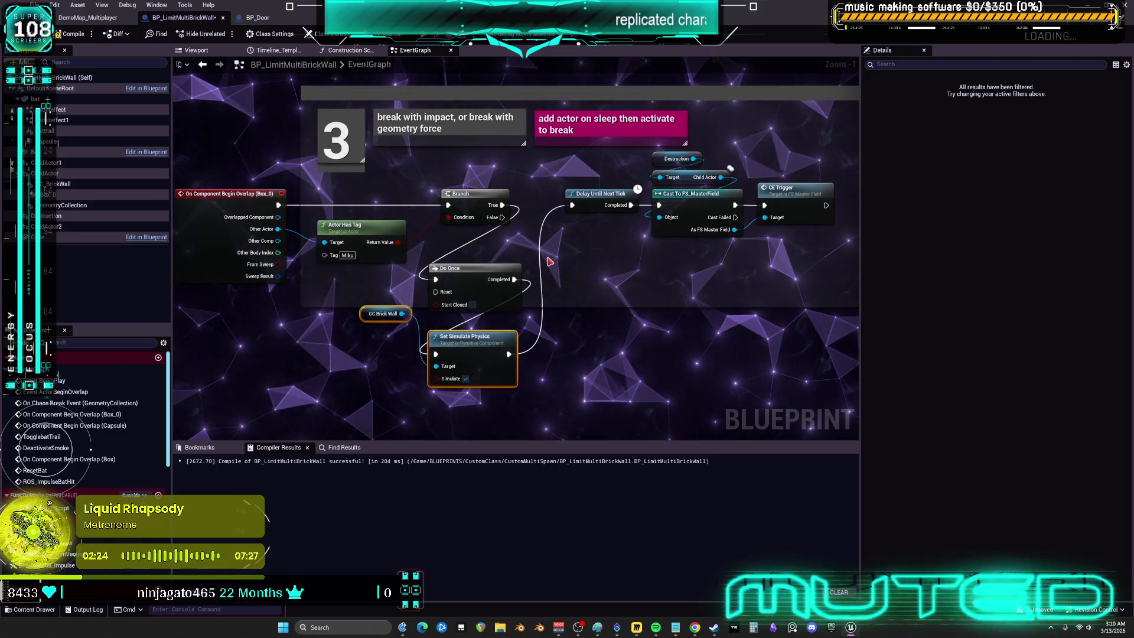
{"action": "left_click_drag", "start_coordinate": [382, 313], "coordinate": [377, 357]}
{"action": "mouse_move", "coordinate": [544, 253]}
{"action": "left_mouse_down"}
{"action": "mouse_move", "coordinate": [562, 186]}
{"action": "mouse_move", "coordinate": [363, 168]}
{"action": "left_mouse_up"}
{"action": "left_click_drag", "start_coordinate": [699, 170], "coordinate": [561, 159]}
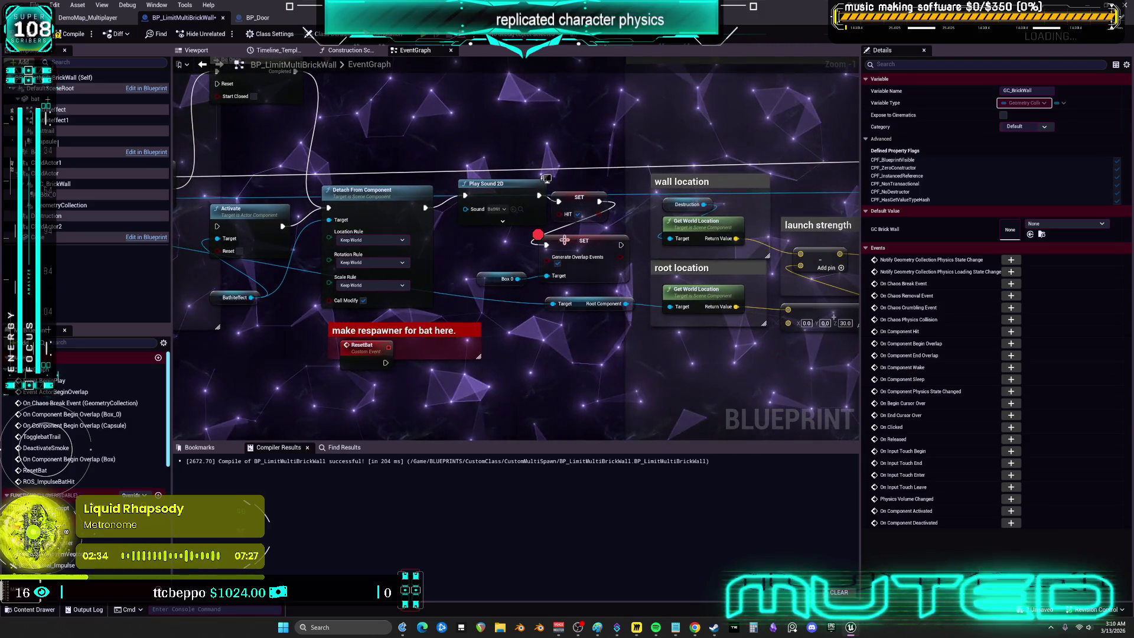
{"action": "right_click", "coordinate": [564, 240]}
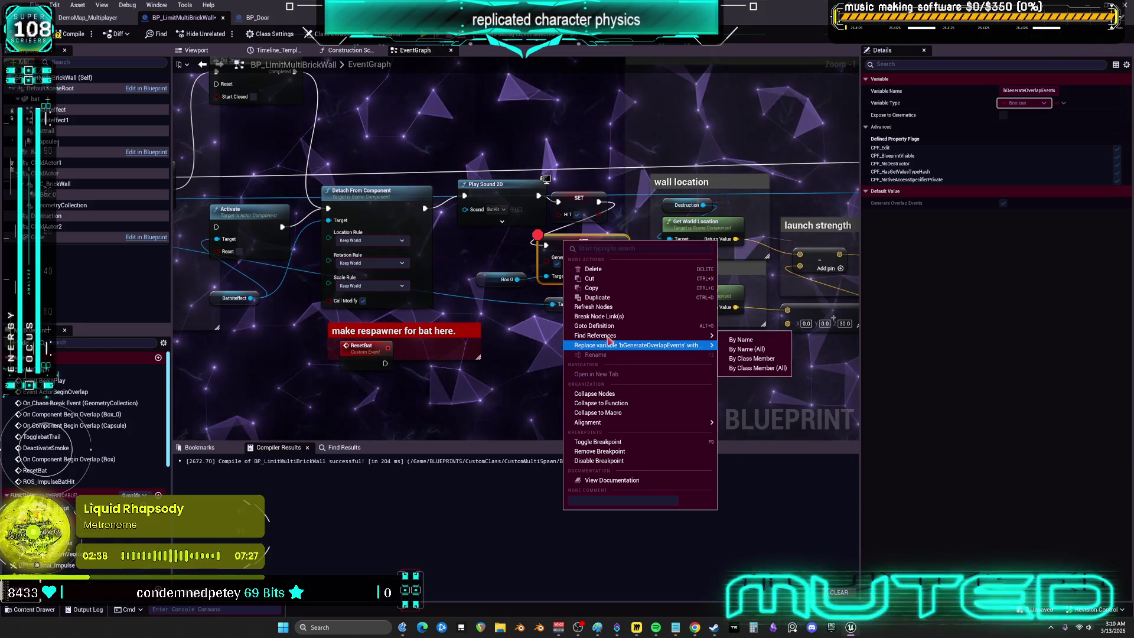
{"action": "left_click", "coordinate": [468, 197]}
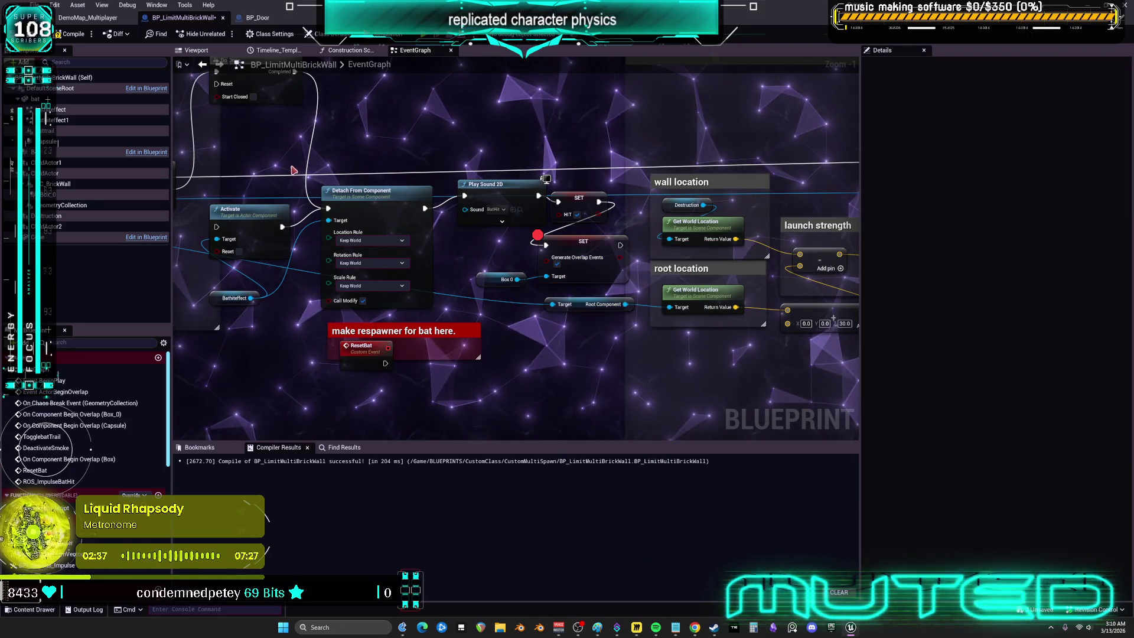
{"action": "left_click_drag", "start_coordinate": [294, 170], "coordinate": [468, 220]}
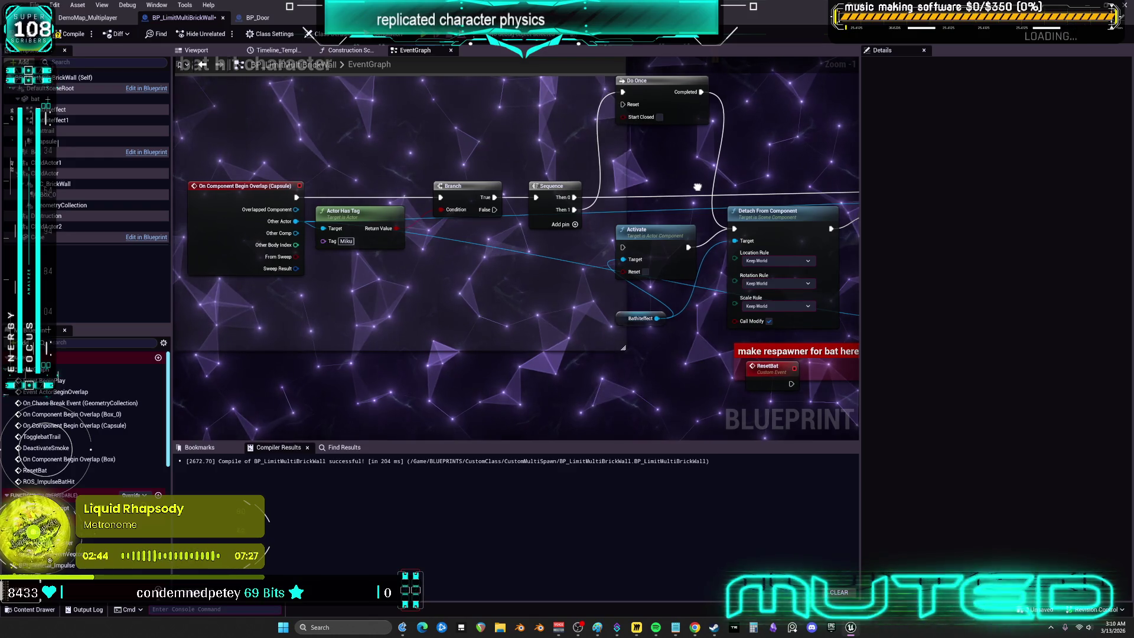
{"action": "left_click_drag", "start_coordinate": [697, 187], "coordinate": [704, 189]}
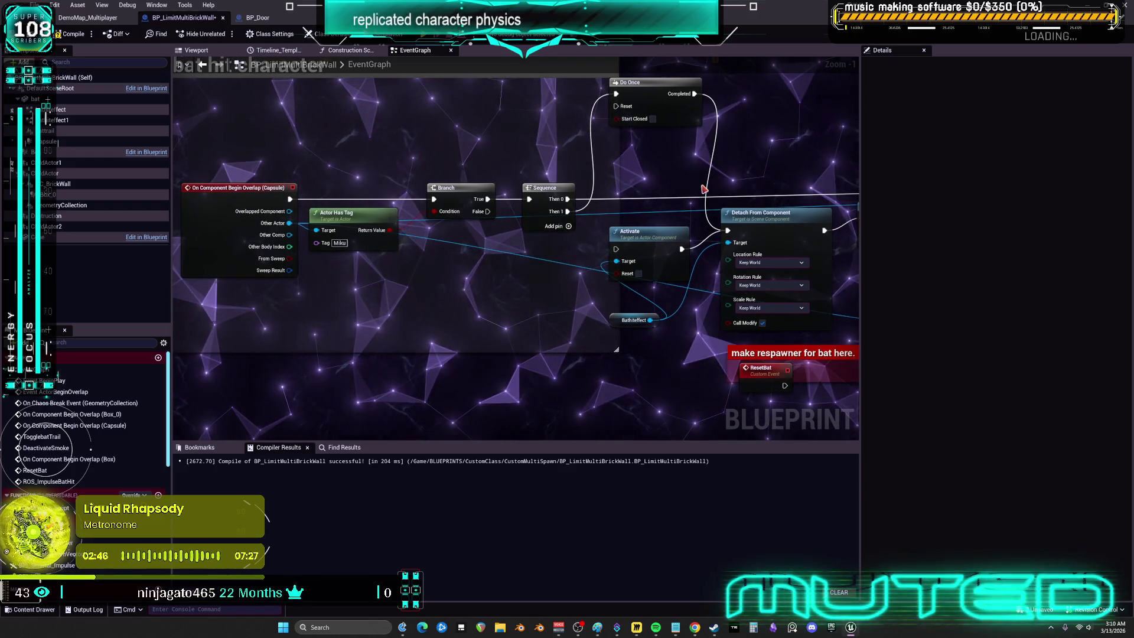
{"action": "mouse_move", "coordinate": [395, 283]}
{"action": "left_mouse_down"}
{"action": "mouse_move", "coordinate": [570, 319]}
{"action": "mouse_move", "coordinate": [565, 348]}
{"action": "mouse_move", "coordinate": [499, 244]}
{"action": "left_mouse_up"}
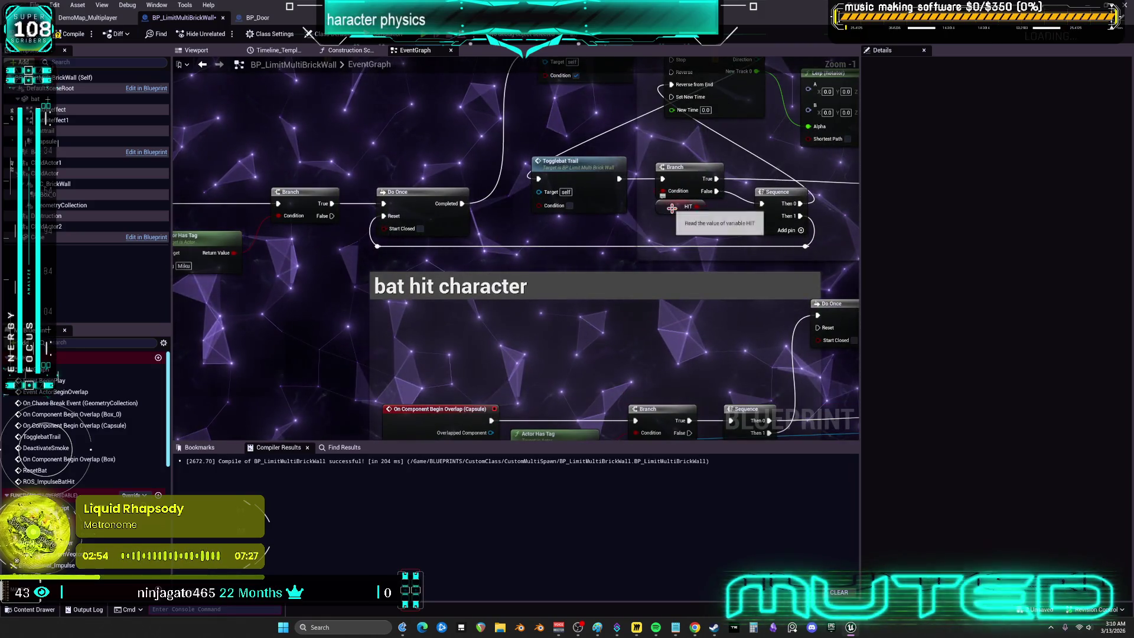
Step: Paste a second HIT getter and add an AND Boolean node feeding the Branch Condition
{"action": "left_click", "coordinate": [672, 207]}
{"action": "left_click_drag", "start_coordinate": [723, 259], "coordinate": [679, 276]}
{"action": "mouse_move", "coordinate": [606, 318]}
{"action": "left_mouse_down"}
{"action": "mouse_move", "coordinate": [397, 267]}
{"action": "mouse_move", "coordinate": [307, 177]}
{"action": "mouse_move", "coordinate": [233, 135]}
{"action": "mouse_move", "coordinate": [490, 206]}
{"action": "left_mouse_up"}
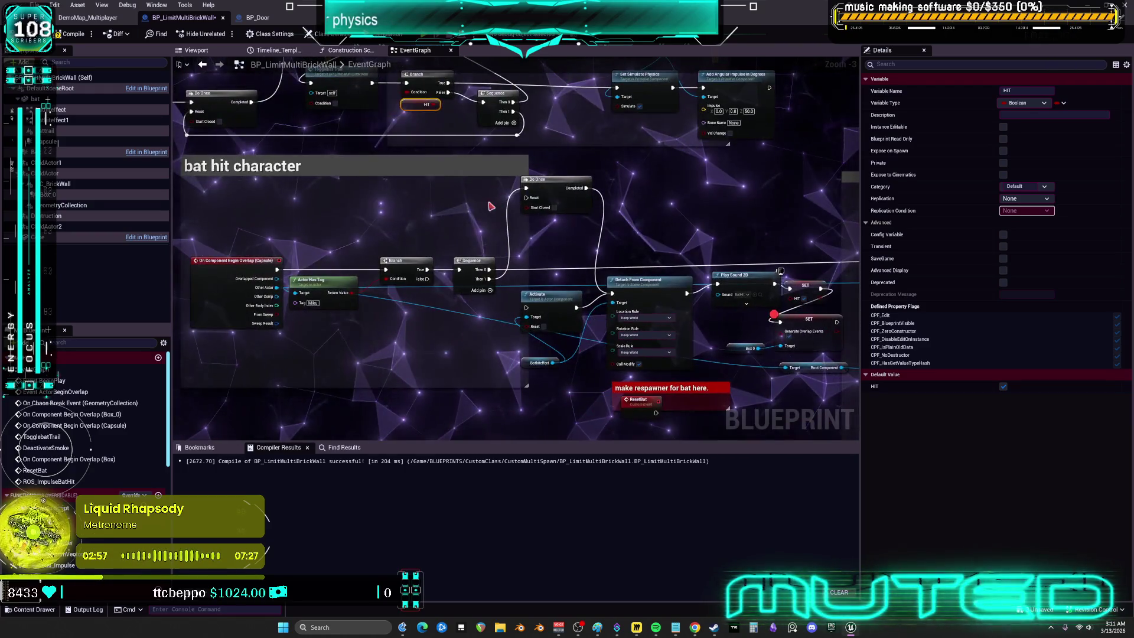
{"action": "scroll", "coordinate": [365, 226], "scroll_direction": "up", "scroll_amount": 2}
{"action": "key", "text": "ctrl+v"}
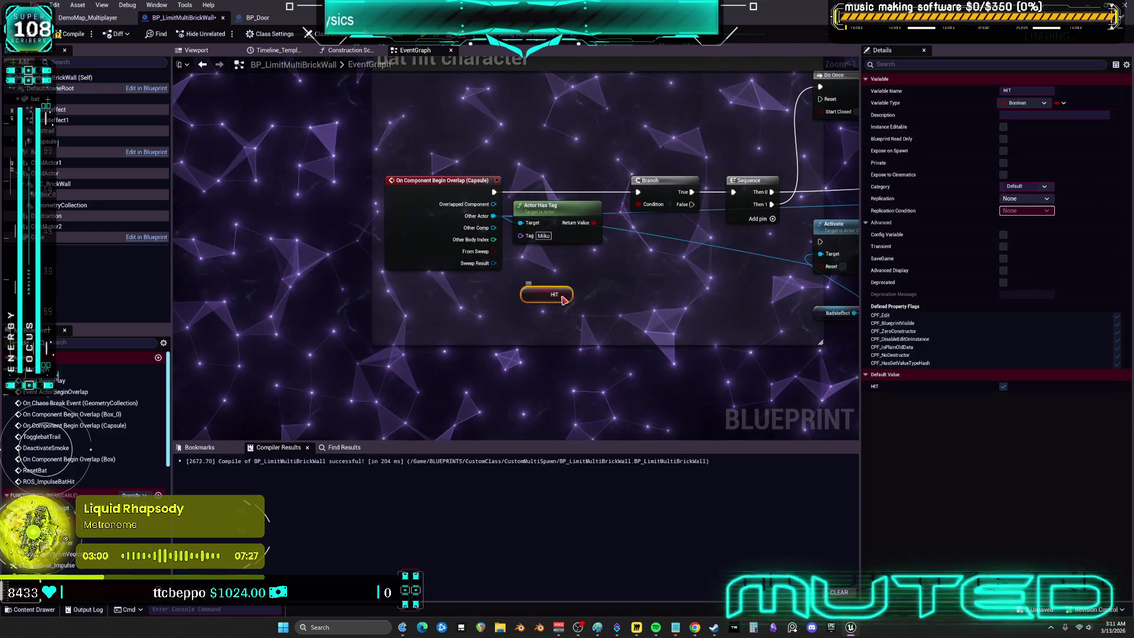
{"action": "type", "text": "and"}
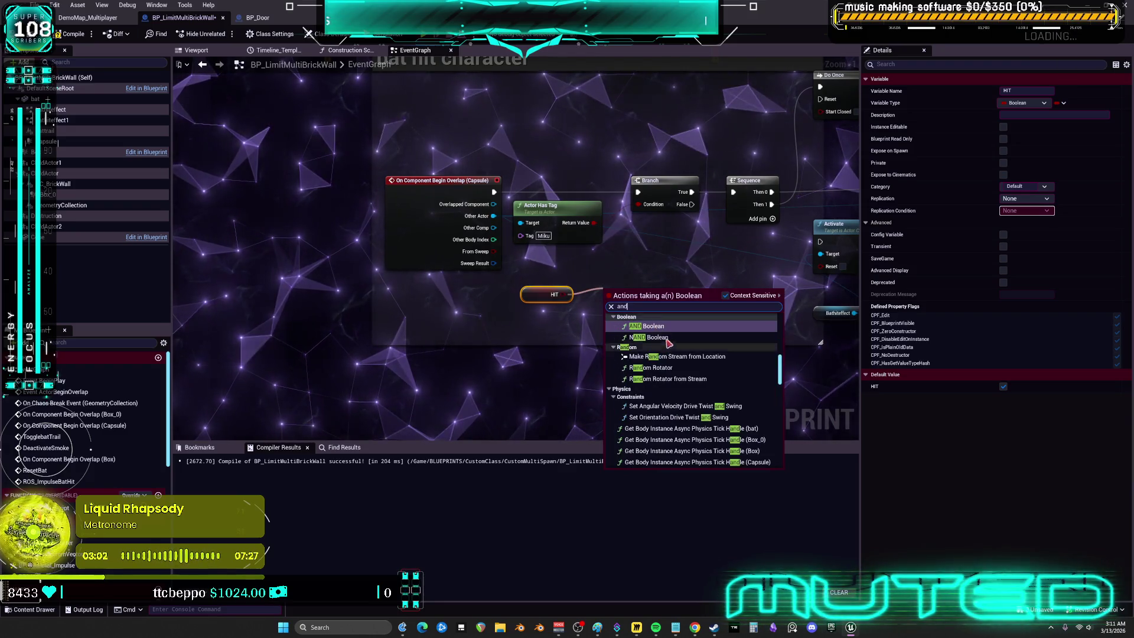
{"action": "key", "text": "Return"}
{"action": "scroll", "coordinate": [632, 272], "scroll_direction": "up", "scroll_amount": 1}
{"action": "mouse_move", "coordinate": [669, 303]}
{"action": "left_mouse_down"}
{"action": "mouse_move", "coordinate": [670, 268]}
{"action": "mouse_move", "coordinate": [639, 196]}
{"action": "left_mouse_up"}
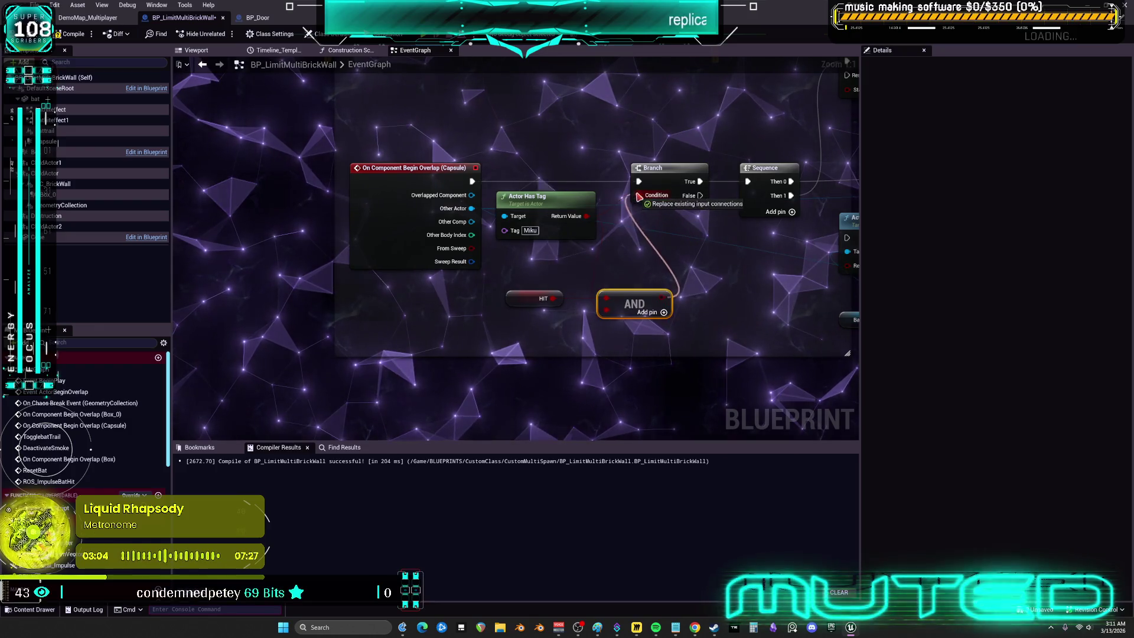
Step: Compile the blueprint and launch a multiplayer Play-in-Editor session
{"action": "left_click", "coordinate": [71, 35]}
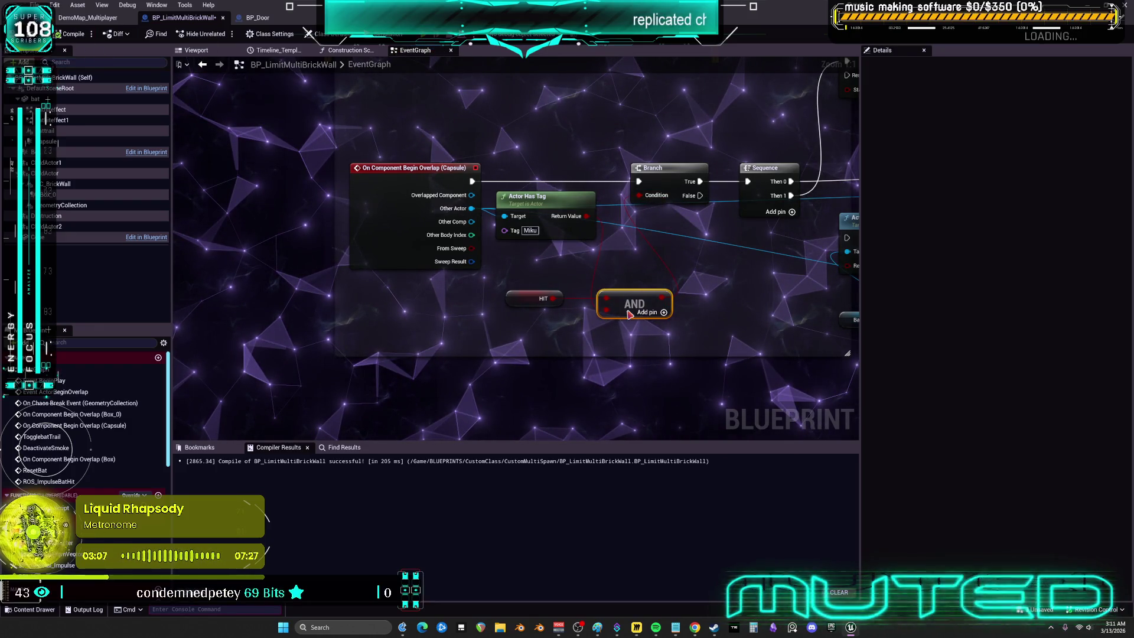
{"action": "key", "text": "alt+p"}
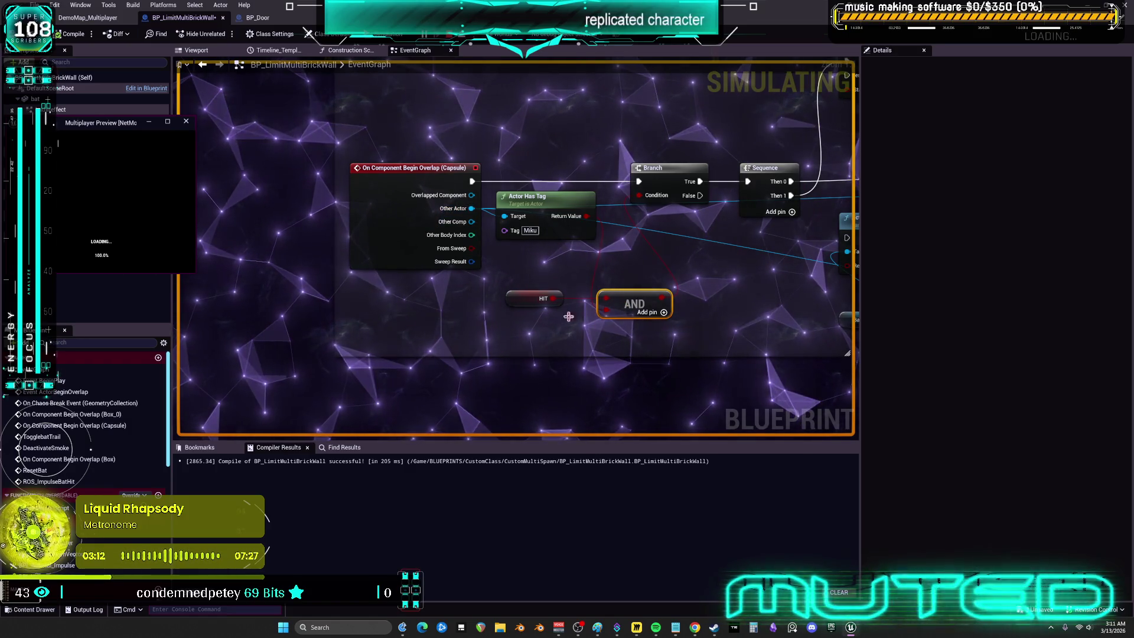
{"action": "left_click", "coordinate": [91, 18]}
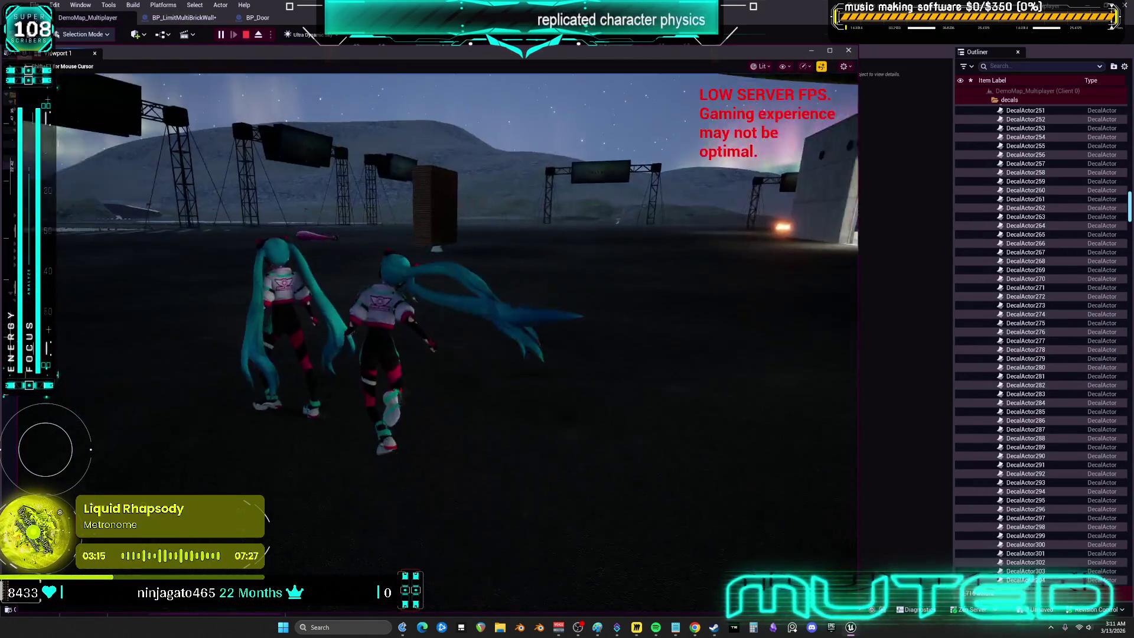
Step: Run the character up the brick wall, knock the pink bat away, and climb again
{"action": "key", "text": "w"}
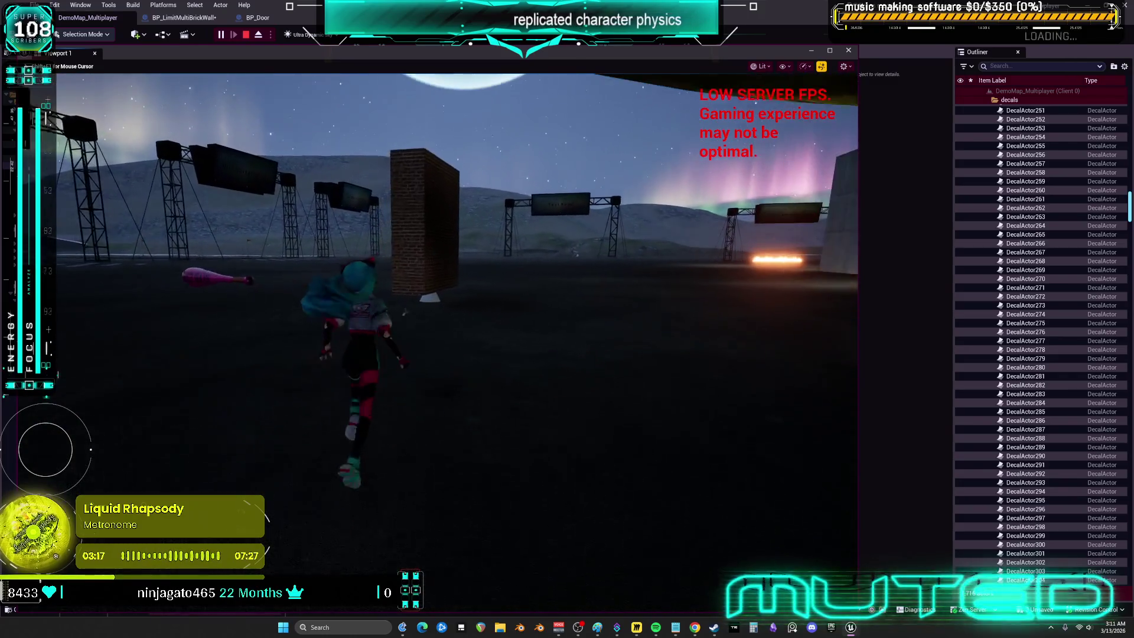
{"action": "key", "text": "w"}
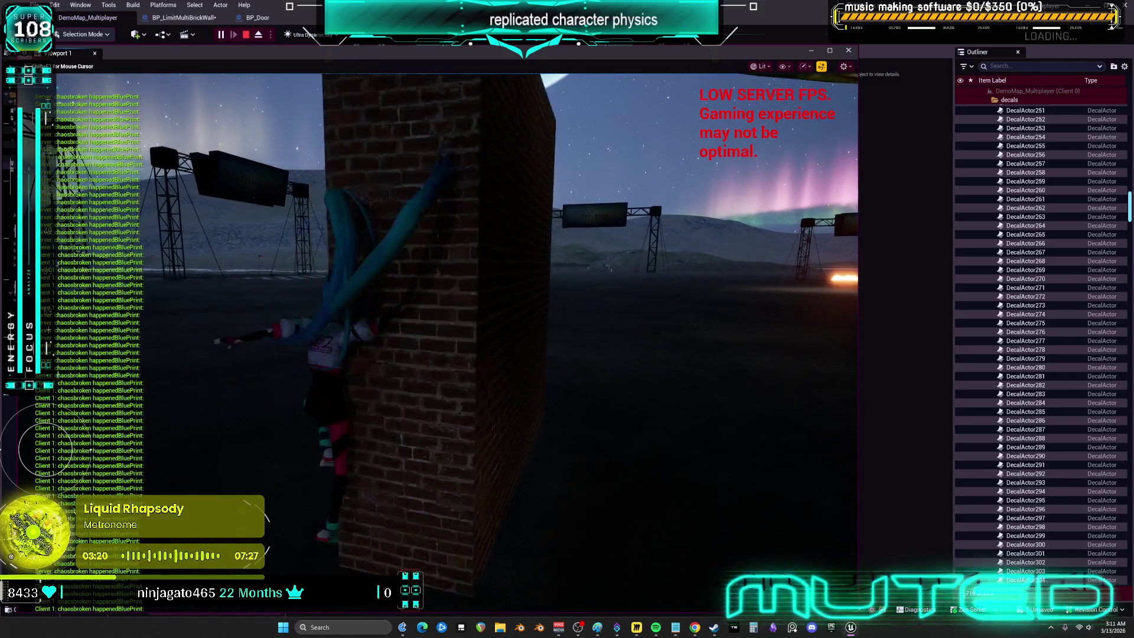
{"action": "key", "text": "a"}
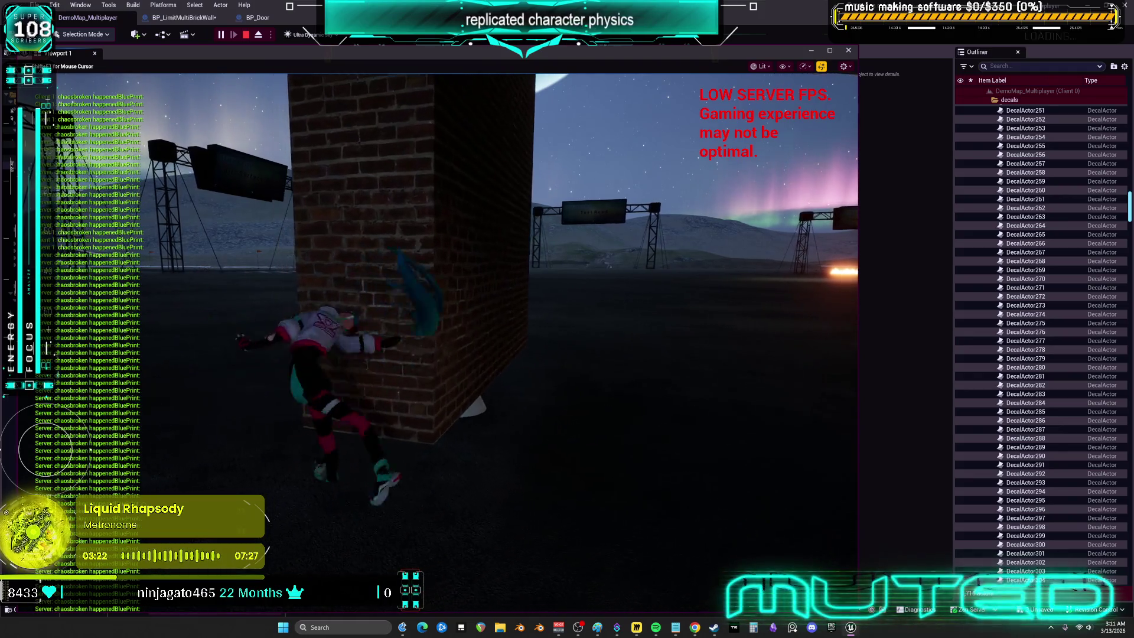
{"action": "key", "text": "w"}
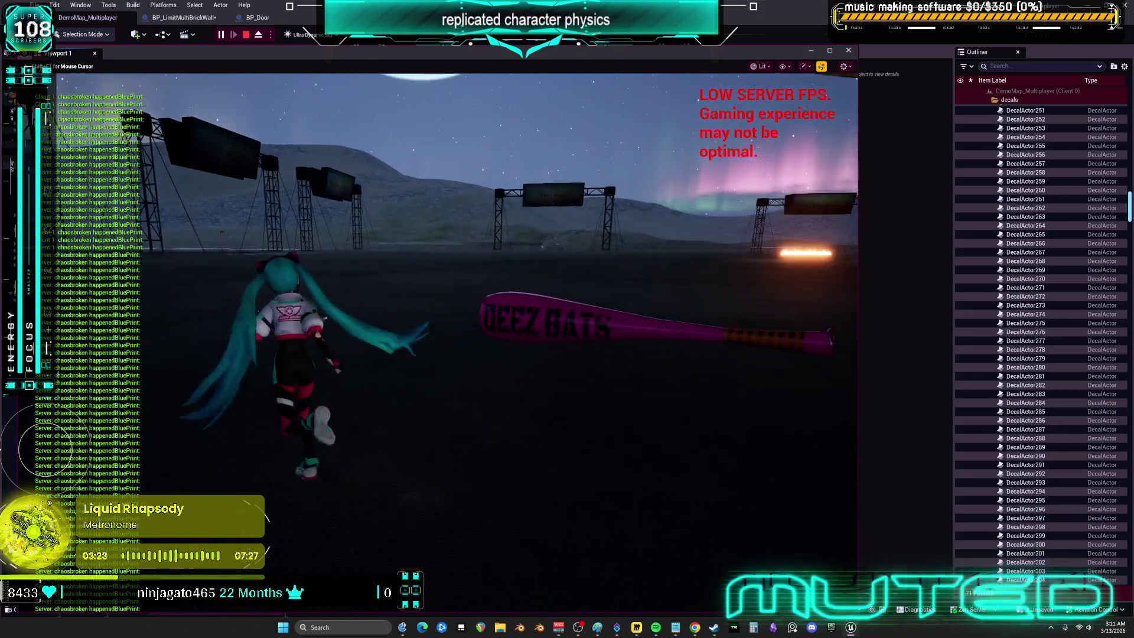
{"action": "key", "text": "w"}
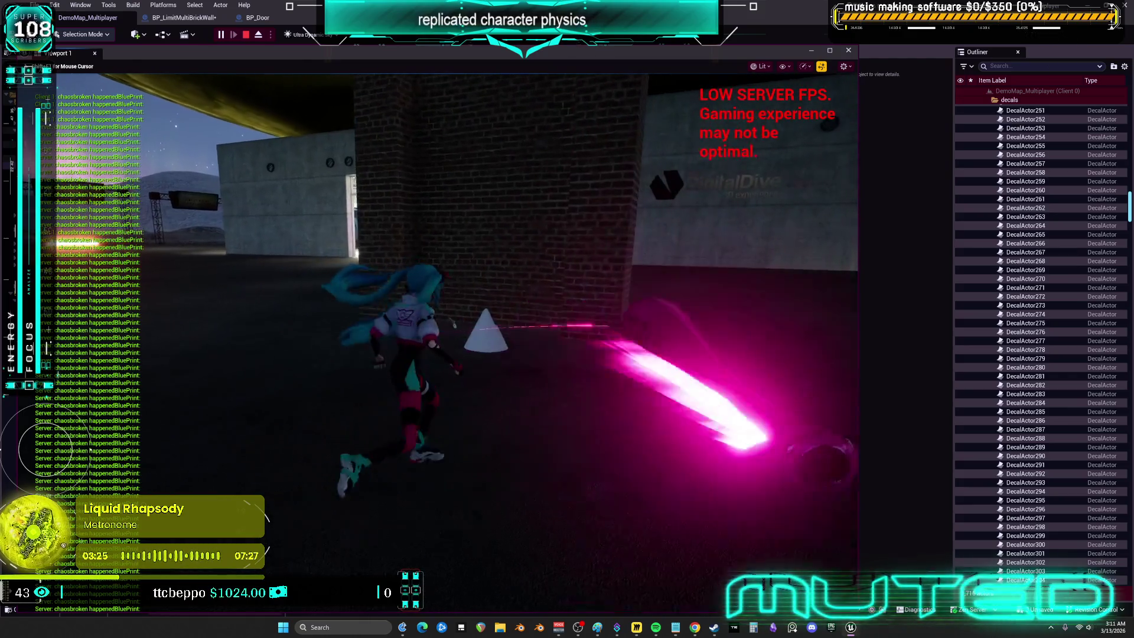
{"action": "key", "text": "w"}
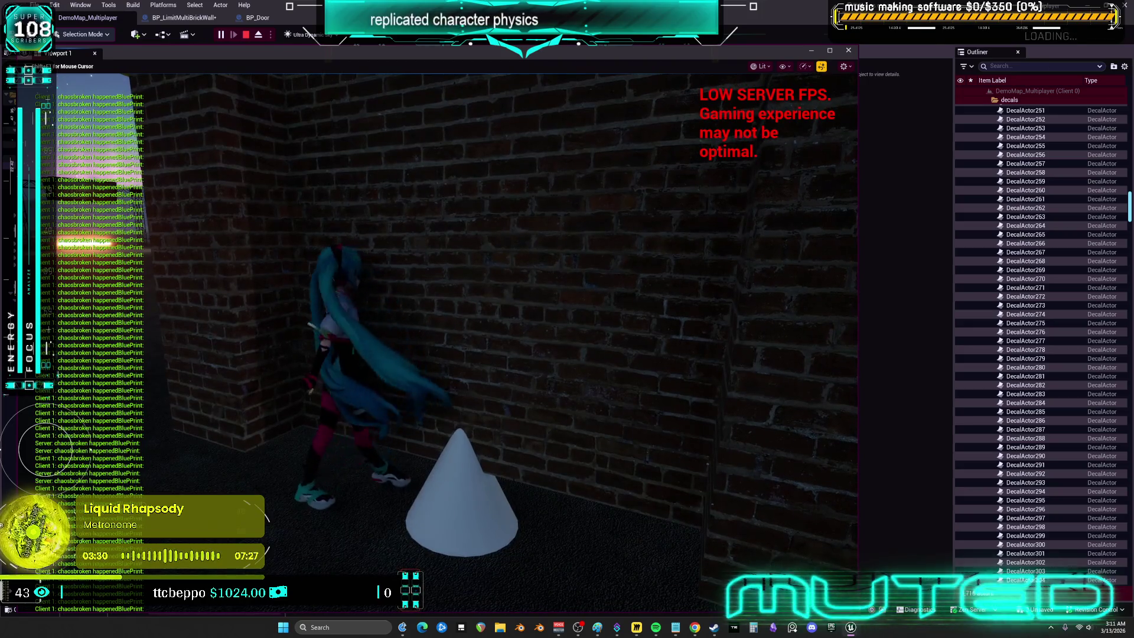
{"action": "key", "text": "a"}
{"action": "key", "text": "w"}
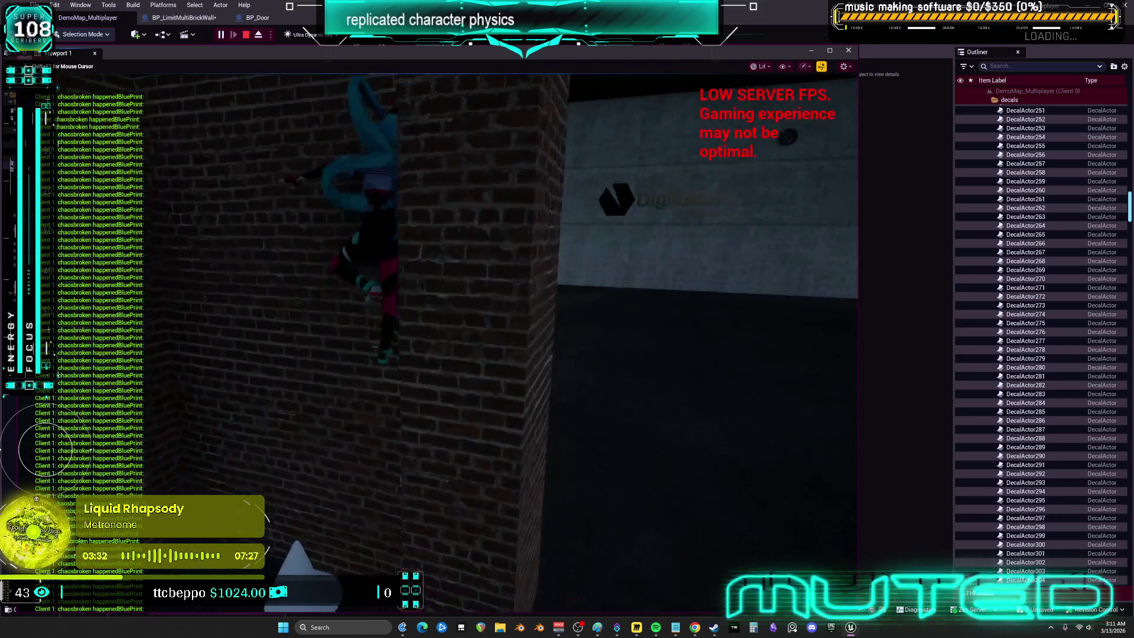
{"action": "key", "text": "s"}
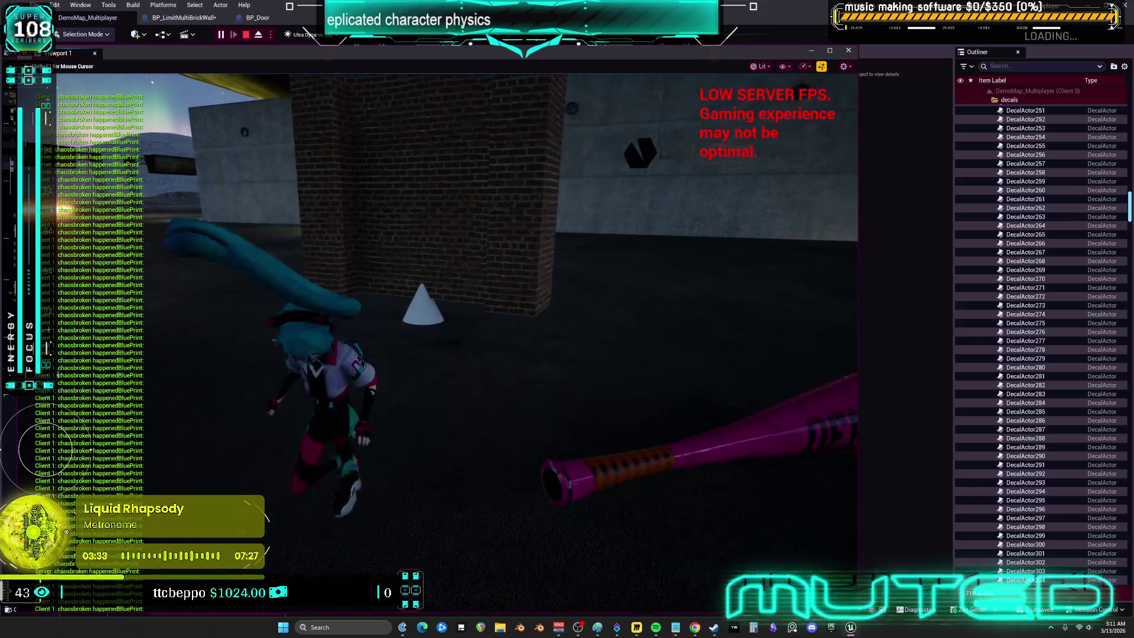
{"action": "key", "text": "d"}
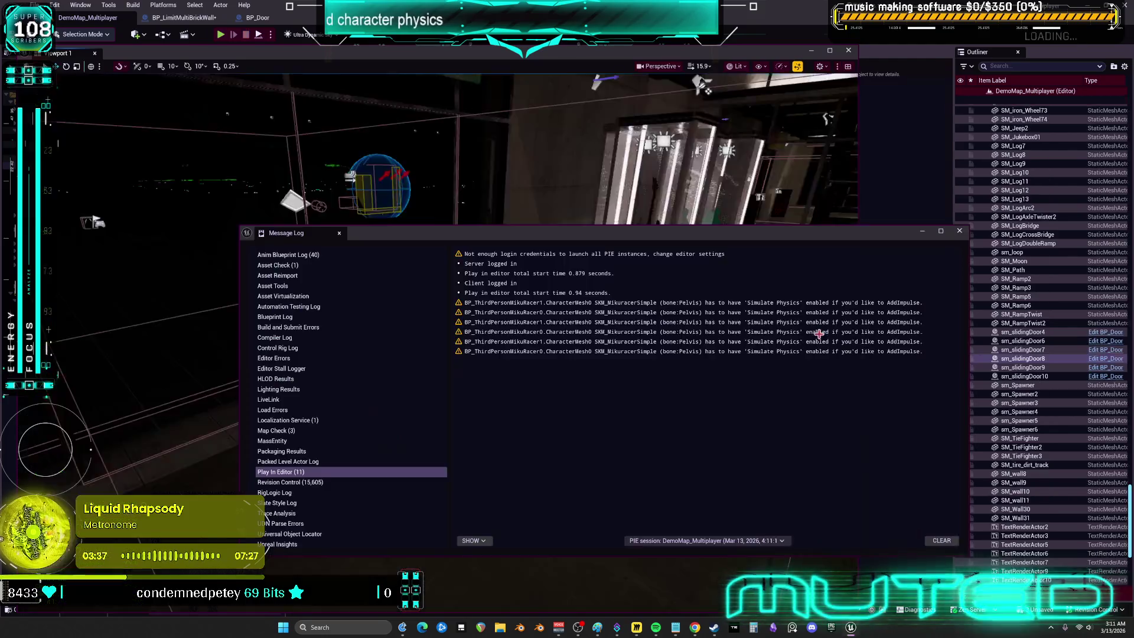
Step: Stop the play session and close the Message Log of PIE warnings
{"action": "key", "text": "Escape"}
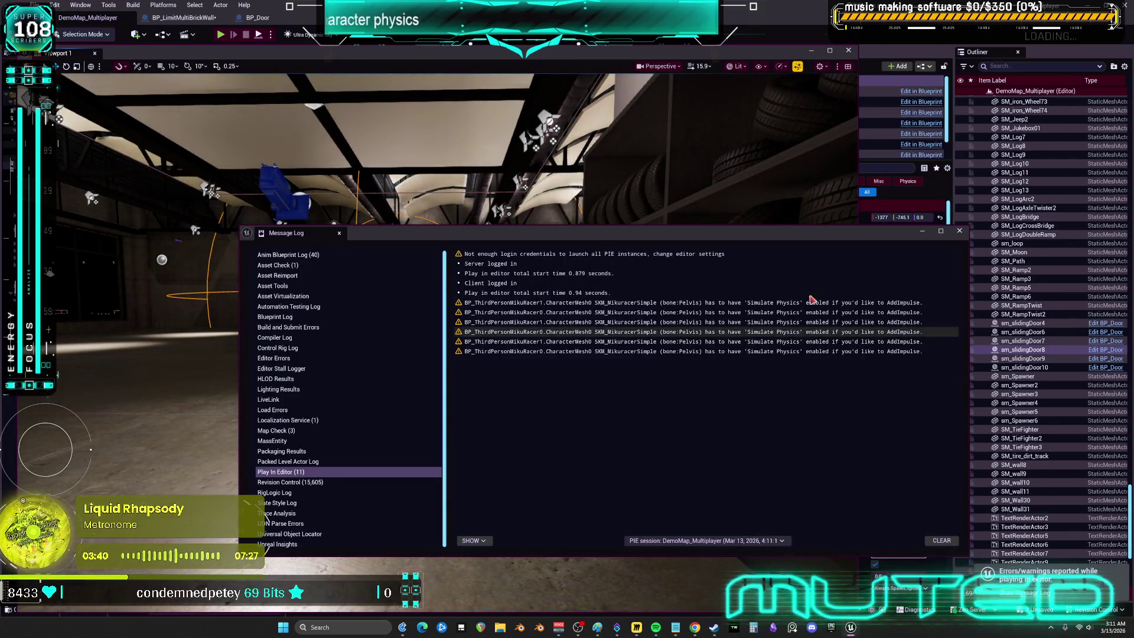
{"action": "left_click", "coordinate": [958, 231]}
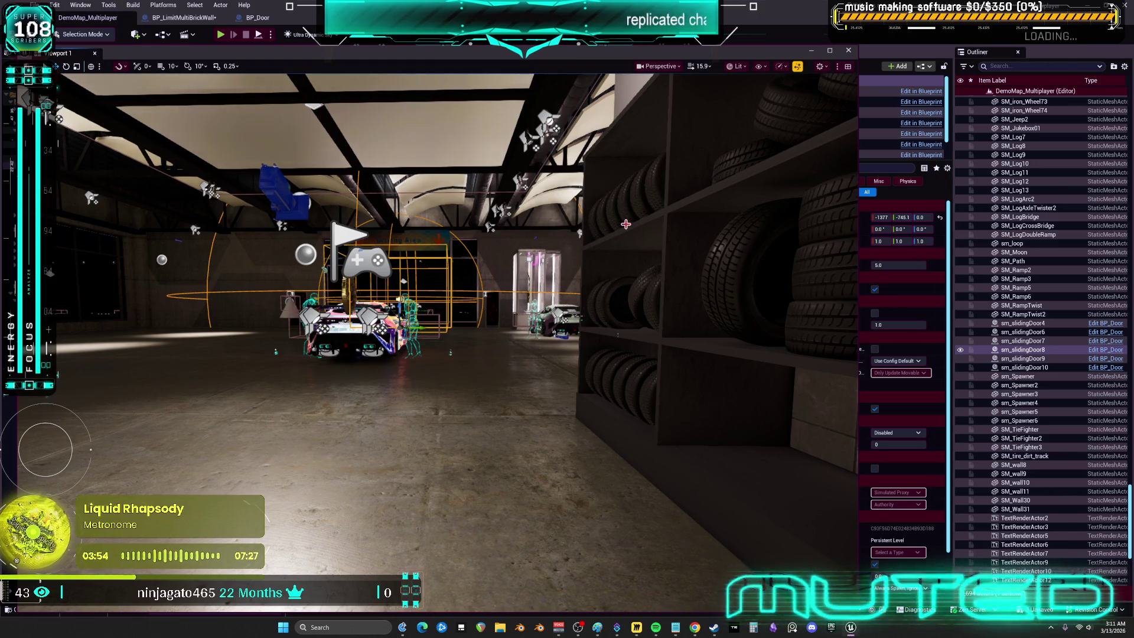
Step: Return to the BP_LimitMultiBrickWall EventGraph showing the capsule overlap's Actor Has Tag check
{"action": "left_click", "coordinate": [172, 18]}
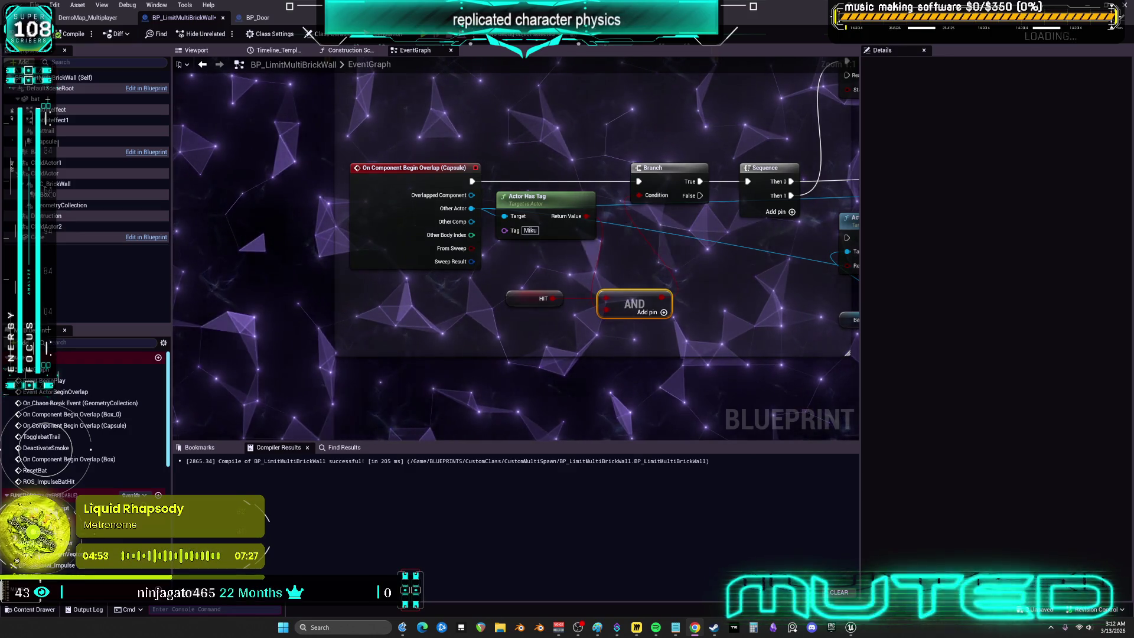
Step: Inspect the GeometryCollection component's Details (Simulate Physics enabled), then show the blueprint's Viewport preview
{"action": "scroll", "coordinate": [775, 300], "scroll_direction": "down", "scroll_amount": 1}
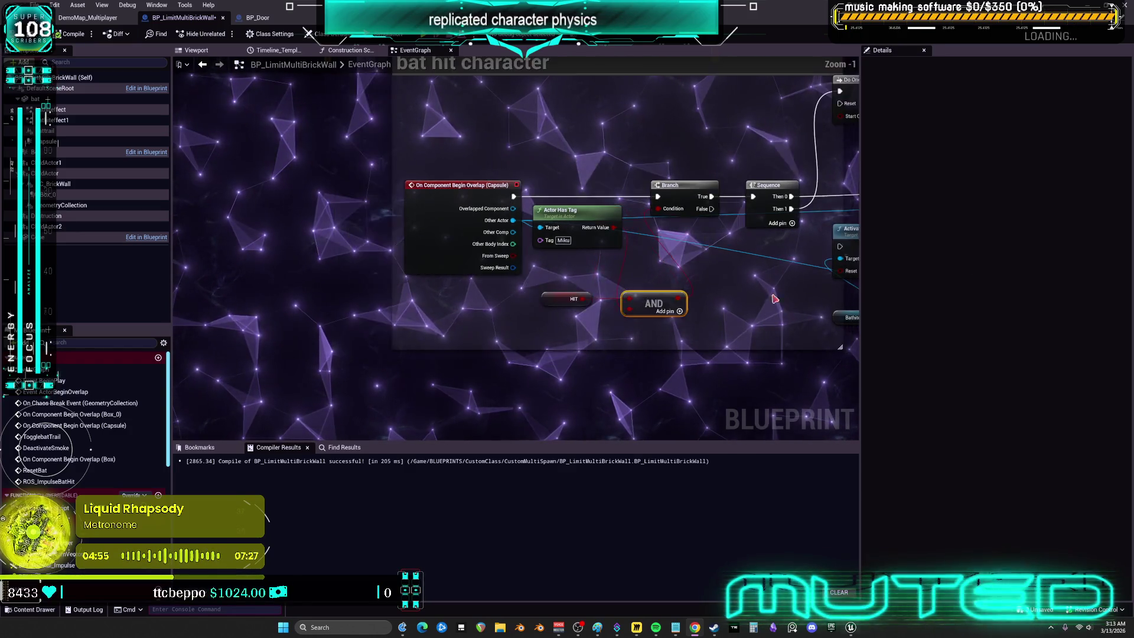
{"action": "scroll", "coordinate": [775, 300], "scroll_direction": "down", "scroll_amount": 2}
{"action": "mouse_move", "coordinate": [920, 319]}
{"action": "left_mouse_down"}
{"action": "mouse_move", "coordinate": [848, 134]}
{"action": "mouse_move", "coordinate": [694, 349]}
{"action": "mouse_move", "coordinate": [730, 344]}
{"action": "left_mouse_up"}
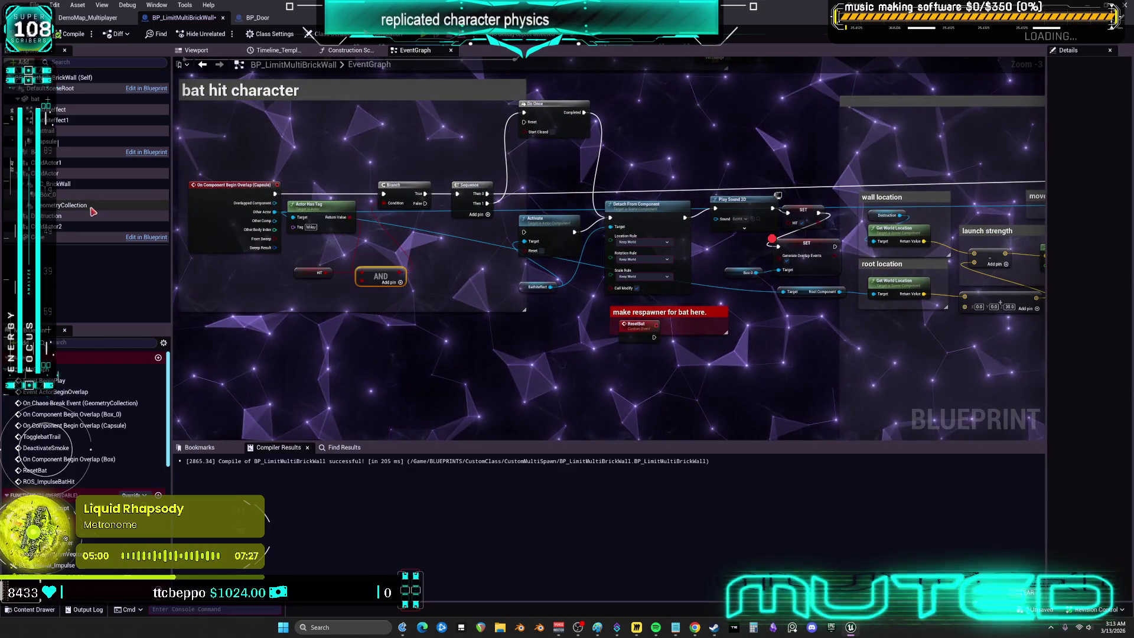
{"action": "left_click", "coordinate": [91, 207]}
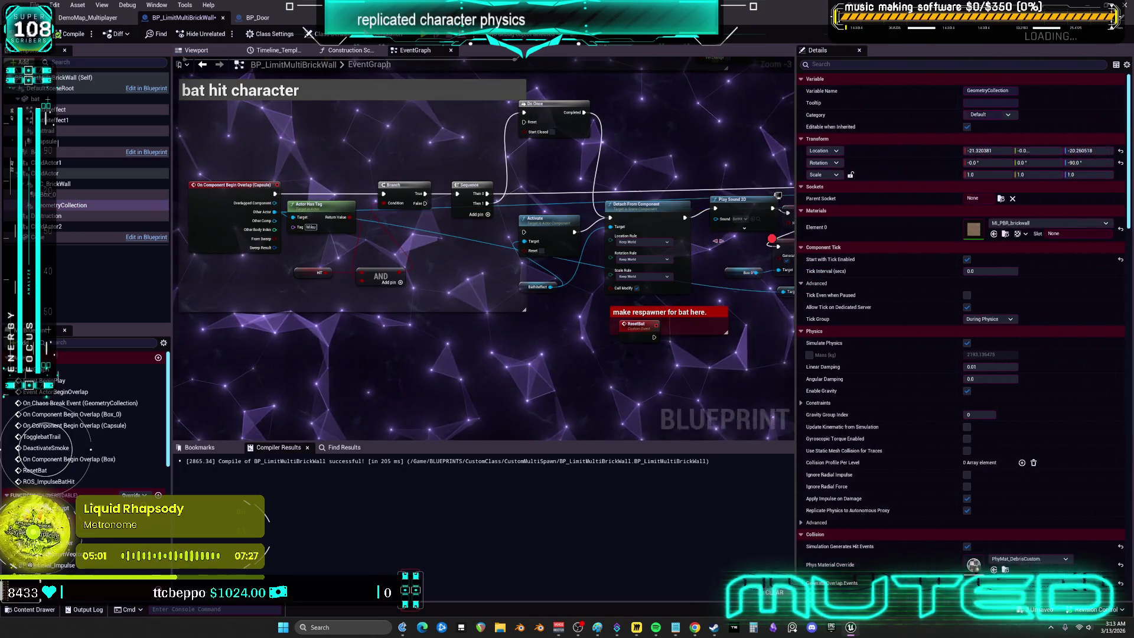
{"action": "left_click_drag", "start_coordinate": [795, 248], "coordinate": [645, 248]}
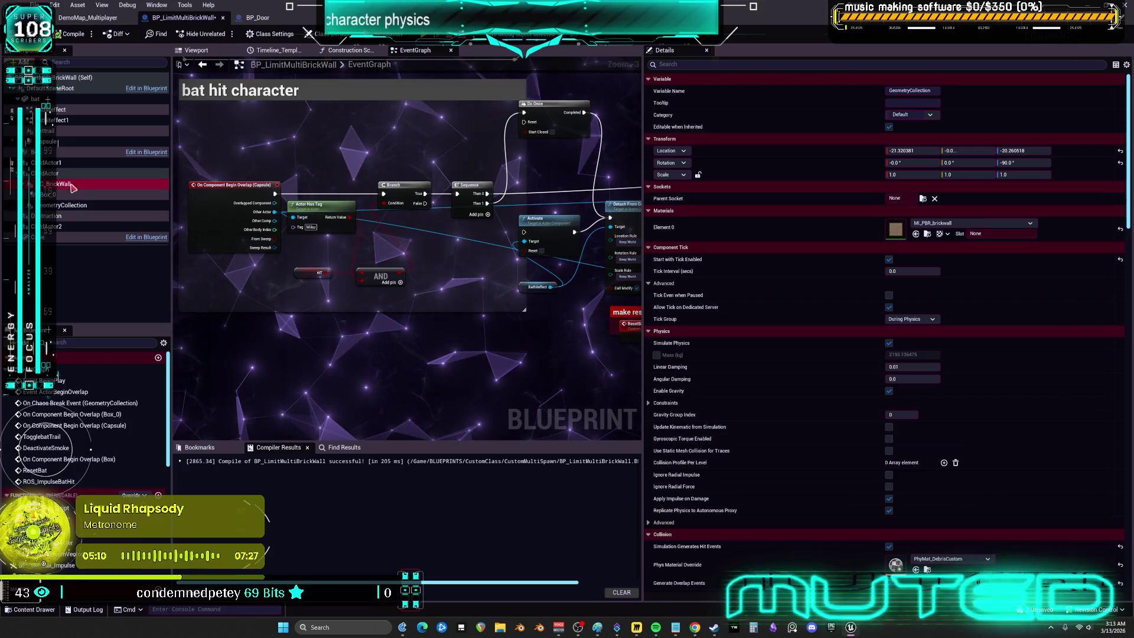
{"action": "left_click", "coordinate": [65, 205]}
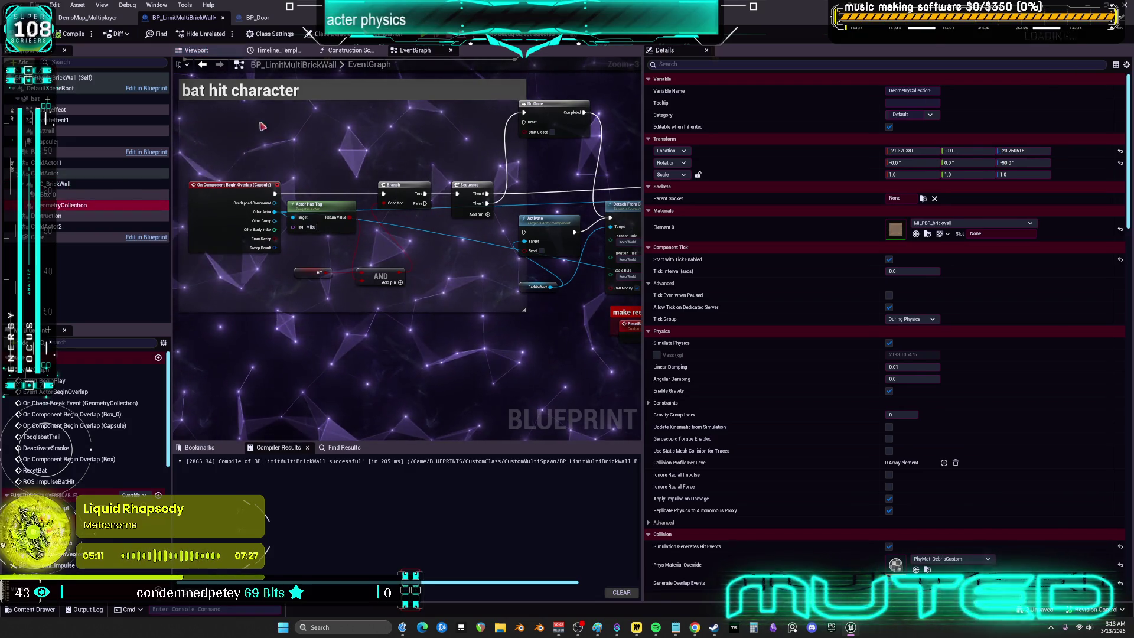
{"action": "left_click", "coordinate": [196, 50]}
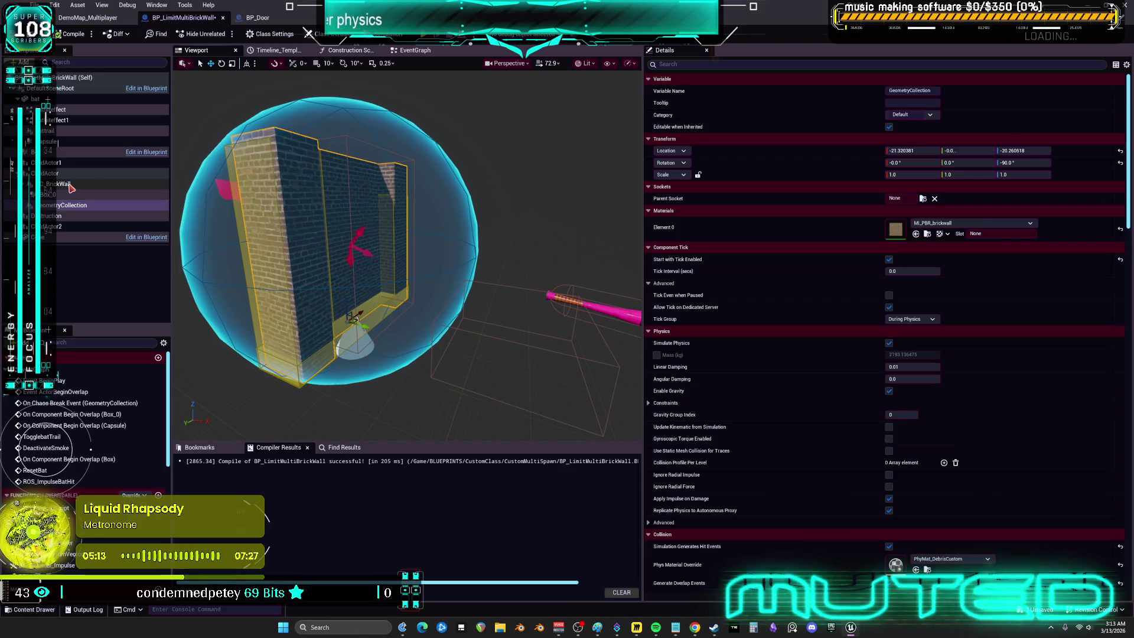
Step: Attempt to delete the GeometryCollection component, then cancel to keep it
{"action": "left_click", "coordinate": [104, 207]}
{"action": "key", "text": "Delete"}
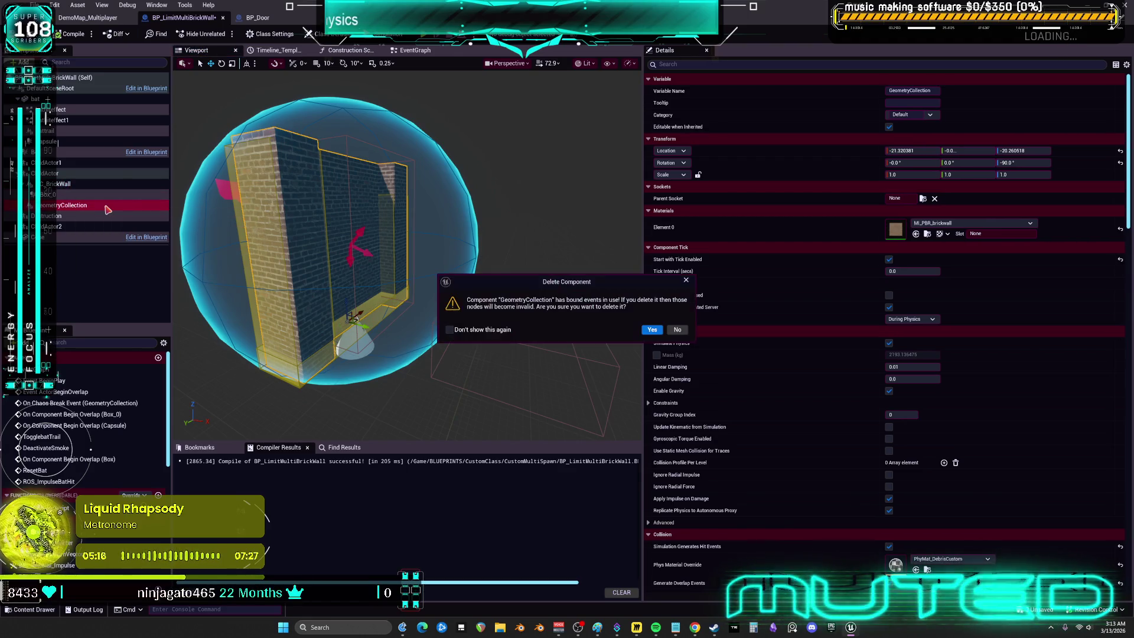
{"action": "left_click", "coordinate": [677, 329]}
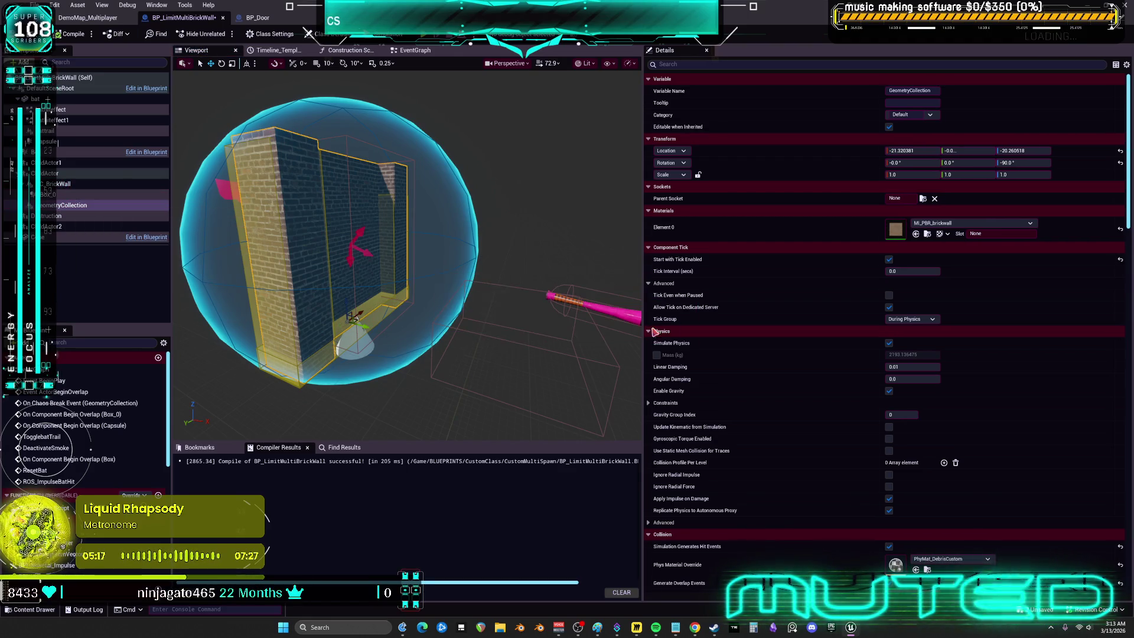
Step: Find GeometryCollection references by name and jump to its On Chaos Break Event node
{"action": "right_click", "coordinate": [67, 208]}
{"action": "mouse_move", "coordinate": [106, 232]}
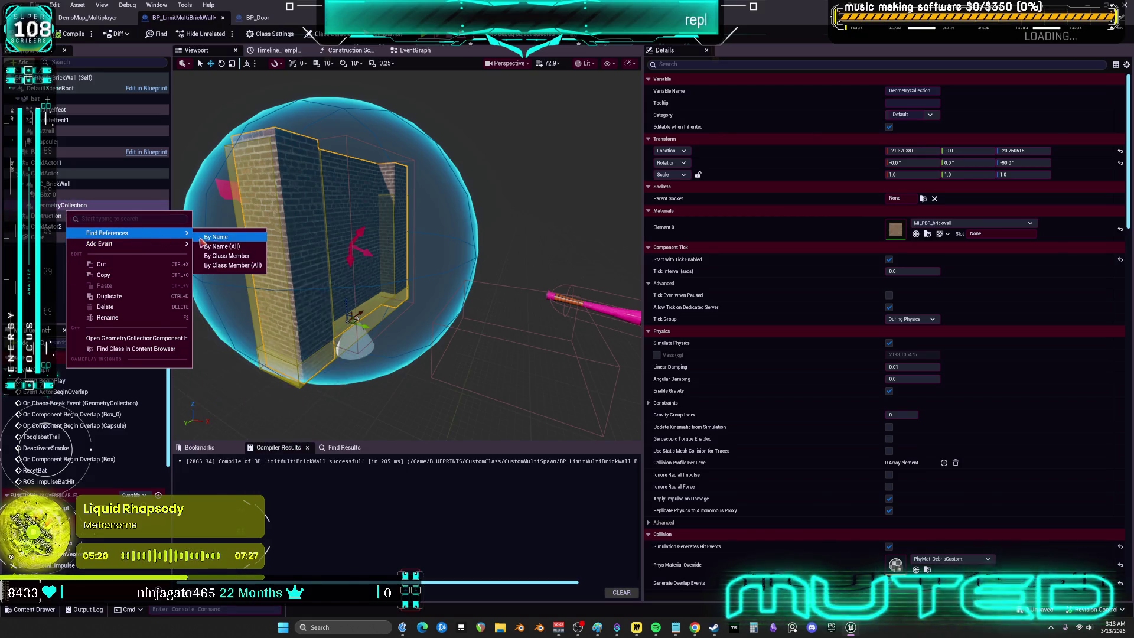
{"action": "left_click", "coordinate": [210, 240]}
{"action": "left_click", "coordinate": [254, 485]}
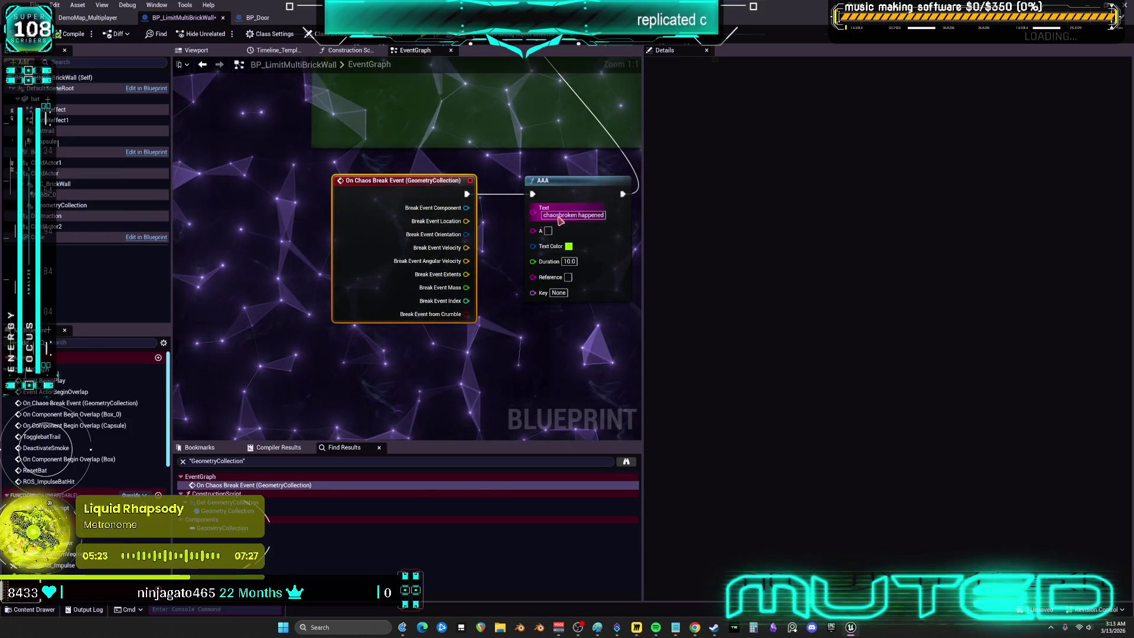
Step: Add an On Chaos Break Event for GC_BrickWall driving AAA and delete the old GeometryCollection event
{"action": "left_click_drag", "start_coordinate": [645, 253], "coordinate": [826, 254]}
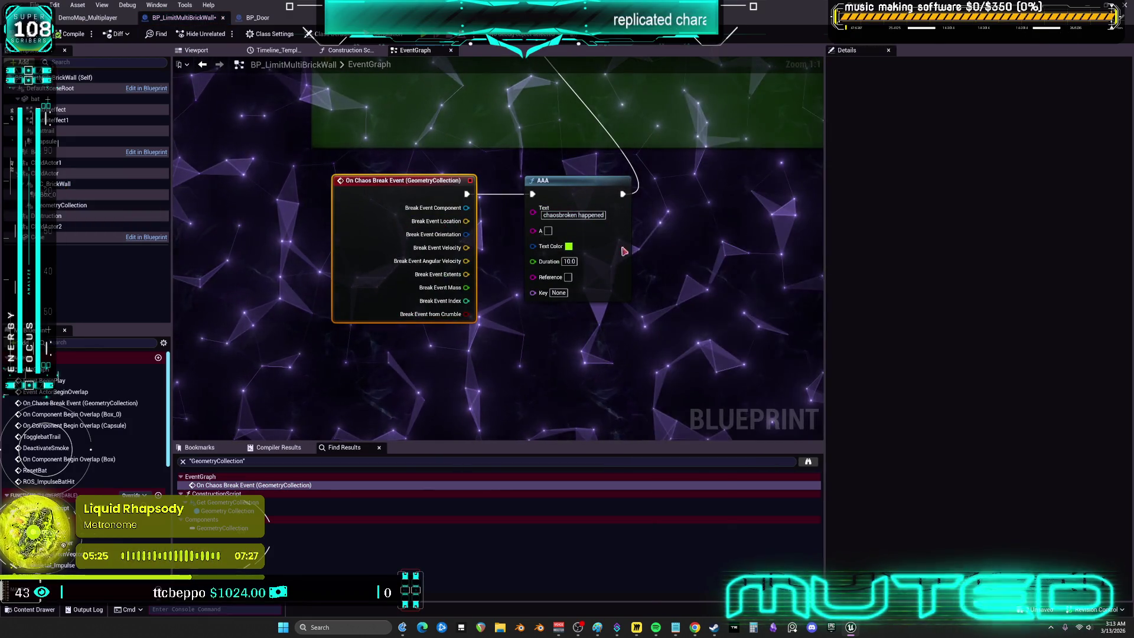
{"action": "mouse_move", "coordinate": [483, 160]}
{"action": "left_mouse_down"}
{"action": "mouse_move", "coordinate": [488, 283]}
{"action": "mouse_move", "coordinate": [489, 204]}
{"action": "left_mouse_up"}
{"action": "left_click", "coordinate": [61, 189]}
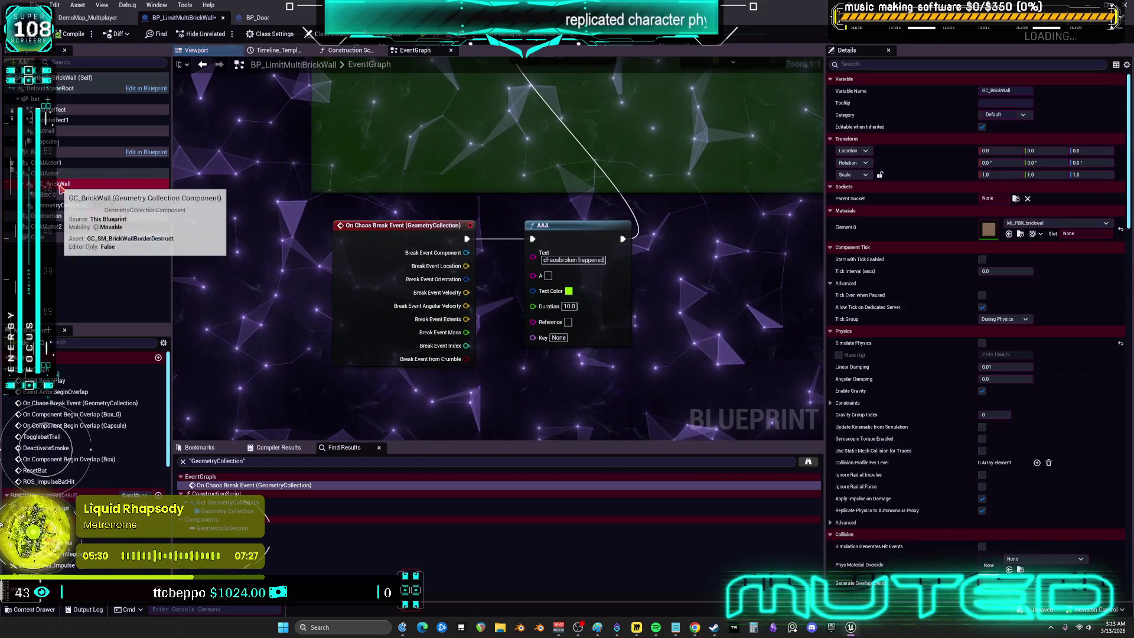
{"action": "right_click", "coordinate": [62, 189]}
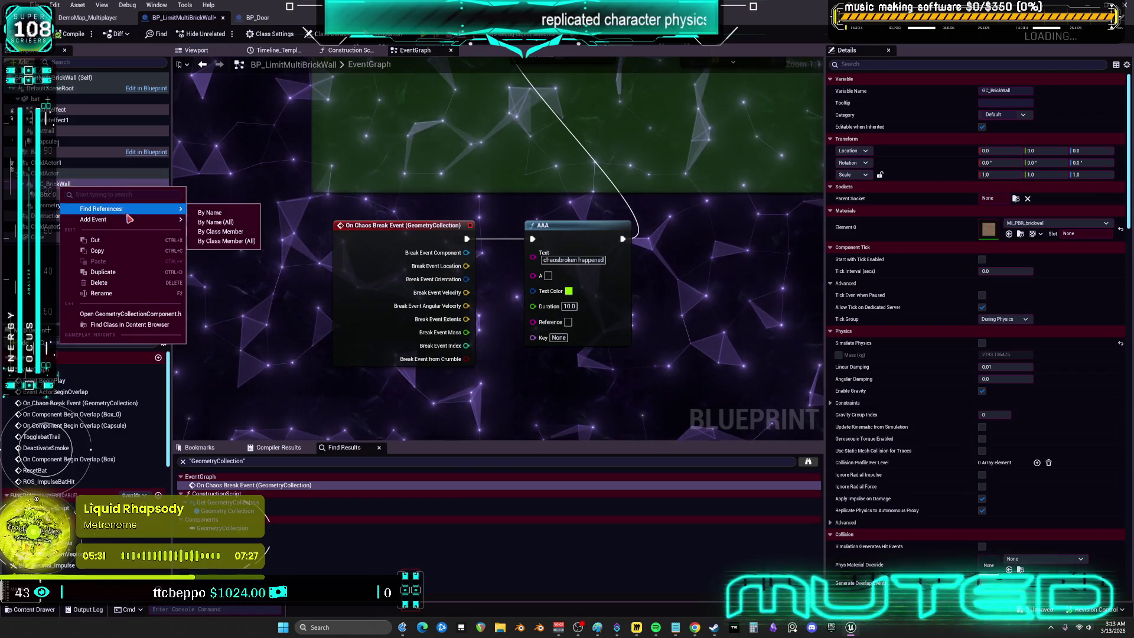
{"action": "mouse_move", "coordinate": [129, 220]}
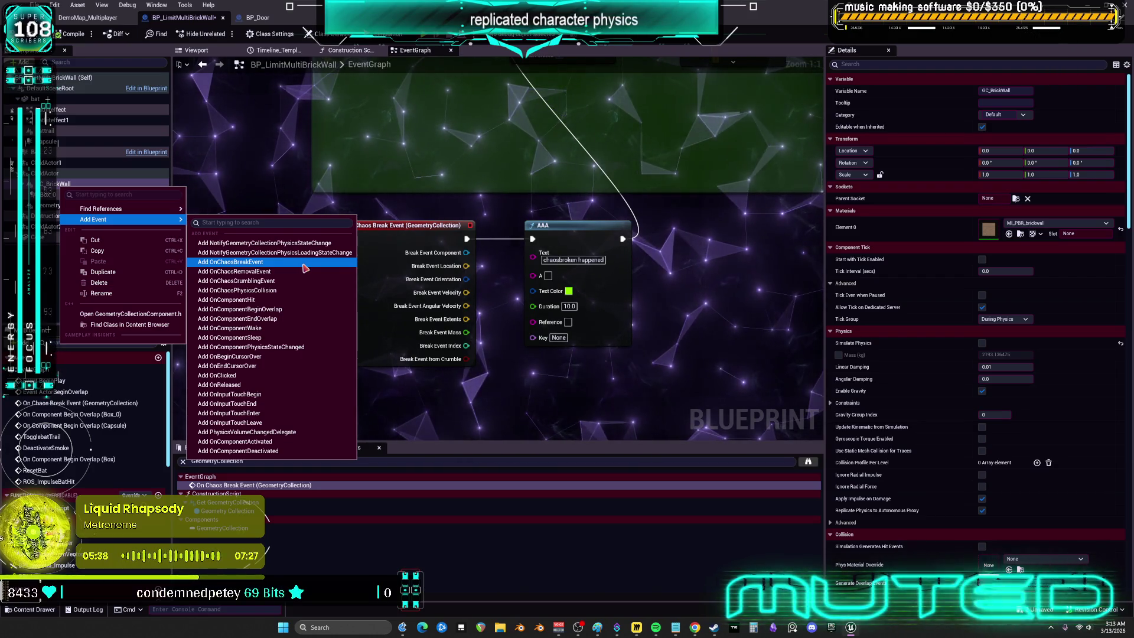
{"action": "left_click", "coordinate": [303, 266]}
{"action": "scroll", "coordinate": [519, 274], "scroll_direction": "down", "scroll_amount": 4}
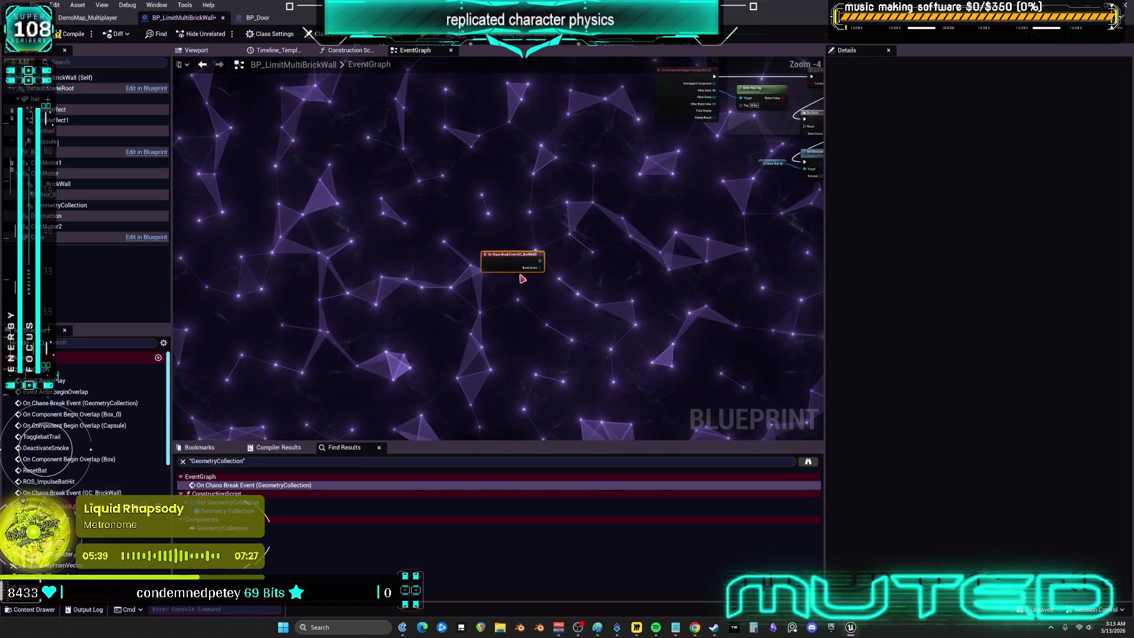
{"action": "scroll", "coordinate": [322, 314], "scroll_direction": "down", "scroll_amount": 4}
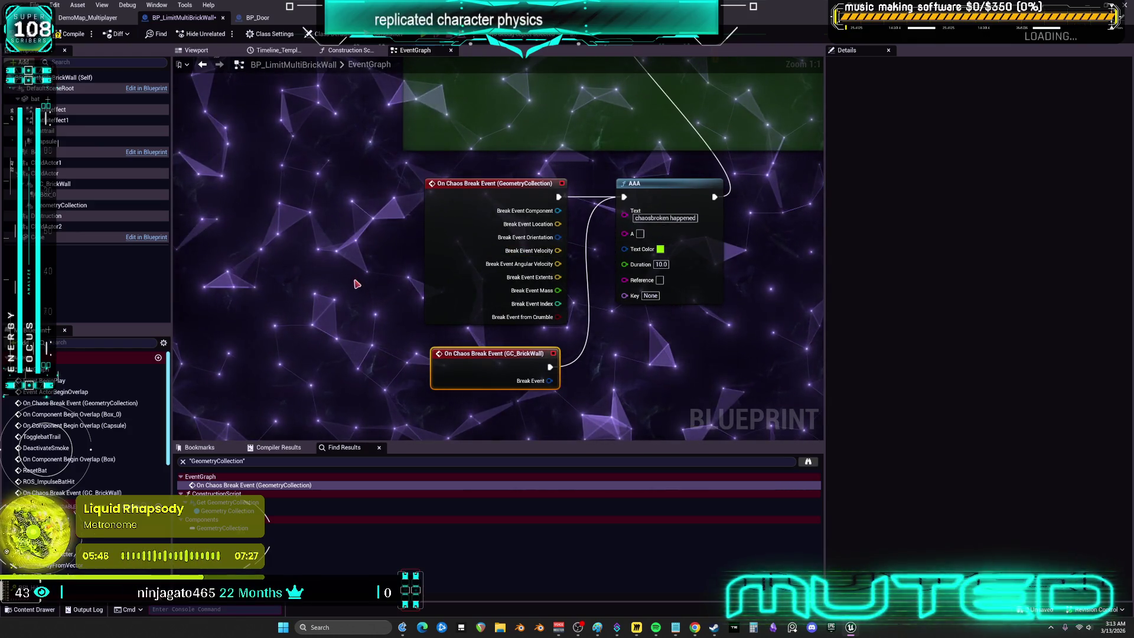
{"action": "key", "text": "Delete"}
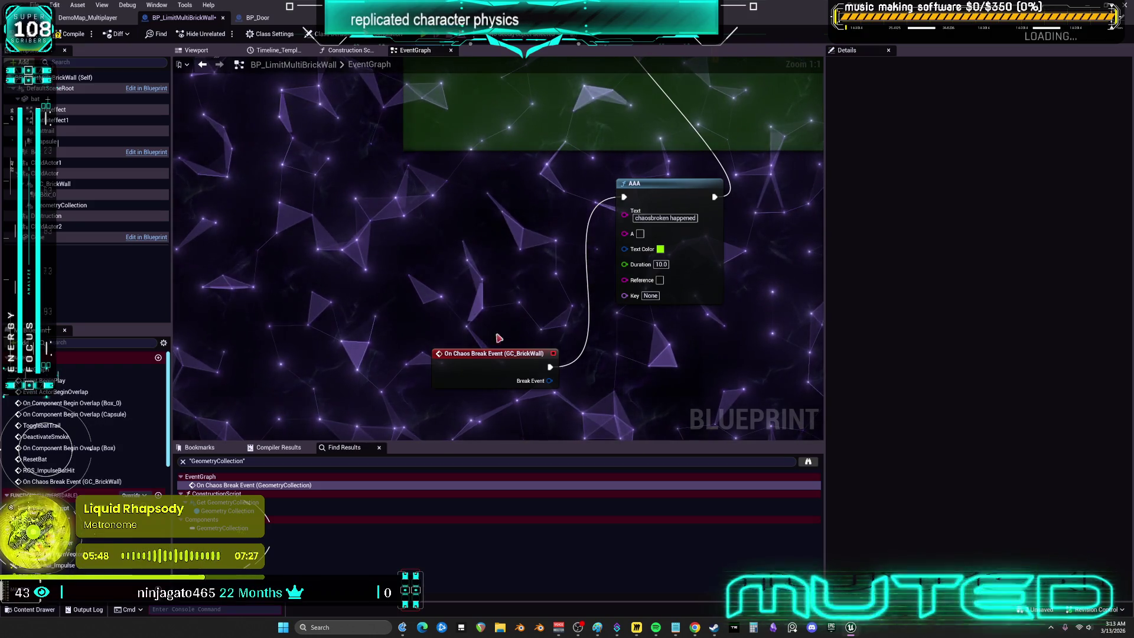
Step: Find remaining GeometryCollection references and jump to its use in the Construction Script
{"action": "left_click", "coordinate": [65, 205]}
{"action": "right_click", "coordinate": [59, 206]}
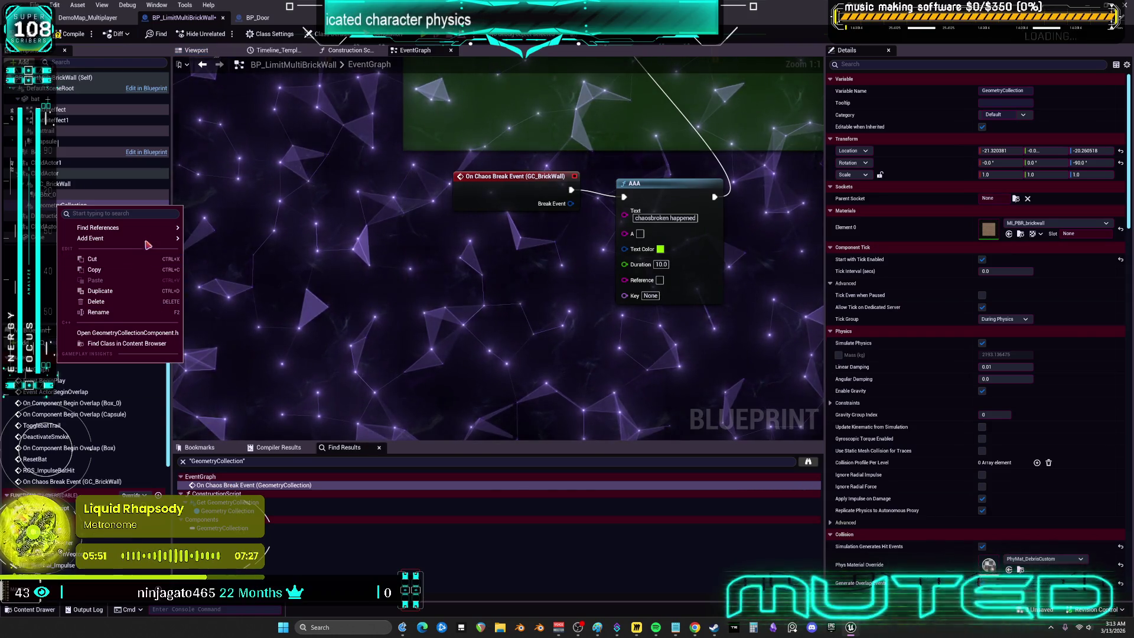
{"action": "left_click", "coordinate": [206, 228]}
{"action": "double_click", "coordinate": [244, 495]}
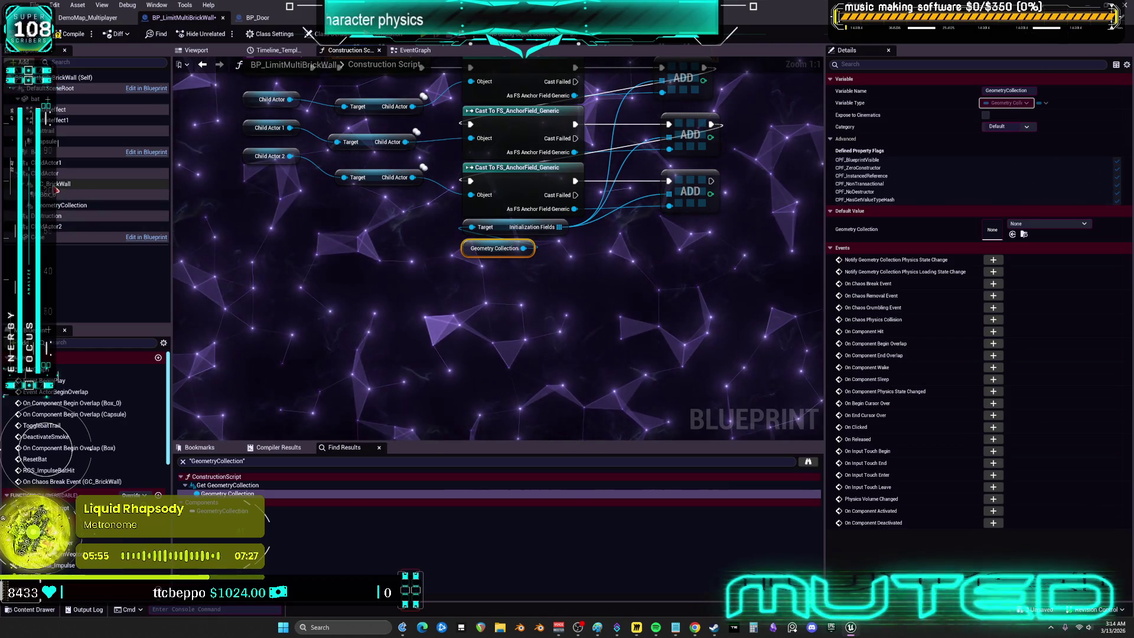
Step: Wire a GC Brick Wall getter into the Construction Script's Target pin and delete GeometryCollection
{"action": "mouse_move", "coordinate": [59, 184]}
{"action": "left_mouse_down"}
{"action": "mouse_move", "coordinate": [418, 275]}
{"action": "mouse_move", "coordinate": [467, 273]}
{"action": "mouse_move", "coordinate": [470, 228]}
{"action": "left_mouse_up"}
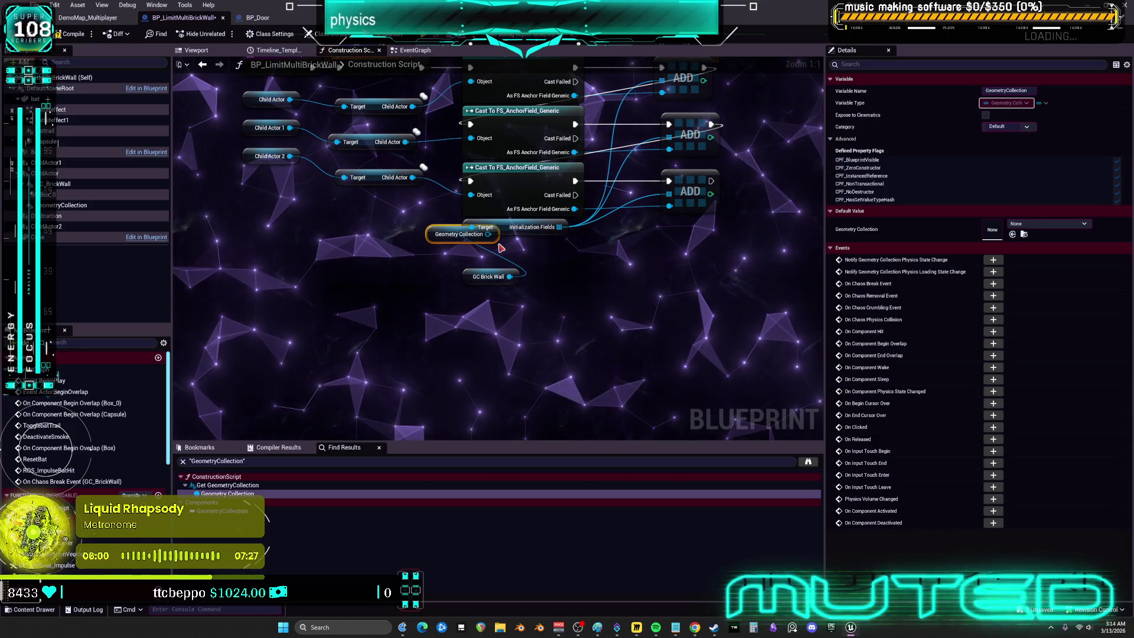
{"action": "left_click", "coordinate": [501, 248]}
{"action": "left_click_drag", "start_coordinate": [490, 276], "coordinate": [491, 248]}
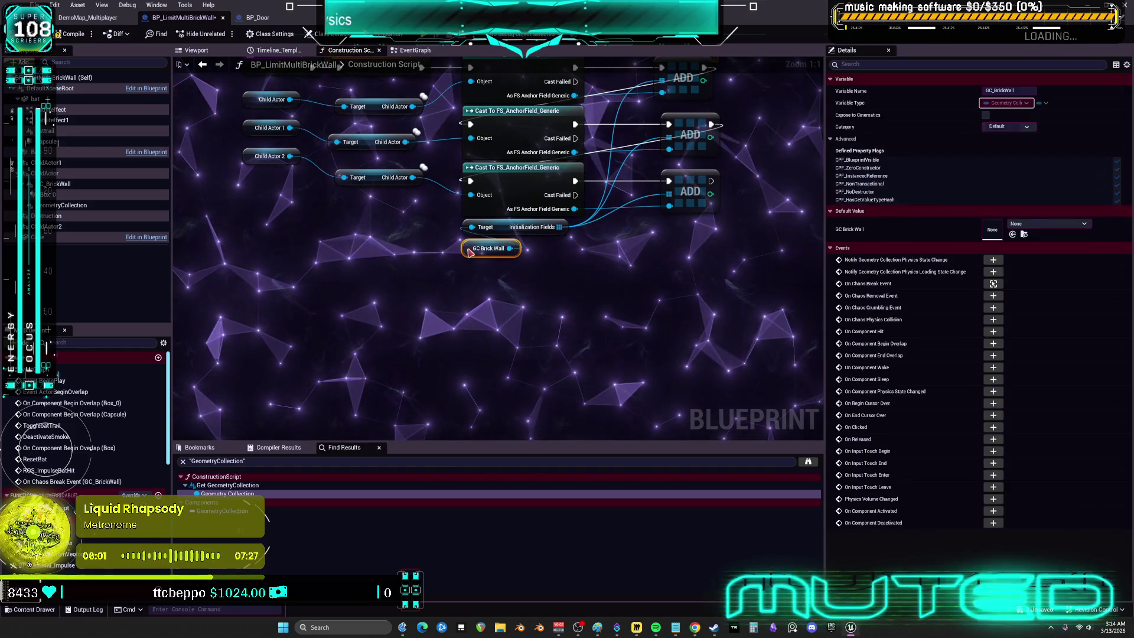
{"action": "left_click", "coordinate": [92, 206]}
{"action": "key", "text": "Delete"}
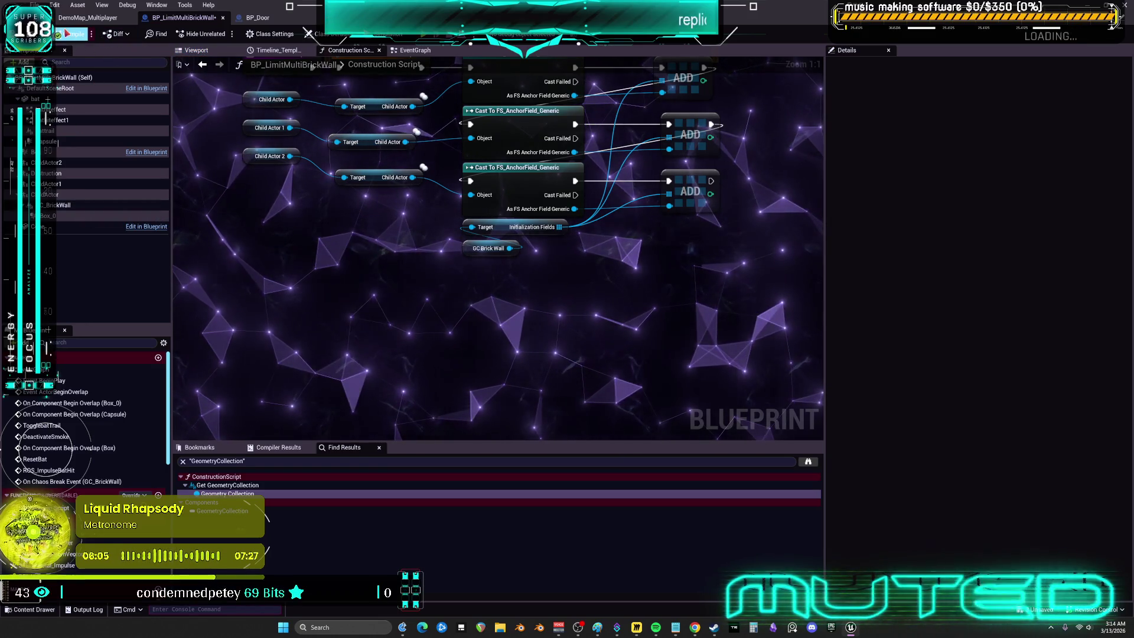
Step: In the Viewport, select GC_BrickWall, make the wall mesh visible, frame it, and clear the Details filter
{"action": "left_click", "coordinate": [204, 54]}
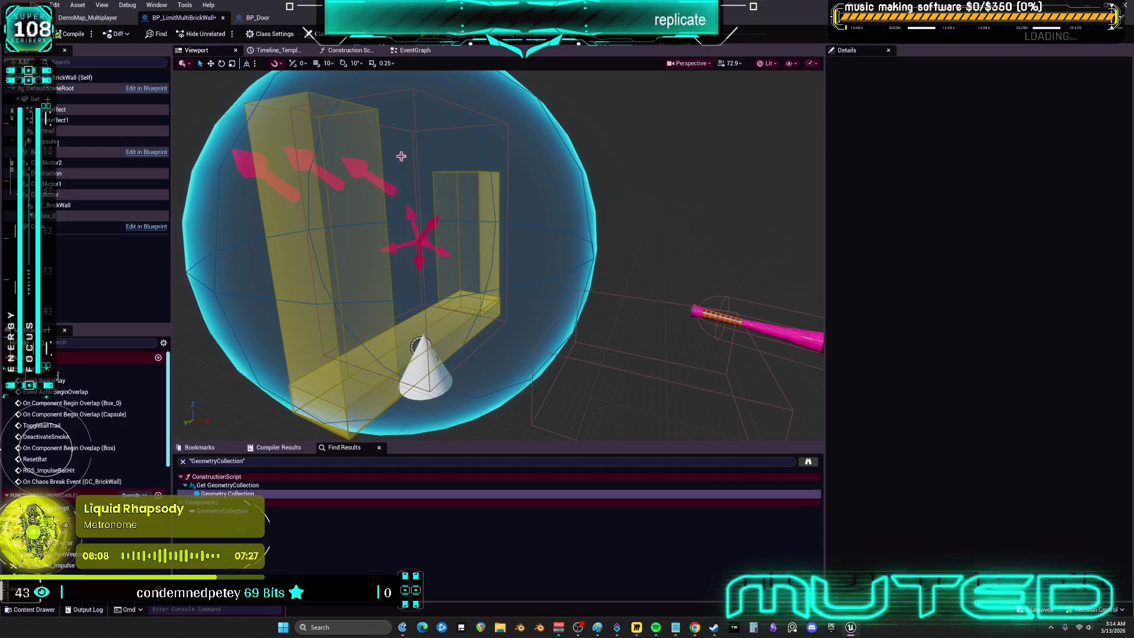
{"action": "scroll", "coordinate": [401, 156], "scroll_direction": "down", "scroll_amount": 5}
{"action": "scroll", "coordinate": [242, 150], "scroll_direction": "up", "scroll_amount": 8}
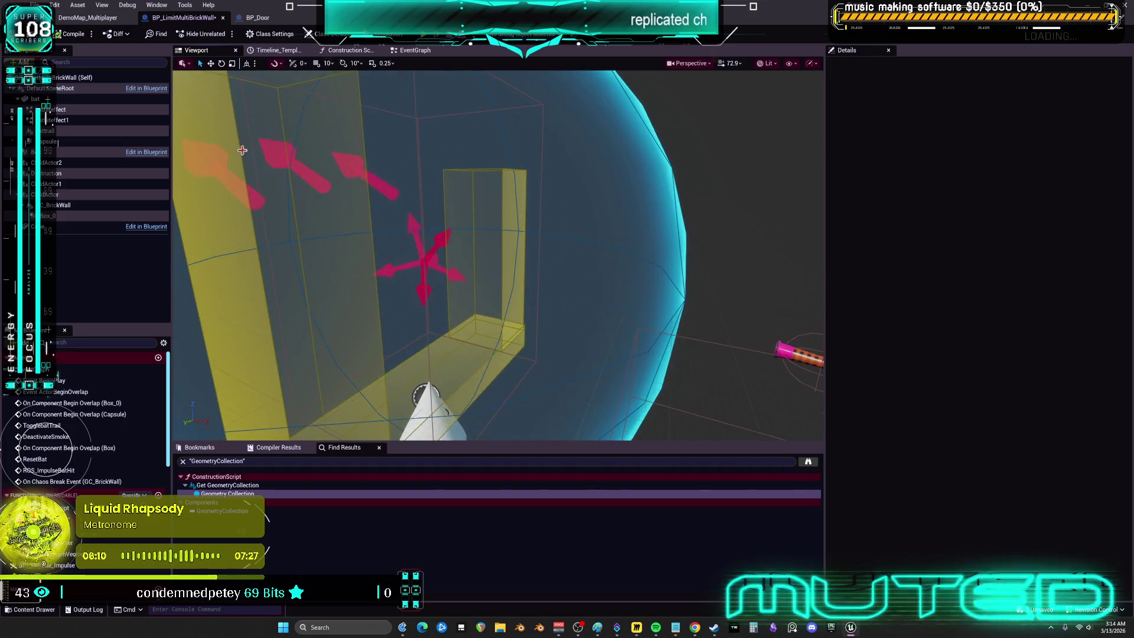
{"action": "left_click", "coordinate": [242, 150]}
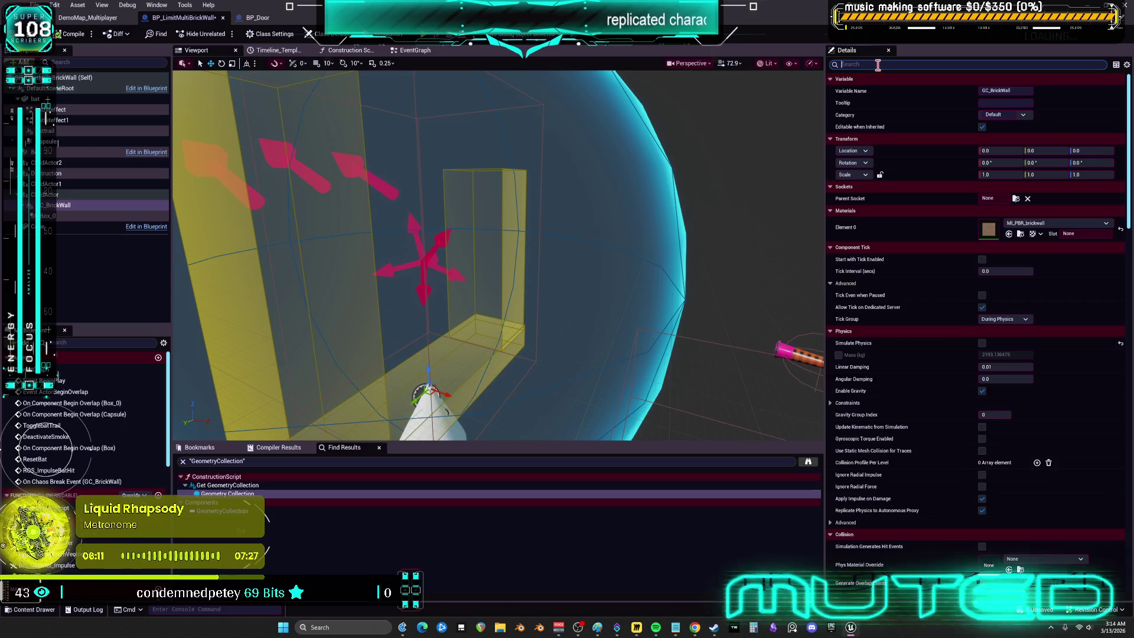
{"action": "type", "text": "visi"}
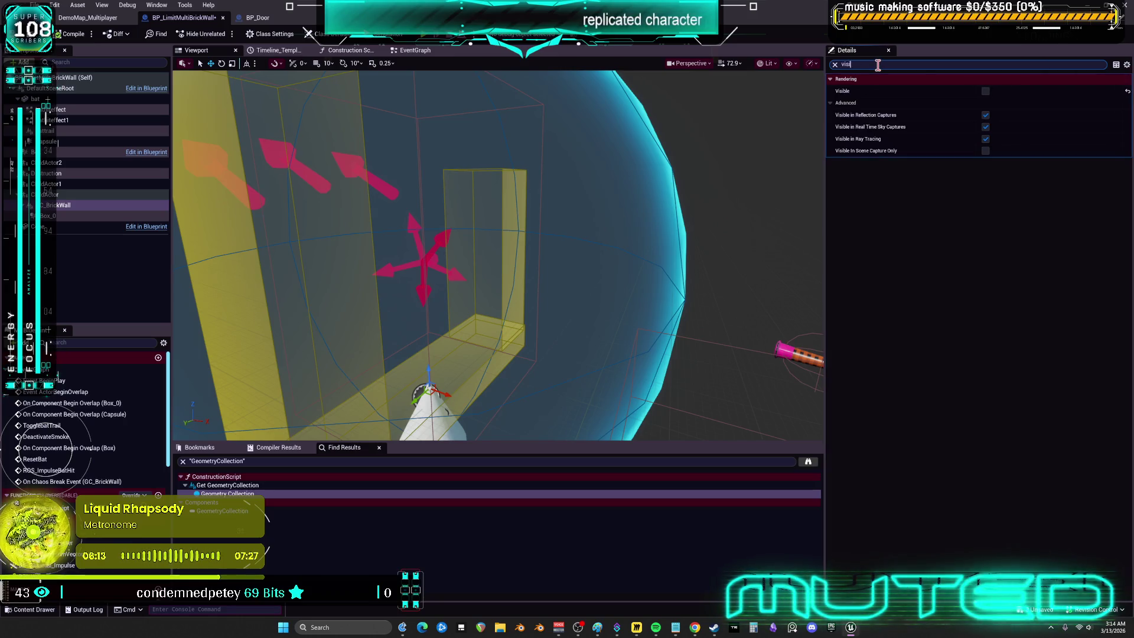
{"action": "left_click", "coordinate": [985, 91]}
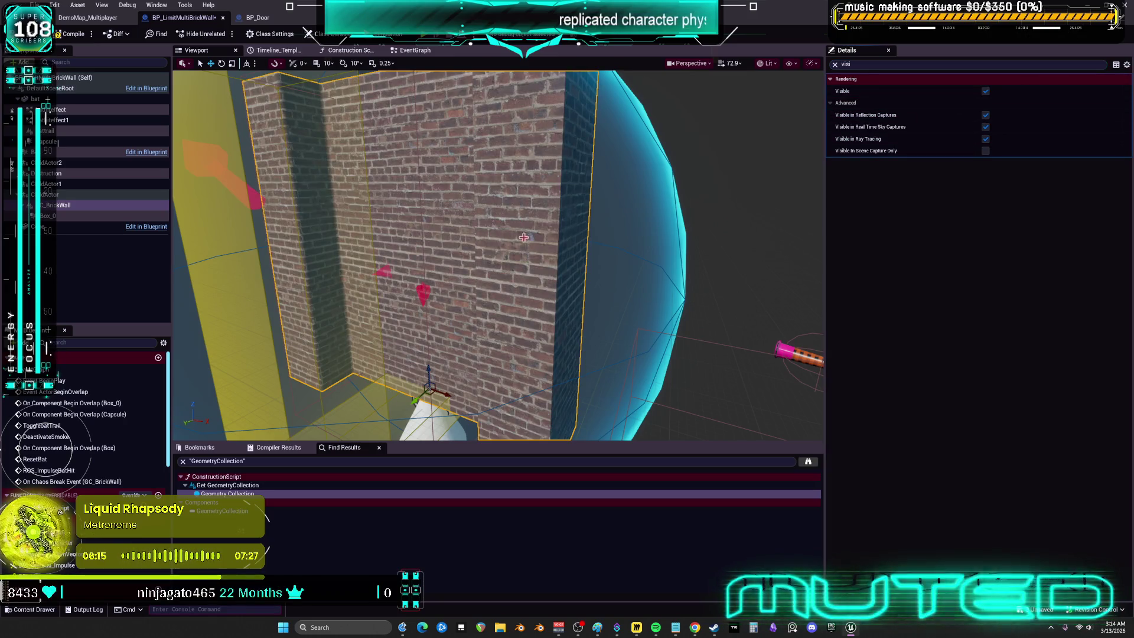
{"action": "key", "text": "f"}
{"action": "scroll", "coordinate": [523, 237], "scroll_direction": "up", "scroll_amount": 3}
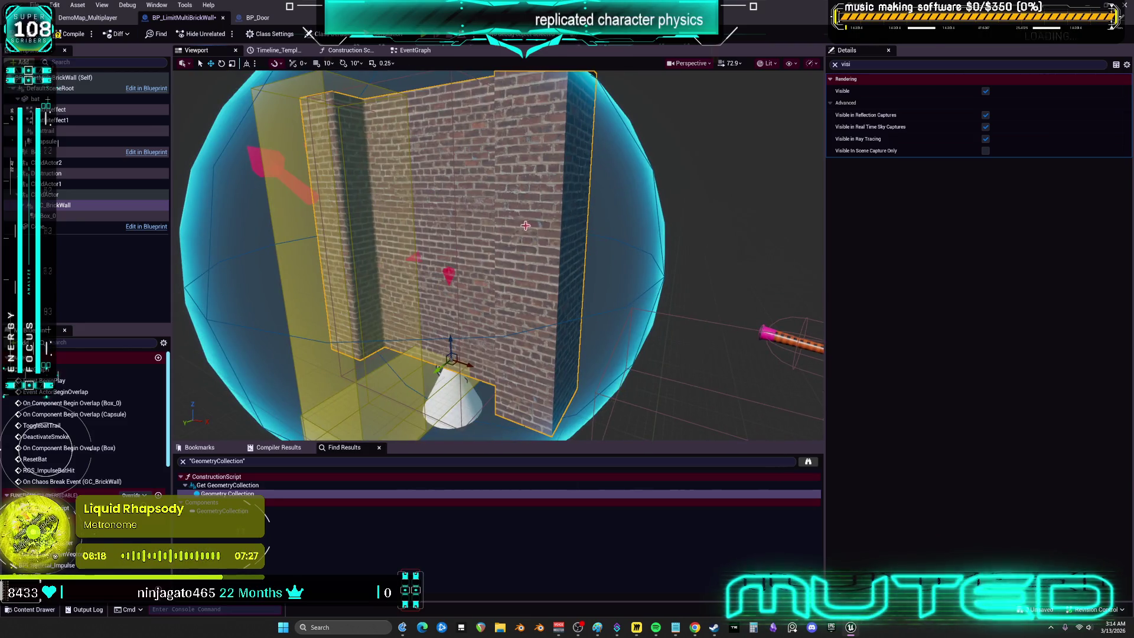
{"action": "left_click", "coordinate": [851, 63]}
{"action": "key", "text": "BackSpace"}
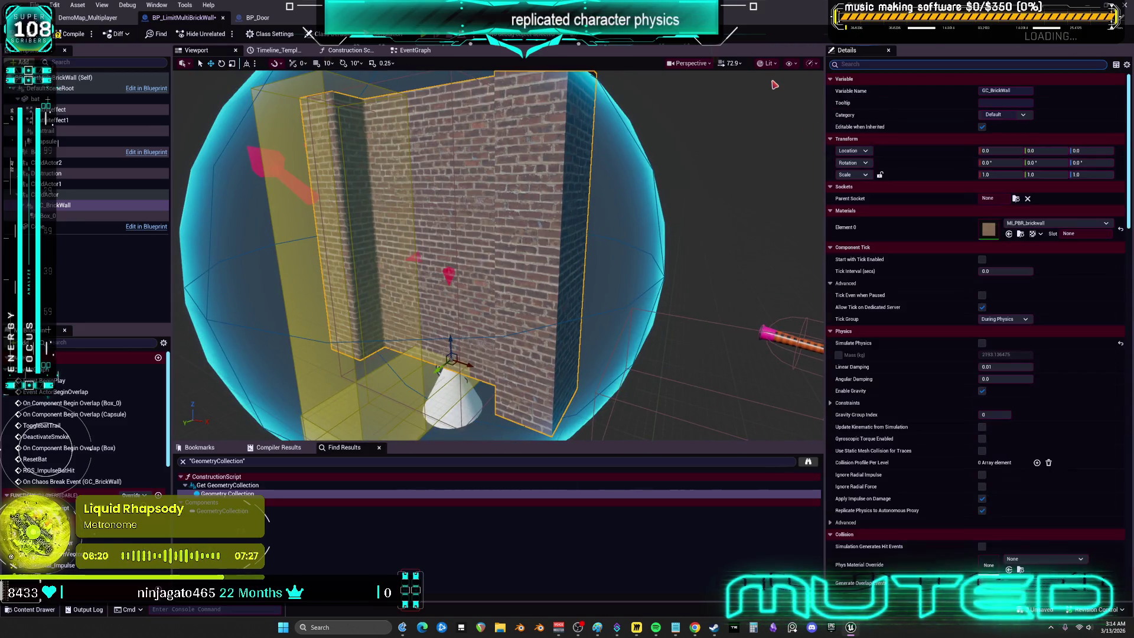
Step: Set GC_BrickWall's Z rotation to -90 and view the turned wall side-on
{"action": "left_click", "coordinate": [1079, 163]}
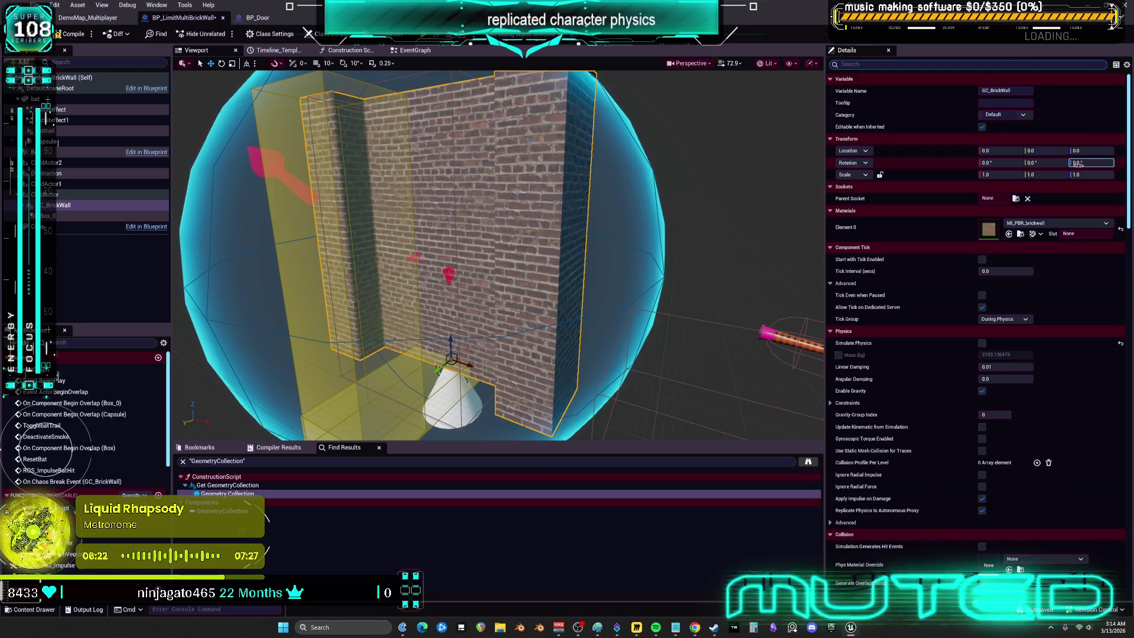
{"action": "mouse_move", "coordinate": [1081, 164]}
{"action": "left_mouse_down"}
{"action": "mouse_move", "coordinate": [1051, 163]}
{"action": "mouse_move", "coordinate": [1089, 165]}
{"action": "left_mouse_up"}
{"action": "left_click", "coordinate": [1097, 163]}
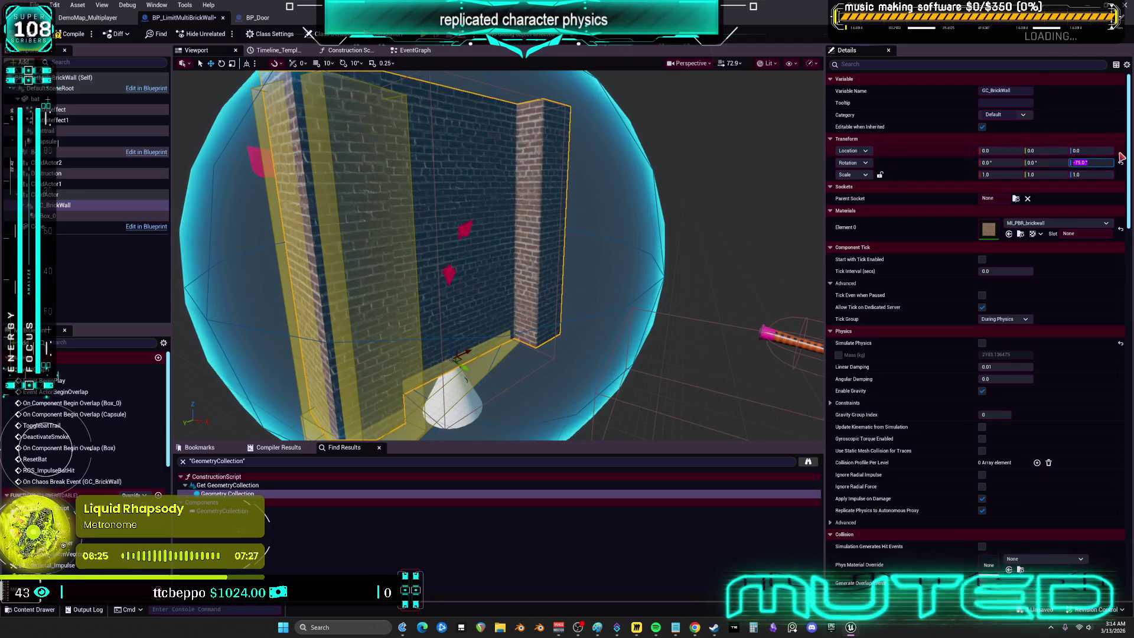
{"action": "key", "text": "Return"}
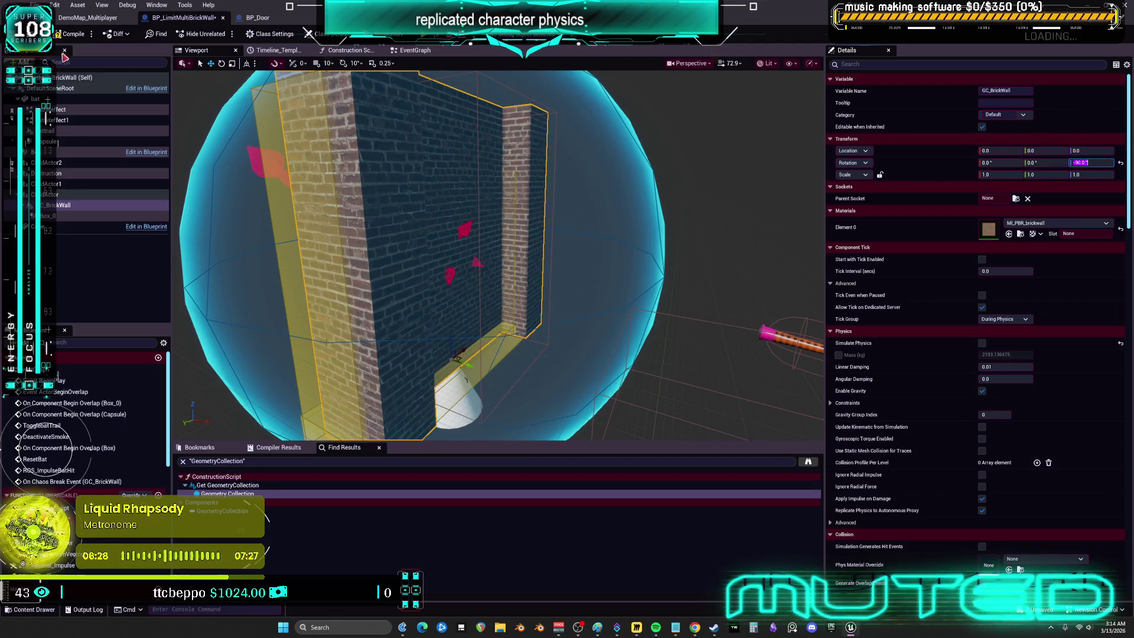
{"action": "mouse_move", "coordinate": [208, 99]}
{"action": "left_mouse_down"}
{"action": "mouse_move", "coordinate": [296, 136]}
{"action": "mouse_move", "coordinate": [254, 165]}
{"action": "left_mouse_up"}
{"action": "mouse_move", "coordinate": [479, 181]}
{"action": "left_mouse_down"}
{"action": "mouse_move", "coordinate": [440, 221]}
{"action": "mouse_move", "coordinate": [513, 212]}
{"action": "mouse_move", "coordinate": [654, 320]}
{"action": "left_mouse_up"}
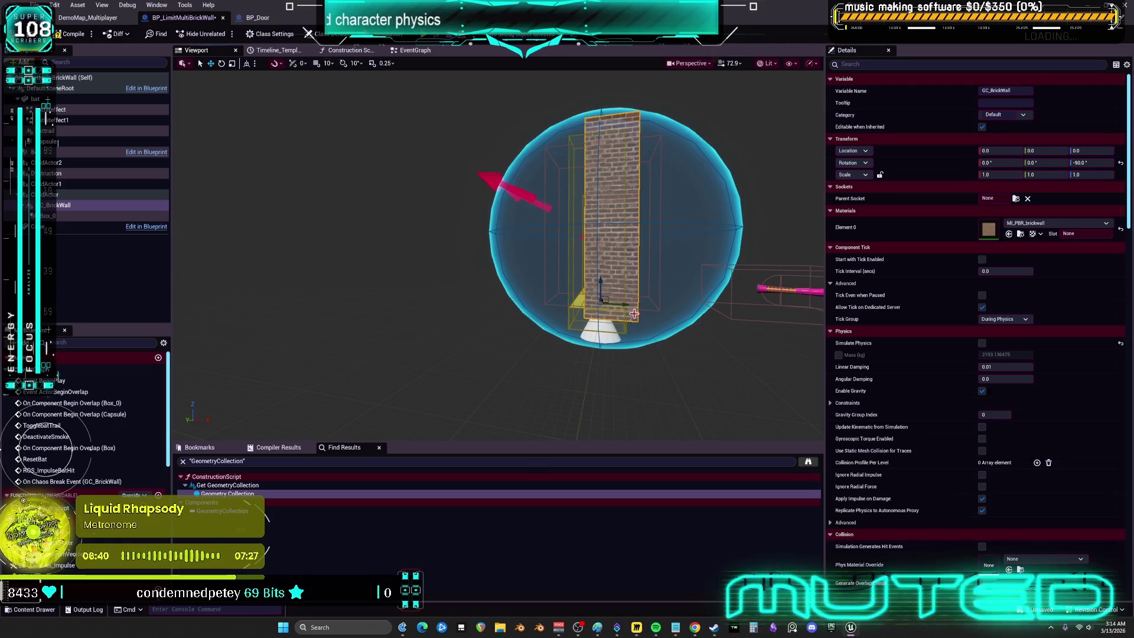
Step: Slide the brick wall to X -28.55 and adjust its height, undoing a test move of the Destruction sphere
{"action": "left_click_drag", "start_coordinate": [602, 300], "coordinate": [588, 293]}
{"action": "key", "text": "f"}
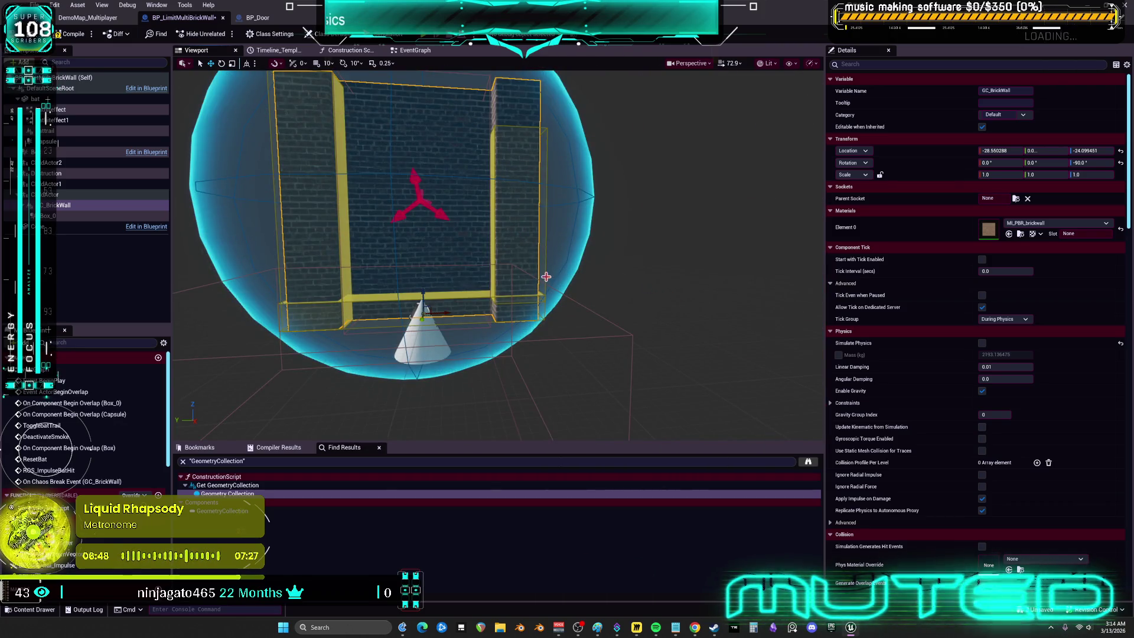
{"action": "left_click", "coordinate": [505, 223]}
{"action": "left_click_drag", "start_coordinate": [507, 219], "coordinate": [511, 328]}
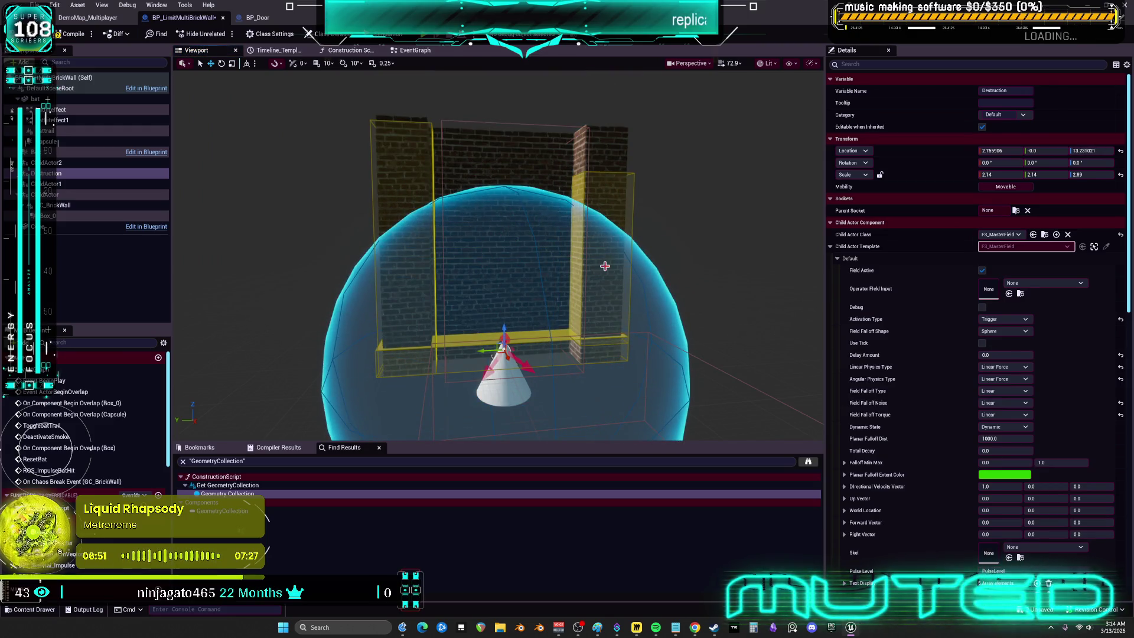
{"action": "key", "text": "ctrl+z"}
{"action": "left_click", "coordinate": [499, 332]}
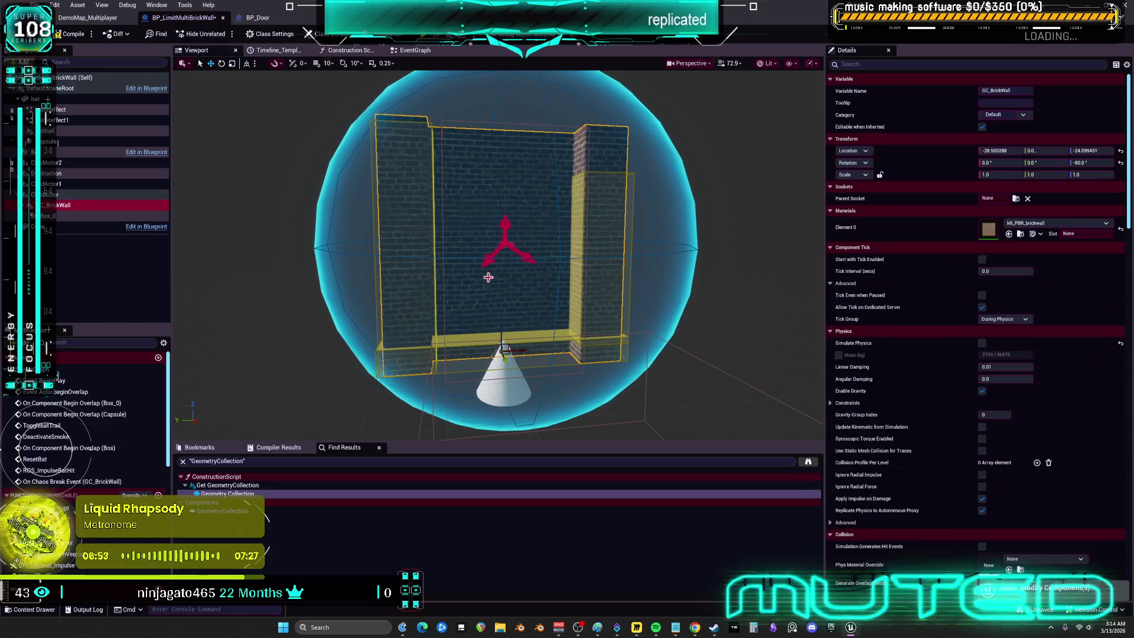
{"action": "mouse_move", "coordinate": [499, 333]}
{"action": "left_mouse_down"}
{"action": "mouse_move", "coordinate": [504, 190]}
{"action": "mouse_move", "coordinate": [524, 325]}
{"action": "left_mouse_up"}
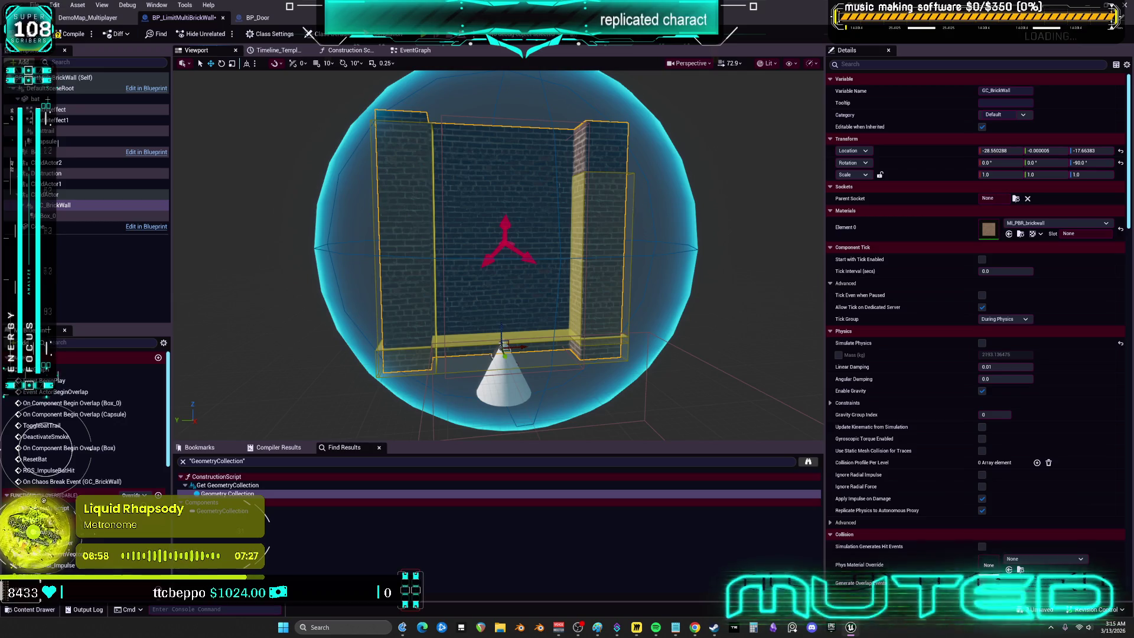
Step: Inspect the Destruction sphere and the ChildActor2 and ChildActor1 anchor fields
{"action": "left_click", "coordinate": [493, 356]}
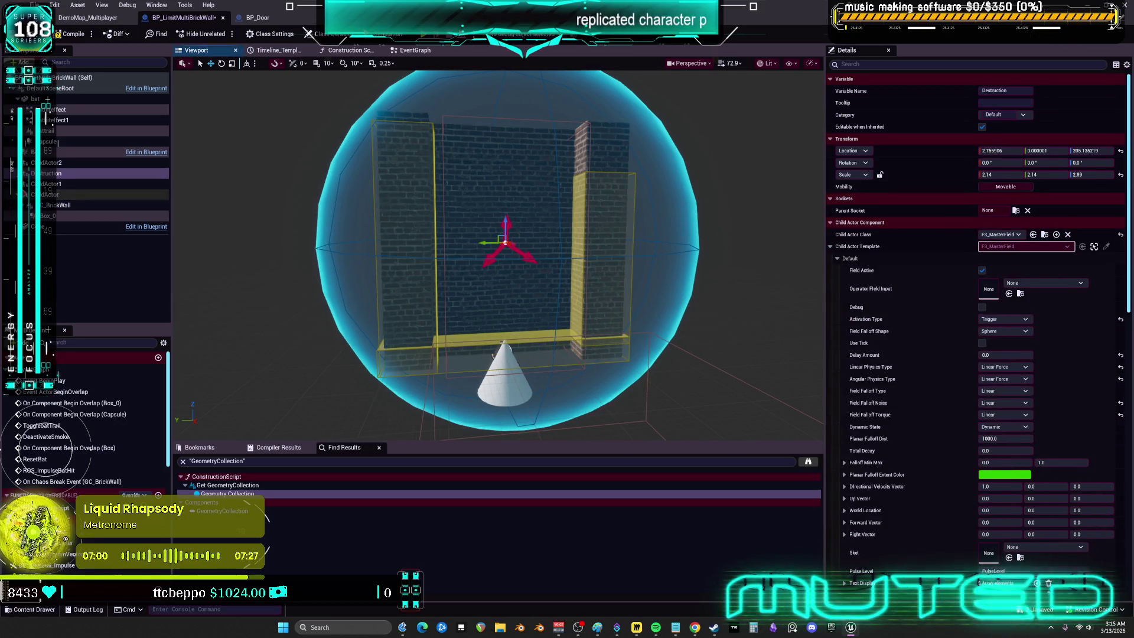
{"action": "left_click", "coordinate": [59, 168]}
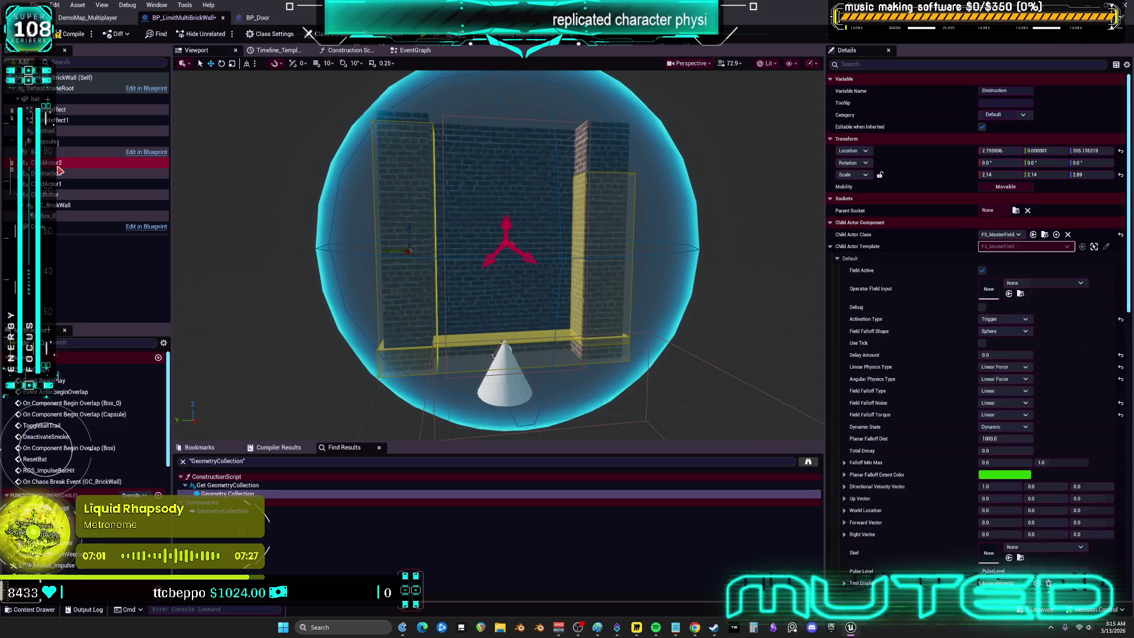
{"action": "left_click", "coordinate": [59, 184]}
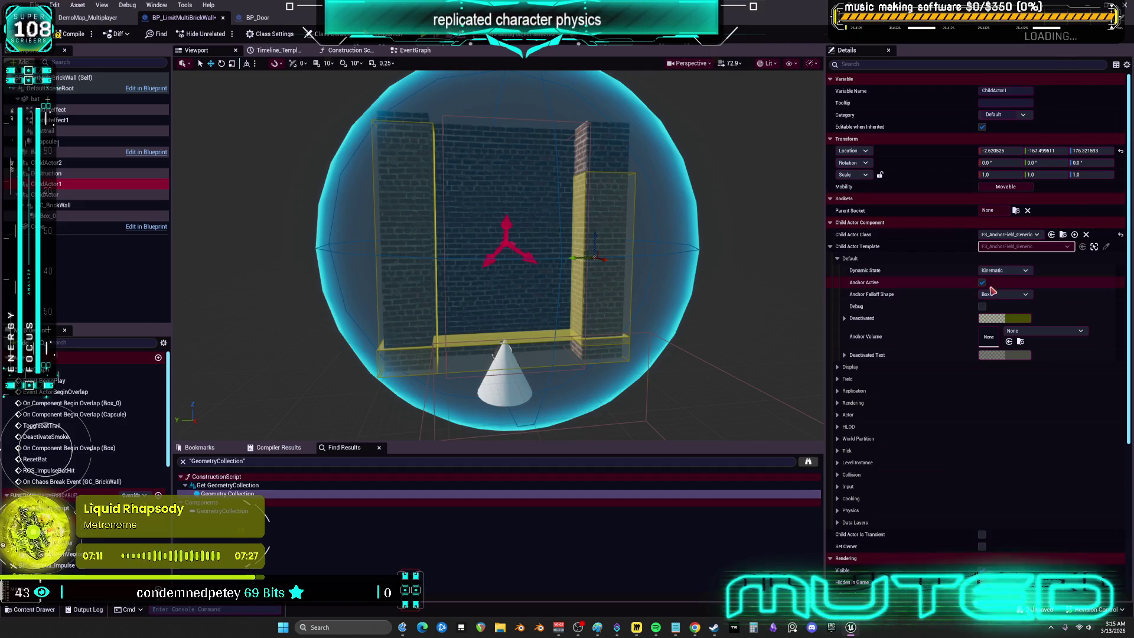
Step: Browse the Field System Component settings of the ChildActor2 and ChildActor1 anchor fields
{"action": "left_click", "coordinate": [837, 380]}
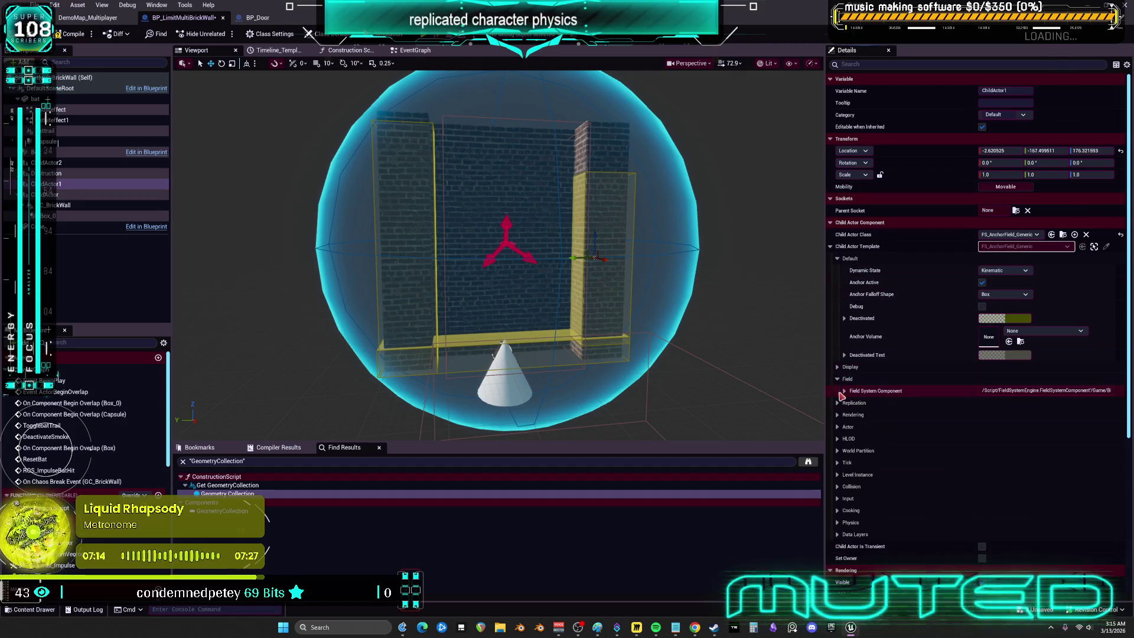
{"action": "left_click", "coordinate": [842, 391]}
{"action": "left_click", "coordinate": [844, 392]}
{"action": "left_click", "coordinate": [838, 381]}
{"action": "left_click", "coordinate": [68, 168]}
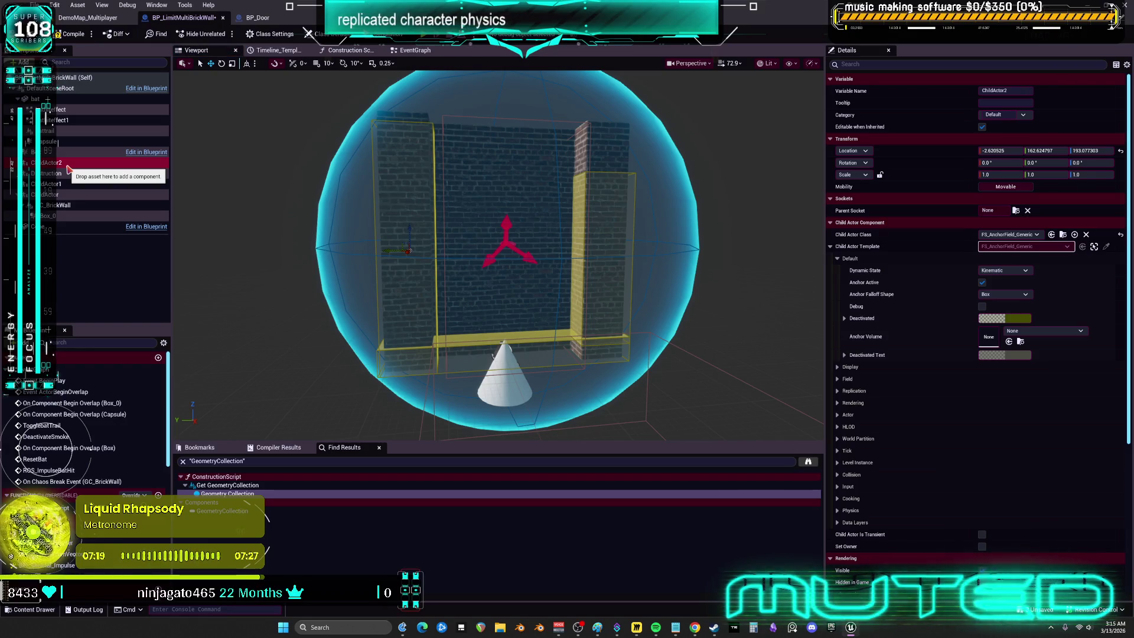
{"action": "left_click", "coordinate": [64, 185]}
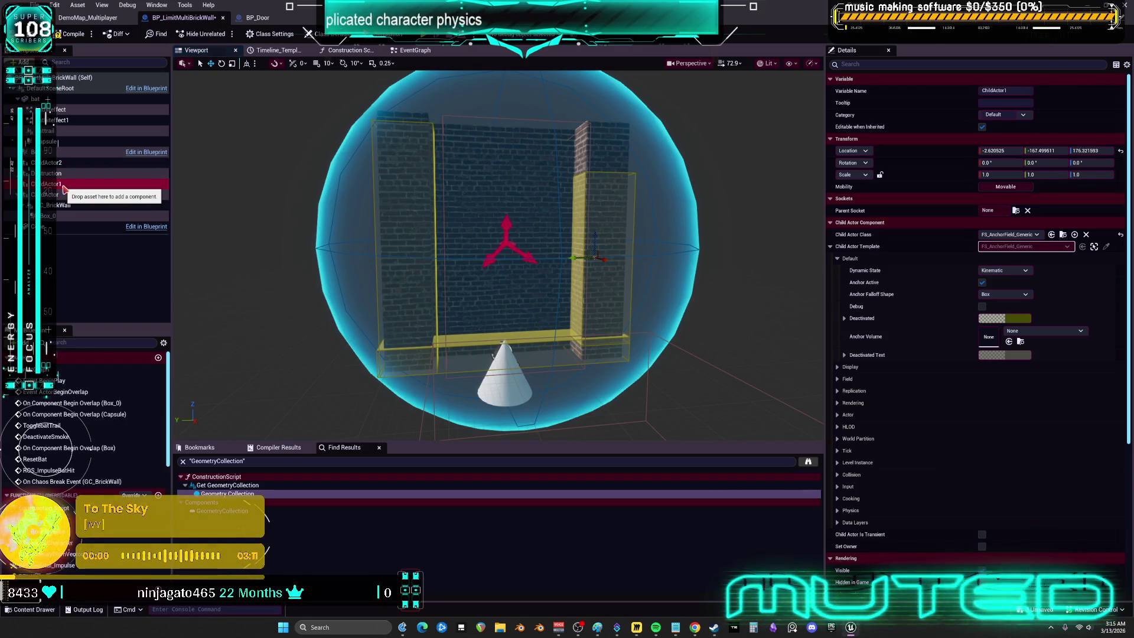
Step: Expand ChildActor1's Field System Component Transform and raise the right anchor field
{"action": "scroll", "coordinate": [942, 421], "scroll_direction": "down", "scroll_amount": 5}
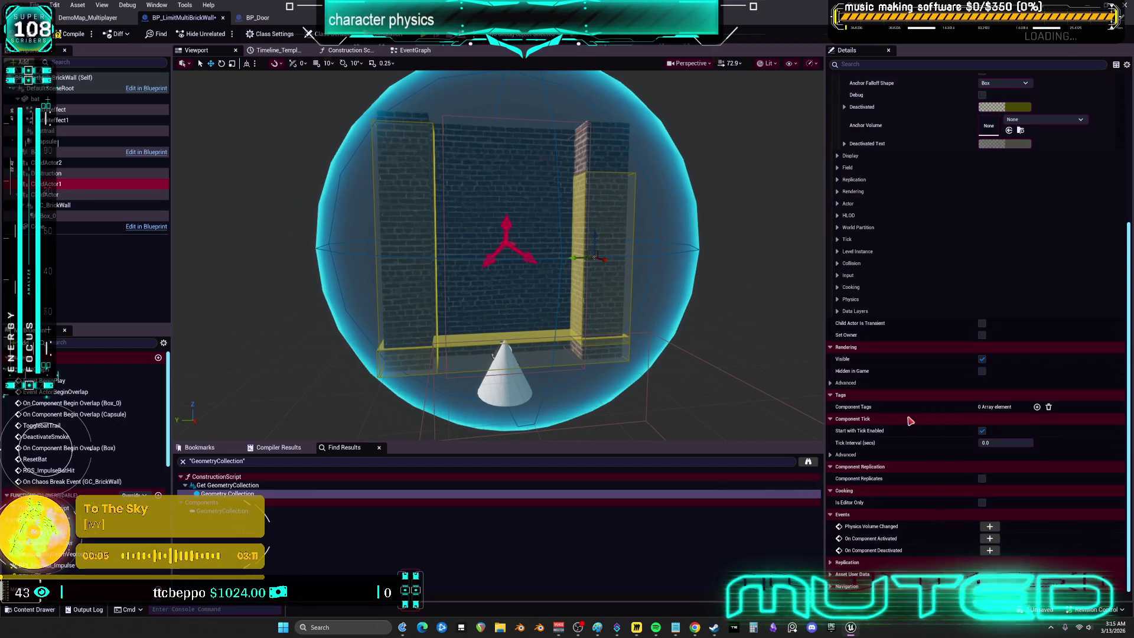
{"action": "scroll", "coordinate": [945, 402], "scroll_direction": "up", "scroll_amount": 2}
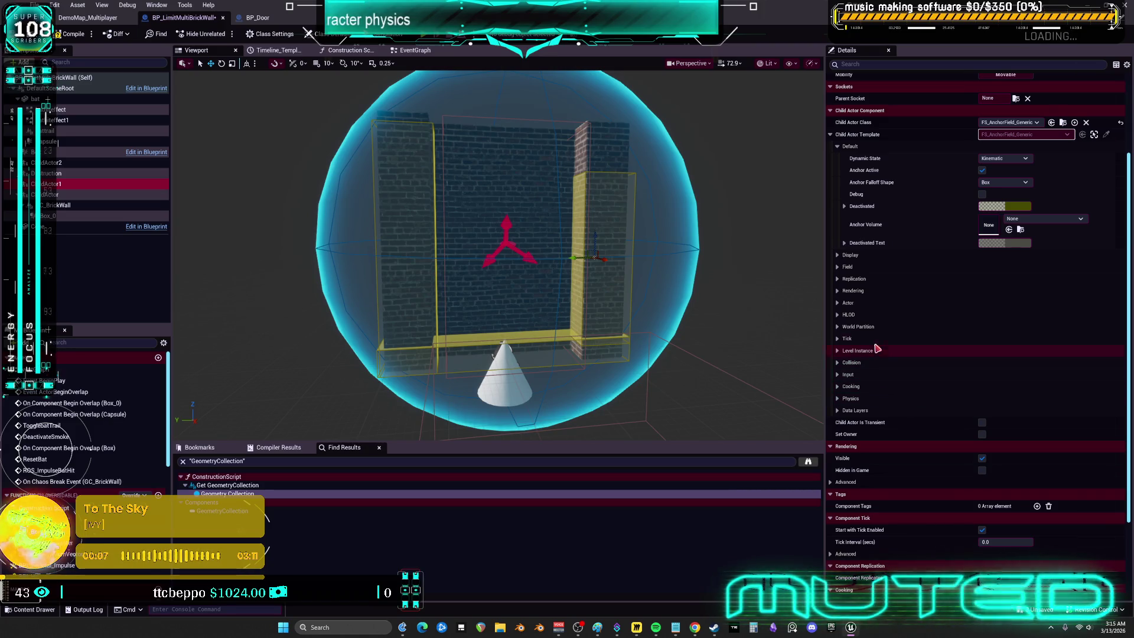
{"action": "left_click", "coordinate": [838, 267]}
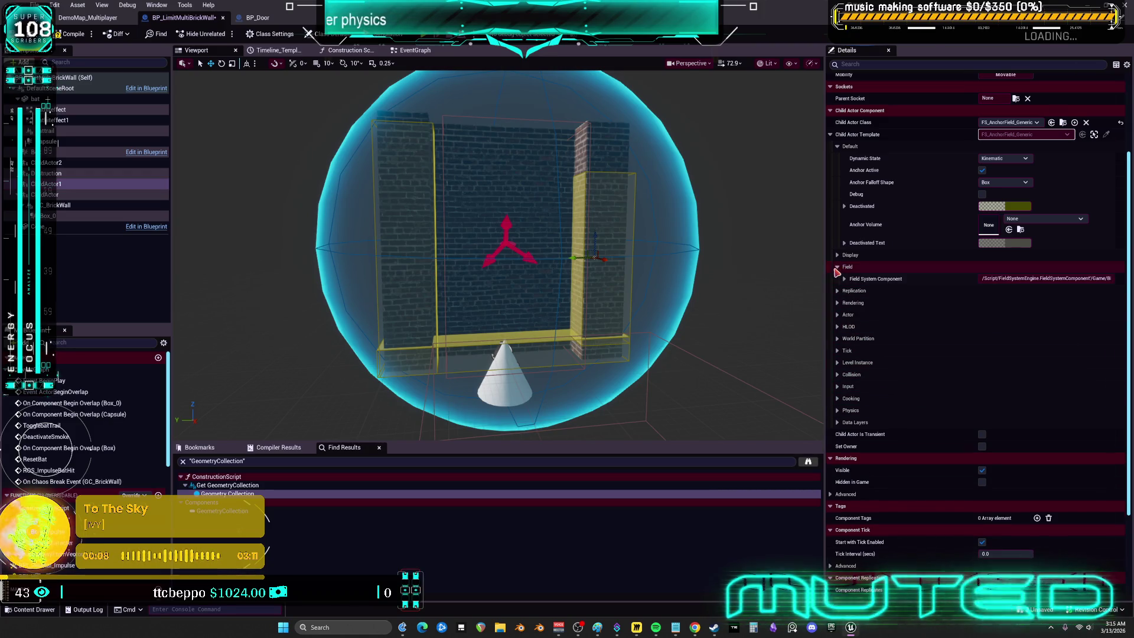
{"action": "left_click", "coordinate": [844, 278]}
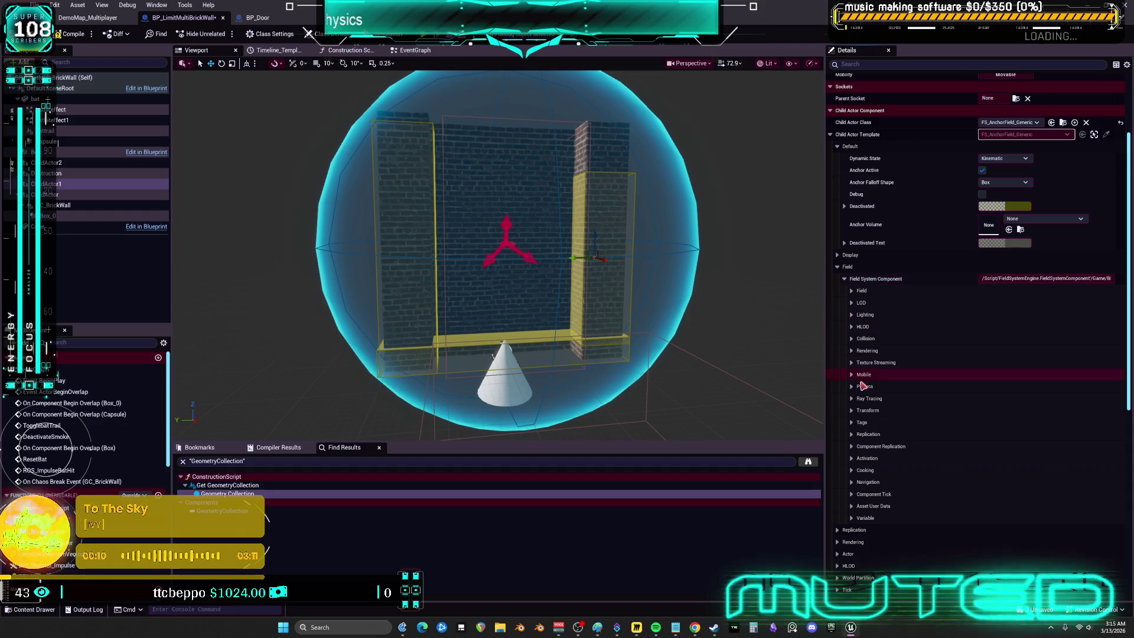
{"action": "left_click", "coordinate": [851, 411]}
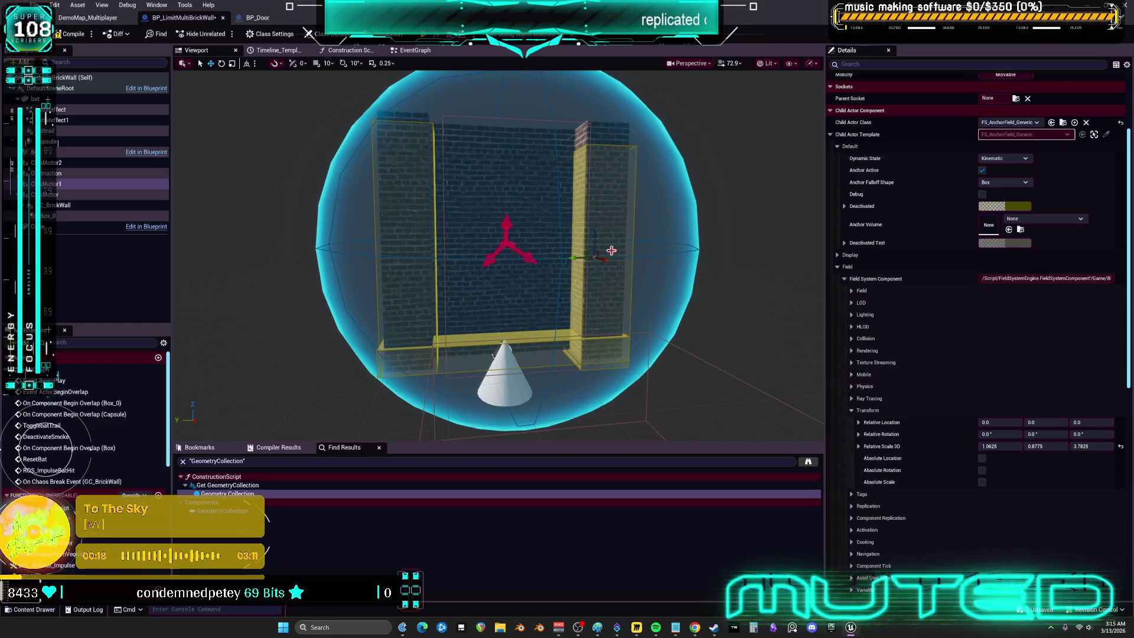
{"action": "left_click_drag", "start_coordinate": [594, 238], "coordinate": [594, 213]}
Step: Stretch the left anchor field ChildActor2's Relative Scale Z to 4.165 to cover the pillar
{"action": "left_click", "coordinate": [59, 162]}
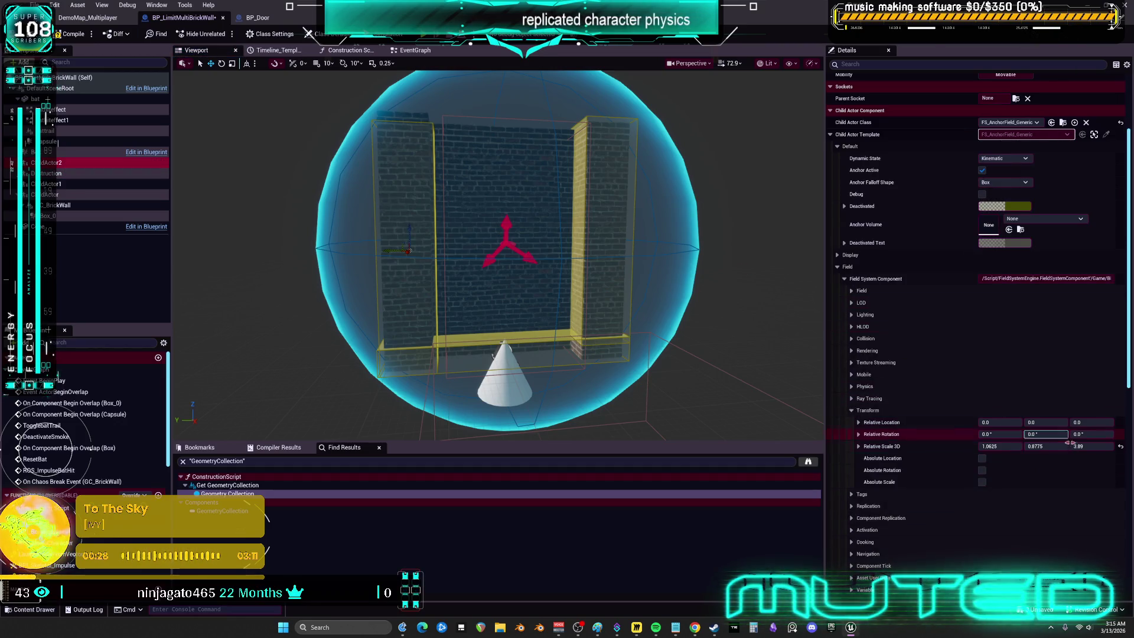
{"action": "left_click_drag", "start_coordinate": [1092, 446], "coordinate": [1097, 446]}
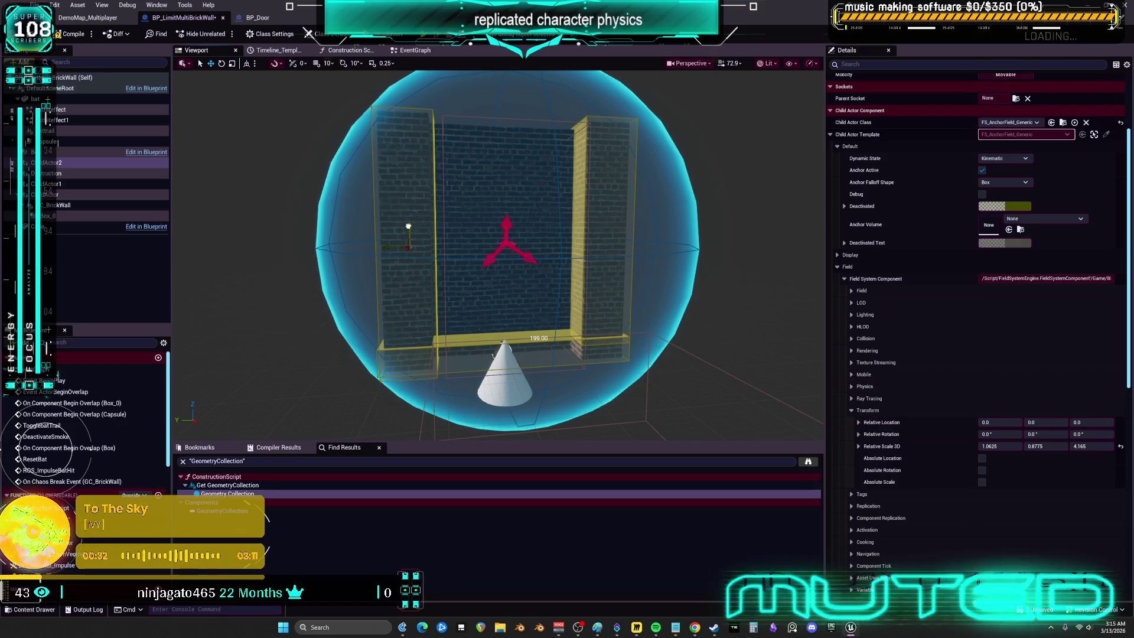
{"action": "left_click_drag", "start_coordinate": [499, 254], "coordinate": [431, 264]}
{"action": "mouse_move", "coordinate": [625, 262]}
{"action": "left_mouse_down"}
{"action": "mouse_move", "coordinate": [620, 237]}
{"action": "mouse_move", "coordinate": [618, 366]}
{"action": "mouse_move", "coordinate": [618, 319]}
{"action": "mouse_move", "coordinate": [596, 307]}
{"action": "mouse_move", "coordinate": [647, 276]}
{"action": "left_mouse_up"}
{"action": "left_click", "coordinate": [617, 306]}
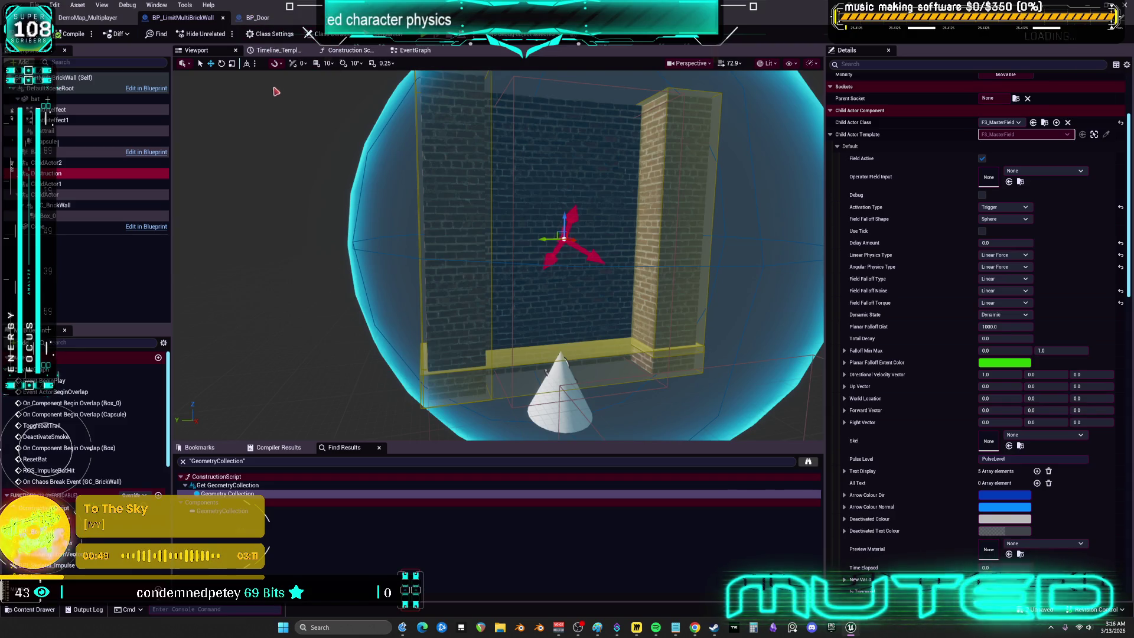
Step: Start a multiplayer Play-in-Editor session on DemoMap_Multiplayer and run the character forward
{"action": "left_click_drag", "start_coordinate": [567, 201], "coordinate": [603, 191]}
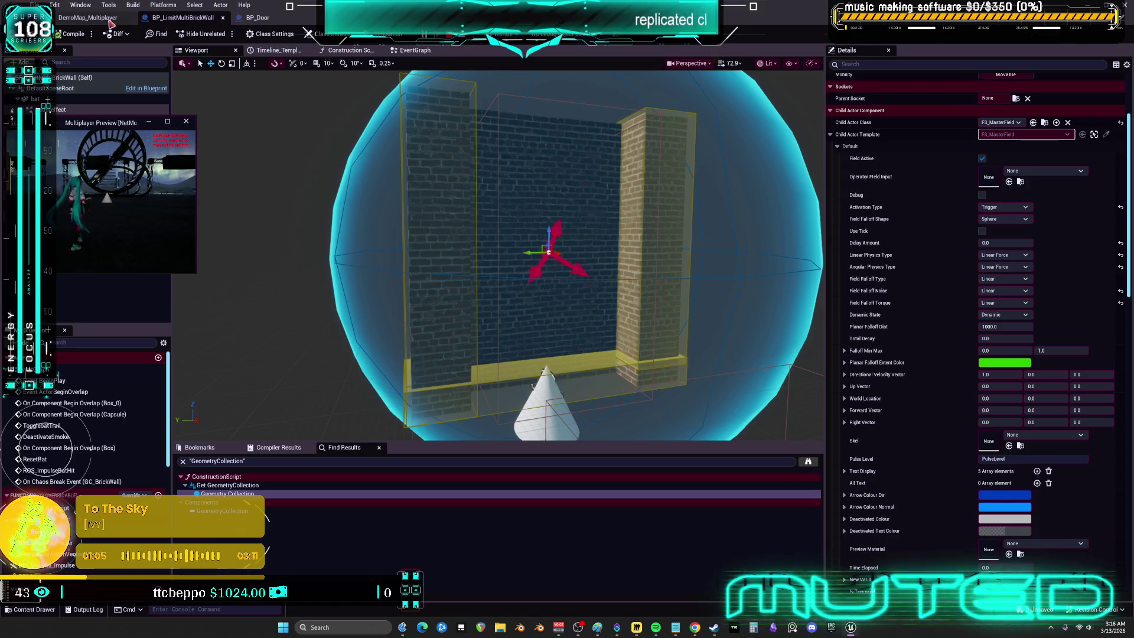
{"action": "left_click", "coordinate": [88, 18]}
{"action": "key", "text": "w"}
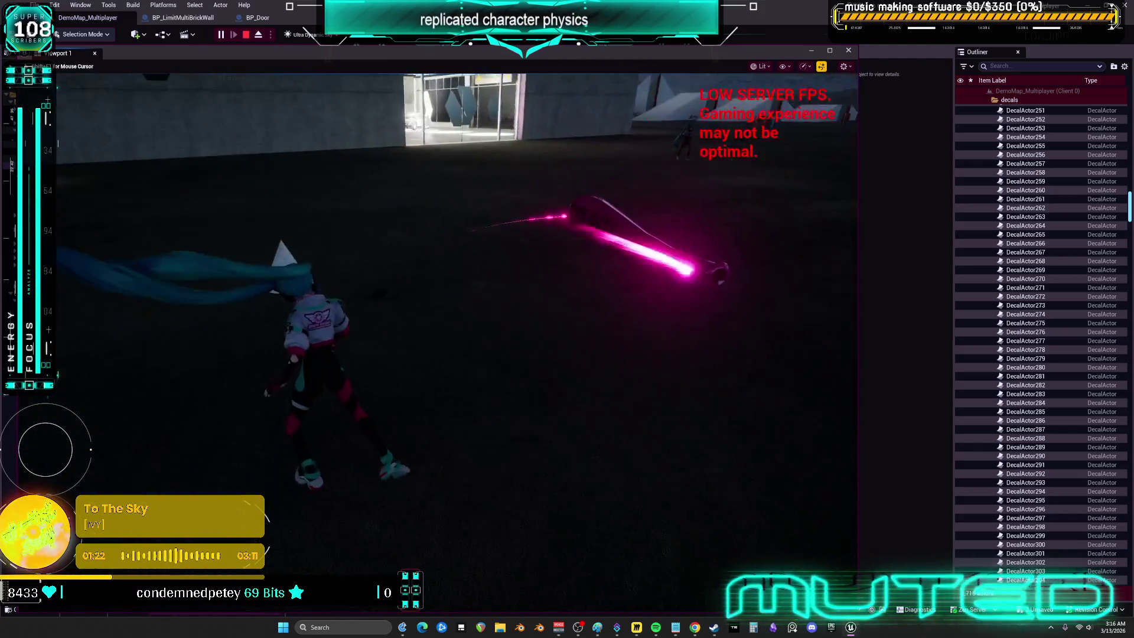
Step: Stop the play session, leaving the Message Log's AddImpulse requires Simulate Physics warnings
{"action": "key", "text": "Escape"}
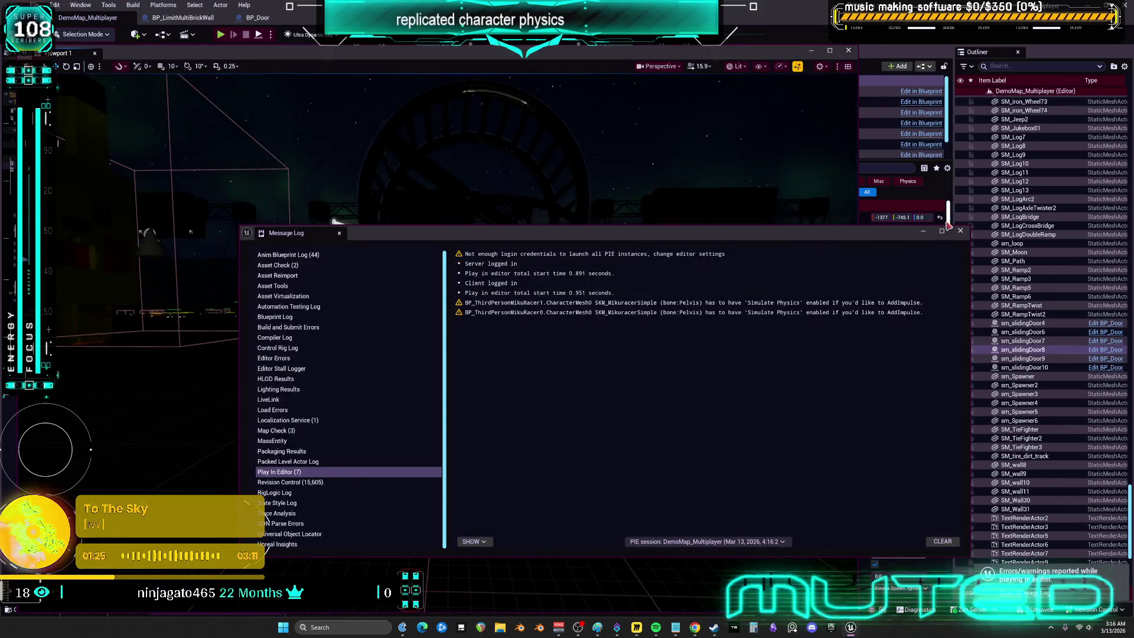
Step: Close the warnings log and select GC_BrickWall in BP_LimitMultiBrickWall's Components list
{"action": "left_click", "coordinate": [959, 230]}
{"action": "left_click", "coordinate": [180, 17]}
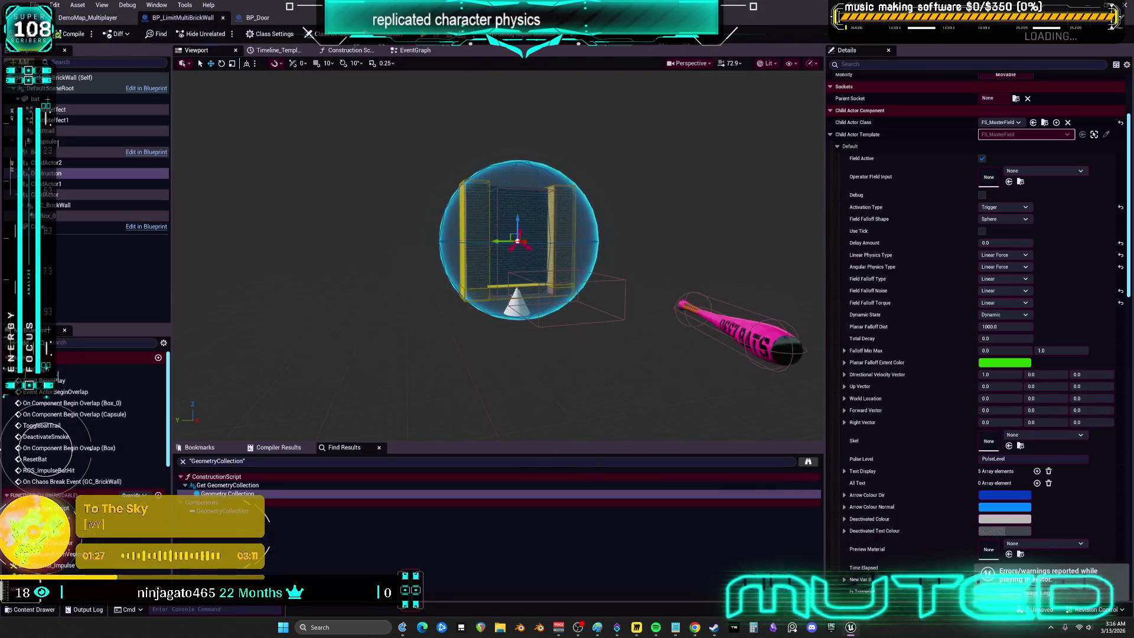
{"action": "scroll", "coordinate": [487, 168], "scroll_direction": "up", "scroll_amount": 5}
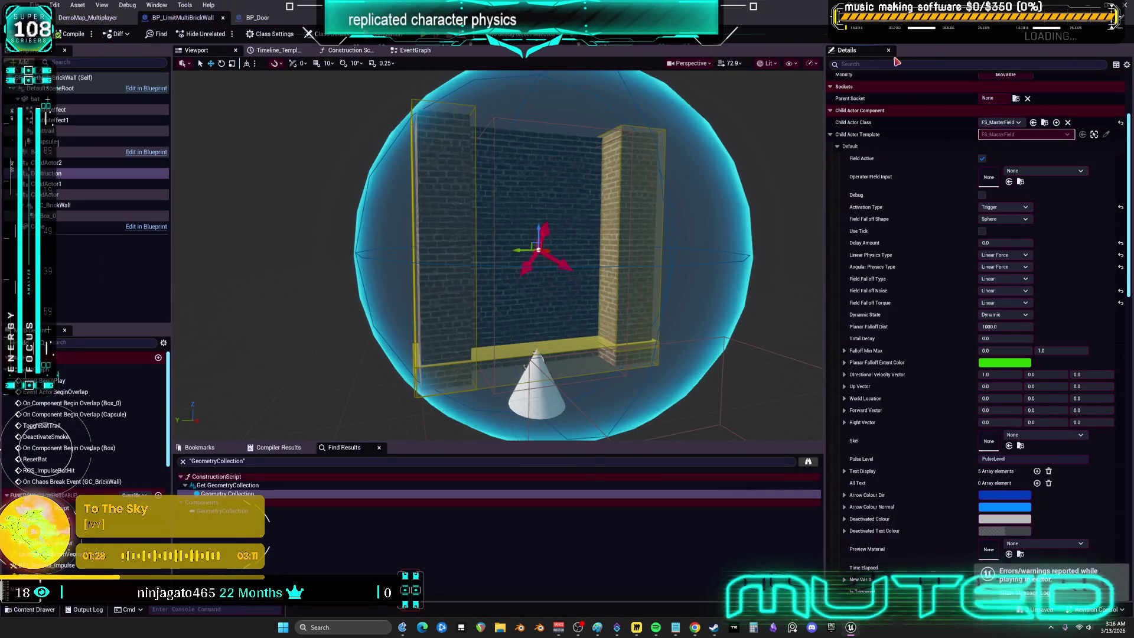
{"action": "left_click", "coordinate": [63, 195]}
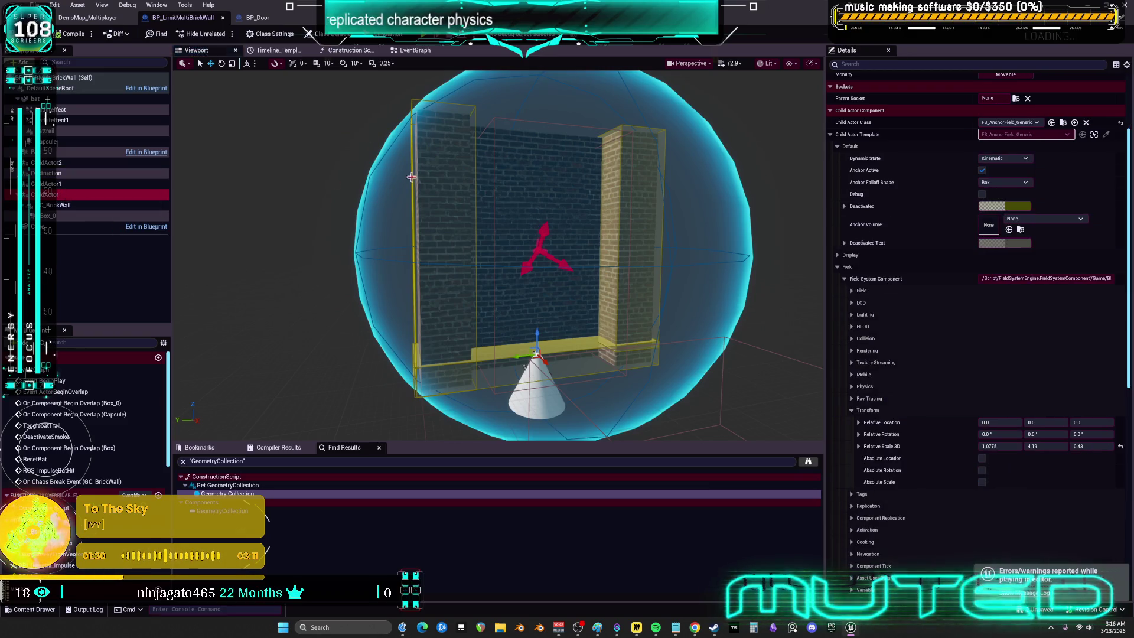
{"action": "left_click", "coordinate": [118, 205]}
{"action": "type", "text": "vis"}
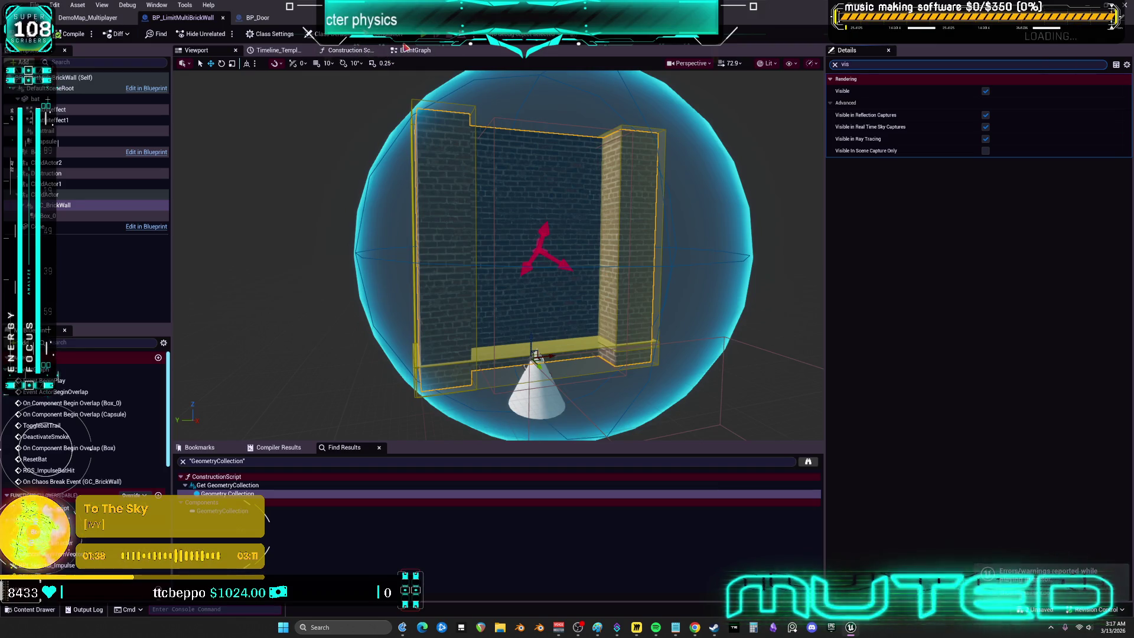
Step: In DemoMap_Multiplayer, select the placed BP_LimitMultiBrickWall sphere actor and centre it in the viewport
{"action": "left_click", "coordinate": [88, 17]}
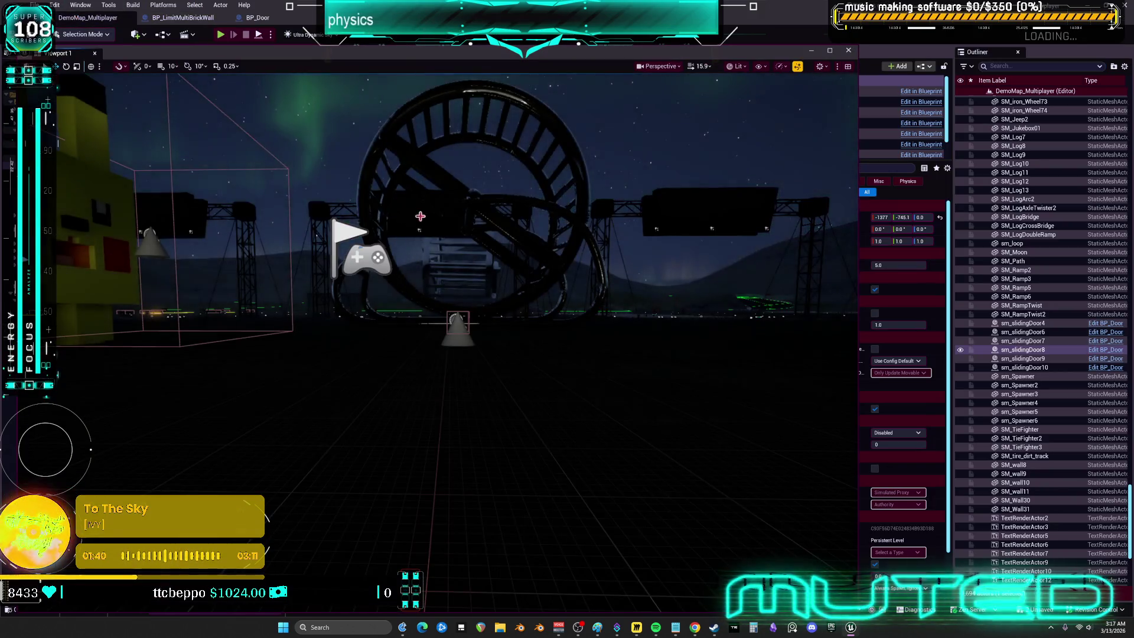
{"action": "left_click_drag", "start_coordinate": [429, 343], "coordinate": [372, 319]}
{"action": "left_click_drag", "start_coordinate": [266, 346], "coordinate": [262, 349]}
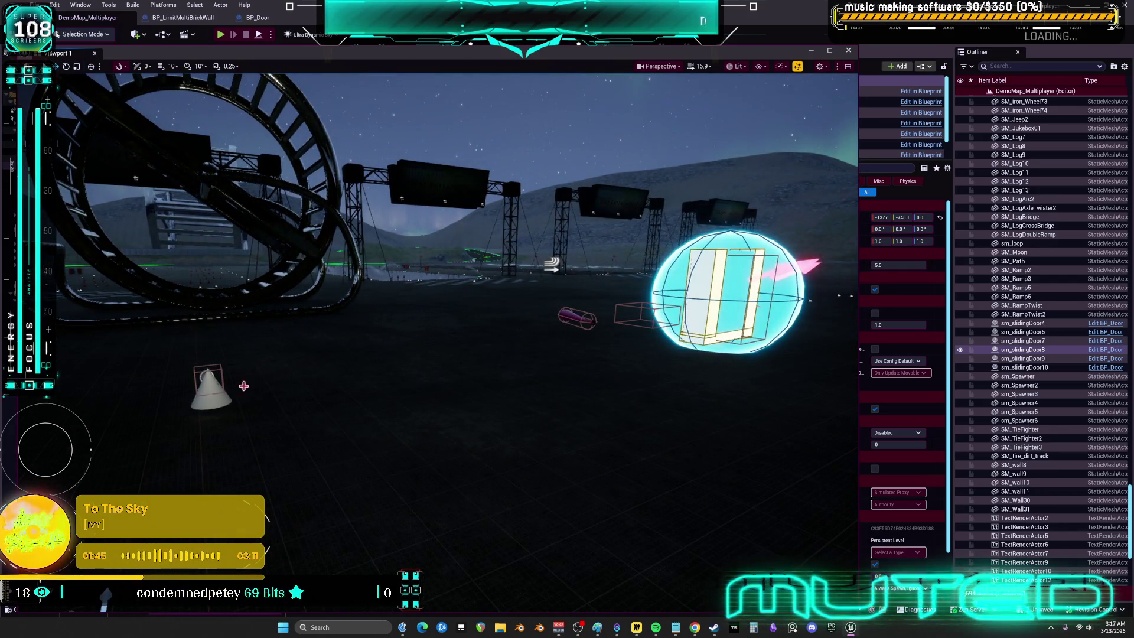
{"action": "left_click_drag", "start_coordinate": [712, 320], "coordinate": [797, 304]}
{"action": "mouse_move", "coordinate": [624, 362]}
{"action": "left_mouse_down"}
{"action": "mouse_move", "coordinate": [620, 375]}
{"action": "mouse_move", "coordinate": [624, 362]}
{"action": "left_mouse_up"}
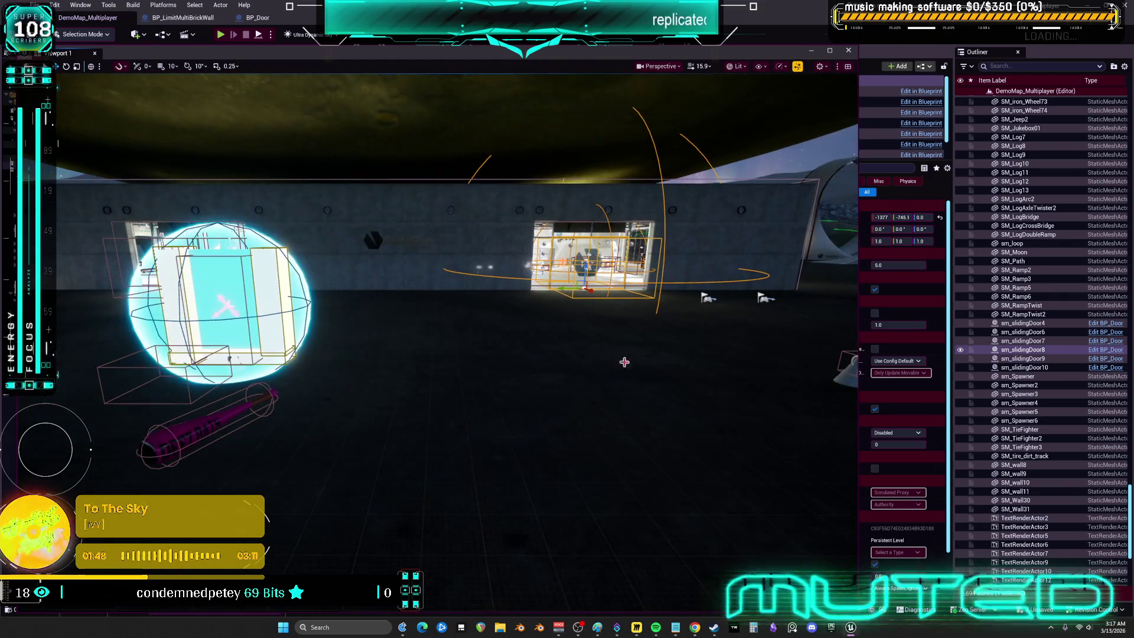
{"action": "left_click", "coordinate": [239, 353]}
{"action": "mouse_move", "coordinate": [240, 353]}
{"action": "left_mouse_down"}
{"action": "mouse_move", "coordinate": [175, 354]}
{"action": "mouse_move", "coordinate": [204, 345]}
{"action": "left_mouse_up"}
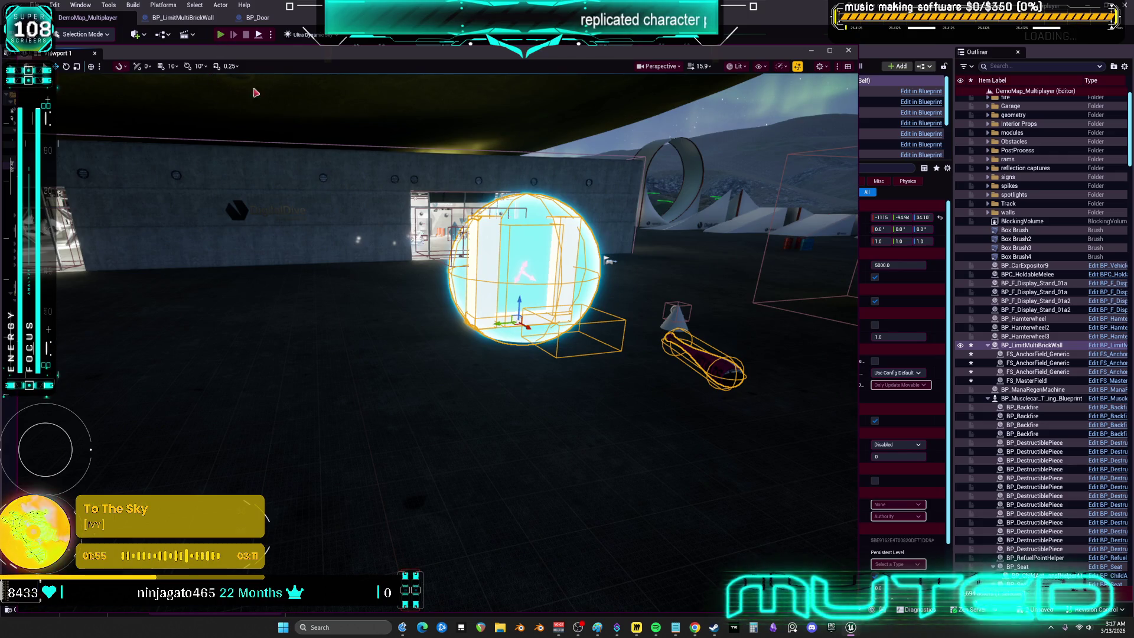
Step: Play a multiplayer PIE session, running the character across the garage and outside toward the wheel, then stop it
{"action": "key", "text": "alt+p"}
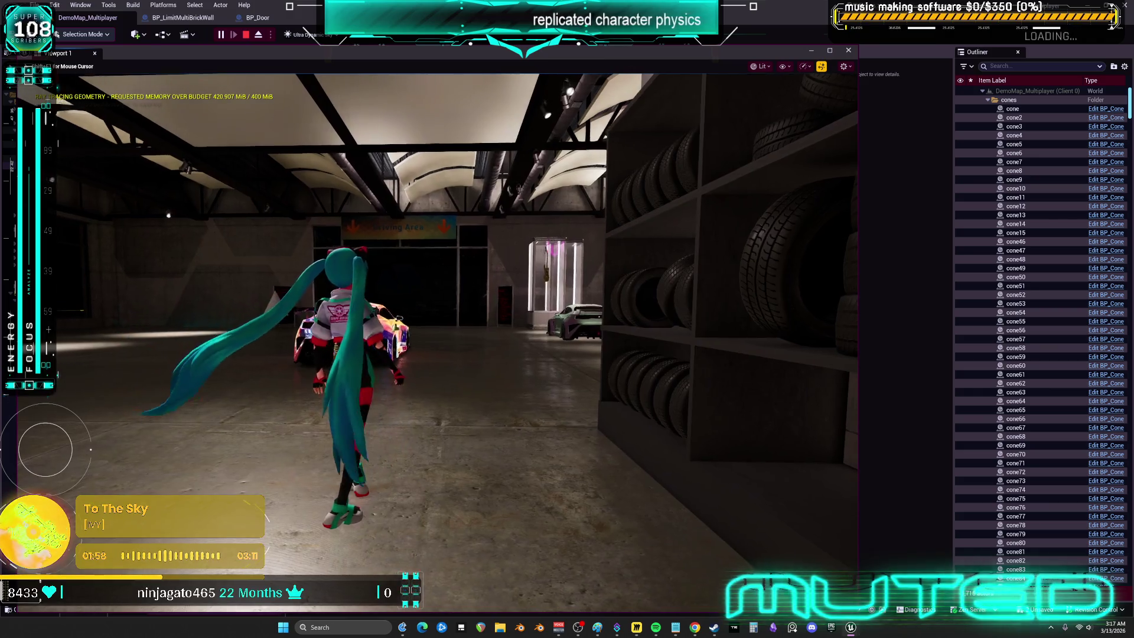
{"action": "key", "text": "w"}
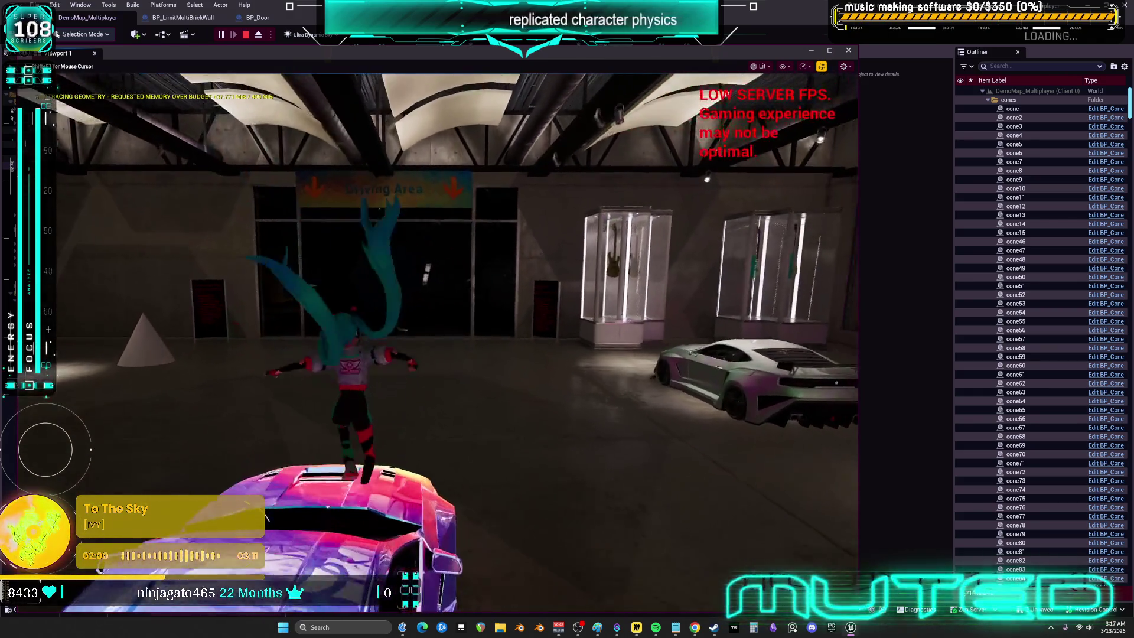
{"action": "key", "text": "w"}
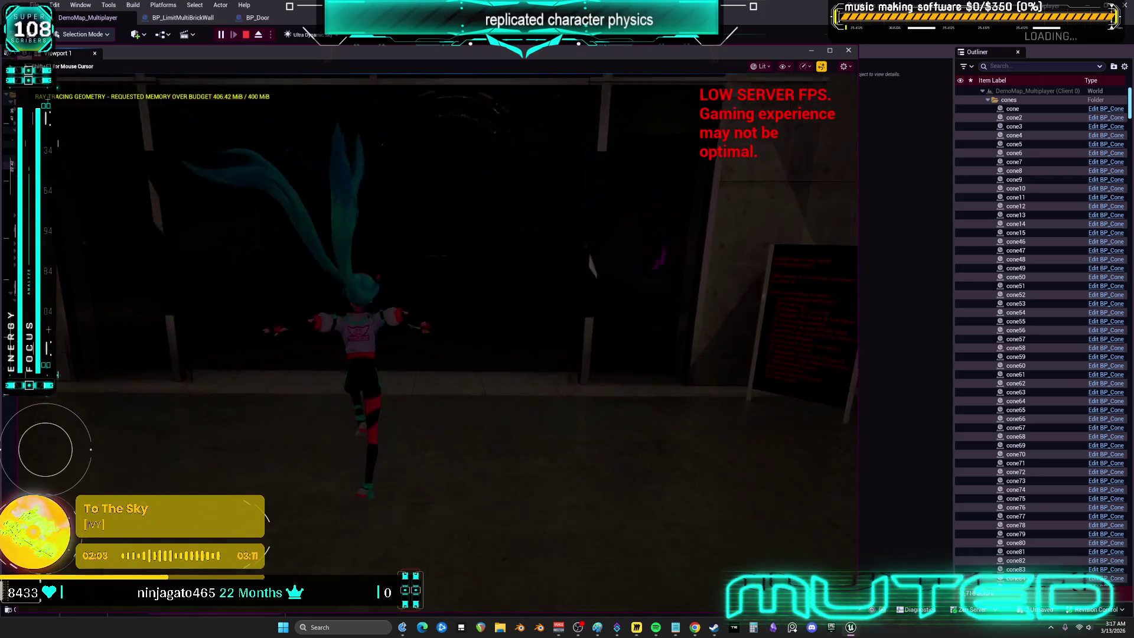
{"action": "key", "text": "w"}
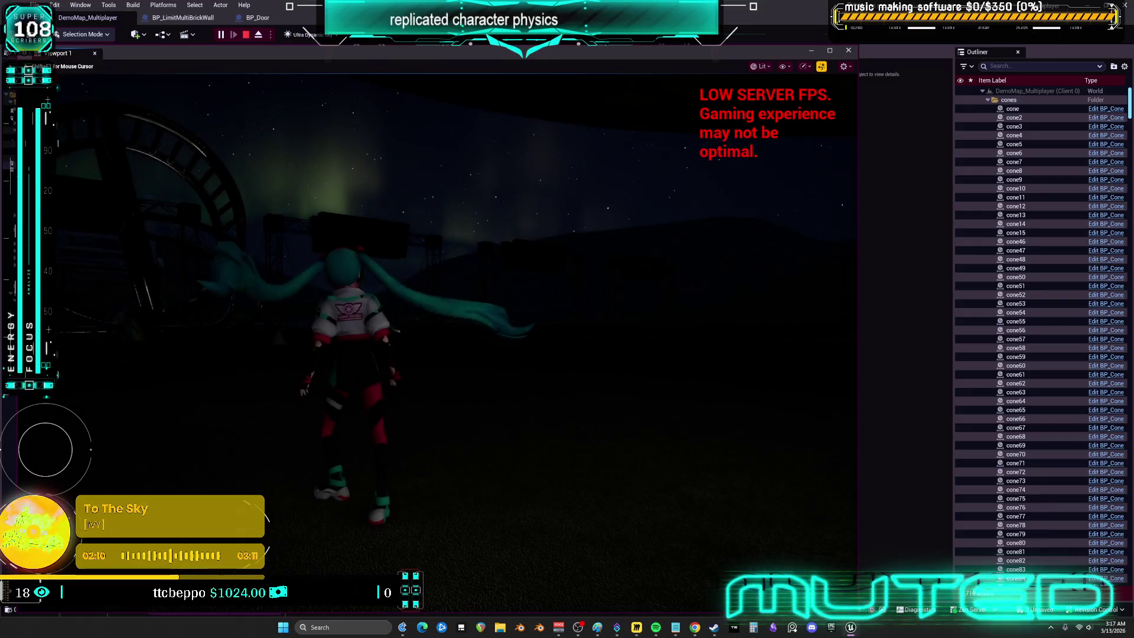
{"action": "key", "text": "a"}
{"action": "key", "text": "w"}
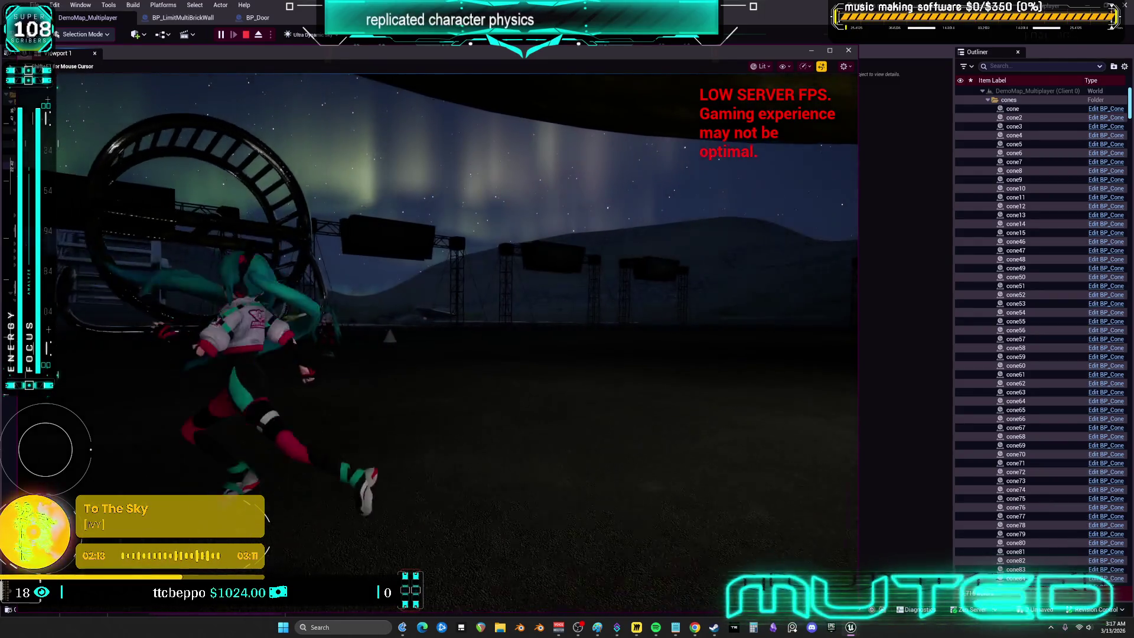
{"action": "key", "text": "w"}
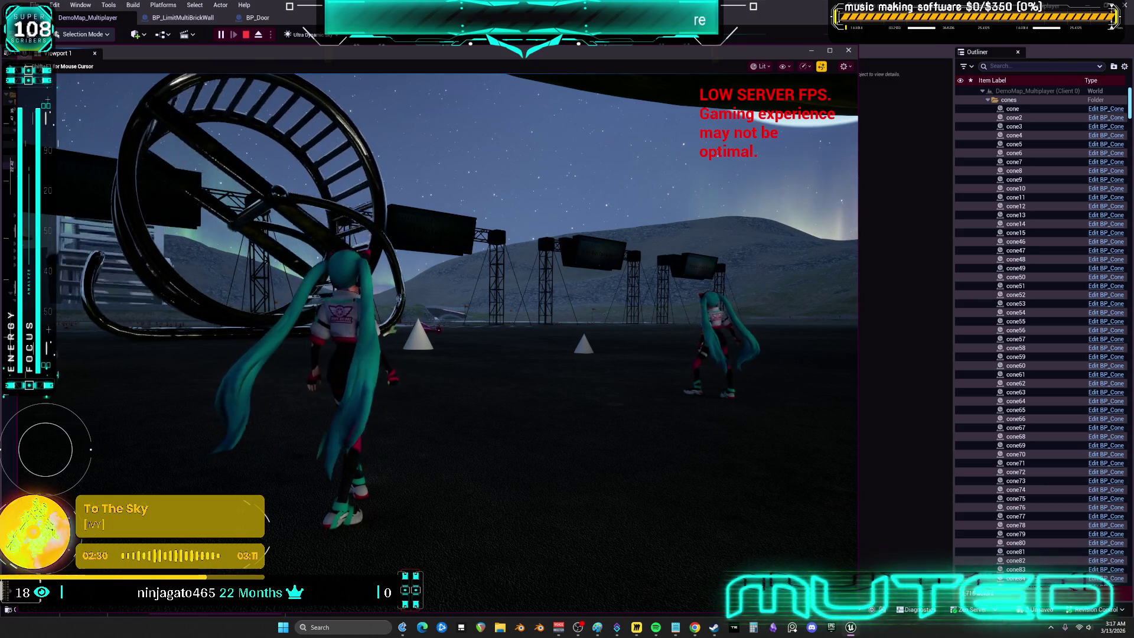
{"action": "key", "text": "a"}
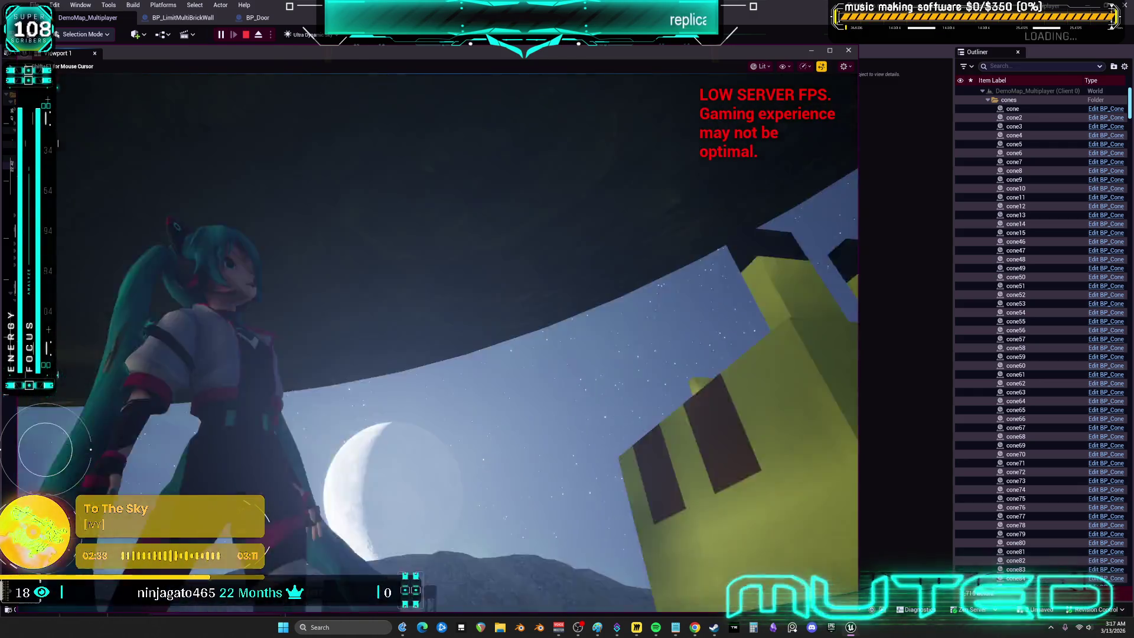
{"action": "key", "text": "Escape"}
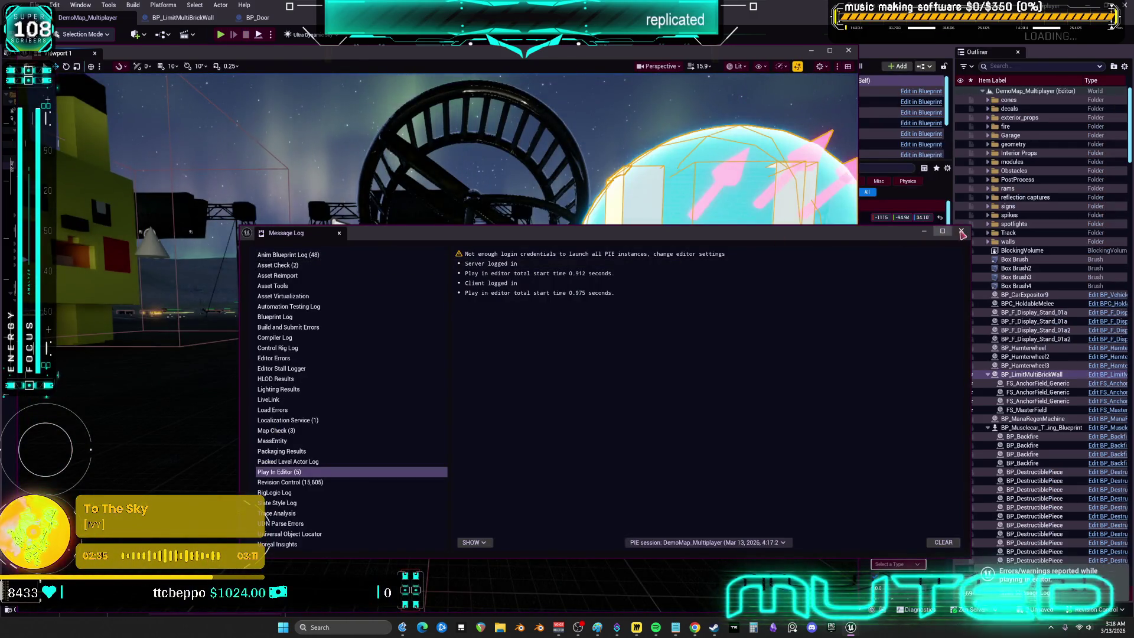
Step: Snap the BP_LimitMultiBrickWall actor down to the floor at Z 0.265 and start another multiplayer play test
{"action": "mouse_move", "coordinate": [684, 246]}
{"action": "left_mouse_down"}
{"action": "mouse_move", "coordinate": [670, 310]}
{"action": "mouse_move", "coordinate": [615, 318]}
{"action": "mouse_move", "coordinate": [615, 392]}
{"action": "left_mouse_up"}
{"action": "key", "text": "f"}
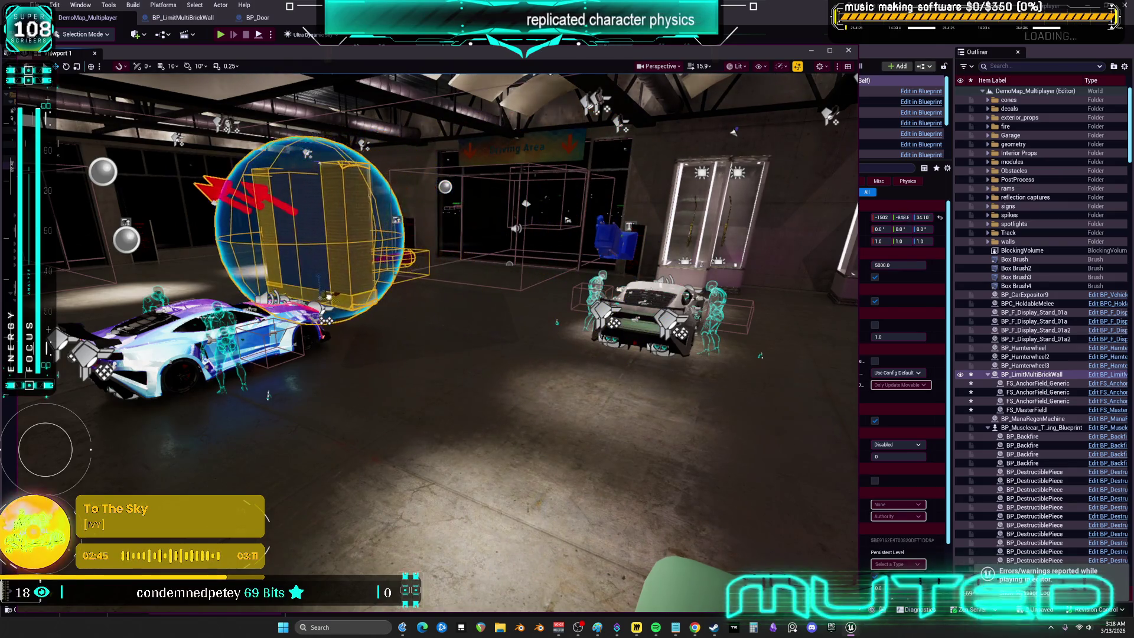
{"action": "key", "text": "f"}
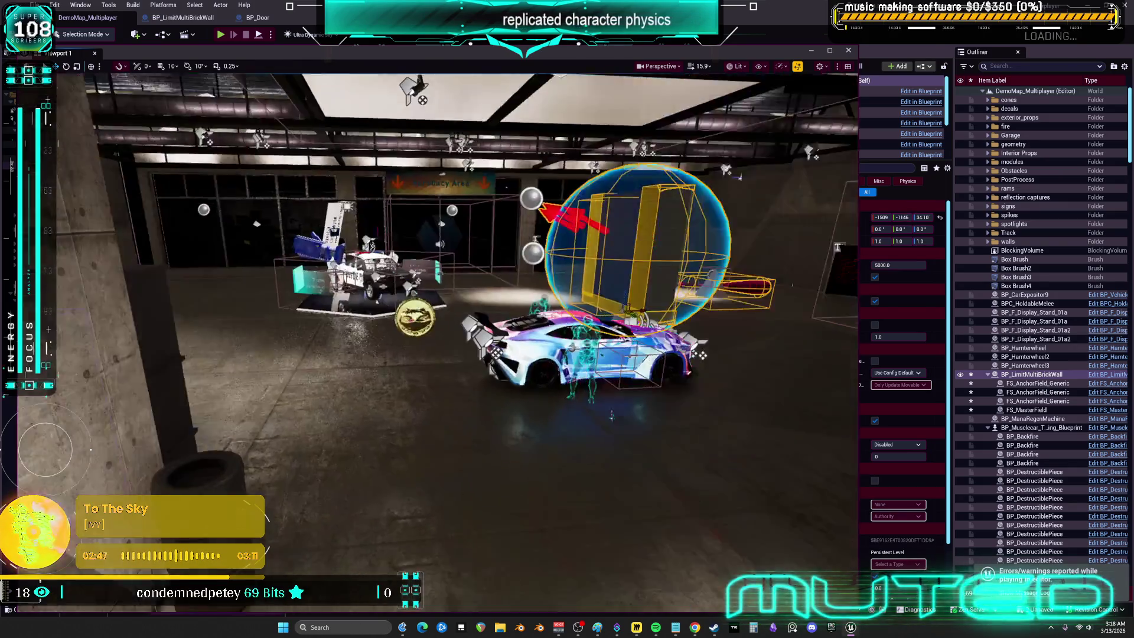
{"action": "key", "text": "f"}
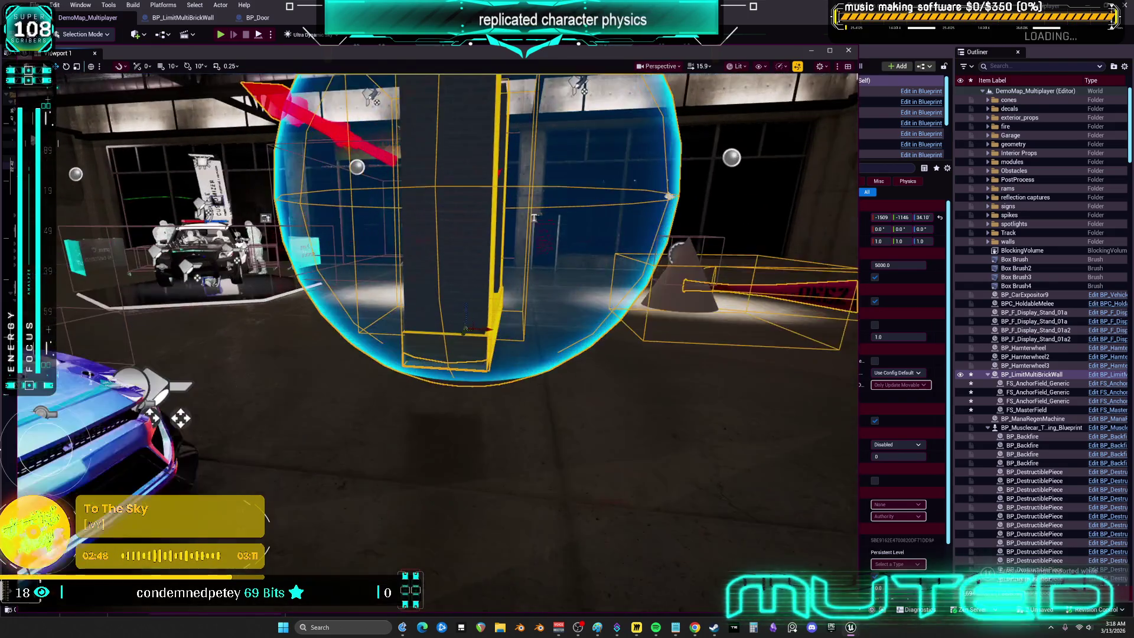
{"action": "key", "text": "f"}
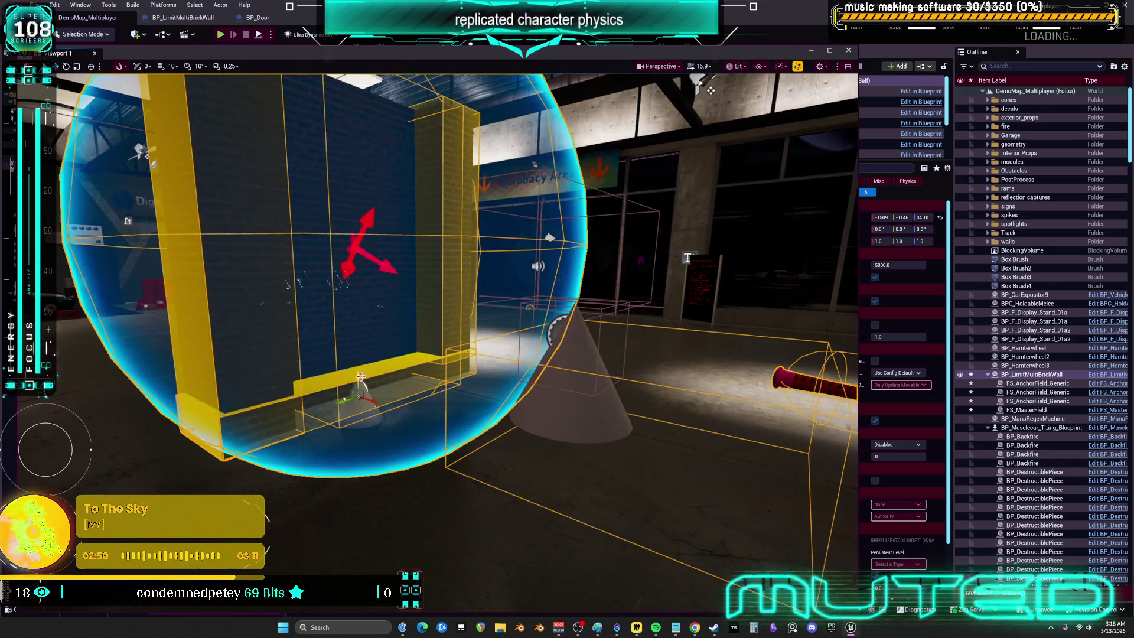
{"action": "key", "text": "f"}
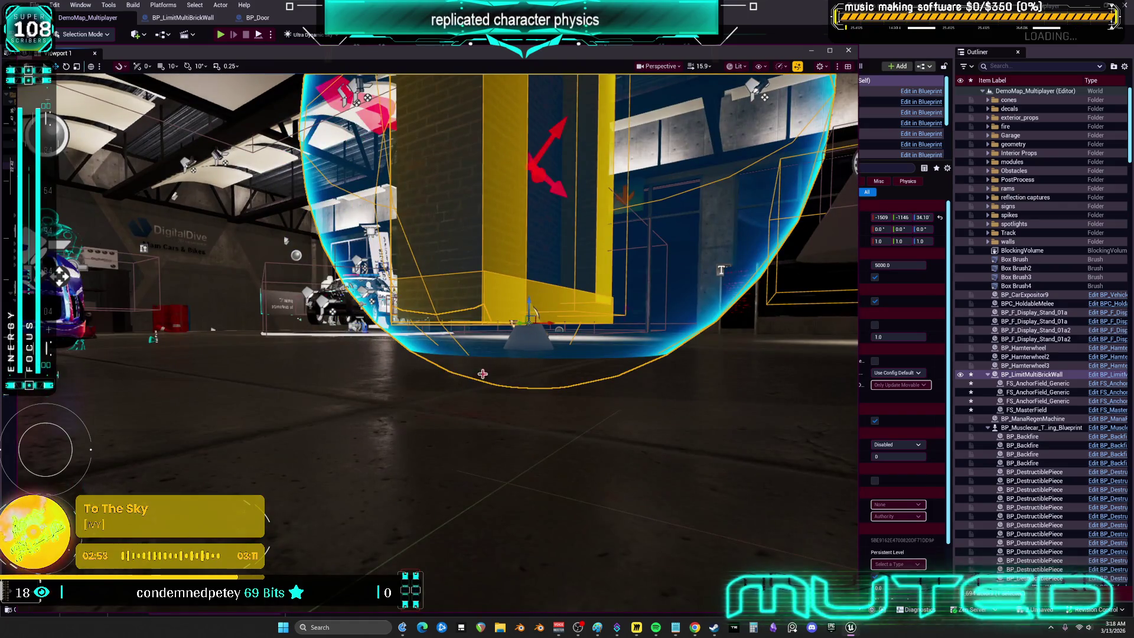
{"action": "left_click_drag", "start_coordinate": [528, 298], "coordinate": [522, 313]}
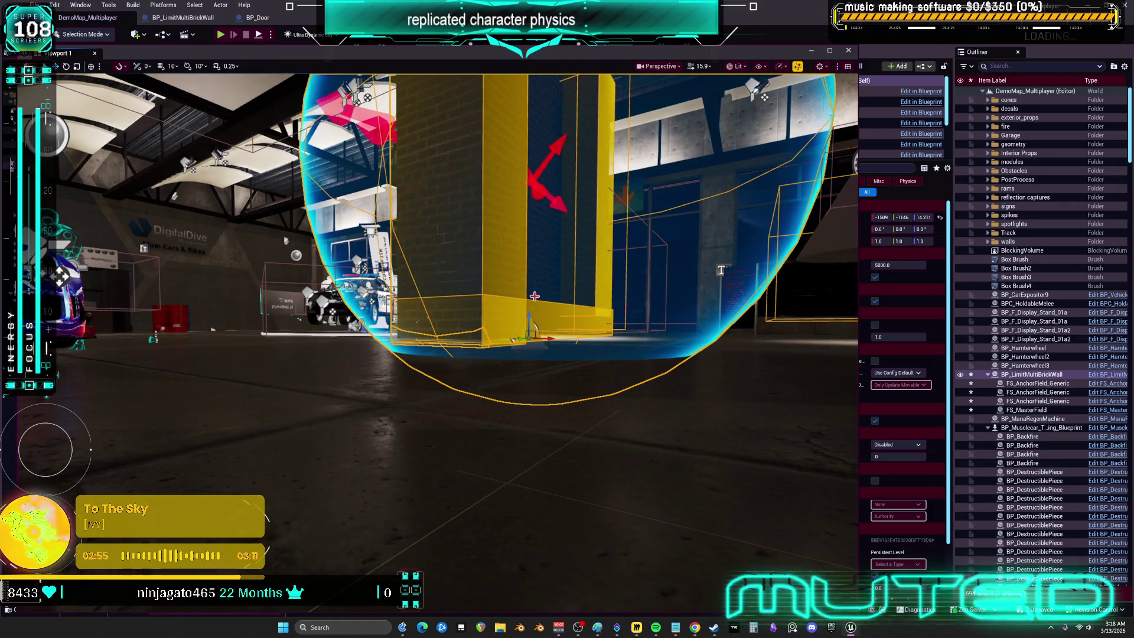
{"action": "key", "text": "End"}
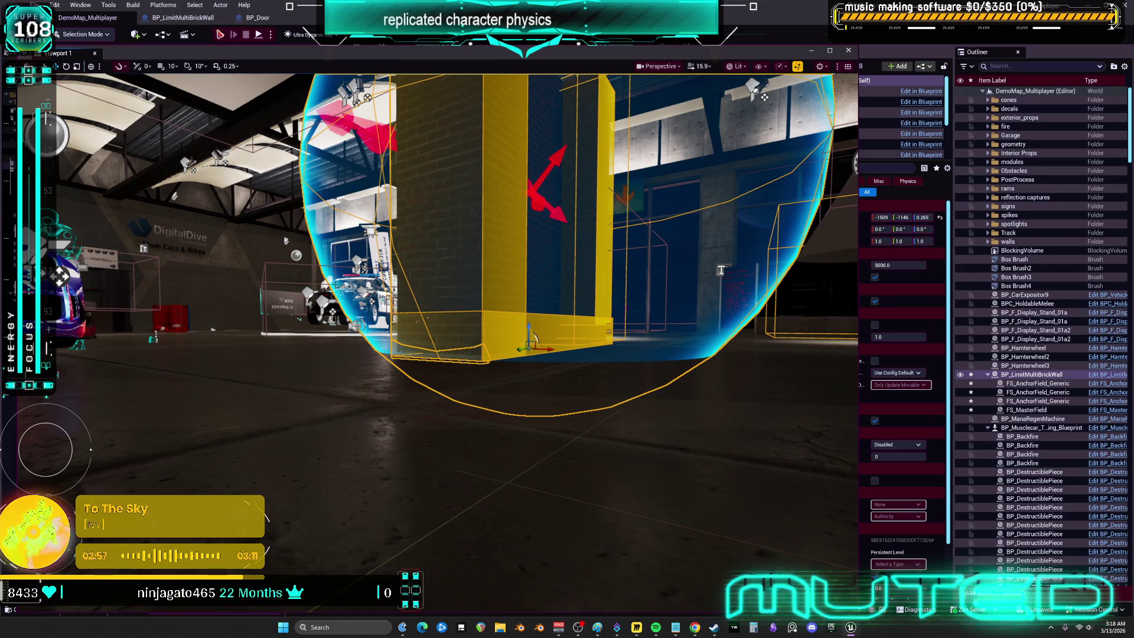
{"action": "key", "text": "alt+p"}
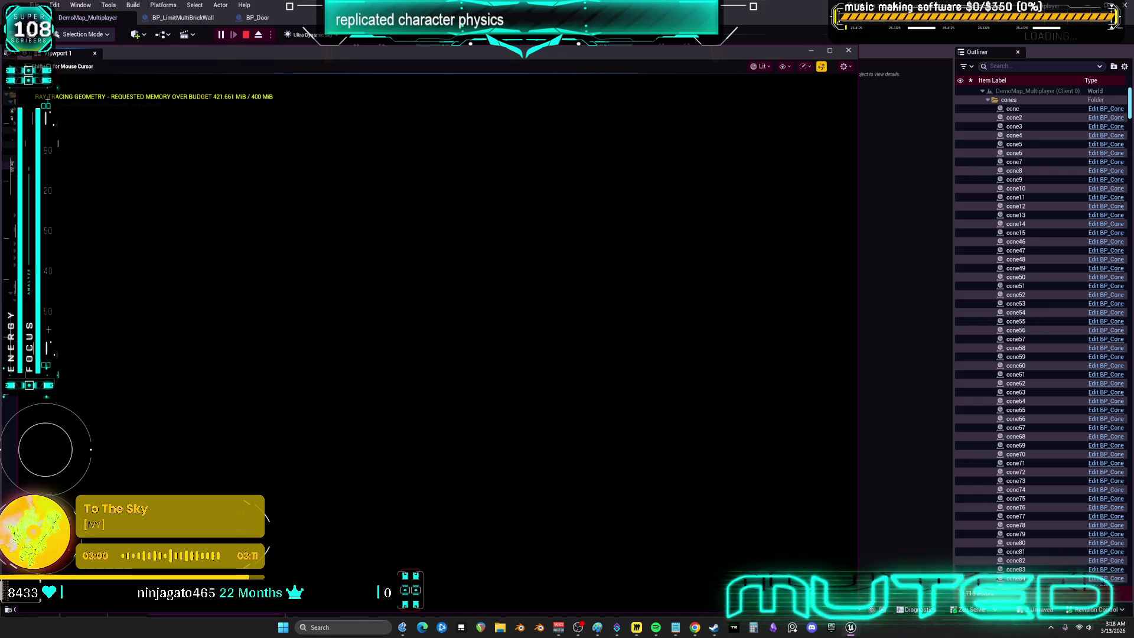
Step: Stop the play test, close the message log and frame the brick-wall actor in the level
{"action": "key", "text": "w"}
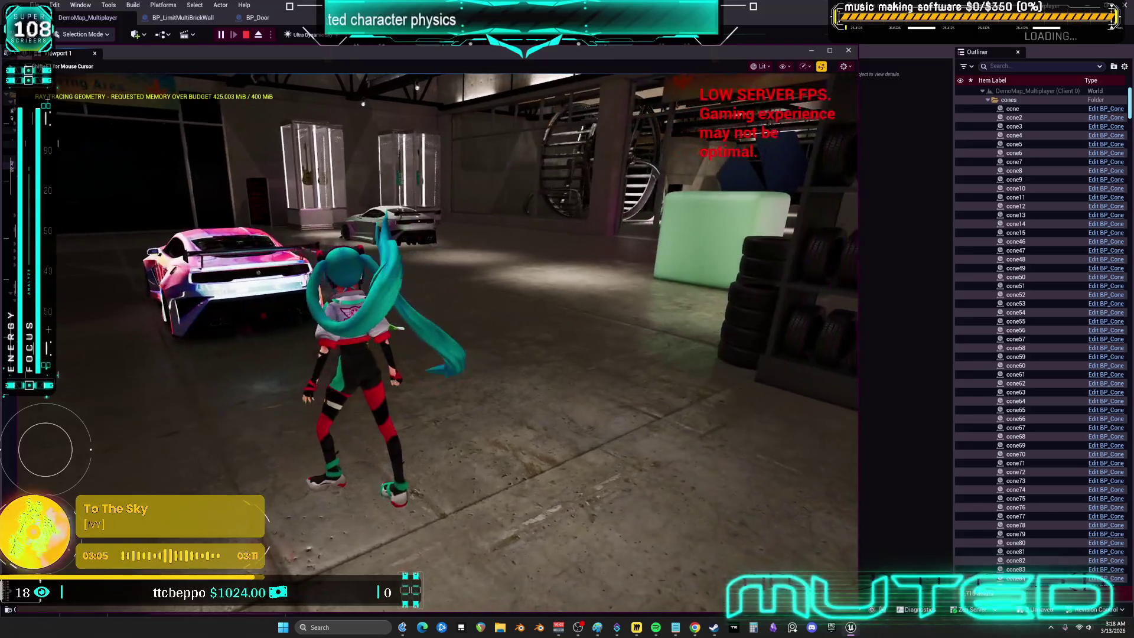
{"action": "key", "text": "Escape"}
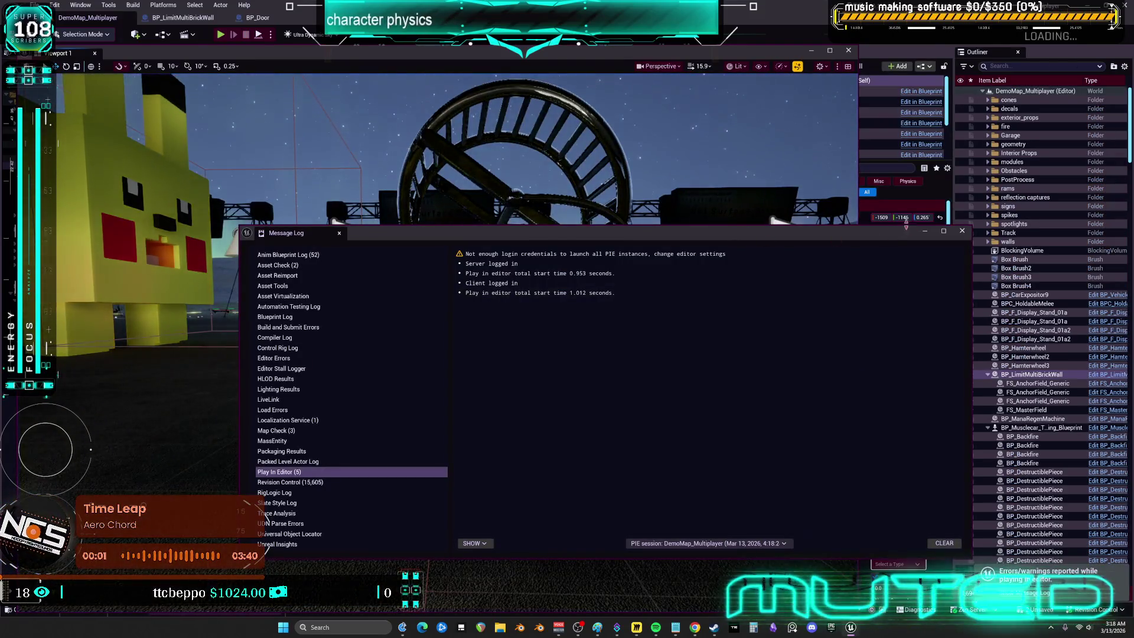
{"action": "left_click_drag", "start_coordinate": [230, 413], "coordinate": [112, 414]}
{"action": "key", "text": "f"}
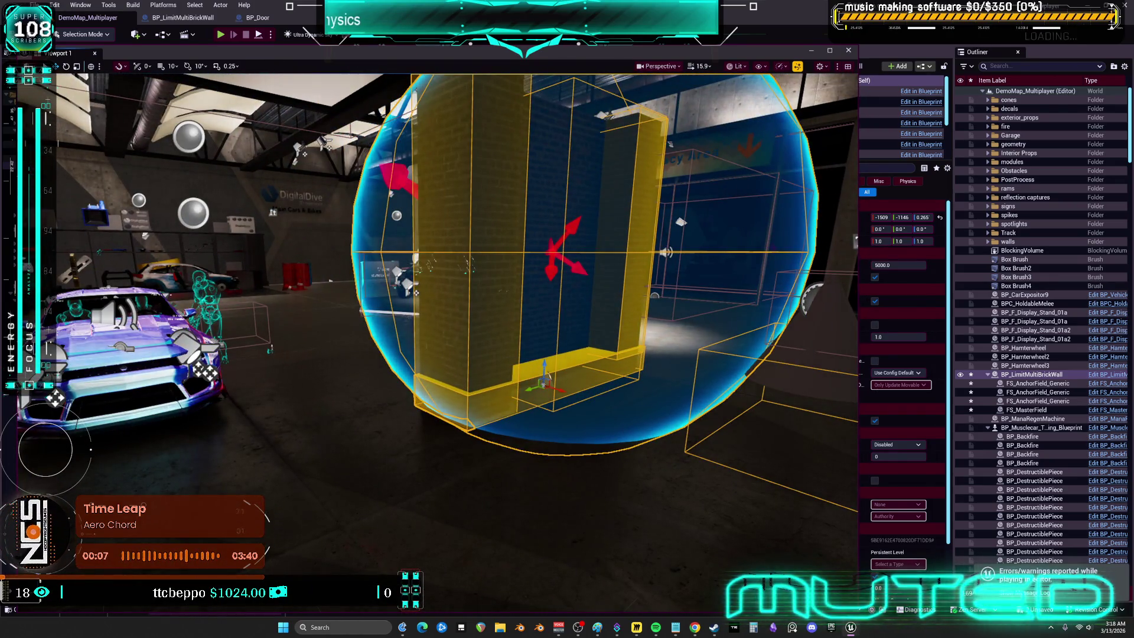
Step: Inspect GC_BrickWall's settings in BP_LimitMultiBrickWall, then bring up BP_Door's event graph
{"action": "left_click", "coordinate": [196, 21]}
{"action": "left_click", "coordinate": [70, 205]}
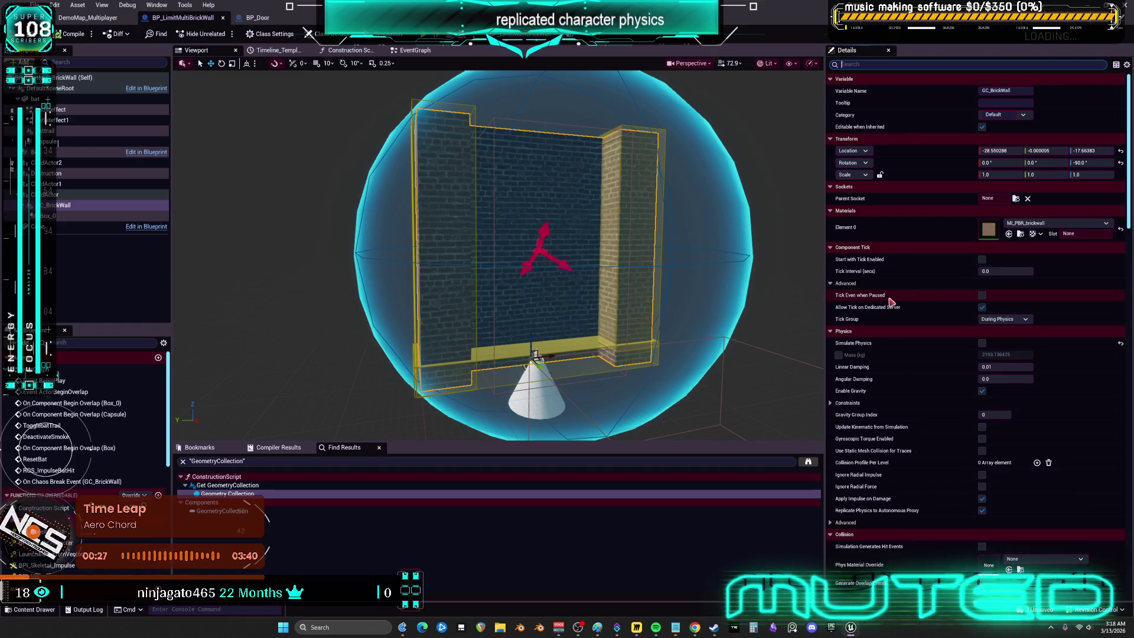
{"action": "left_click", "coordinate": [251, 19]}
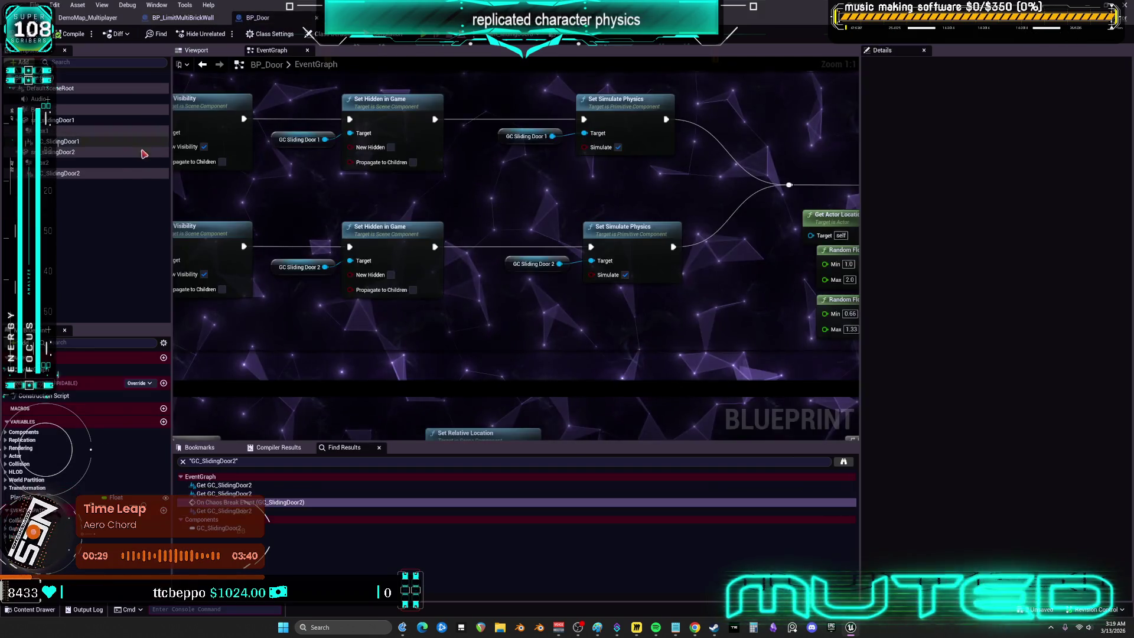
Step: Select GC_SlidingDoor2, collapse Materials and scroll through its physics, Collision and Rendering details, then return to BP_LimitMultiBrickWall
{"action": "left_click", "coordinate": [71, 173]}
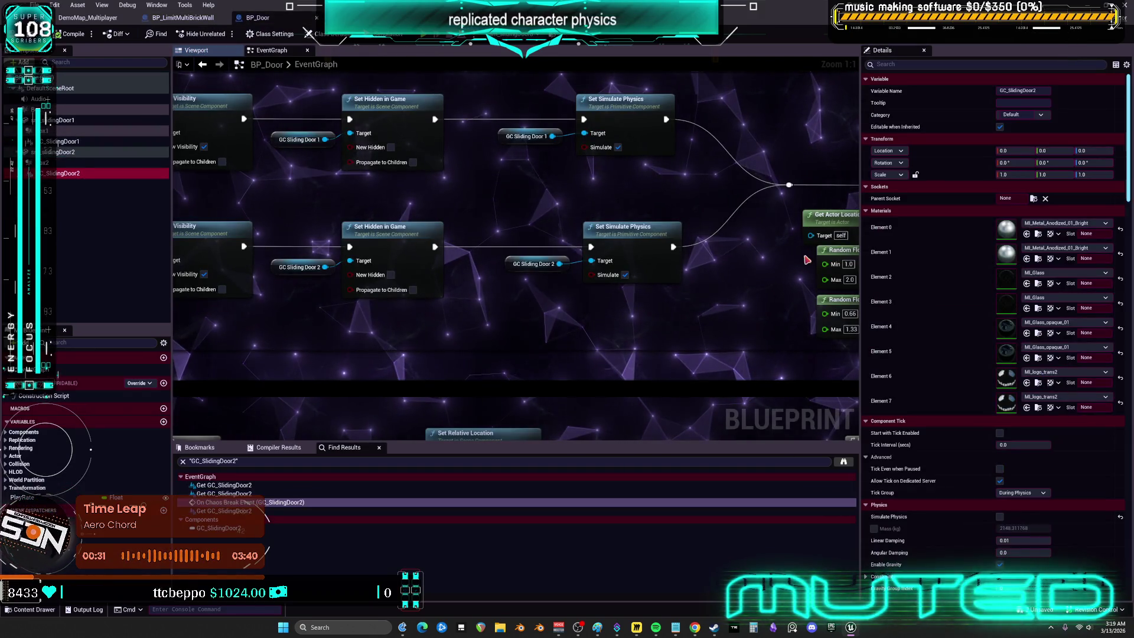
{"action": "left_click", "coordinate": [866, 211]}
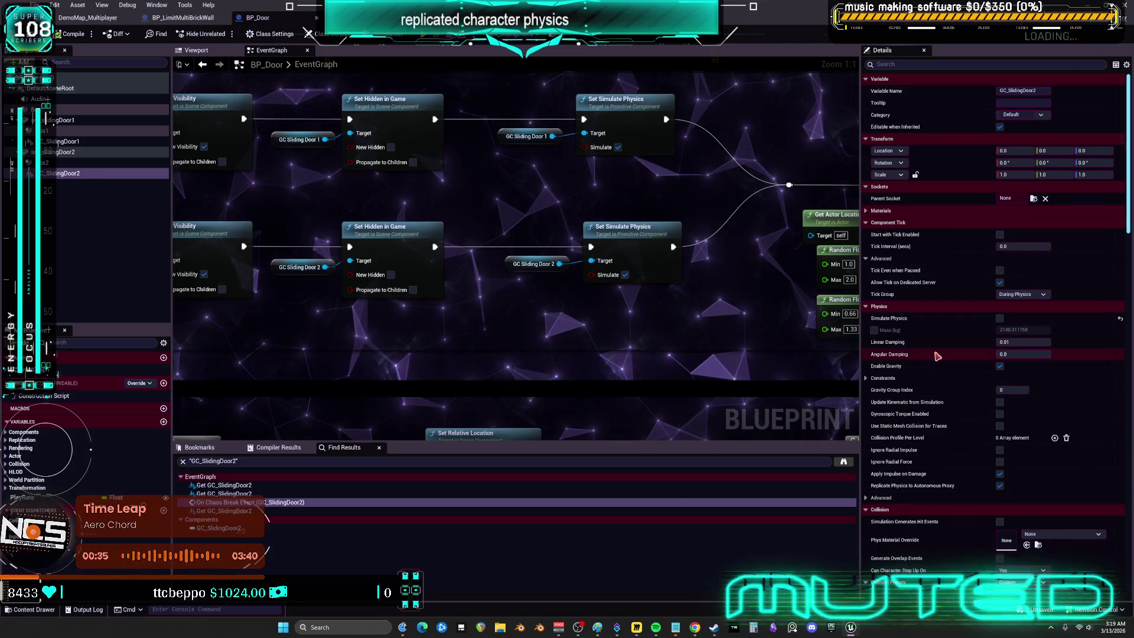
{"action": "scroll", "coordinate": [927, 354], "scroll_direction": "down", "scroll_amount": 5}
{"action": "scroll", "coordinate": [932, 355], "scroll_direction": "down", "scroll_amount": 10}
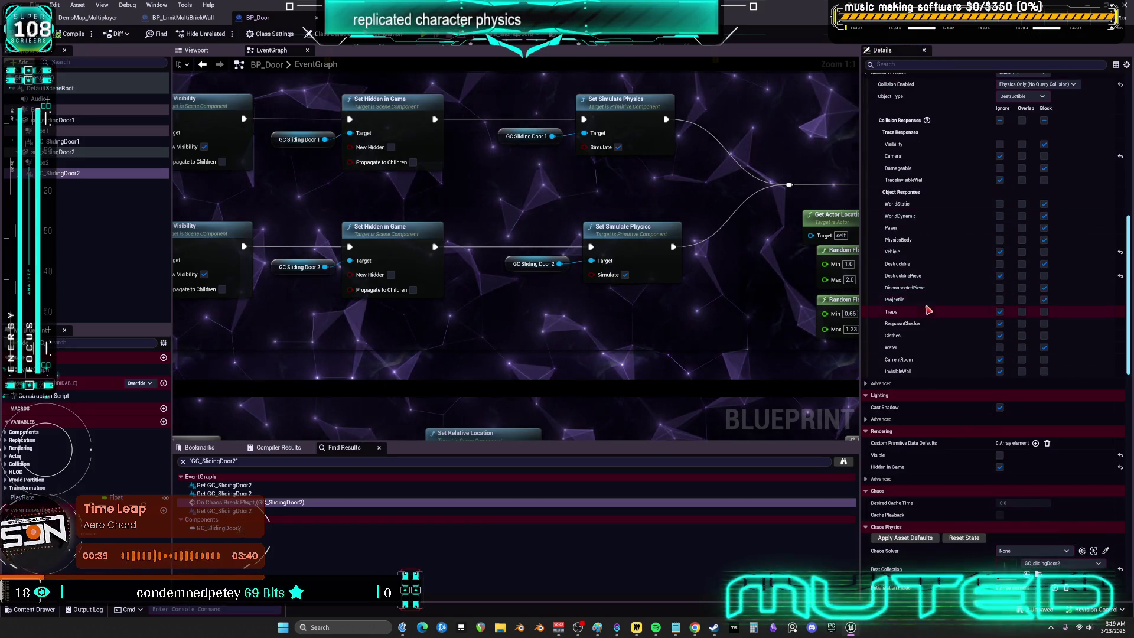
{"action": "scroll", "coordinate": [921, 312], "scroll_direction": "down", "scroll_amount": 3}
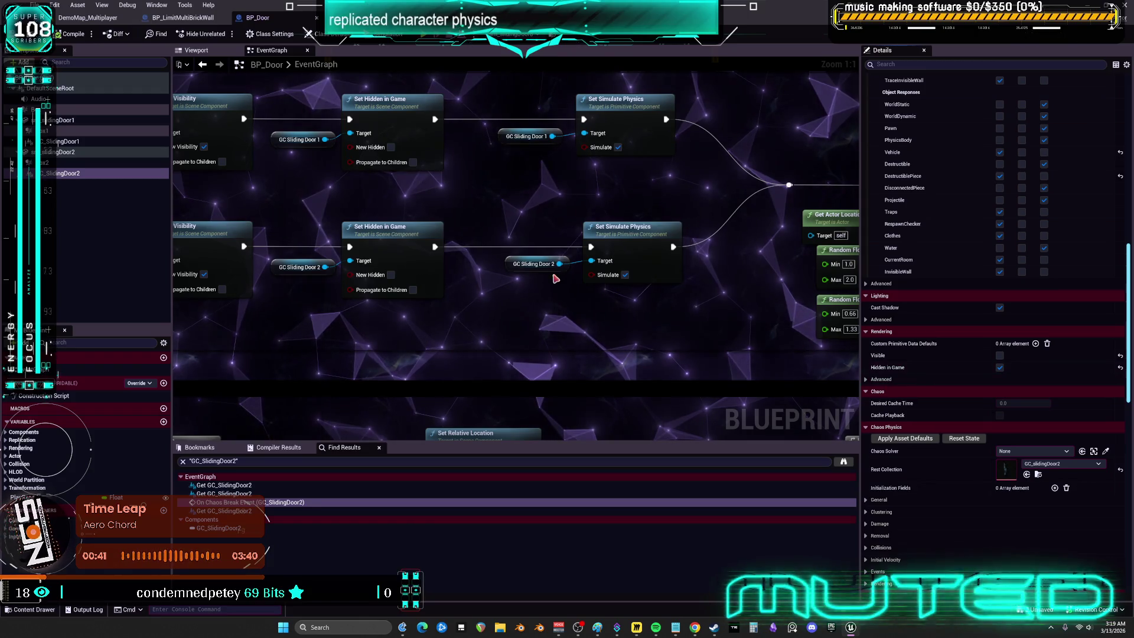
{"action": "left_click", "coordinate": [183, 18]}
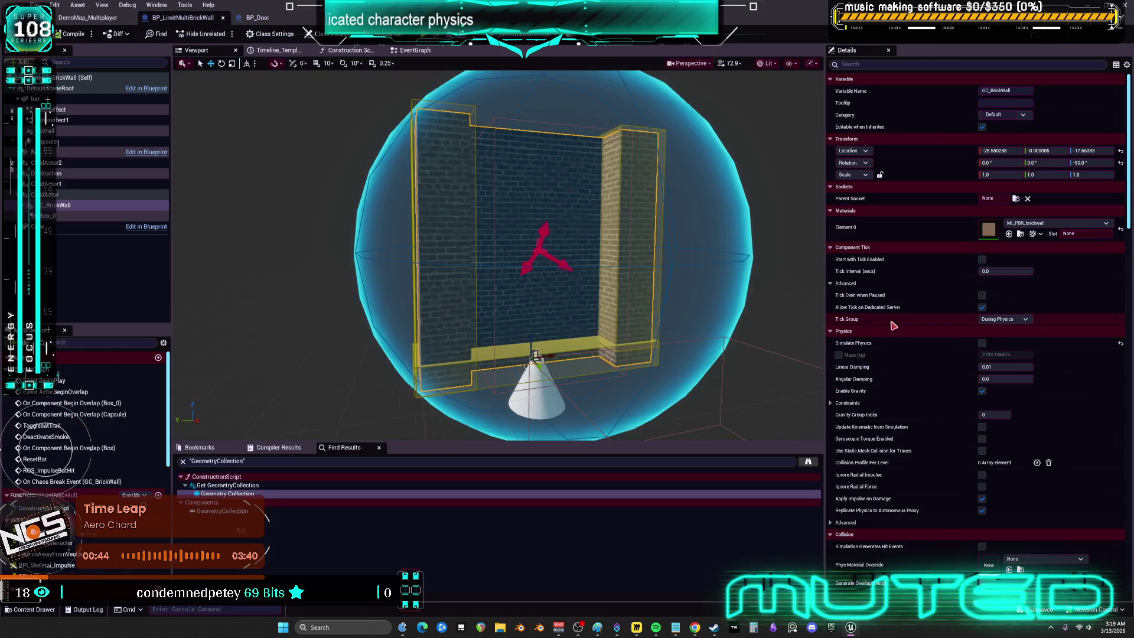
Step: Enable Hidden in Game on GC_BrickWall, compile, and launch a multiplayer PIE of DemoMap_Multiplayer
{"action": "scroll", "coordinate": [900, 320], "scroll_direction": "down", "scroll_amount": 10}
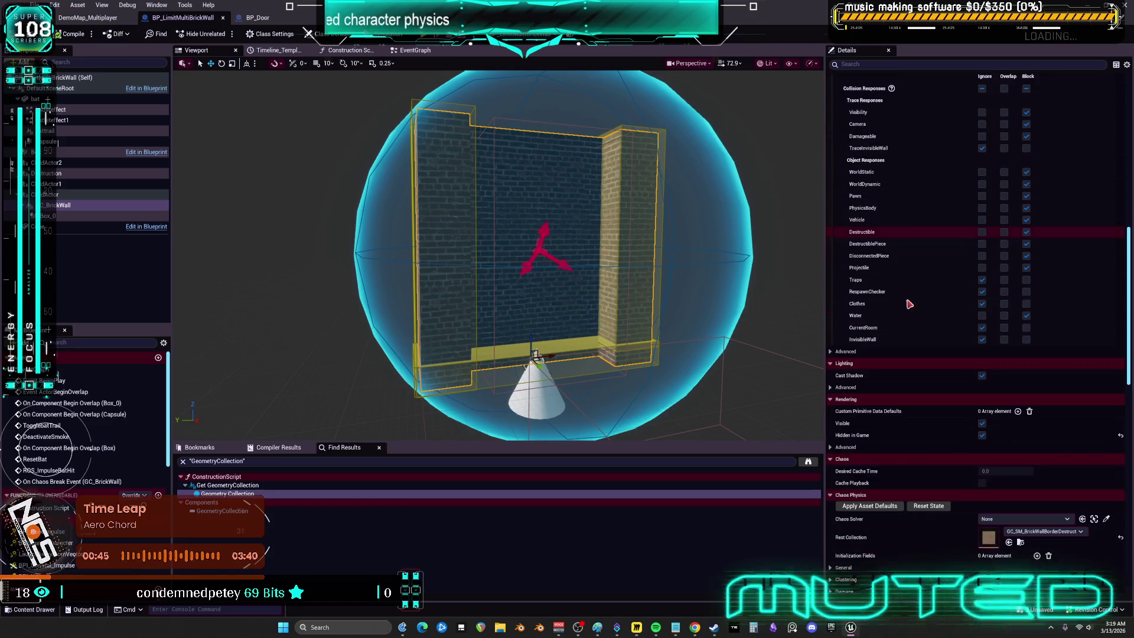
{"action": "left_click", "coordinate": [982, 436]}
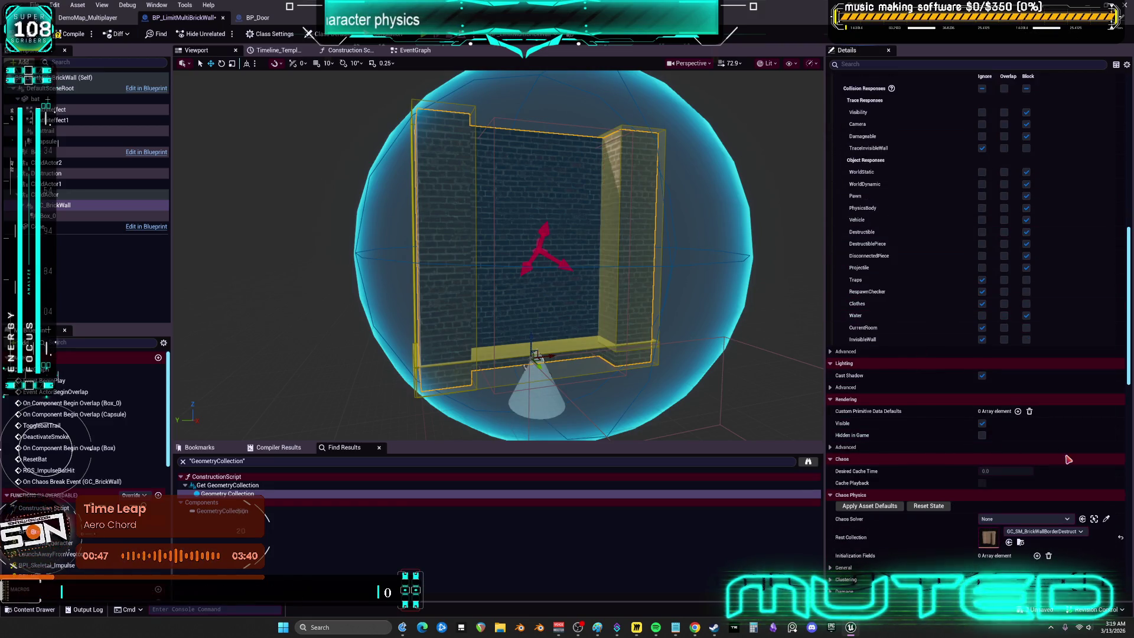
{"action": "left_click", "coordinate": [70, 33]}
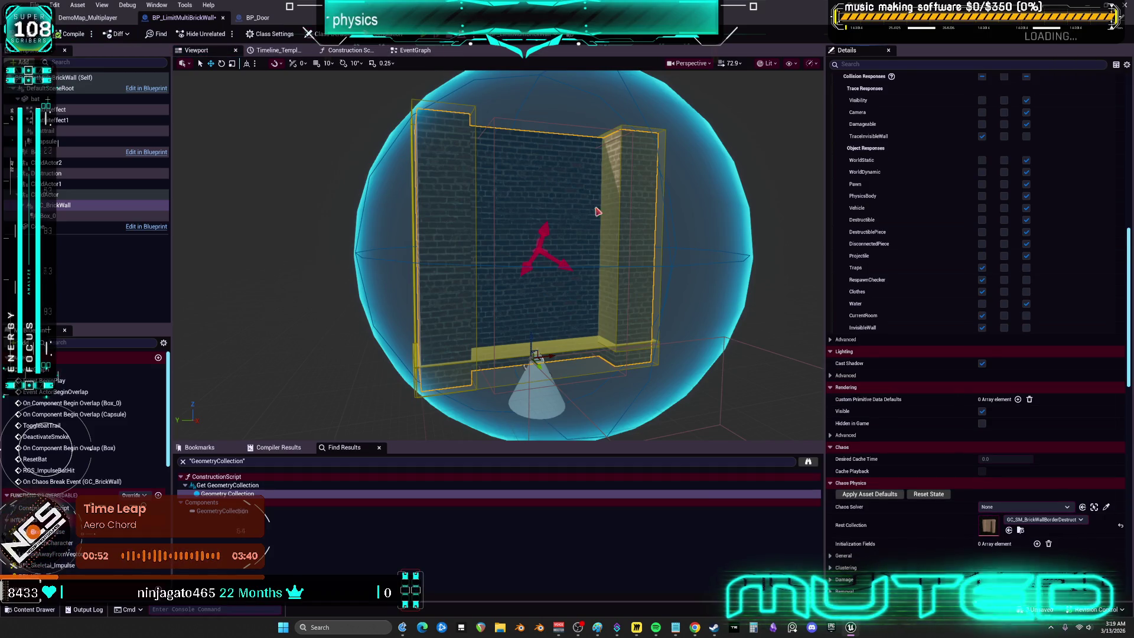
{"action": "key", "text": "alt+p"}
{"action": "left_click", "coordinate": [89, 19]}
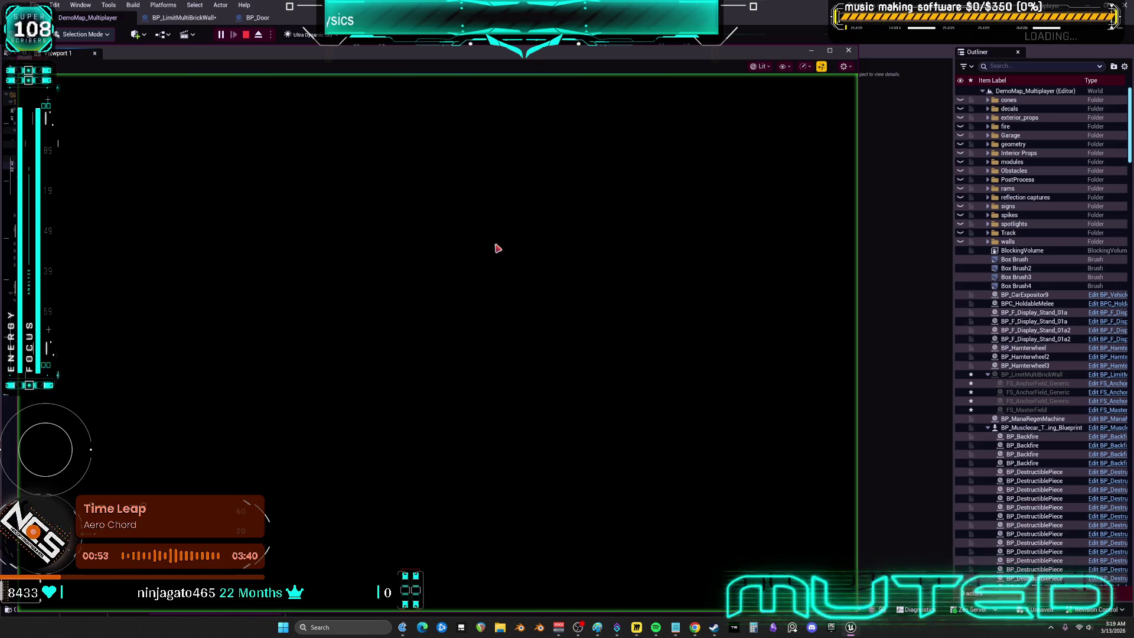
Step: Run the character around DemoMap_Multiplayer, then stop PIE to view the AddImpulse Simulate Physics warnings
{"action": "key", "text": "w"}
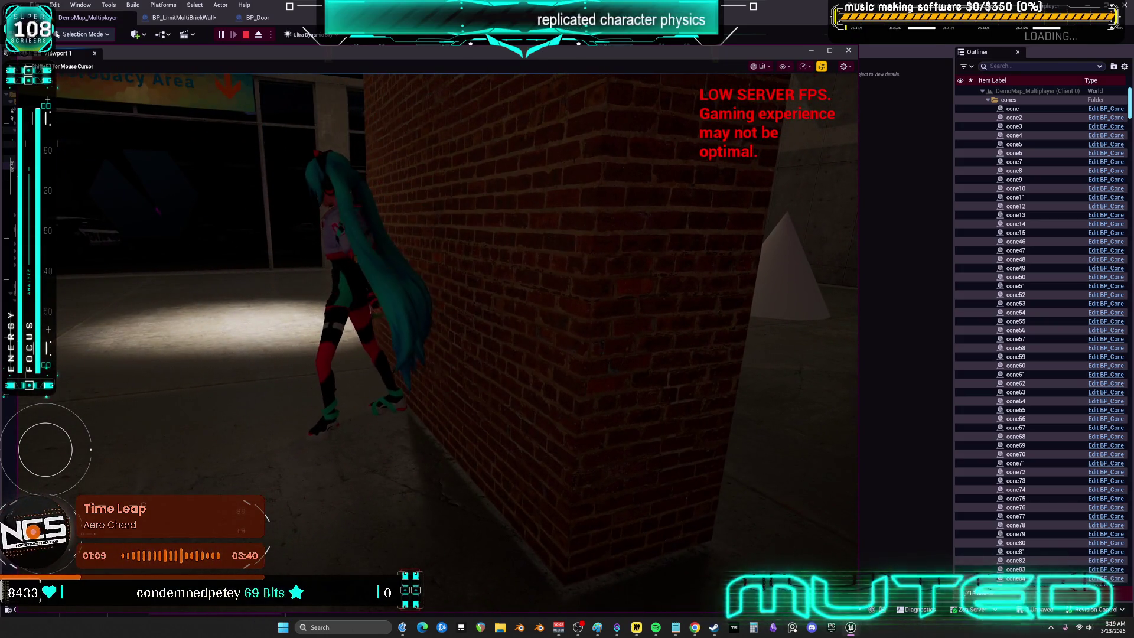
{"action": "key", "text": "Escape"}
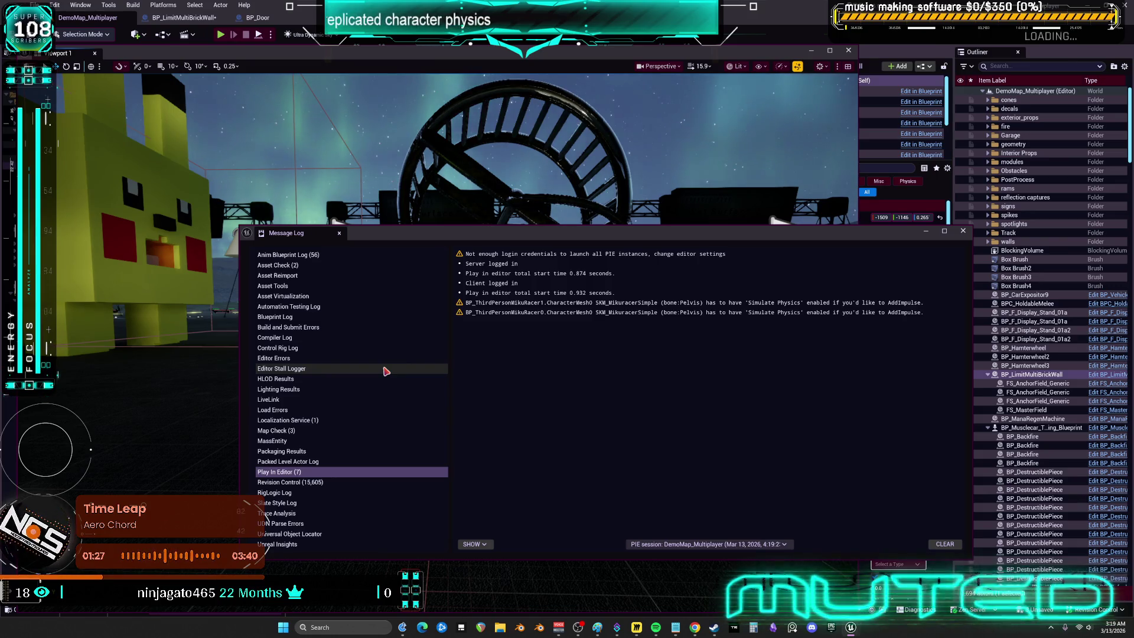
Step: Close the Message Log, return to the BP_LimitMultiBrickWall editor, then switch over to Paint
{"action": "left_click", "coordinate": [963, 231]}
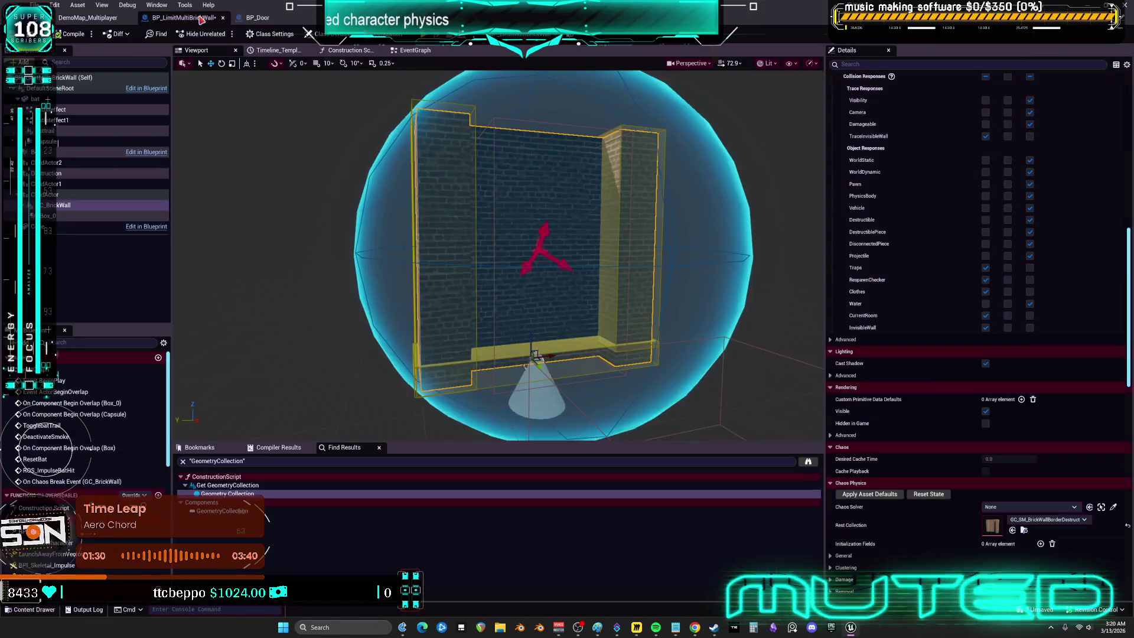
{"action": "left_click", "coordinate": [183, 17]}
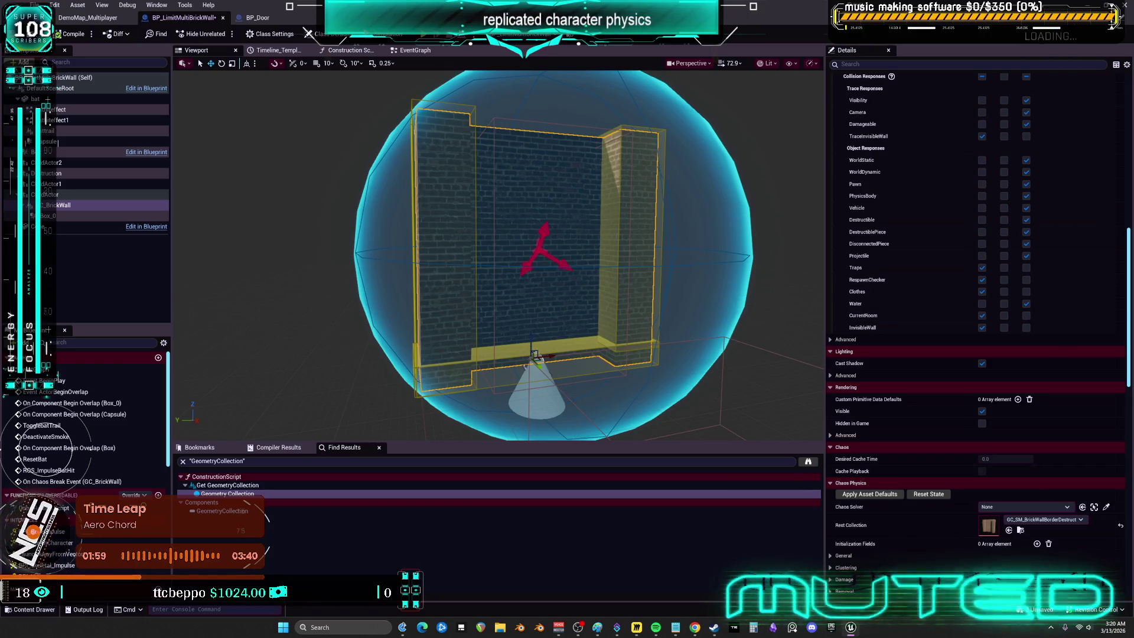
{"action": "key", "text": "alt+Tab"}
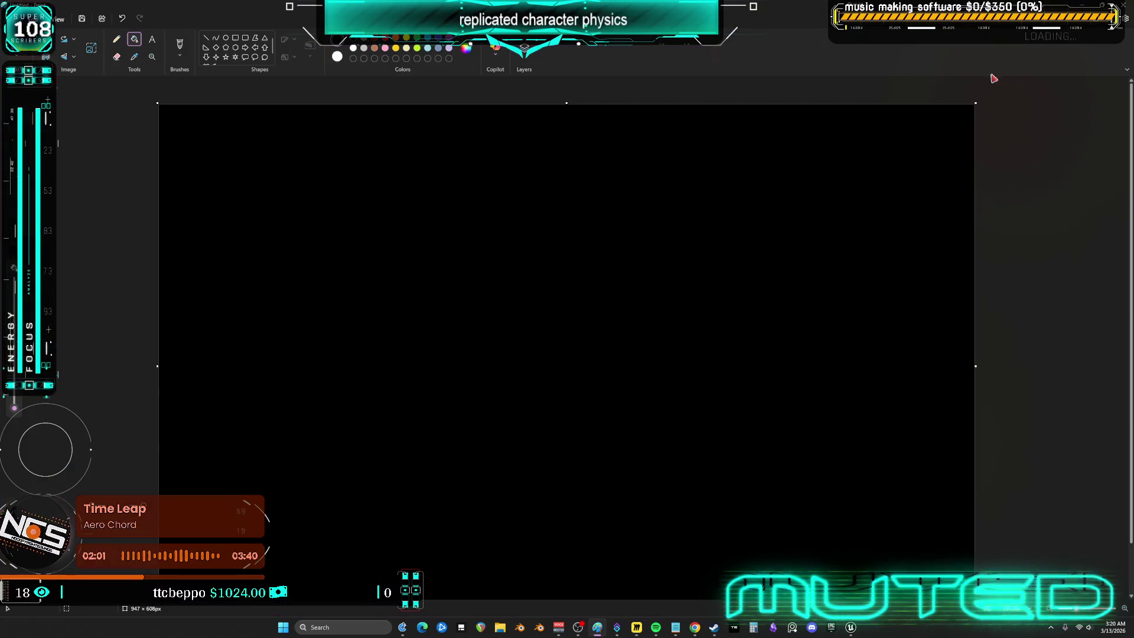
{"action": "left_click", "coordinate": [1125, 7]}
{"action": "left_click", "coordinate": [564, 329]}
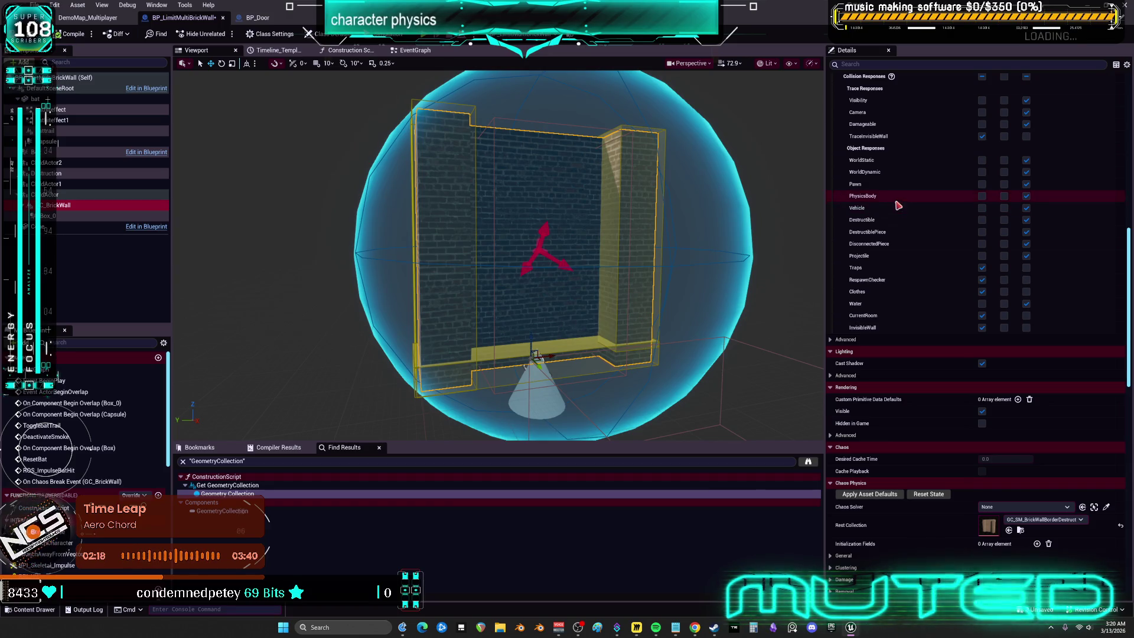
Step: In BP_LimitMultiBrickWall's EventGraph, pan to the Box_0 overlap logic leading through Do Once to Set Simulate Physics
{"action": "left_click", "coordinate": [415, 49]}
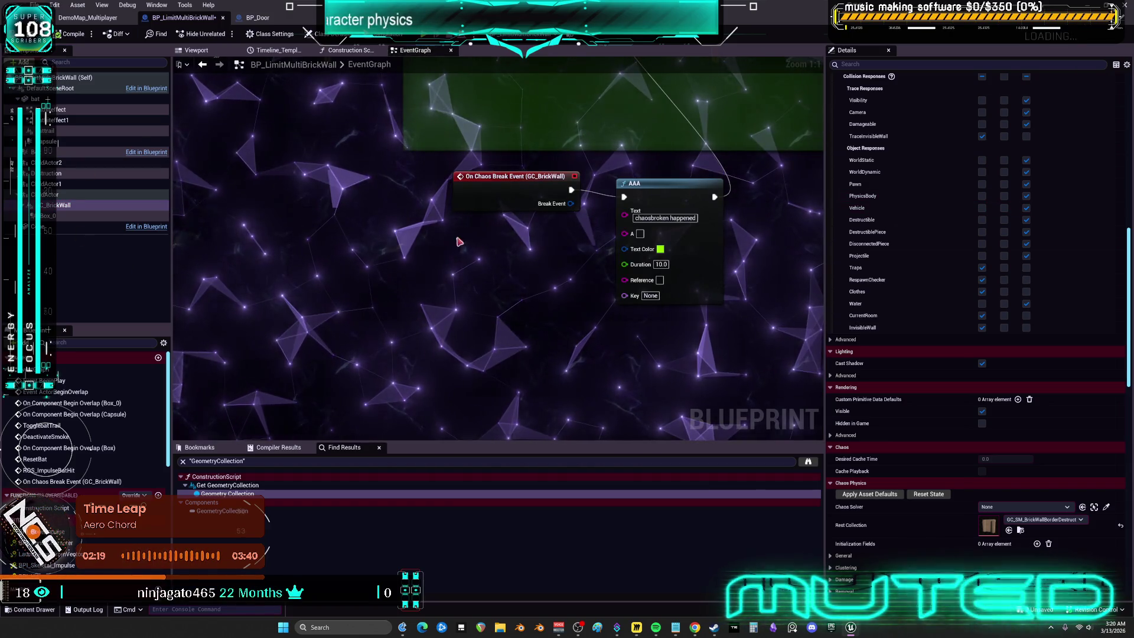
{"action": "scroll", "coordinate": [458, 241], "scroll_direction": "down", "scroll_amount": 3}
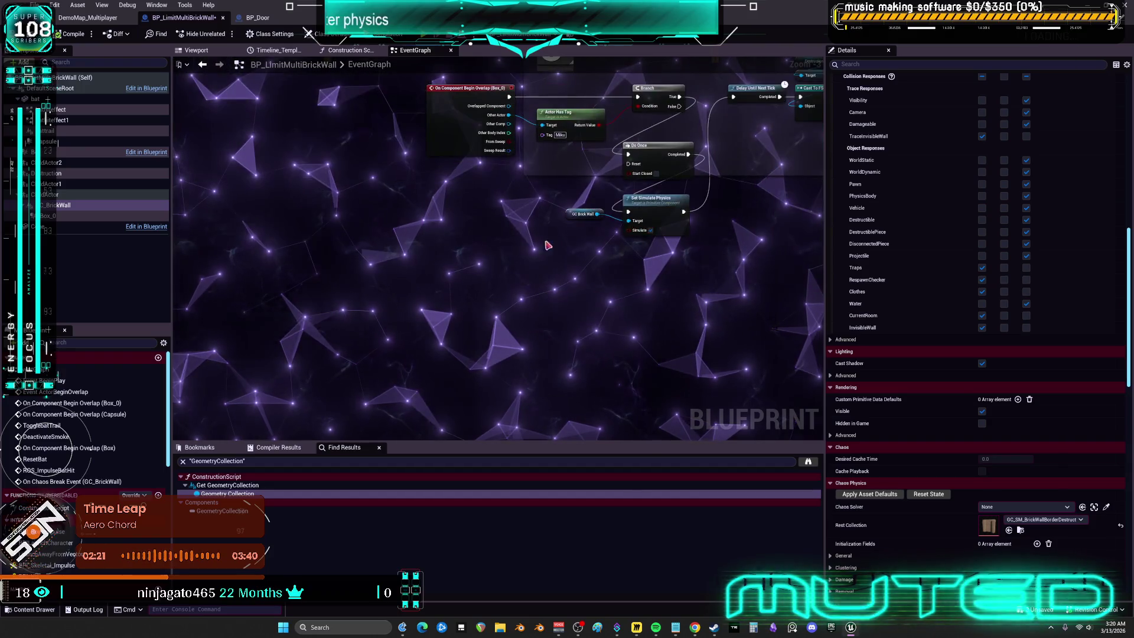
{"action": "scroll", "coordinate": [548, 245], "scroll_direction": "up", "scroll_amount": 4}
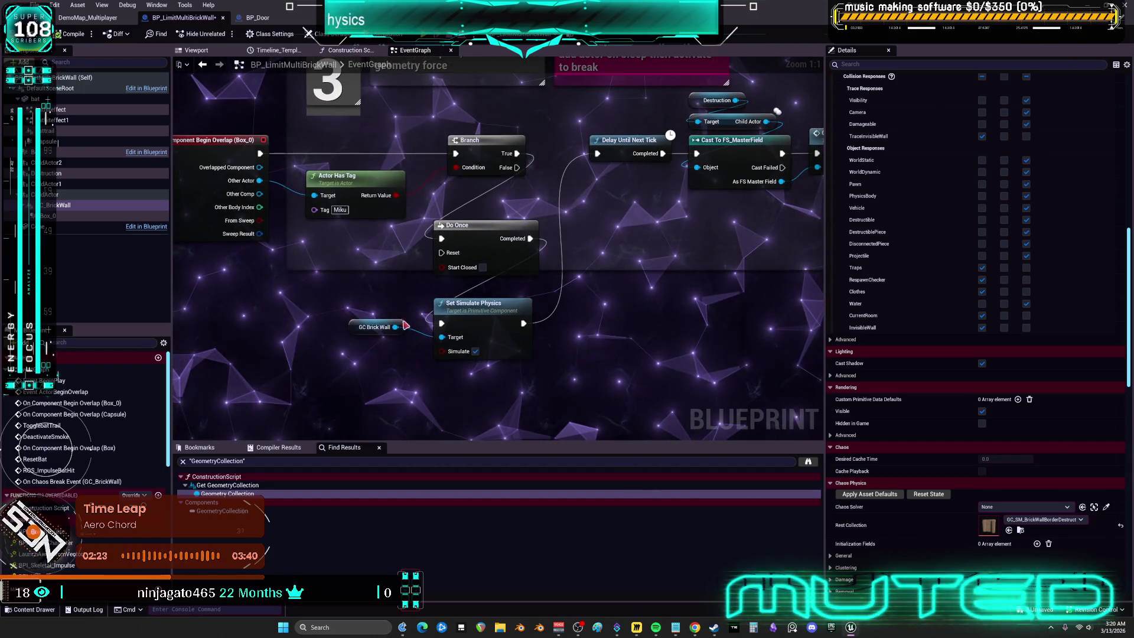
{"action": "left_click_drag", "start_coordinate": [396, 326], "coordinate": [440, 391]}
{"action": "left_click", "coordinate": [392, 227]}
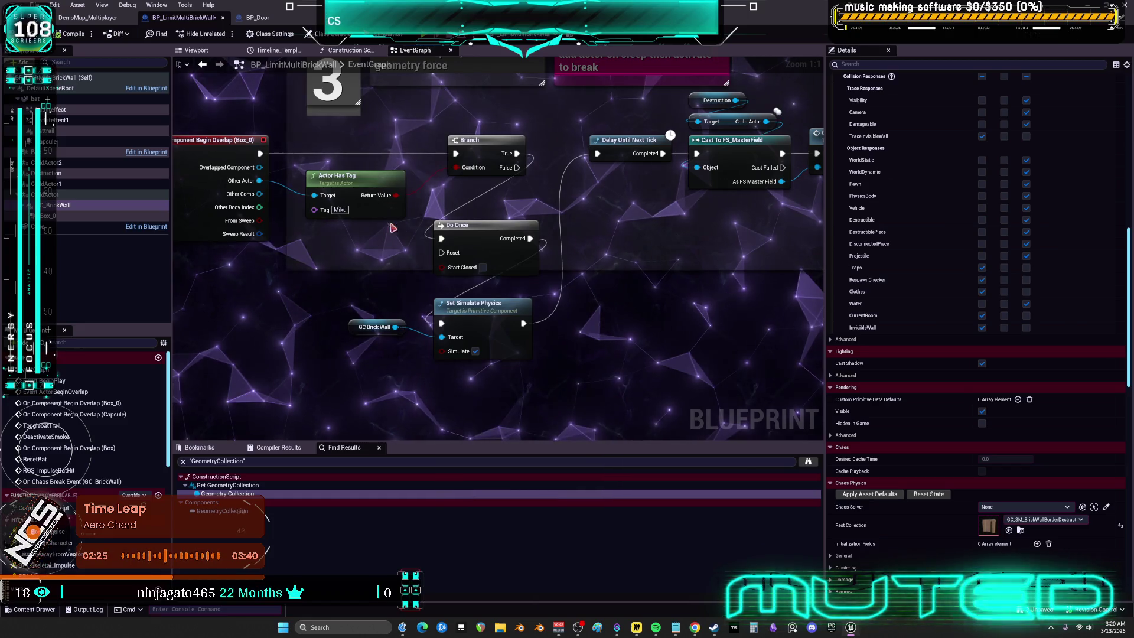
{"action": "mouse_move", "coordinate": [426, 140]}
{"action": "left_mouse_down"}
{"action": "mouse_move", "coordinate": [479, 239]}
{"action": "mouse_move", "coordinate": [472, 205]}
{"action": "left_mouse_up"}
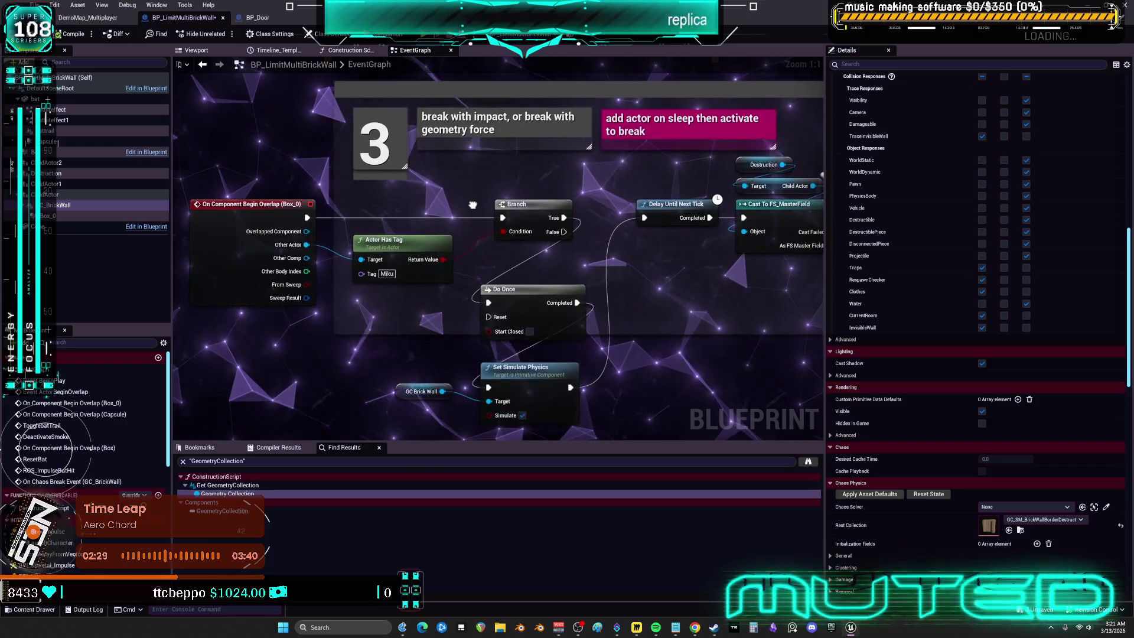
{"action": "scroll", "coordinate": [472, 205], "scroll_direction": "down", "scroll_amount": 3}
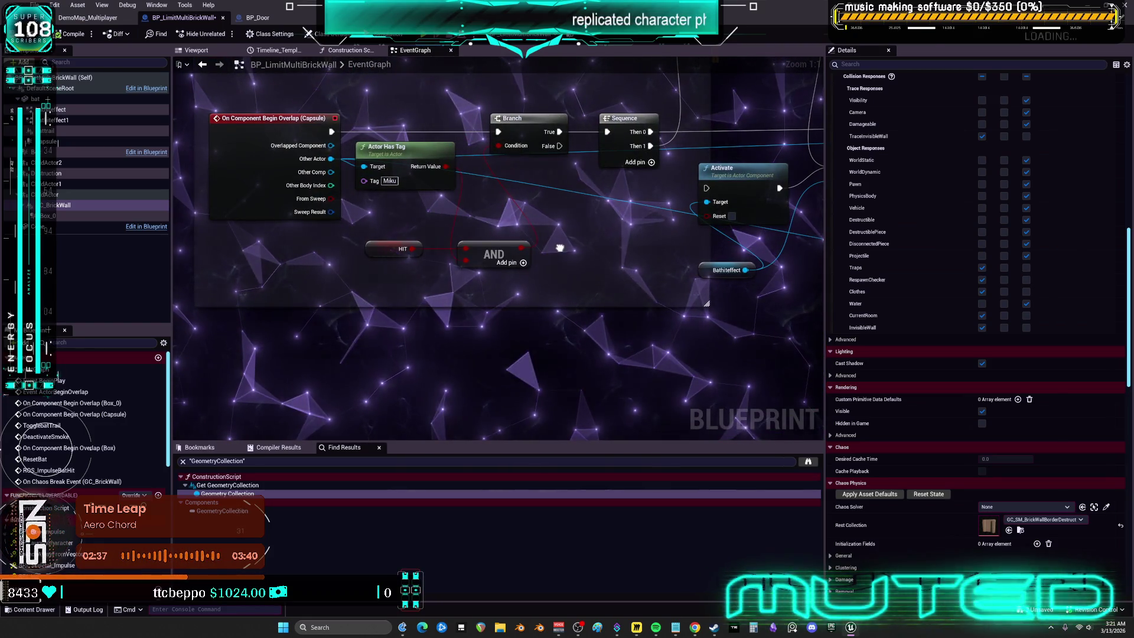
{"action": "left_click_drag", "start_coordinate": [560, 248], "coordinate": [606, 296]}
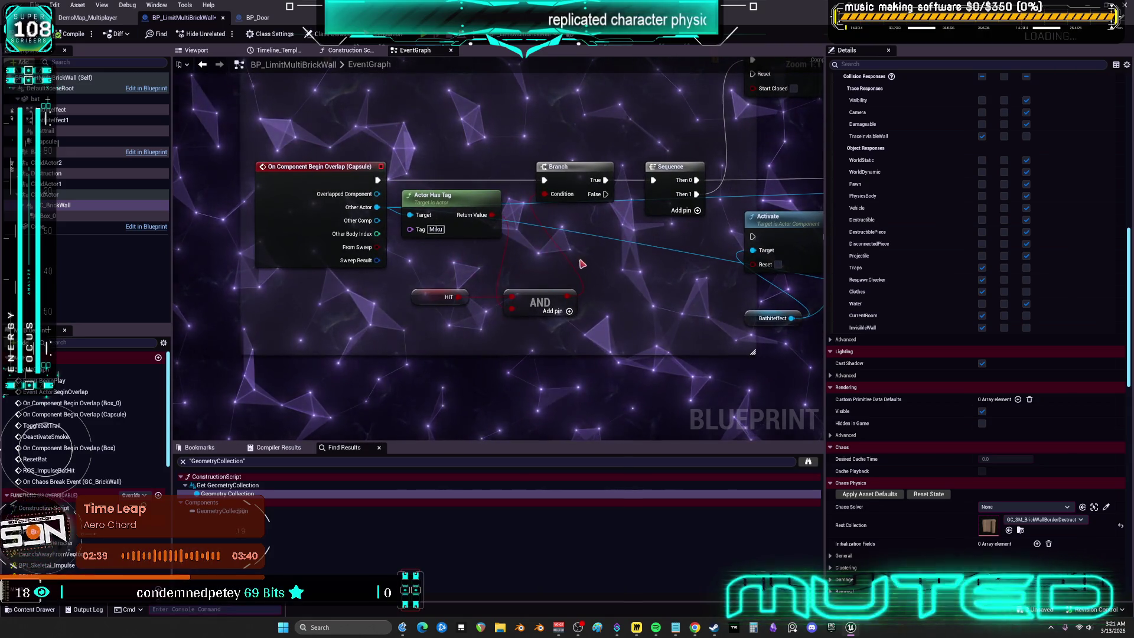
{"action": "left_click", "coordinate": [284, 207]}
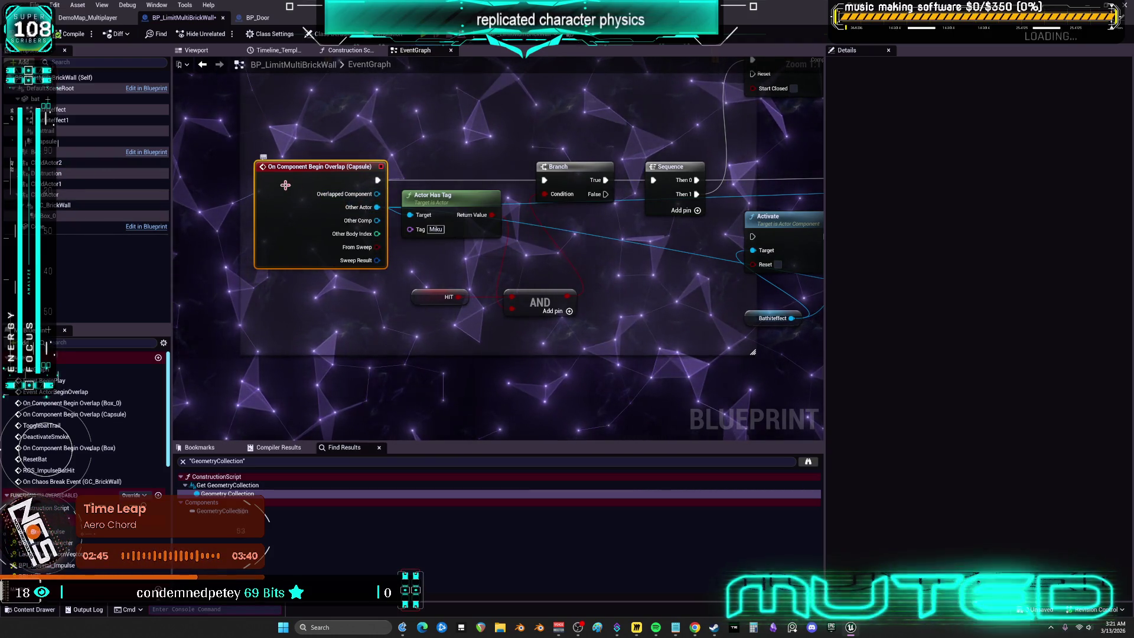
{"action": "left_click", "coordinate": [67, 142]}
{"action": "left_click", "coordinate": [200, 52]}
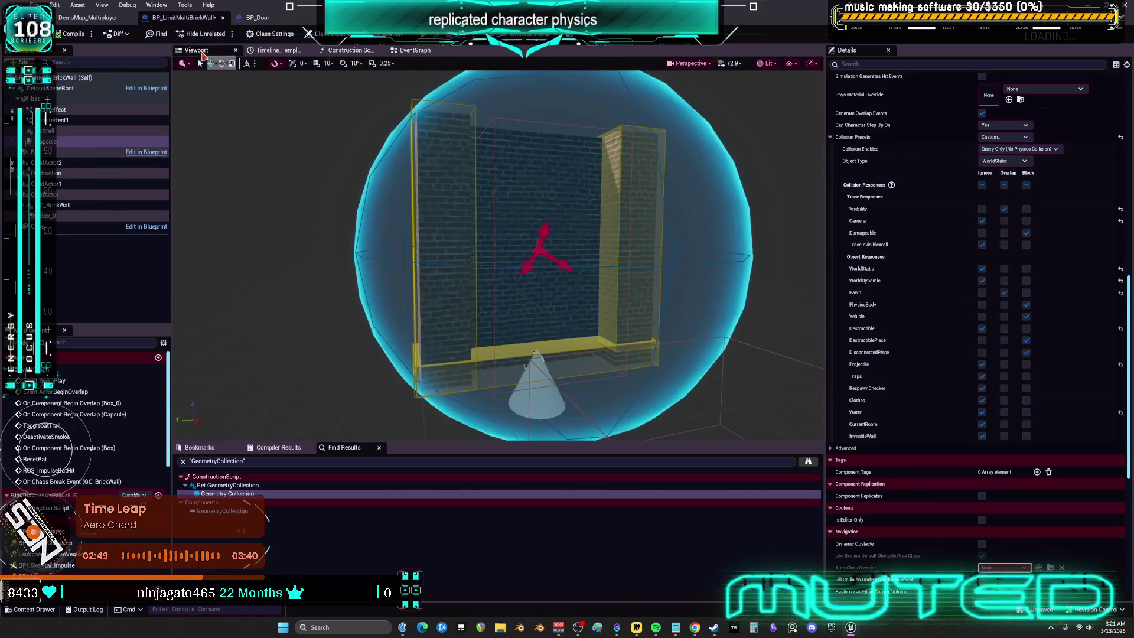
{"action": "mouse_move", "coordinate": [530, 230]}
{"action": "left_mouse_down"}
{"action": "mouse_move", "coordinate": [449, 236]}
{"action": "mouse_move", "coordinate": [531, 254]}
{"action": "left_mouse_up"}
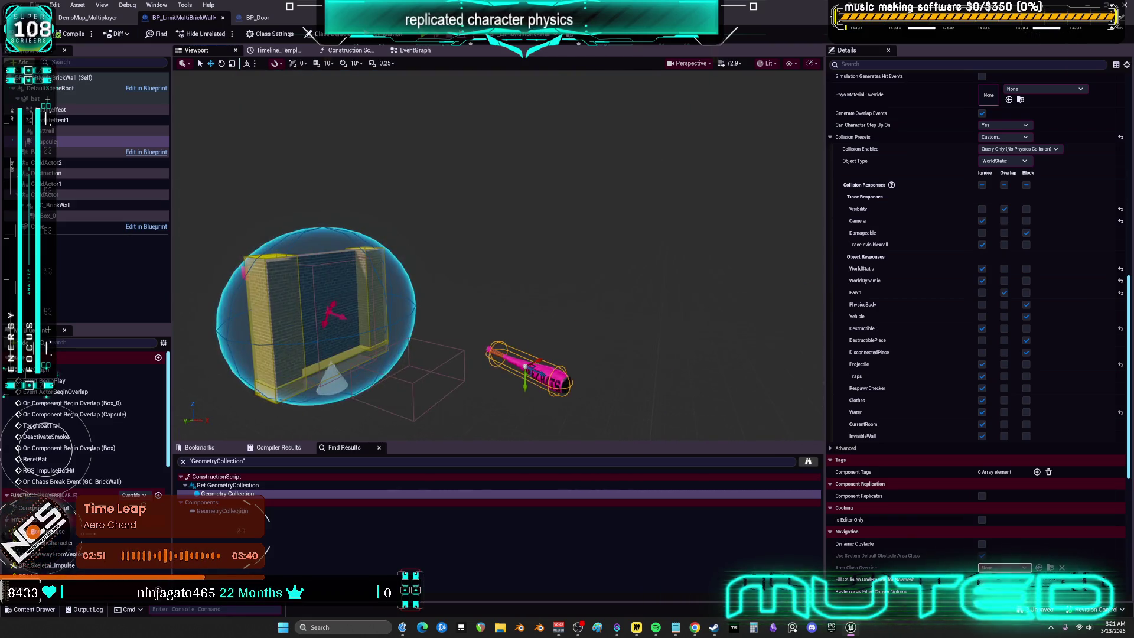
{"action": "left_click", "coordinate": [413, 51]}
{"action": "mouse_move", "coordinate": [649, 278]}
{"action": "left_mouse_down"}
{"action": "mouse_move", "coordinate": [214, 268]}
{"action": "mouse_move", "coordinate": [365, 256]}
{"action": "mouse_move", "coordinate": [472, 276]}
{"action": "left_mouse_up"}
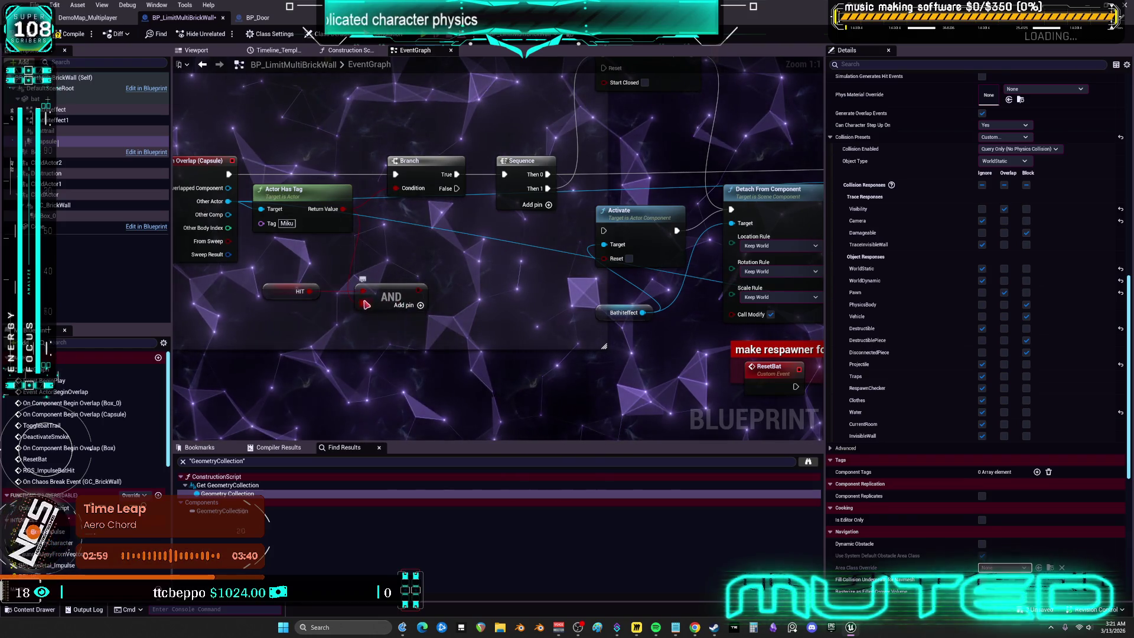
Step: Move HIT and AND beside the Box_0 overlap, wiring Actor Has Tag and HIT through AND into Branch
{"action": "left_click", "coordinate": [383, 301]}
{"action": "key", "text": "Delete"}
{"action": "key", "text": "ctrl+z"}
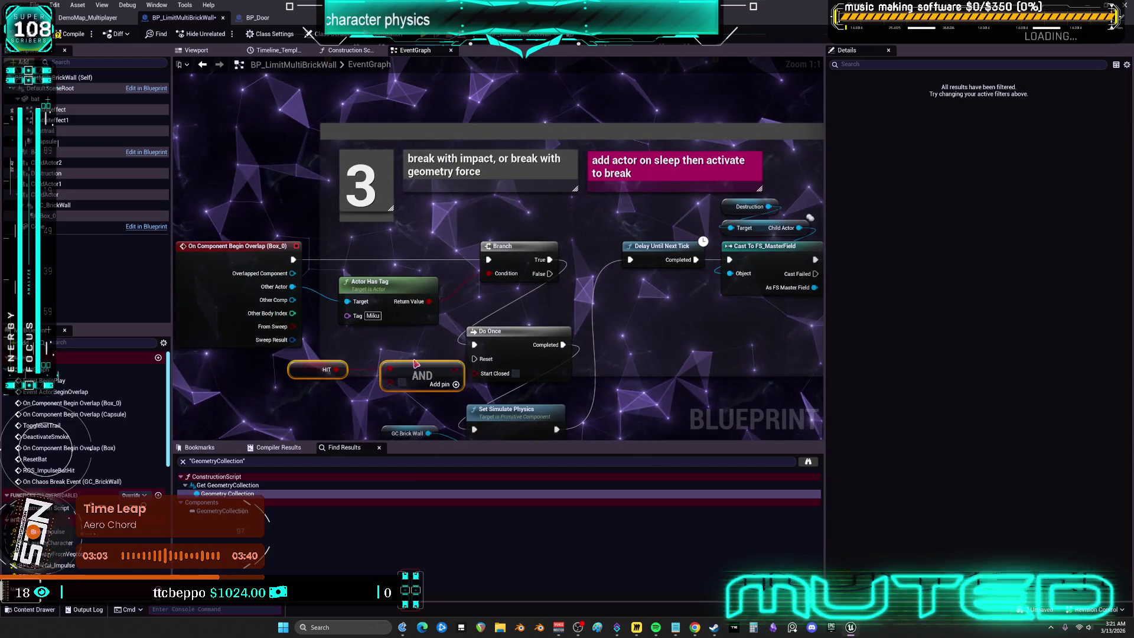
{"action": "key", "text": "ctrl+z"}
{"action": "left_click_drag", "start_coordinate": [466, 355], "coordinate": [491, 276]}
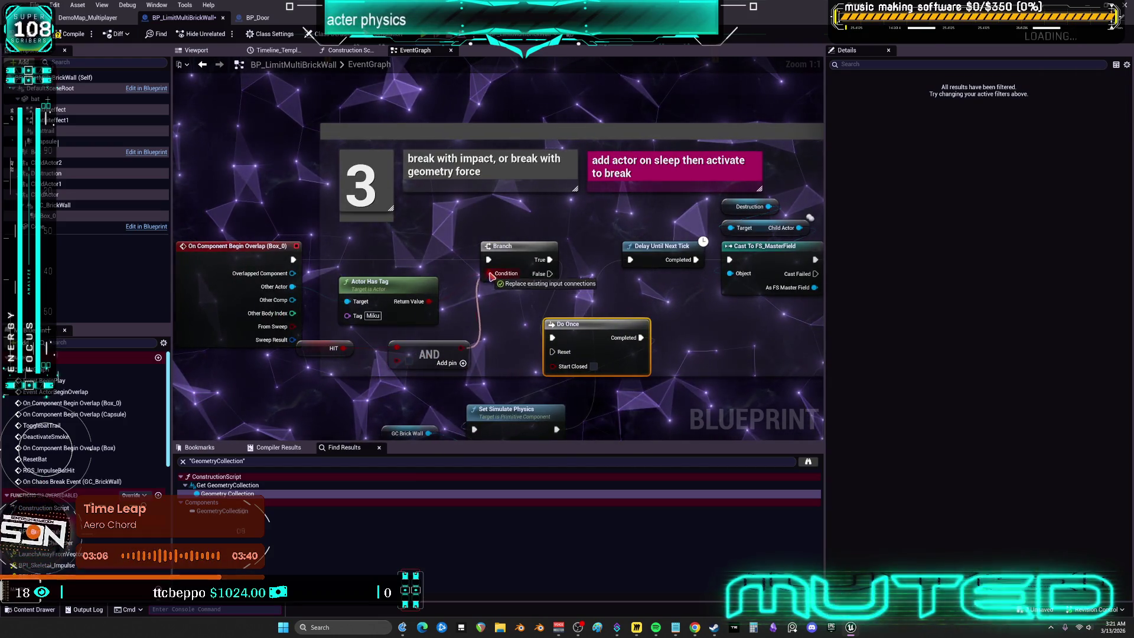
{"action": "left_click_drag", "start_coordinate": [404, 365], "coordinate": [404, 365]}
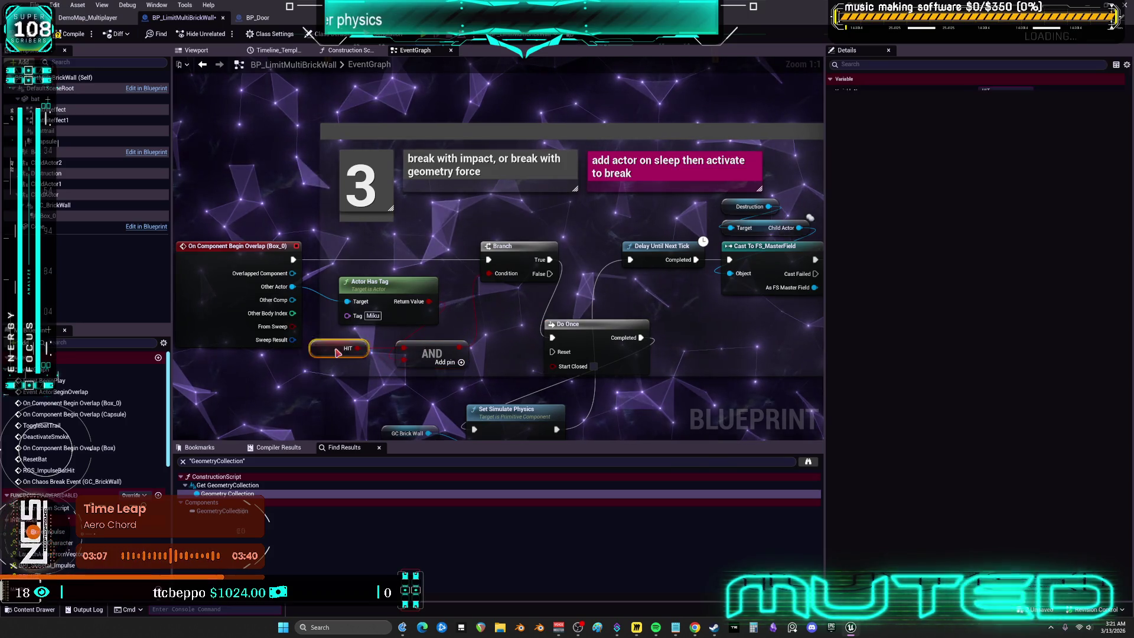
{"action": "left_click_drag", "start_coordinate": [313, 352], "coordinate": [356, 338]}
{"action": "mouse_move", "coordinate": [428, 352]}
{"action": "left_mouse_down"}
{"action": "mouse_move", "coordinate": [473, 329]}
{"action": "mouse_move", "coordinate": [478, 338]}
{"action": "left_mouse_up"}
Step: Rearrange Do Once, Set Simulate Physics and GC Brick Wall beneath Branch, left of CE Trigger
{"action": "mouse_move", "coordinate": [540, 319]}
{"action": "left_mouse_down"}
{"action": "mouse_move", "coordinate": [440, 309]}
{"action": "mouse_move", "coordinate": [527, 296]}
{"action": "mouse_move", "coordinate": [542, 320]}
{"action": "left_mouse_up"}
{"action": "left_click", "coordinate": [434, 242]}
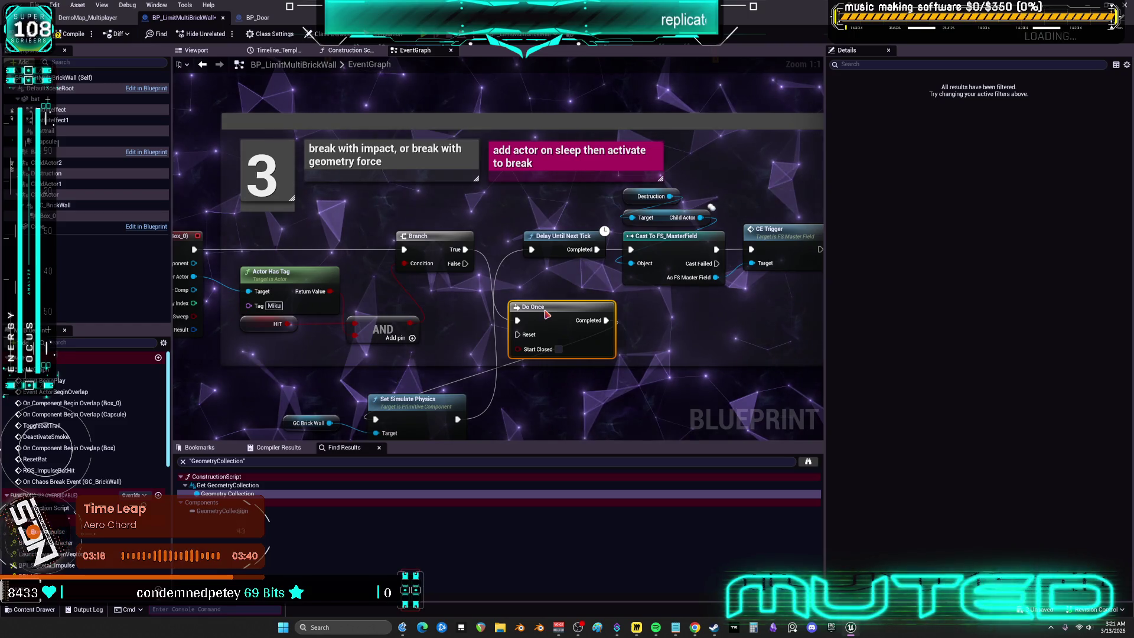
{"action": "left_click_drag", "start_coordinate": [473, 327], "coordinate": [493, 266]}
{"action": "mouse_move", "coordinate": [457, 346]}
{"action": "left_mouse_down"}
{"action": "mouse_move", "coordinate": [511, 347]}
{"action": "mouse_move", "coordinate": [721, 273]}
{"action": "mouse_move", "coordinate": [731, 255]}
{"action": "mouse_move", "coordinate": [711, 253]}
{"action": "left_mouse_up"}
{"action": "mouse_move", "coordinate": [321, 357]}
{"action": "left_mouse_down"}
{"action": "mouse_move", "coordinate": [582, 348]}
{"action": "mouse_move", "coordinate": [654, 322]}
{"action": "left_mouse_up"}
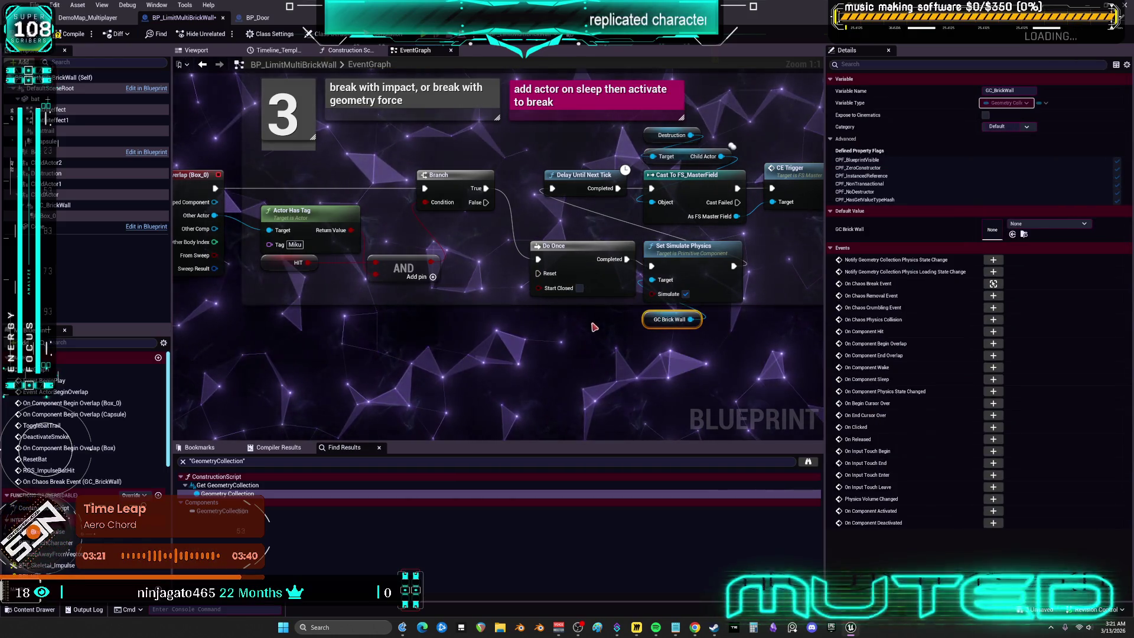
{"action": "left_click_drag", "start_coordinate": [585, 253], "coordinate": [513, 260]}
{"action": "mouse_move", "coordinate": [682, 357]}
{"action": "left_mouse_down"}
{"action": "mouse_move", "coordinate": [695, 257]}
{"action": "mouse_move", "coordinate": [618, 248]}
{"action": "mouse_move", "coordinate": [396, 299]}
{"action": "left_mouse_up"}
{"action": "left_click", "coordinate": [570, 220]}
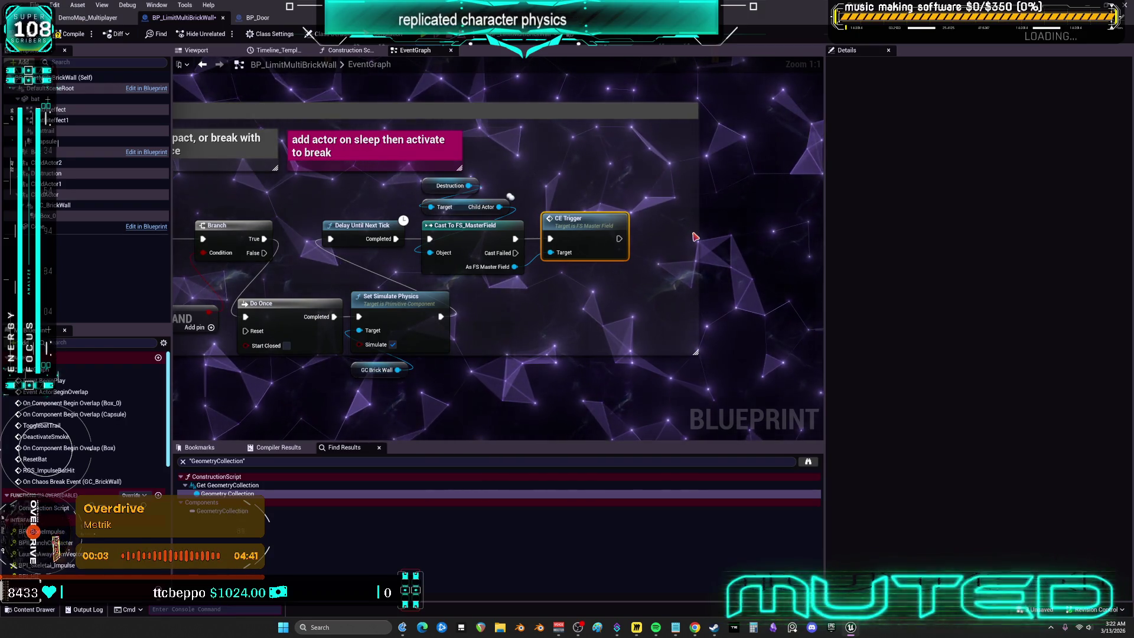
Step: Delete the 'add actor on sleep' and 'break with impact' comment notes from section 3
{"action": "left_click", "coordinate": [453, 169]}
{"action": "left_click_drag", "start_coordinate": [453, 170], "coordinate": [621, 213]}
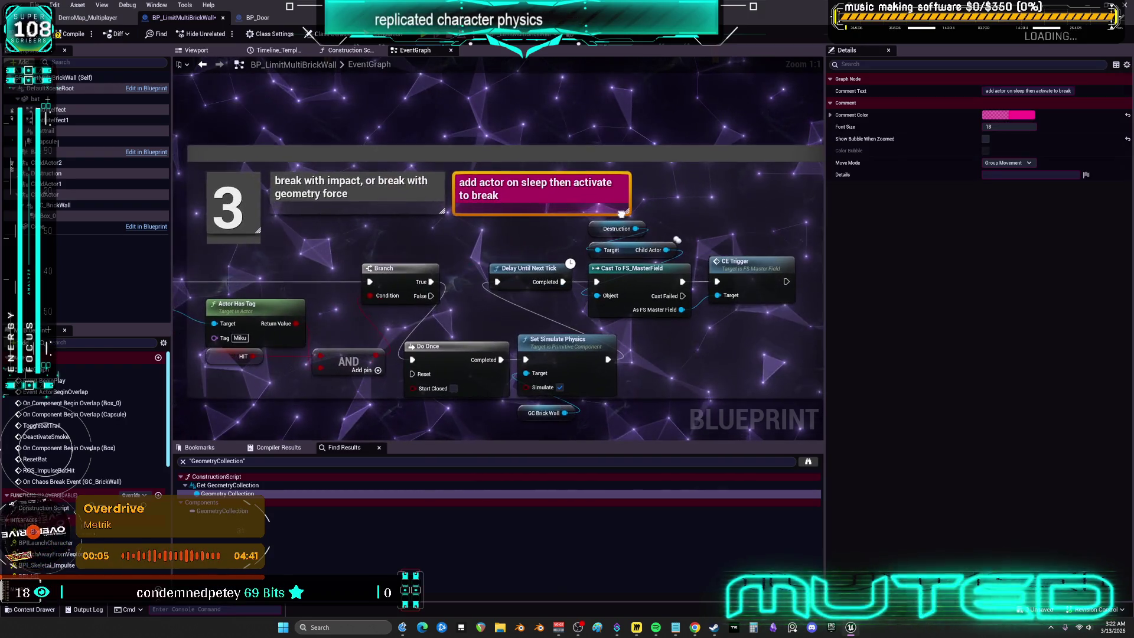
{"action": "left_click", "coordinate": [383, 187]}
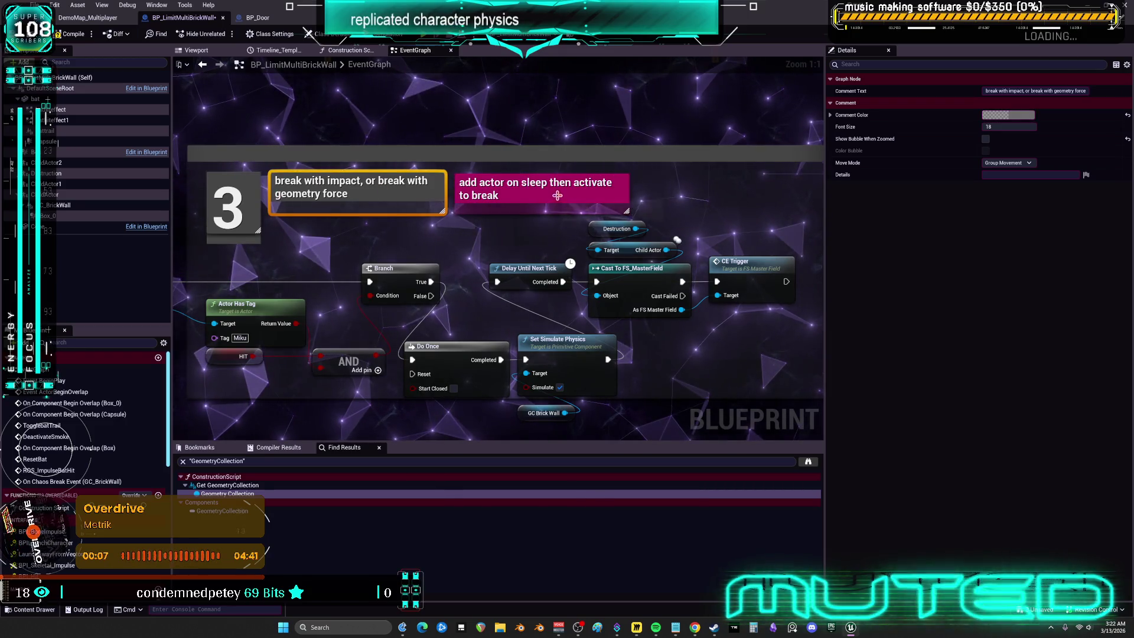
{"action": "left_click", "coordinate": [560, 188]}
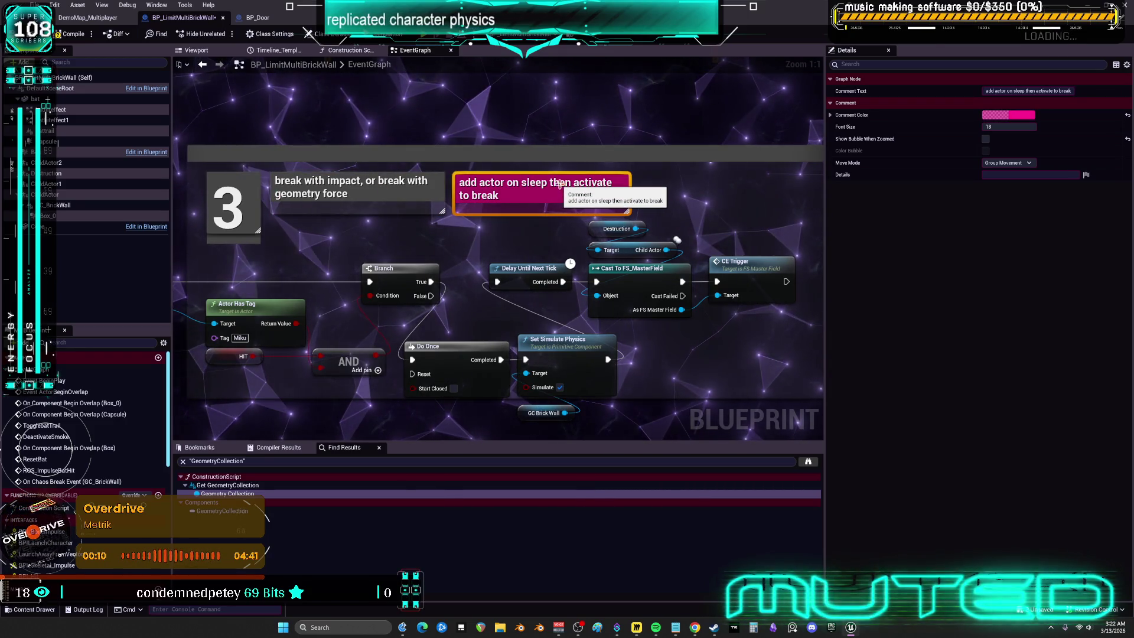
{"action": "key", "text": "Delete"}
{"action": "left_click", "coordinate": [377, 187]}
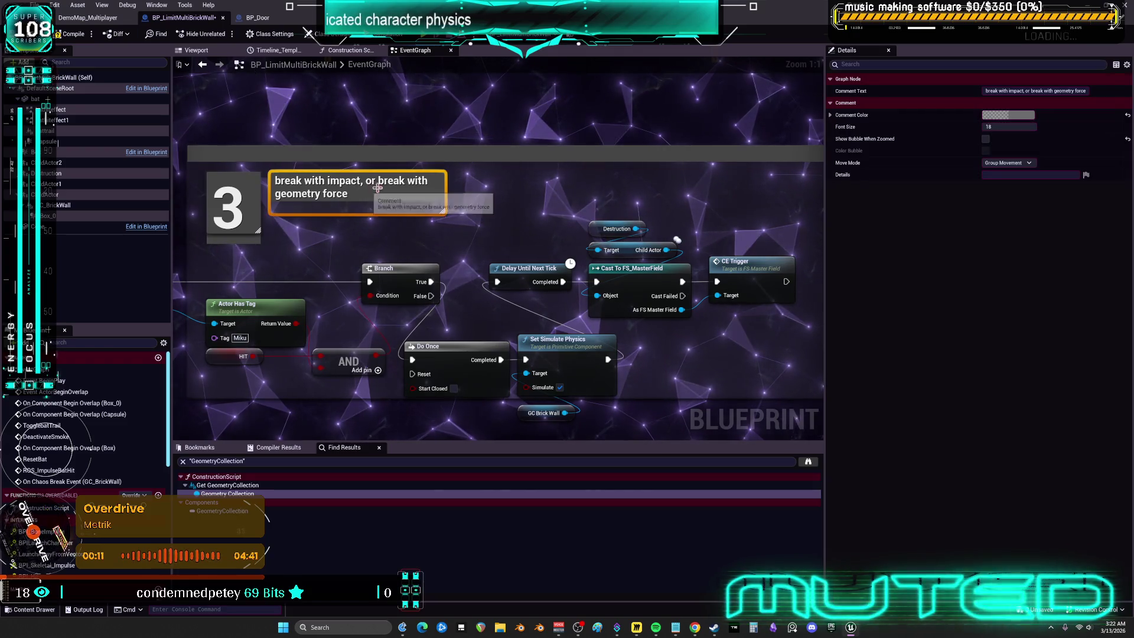
{"action": "key", "text": "Delete"}
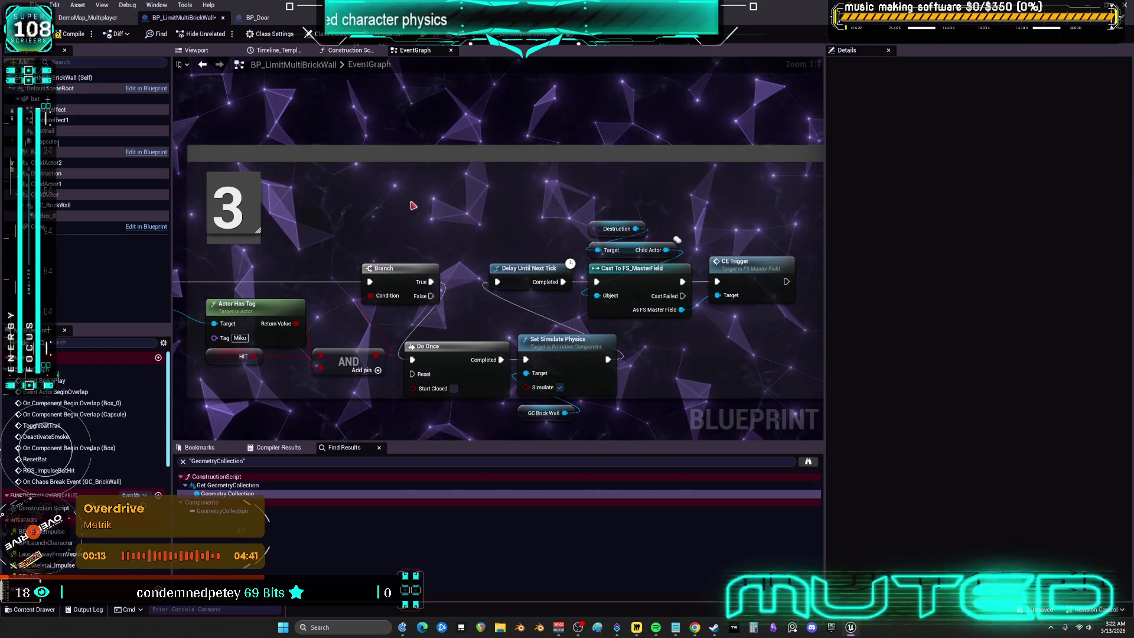
{"action": "scroll", "coordinate": [622, 300], "scroll_direction": "down", "scroll_amount": 2}
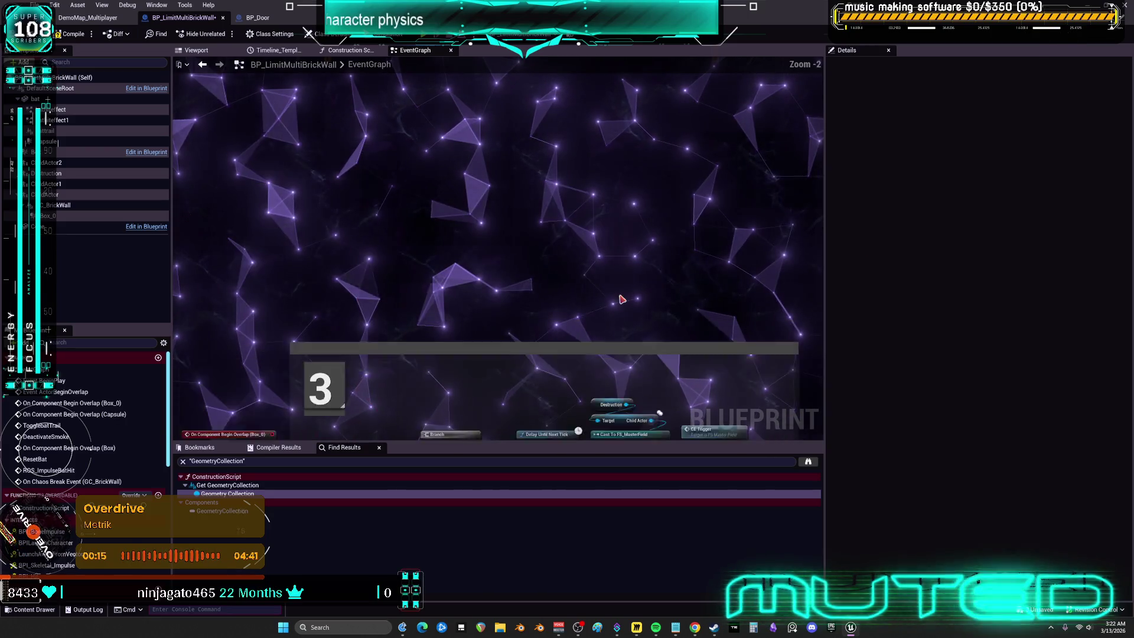
Step: Place On Chaos Break Event and AAA inside the IMPACT VFX comment, lined up ahead of Do Once
{"action": "scroll", "coordinate": [621, 299], "scroll_direction": "down", "scroll_amount": 4}
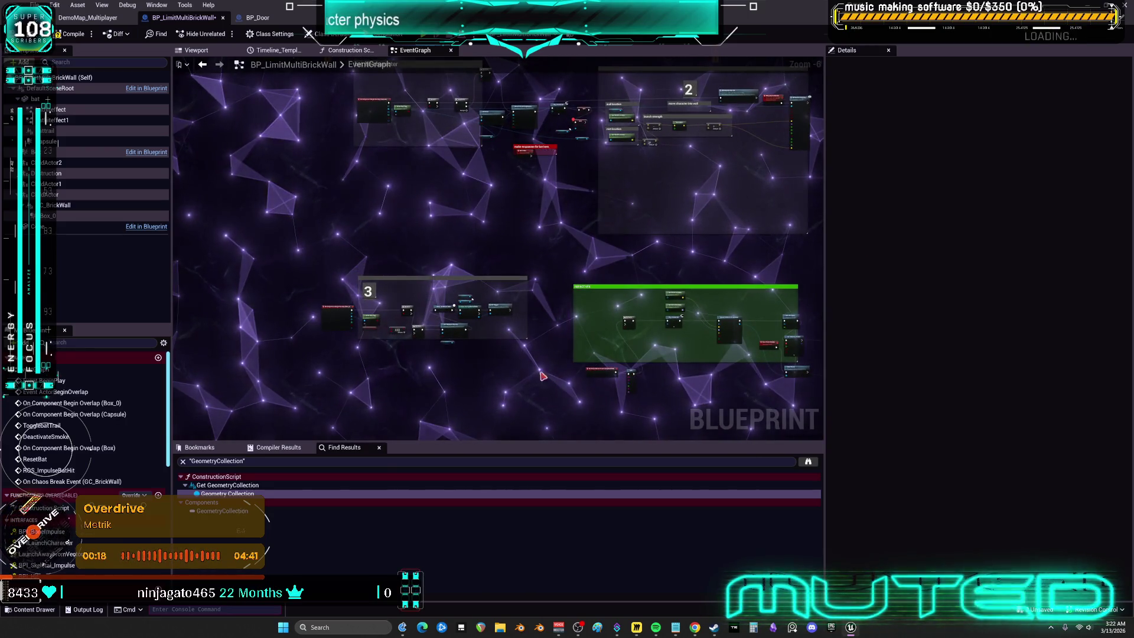
{"action": "left_click_drag", "start_coordinate": [413, 281], "coordinate": [420, 272]}
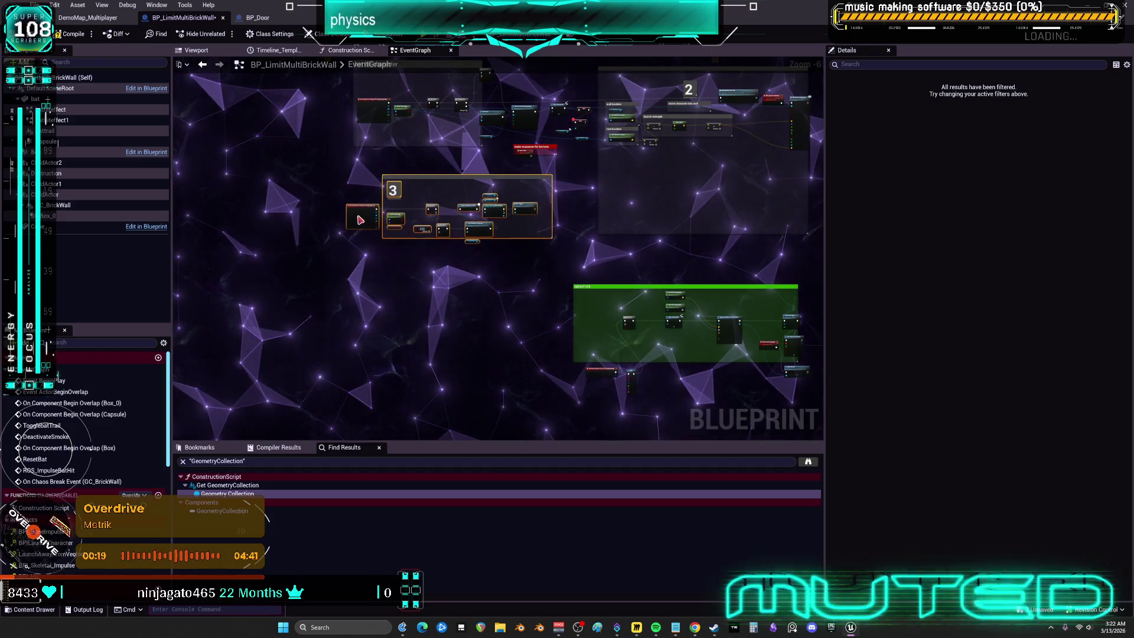
{"action": "scroll", "coordinate": [612, 288], "scroll_direction": "up", "scroll_amount": 5}
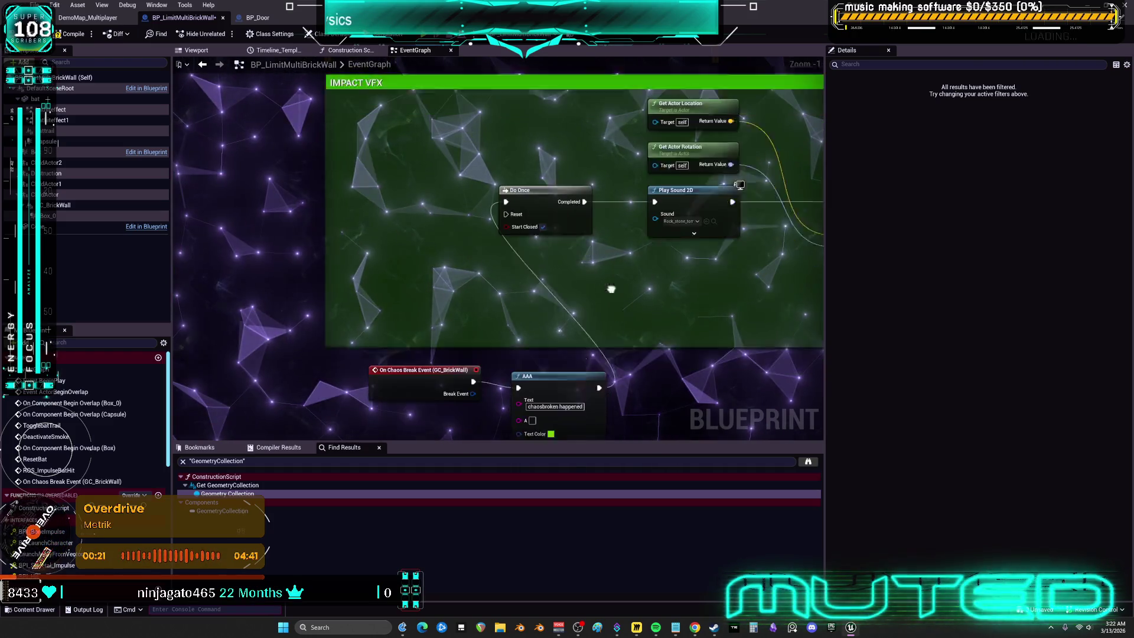
{"action": "left_click_drag", "start_coordinate": [354, 354], "coordinate": [614, 425]}
{"action": "left_click_drag", "start_coordinate": [418, 370], "coordinate": [319, 134]}
{"action": "left_click_drag", "start_coordinate": [286, 171], "coordinate": [306, 185]}
{"action": "left_click_drag", "start_coordinate": [466, 248], "coordinate": [523, 248]}
{"action": "left_click_drag", "start_coordinate": [354, 234], "coordinate": [409, 234]}
{"action": "left_click_drag", "start_coordinate": [290, 236], "coordinate": [329, 239]}
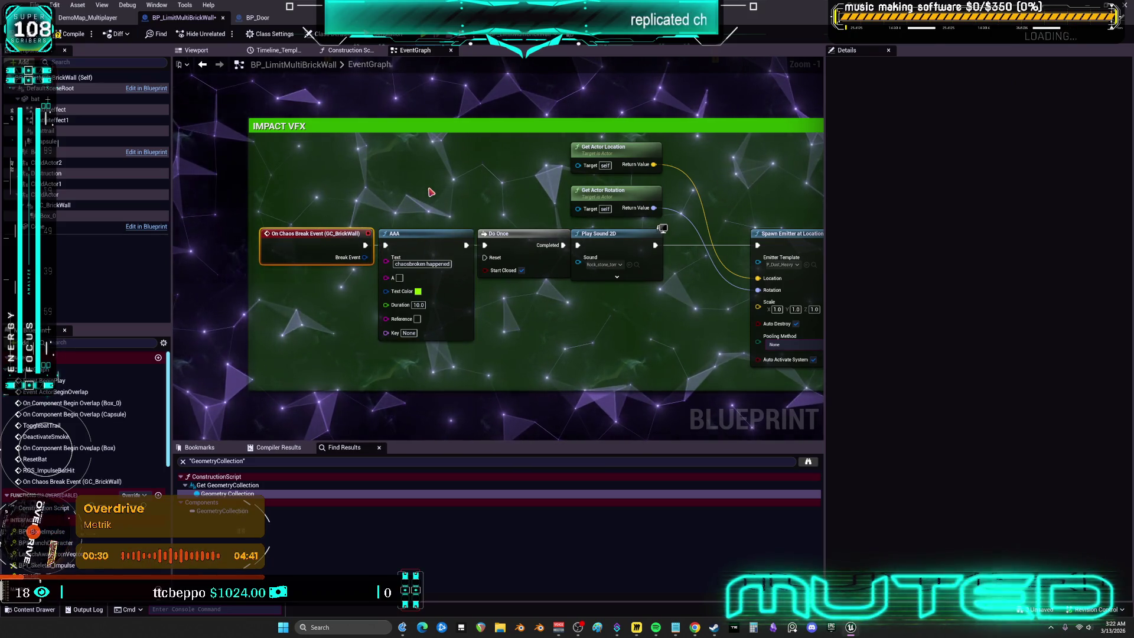
{"action": "left_click_drag", "start_coordinate": [416, 196], "coordinate": [409, 233]}
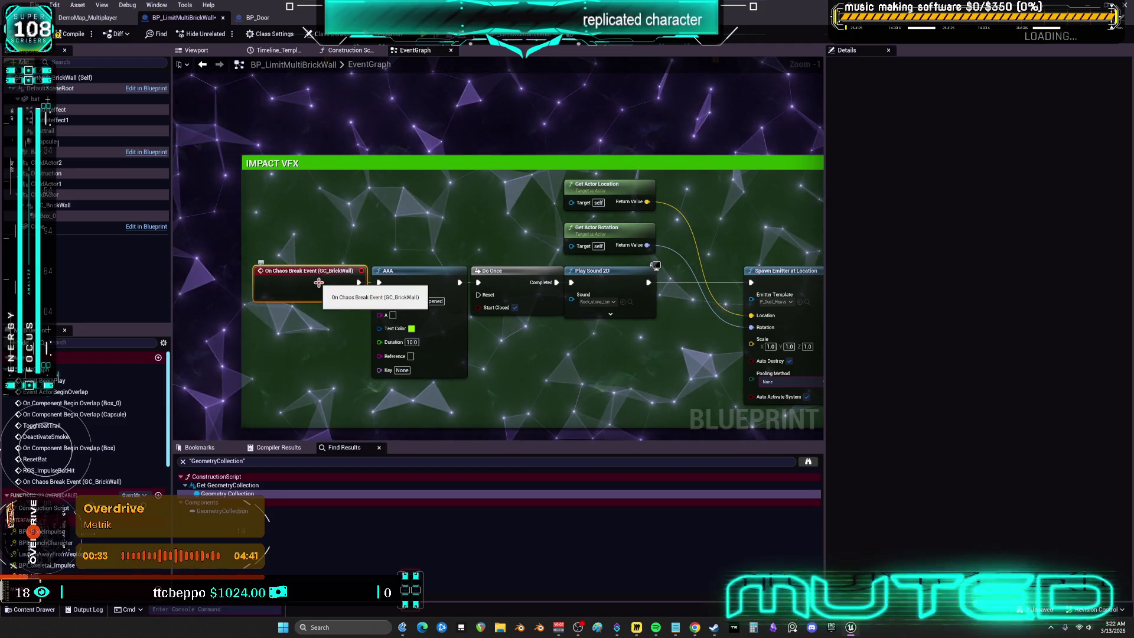
{"action": "right_click", "coordinate": [78, 210]}
{"action": "mouse_move", "coordinate": [148, 242]}
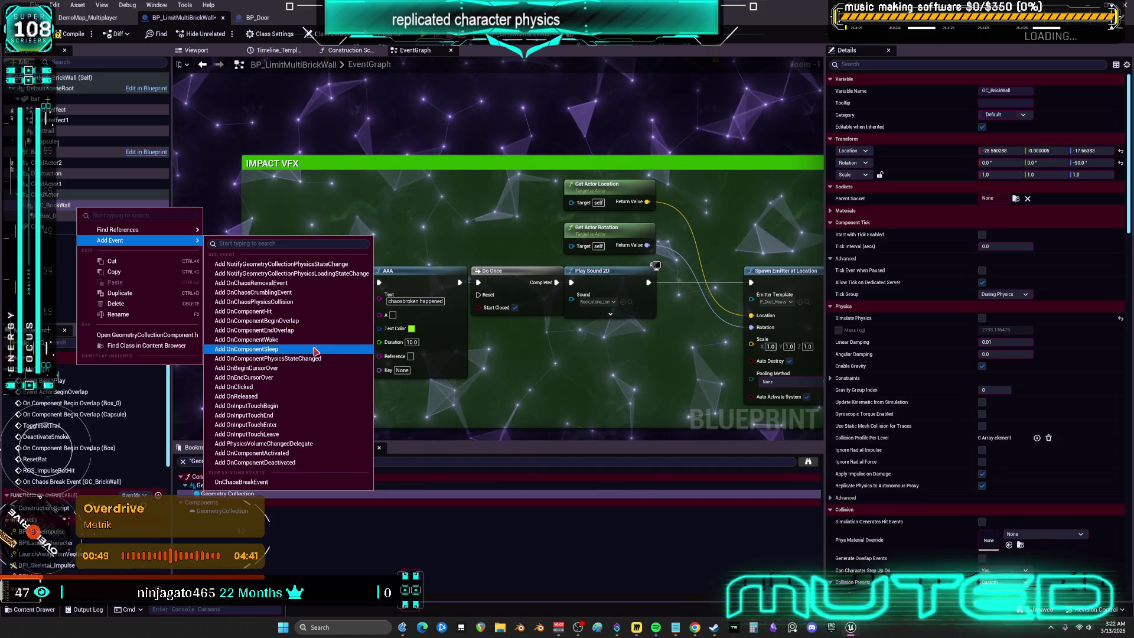
{"action": "left_click", "coordinate": [601, 350]}
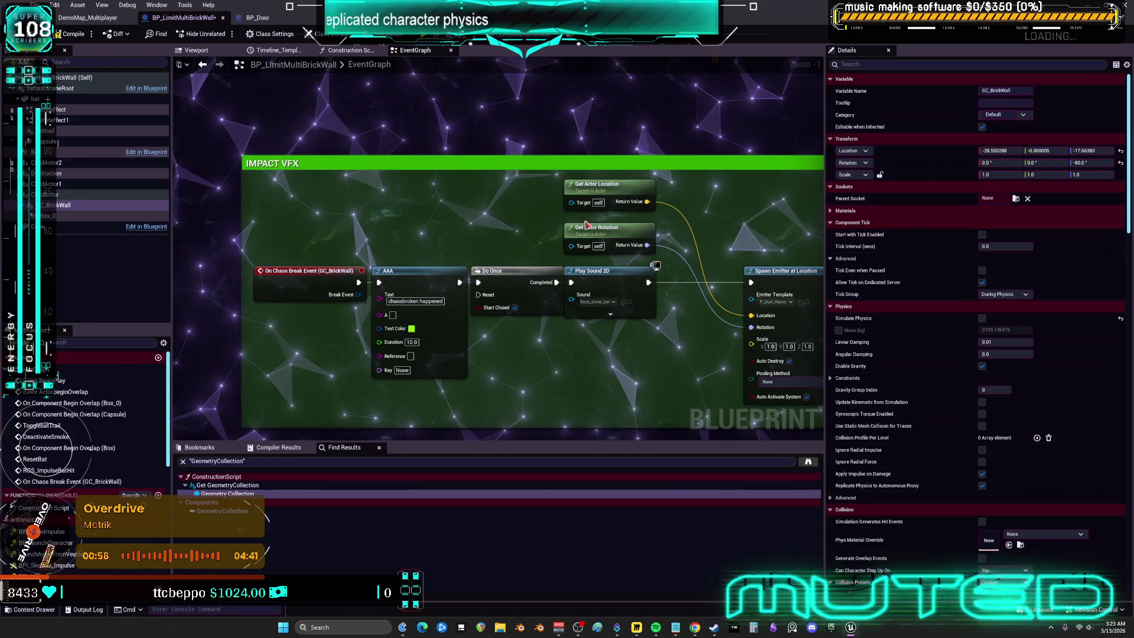
{"action": "scroll", "coordinate": [587, 225], "scroll_direction": "down", "scroll_amount": 2}
Step: Move Do Once below the Sequence, beside the Activate node in the bat hit character comment
{"action": "mouse_move", "coordinate": [527, 207]}
{"action": "left_mouse_down"}
{"action": "mouse_move", "coordinate": [508, 210]}
{"action": "mouse_move", "coordinate": [565, 210]}
{"action": "mouse_move", "coordinate": [393, 216]}
{"action": "mouse_move", "coordinate": [570, 77]}
{"action": "left_mouse_up"}
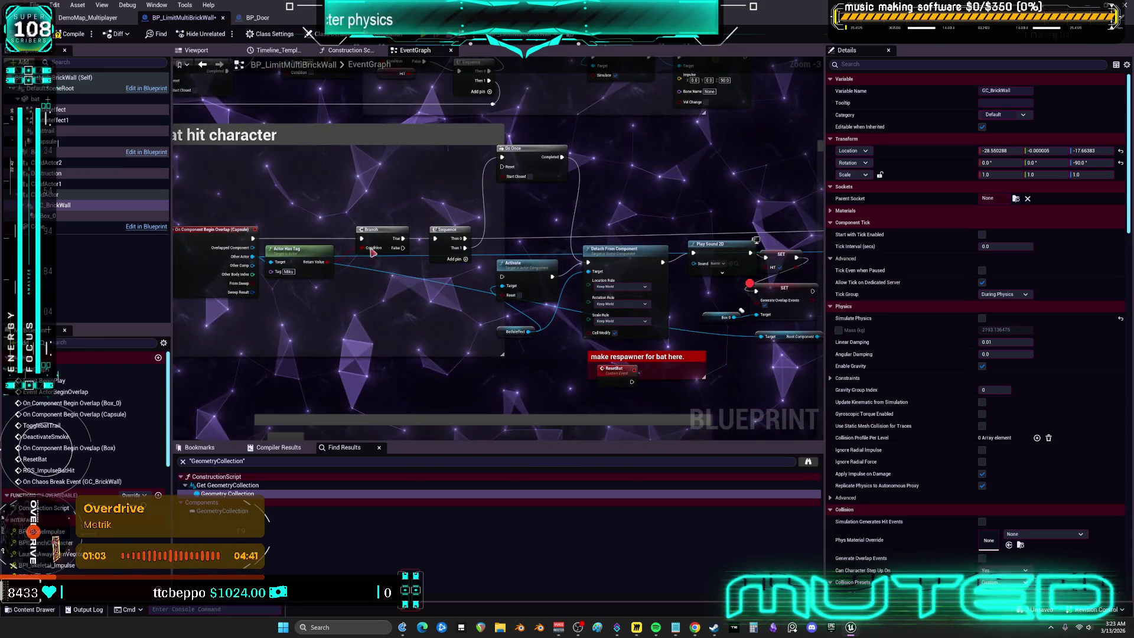
{"action": "left_click_drag", "start_coordinate": [528, 151], "coordinate": [534, 198]}
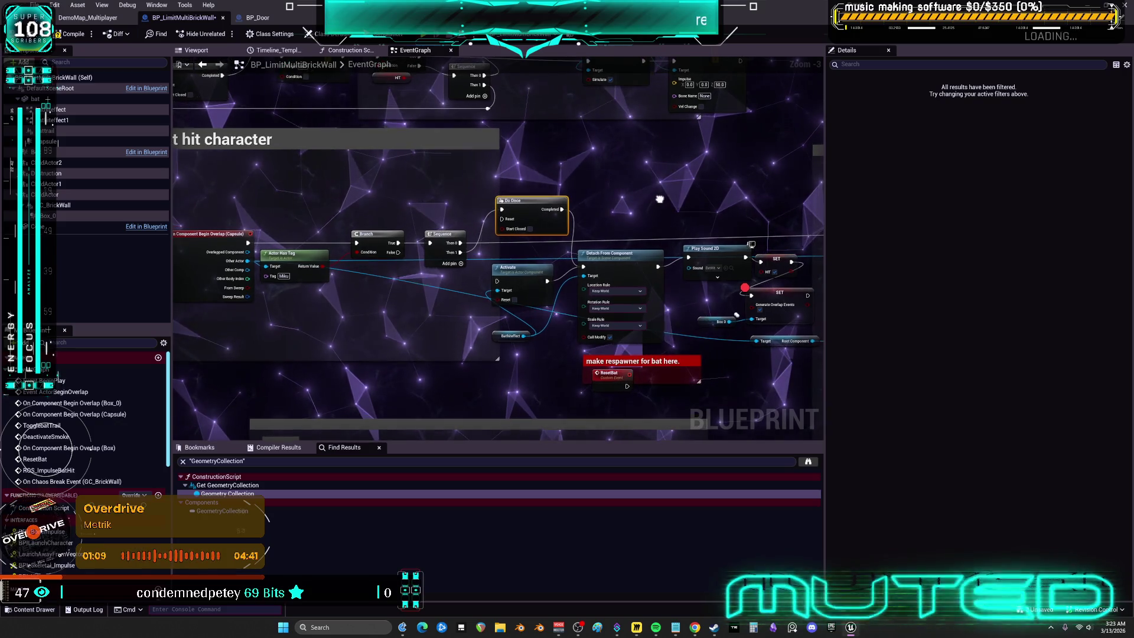
{"action": "scroll", "coordinate": [531, 185], "scroll_direction": "up", "scroll_amount": 3}
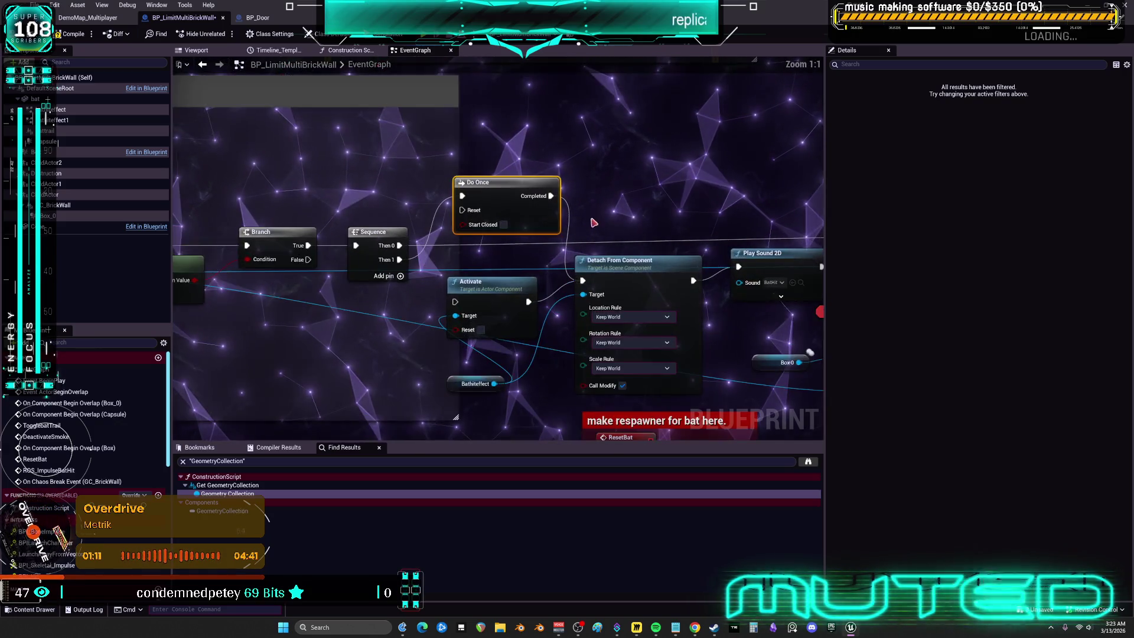
{"action": "mouse_move", "coordinate": [529, 182]}
{"action": "left_mouse_down"}
{"action": "mouse_move", "coordinate": [486, 204]}
{"action": "mouse_move", "coordinate": [256, 193]}
{"action": "mouse_move", "coordinate": [624, 171]}
{"action": "left_mouse_up"}
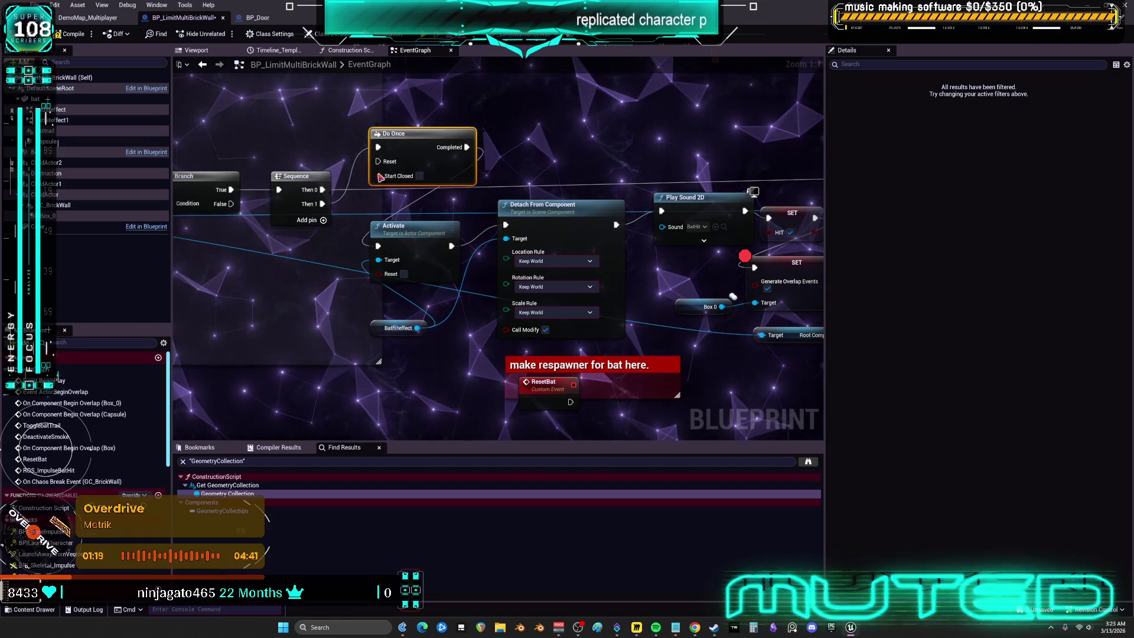
{"action": "left_click_drag", "start_coordinate": [381, 177], "coordinate": [246, 284]}
{"action": "left_click", "coordinate": [398, 238]}
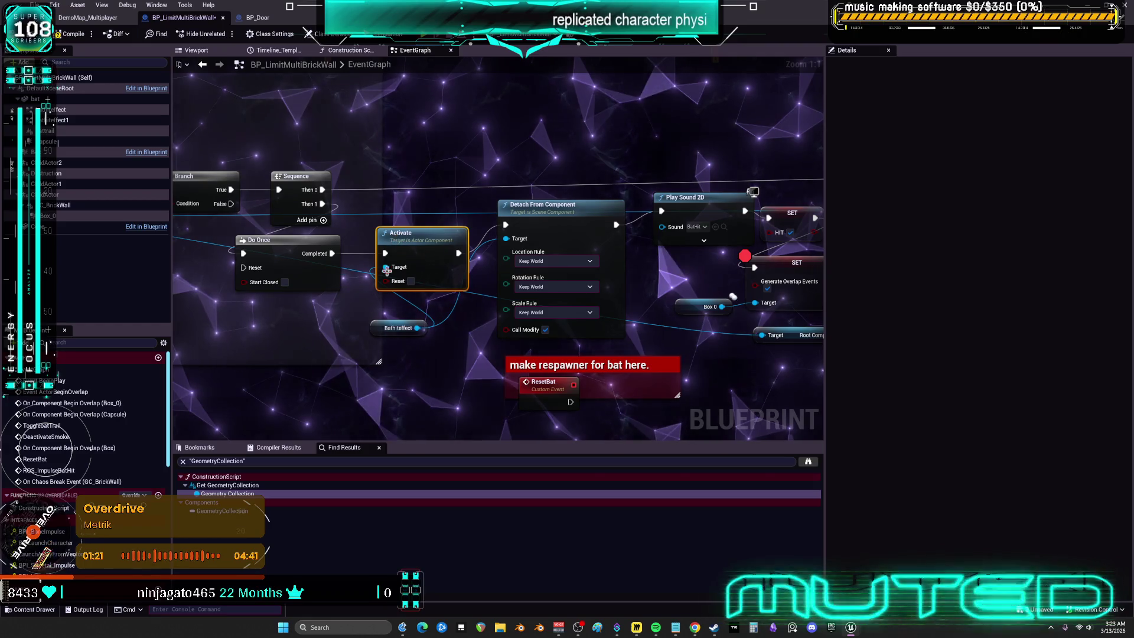
Step: Align Bathiteffect, Detach From Component, Play Sound 2D, both SET nodes and Box 0, then launch PIE
{"action": "left_click_drag", "start_coordinate": [408, 328], "coordinate": [390, 309]}
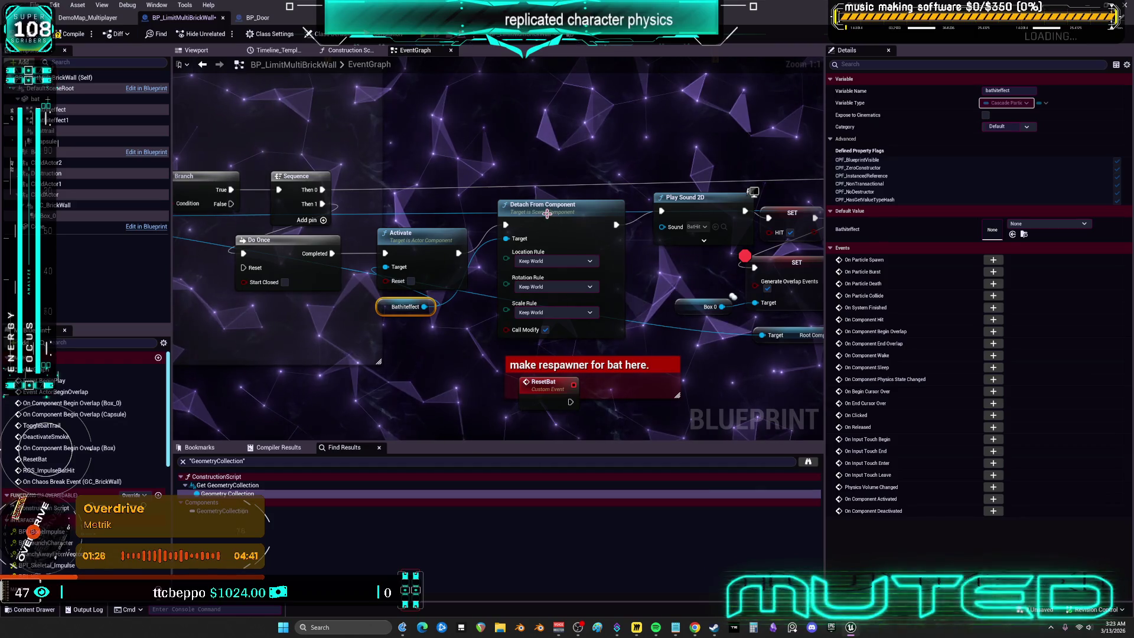
{"action": "left_click_drag", "start_coordinate": [475, 219], "coordinate": [475, 226]}
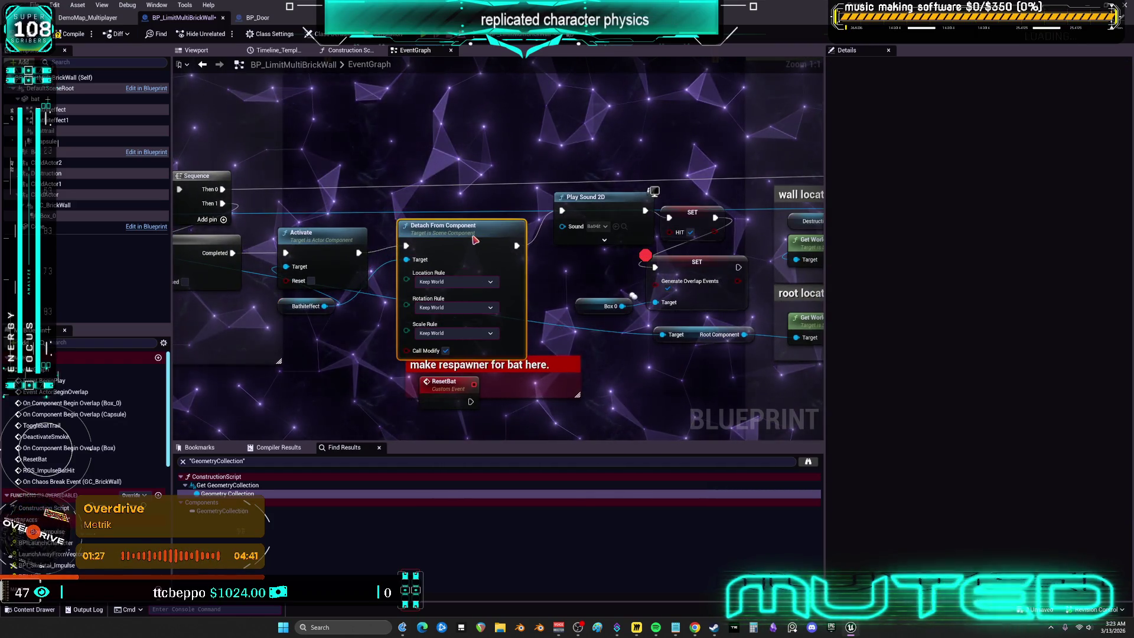
{"action": "left_click_drag", "start_coordinate": [572, 200], "coordinate": [576, 223]}
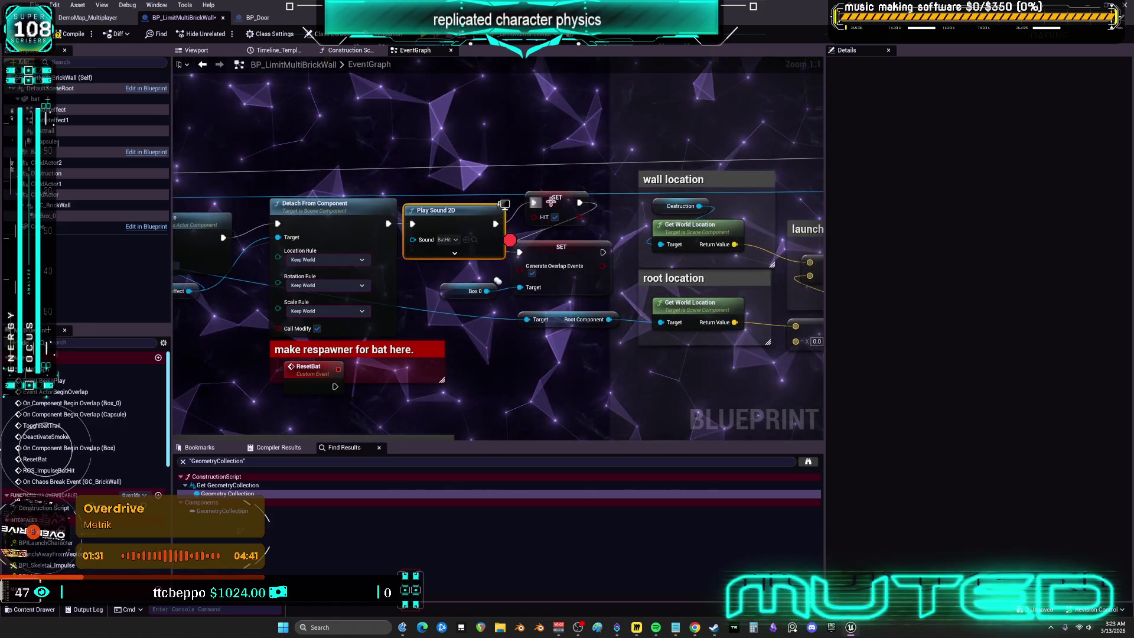
{"action": "left_click", "coordinate": [558, 213]}
{"action": "left_click_drag", "start_coordinate": [560, 279], "coordinate": [560, 286]}
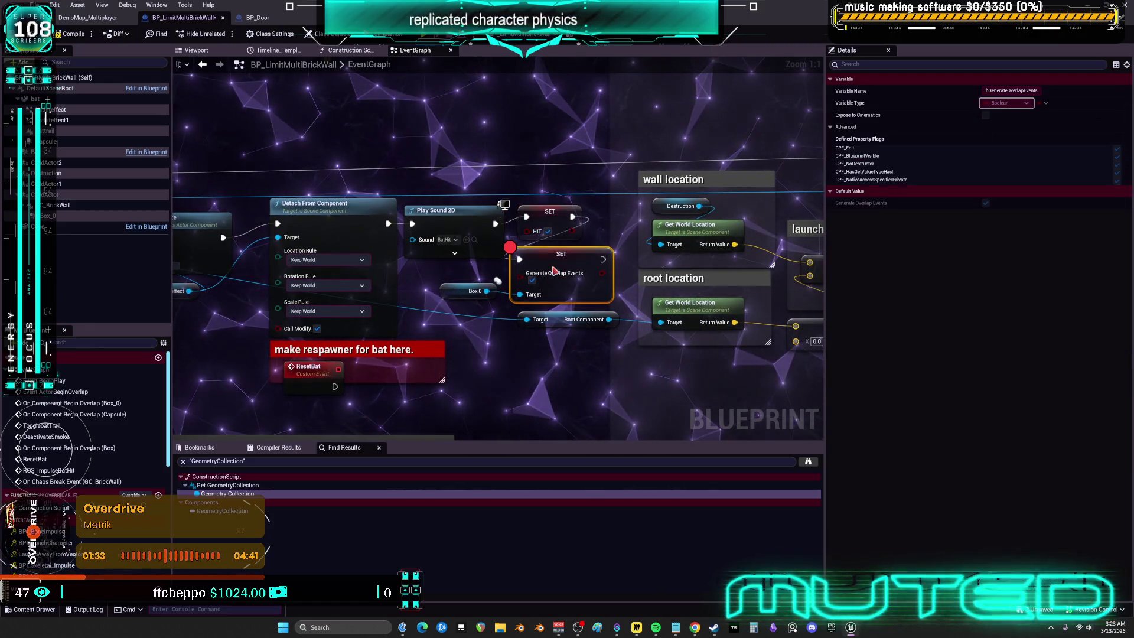
{"action": "left_click_drag", "start_coordinate": [537, 218], "coordinate": [542, 261]}
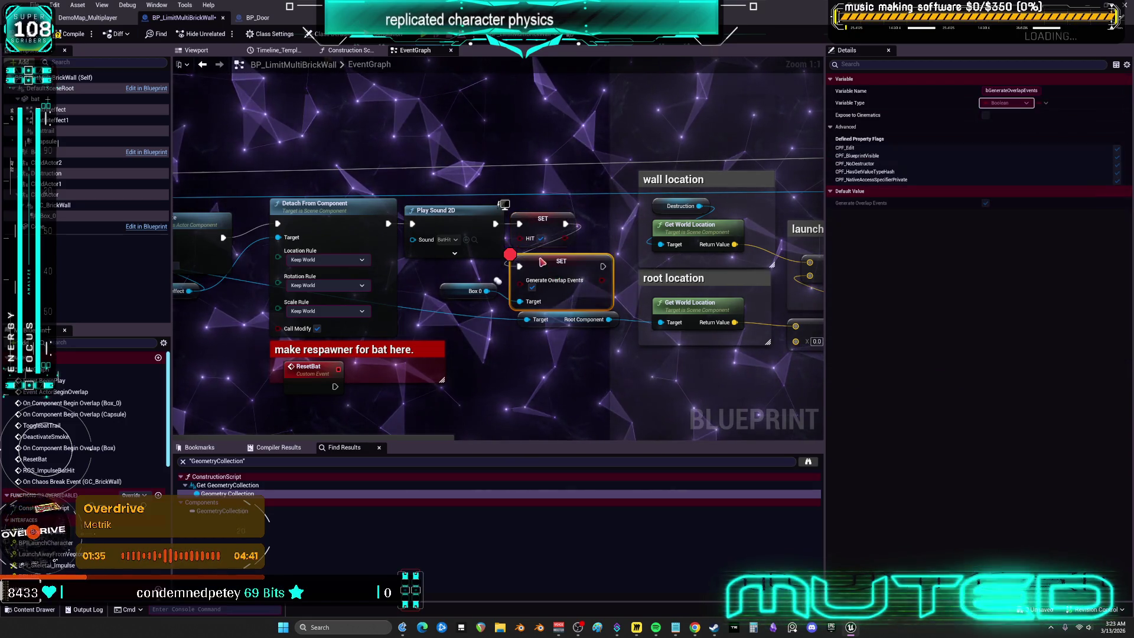
{"action": "left_click_drag", "start_coordinate": [449, 291], "coordinate": [451, 299]}
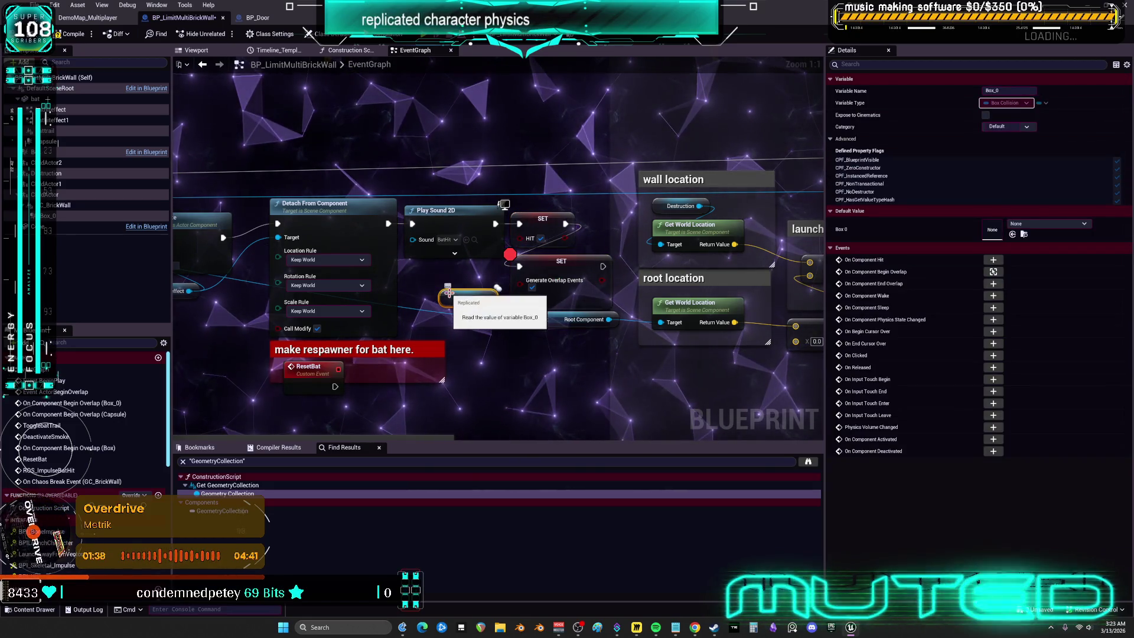
{"action": "left_click", "coordinate": [82, 219]}
{"action": "mouse_move", "coordinate": [451, 361]}
{"action": "left_mouse_down"}
{"action": "mouse_move", "coordinate": [614, 199]}
{"action": "mouse_move", "coordinate": [577, 280]}
{"action": "left_mouse_up"}
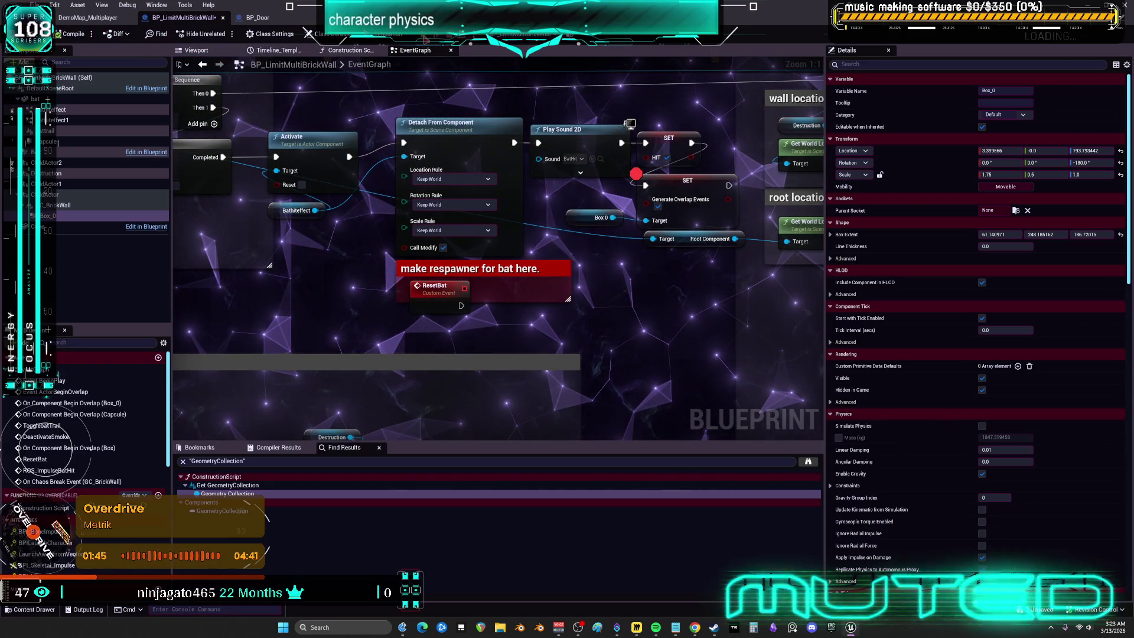
{"action": "key", "text": "alt+p"}
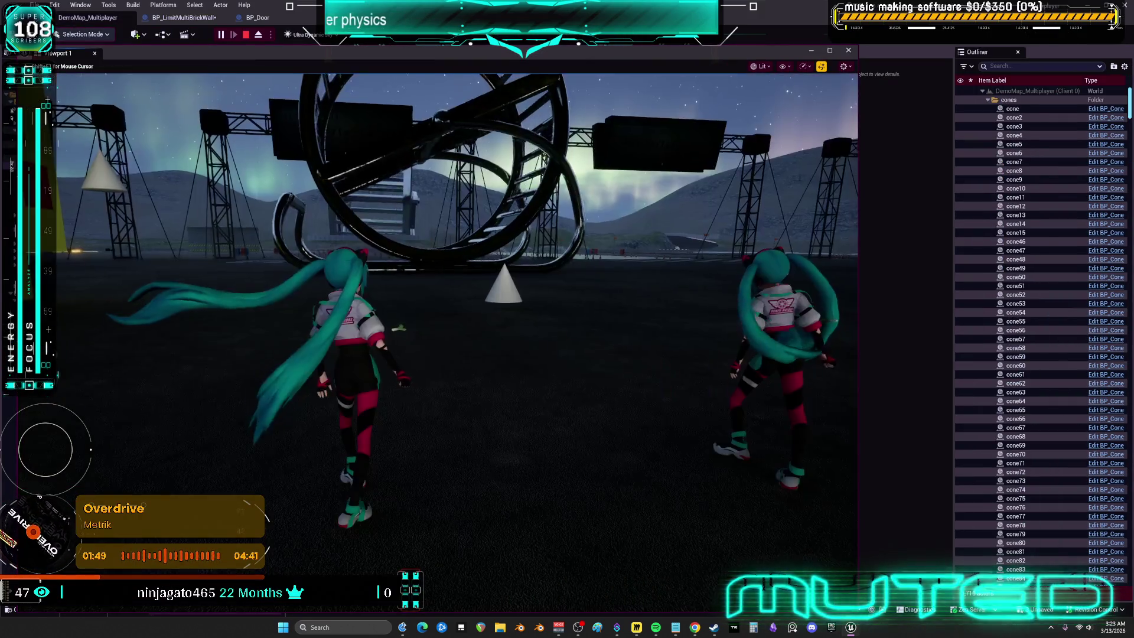
Step: Run the character toward the glass showroom, stop PIE, and return to BP_LimitMultiBrickWall
{"action": "key", "text": "w"}
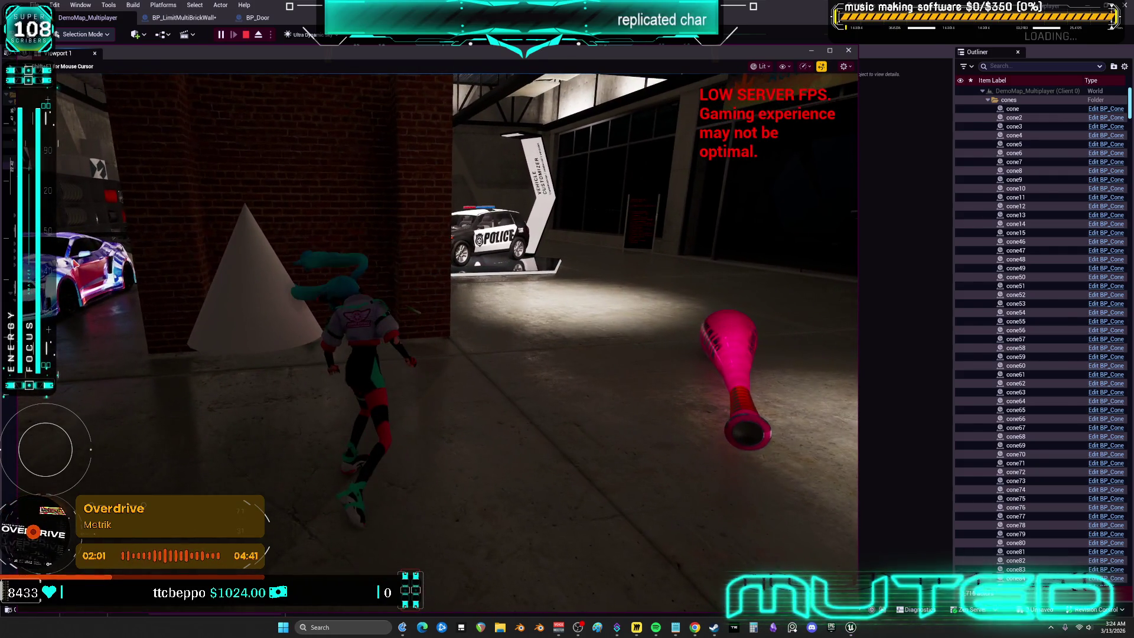
{"action": "key", "text": "Escape"}
{"action": "left_click", "coordinate": [961, 231]}
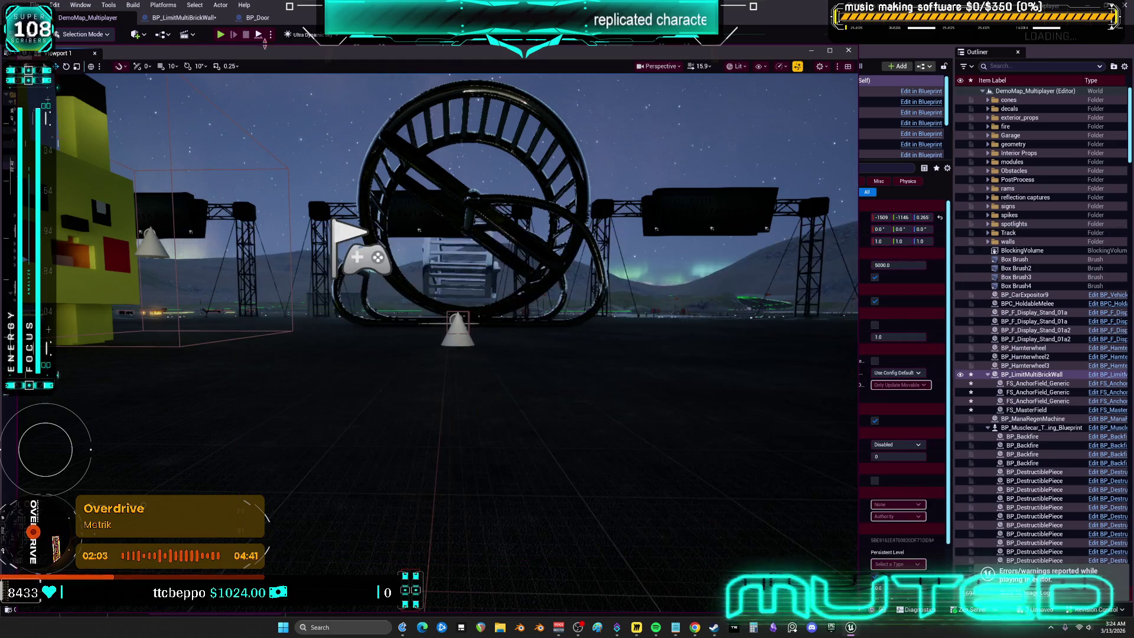
{"action": "left_click", "coordinate": [183, 17]}
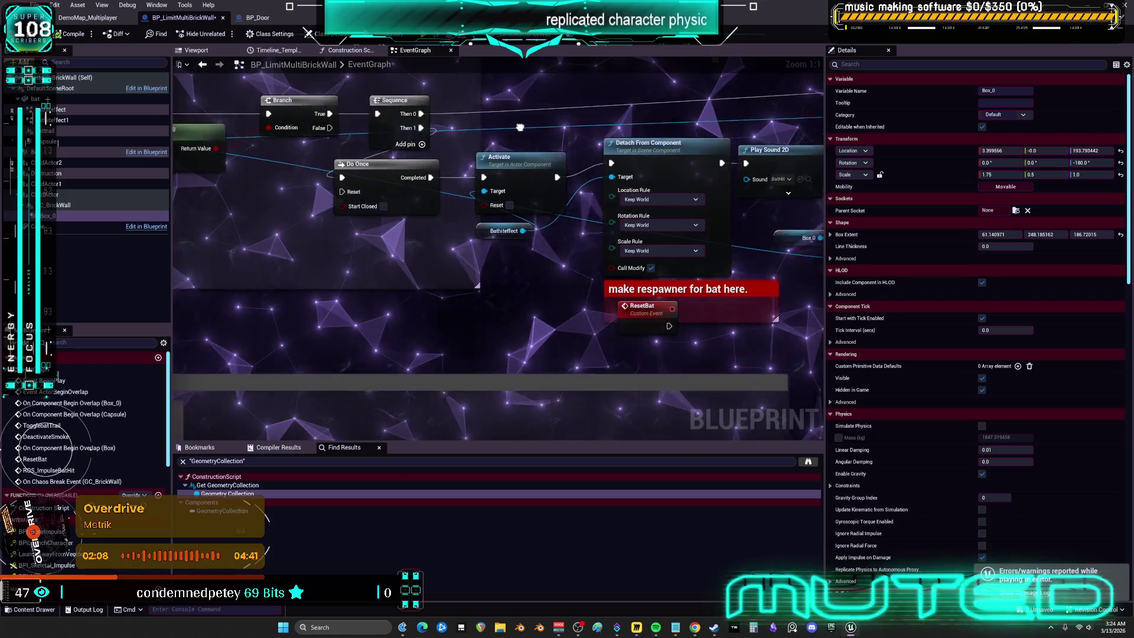
Step: Inspect the Do Once and Actor Has Tag nodes, then relaunch the multiplayer play session
{"action": "left_click", "coordinate": [565, 201]}
{"action": "left_click_drag", "start_coordinate": [434, 222], "coordinate": [480, 266]}
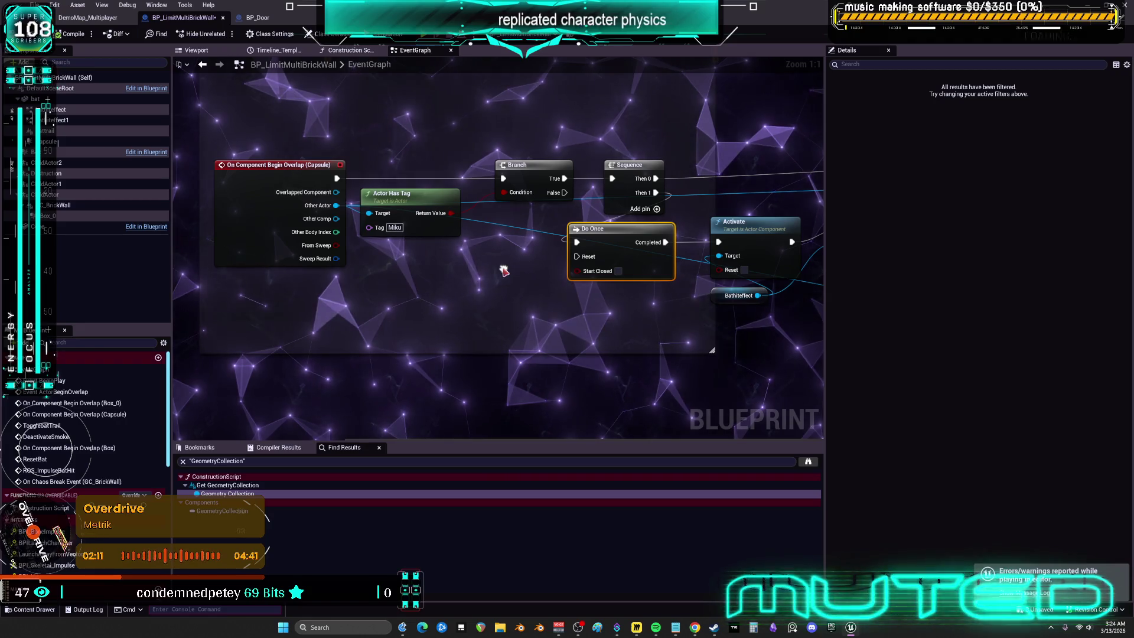
{"action": "left_click", "coordinate": [413, 203]}
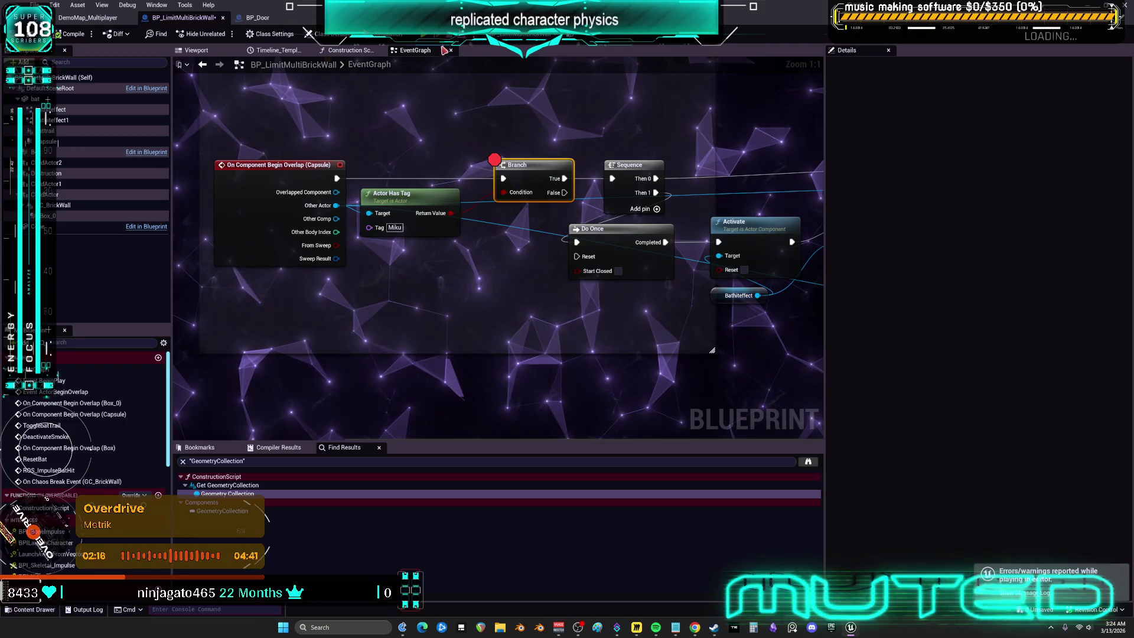
{"action": "key", "text": "alt+p"}
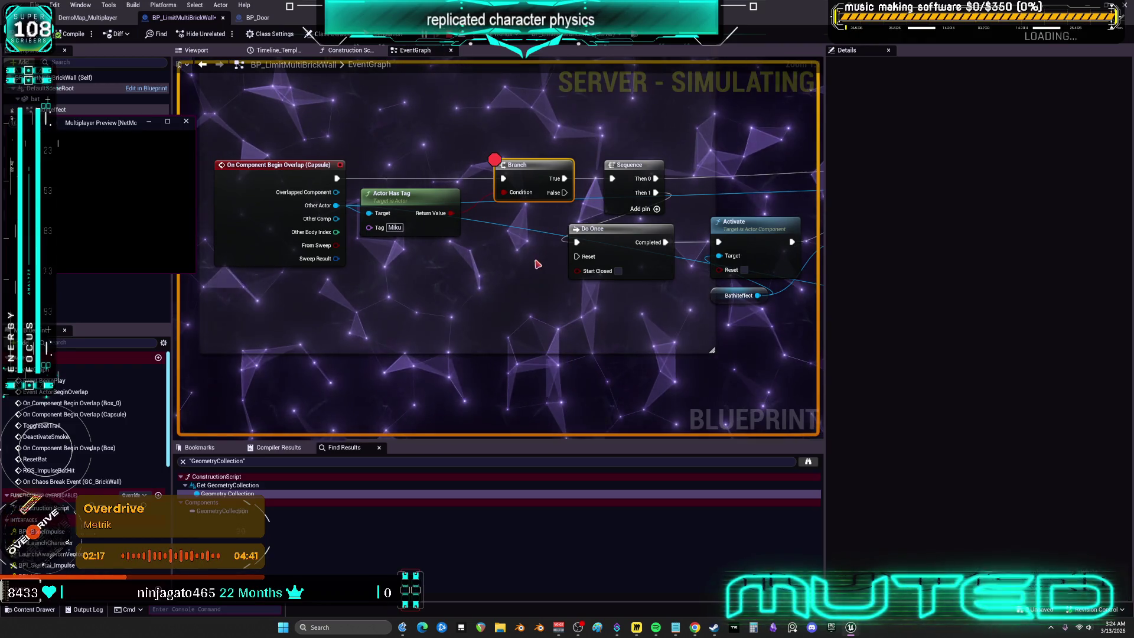
{"action": "mouse_move", "coordinate": [376, 243]}
{"action": "left_mouse_down"}
{"action": "mouse_move", "coordinate": [319, 230]}
{"action": "mouse_move", "coordinate": [370, 241]}
{"action": "left_mouse_up"}
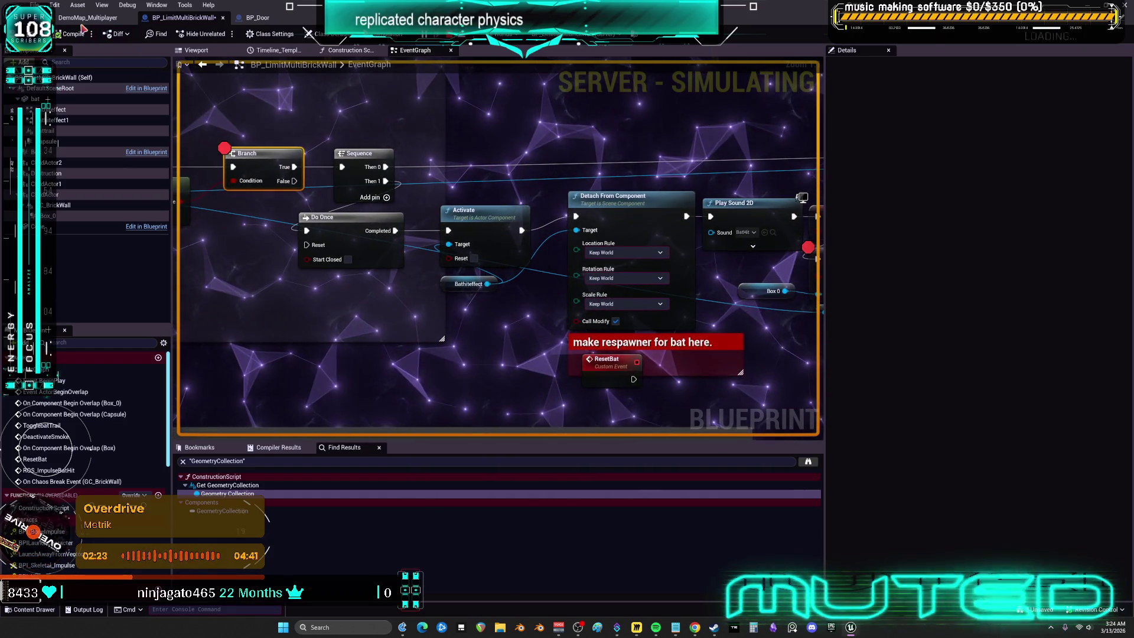
Step: Run the character past the pink bat, then stop PIE and return to BP_LimitMultiBrickWall
{"action": "key", "text": "alt+Tab"}
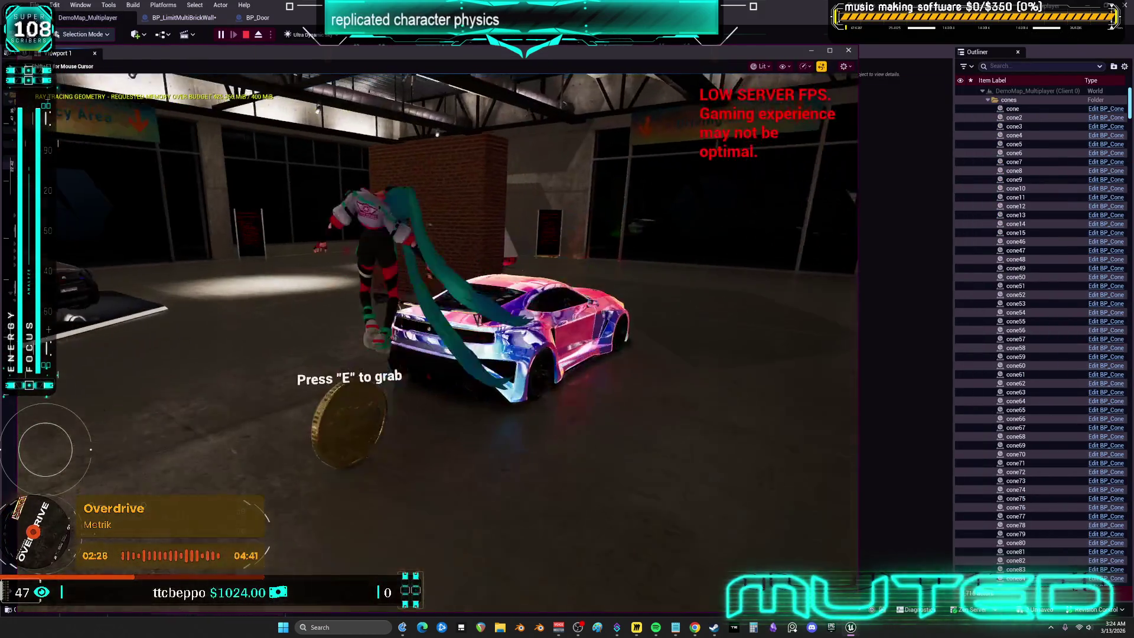
{"action": "key", "text": "w"}
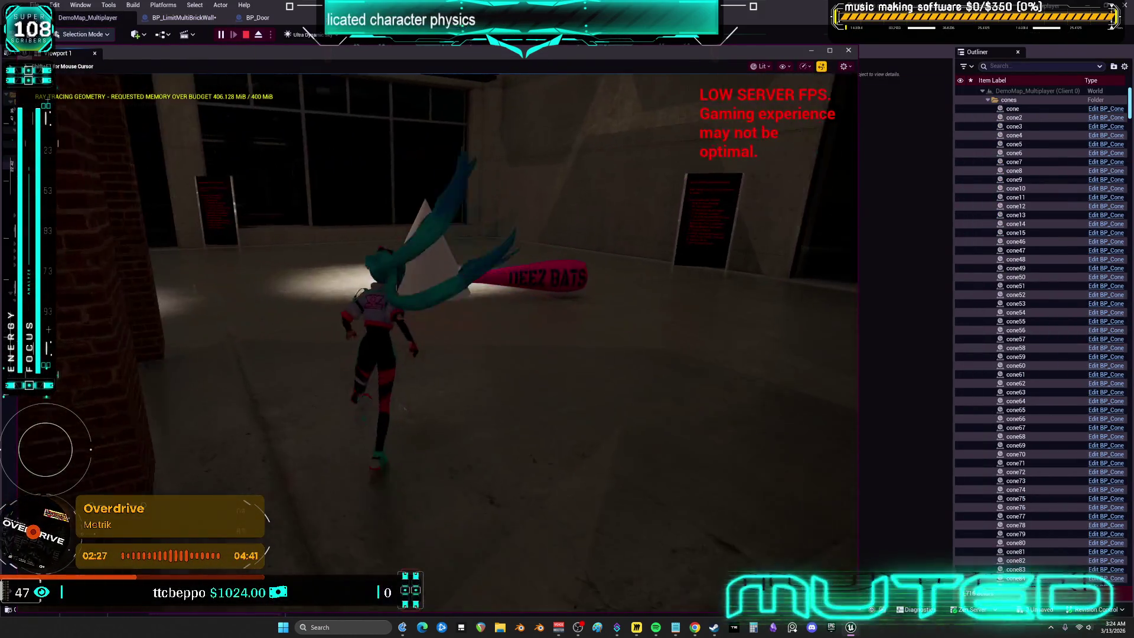
{"action": "key", "text": "w"}
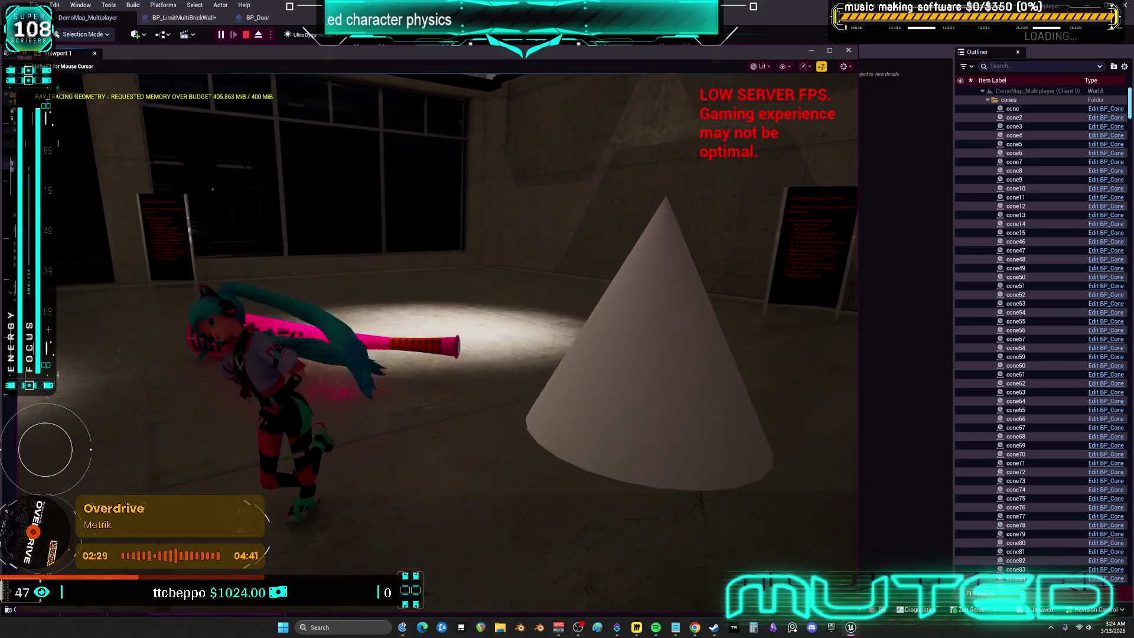
{"action": "key", "text": "Escape"}
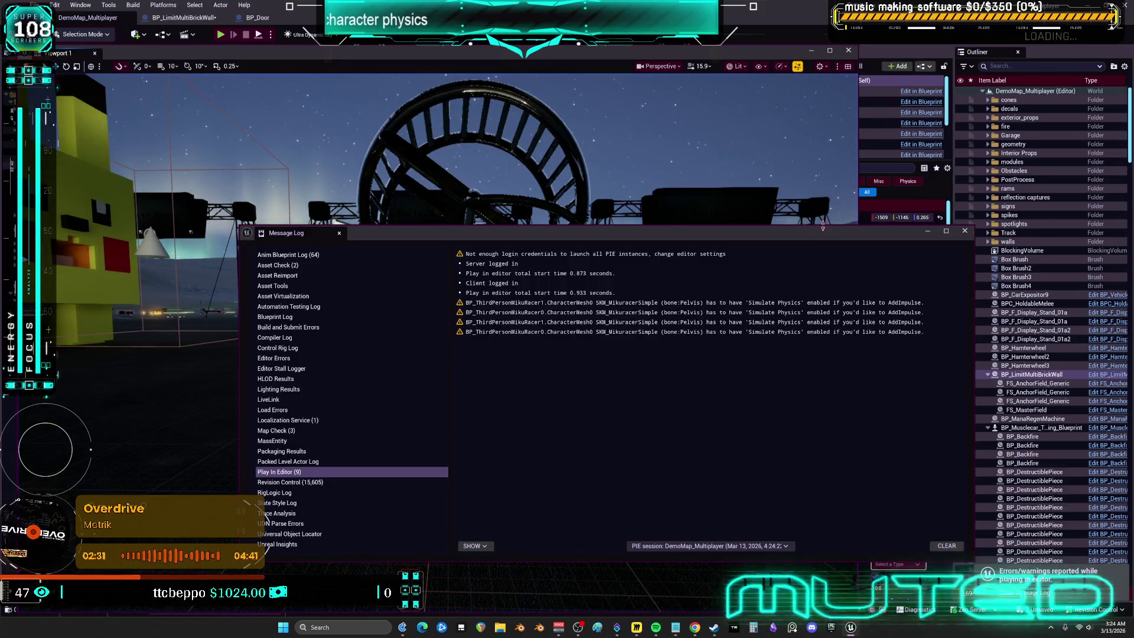
{"action": "left_click", "coordinate": [965, 231]}
{"action": "left_click", "coordinate": [183, 18]}
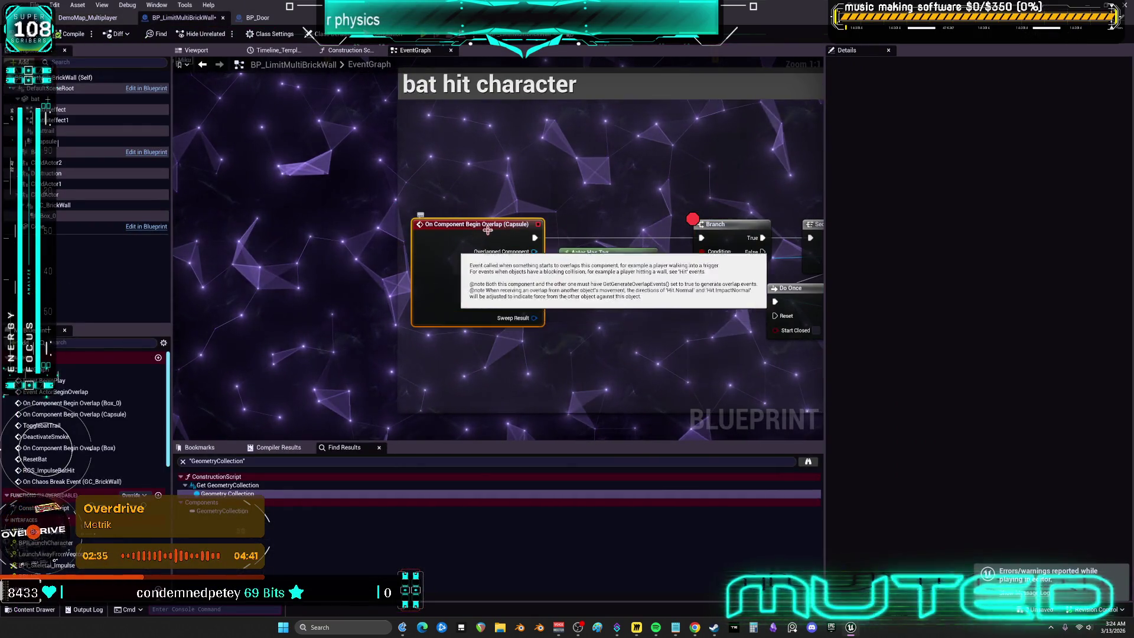
Step: Review the bat Capsule's collision (Query Only, overlapping Pawn), then view the blueprint's 3D preview
{"action": "left_click", "coordinate": [59, 141]}
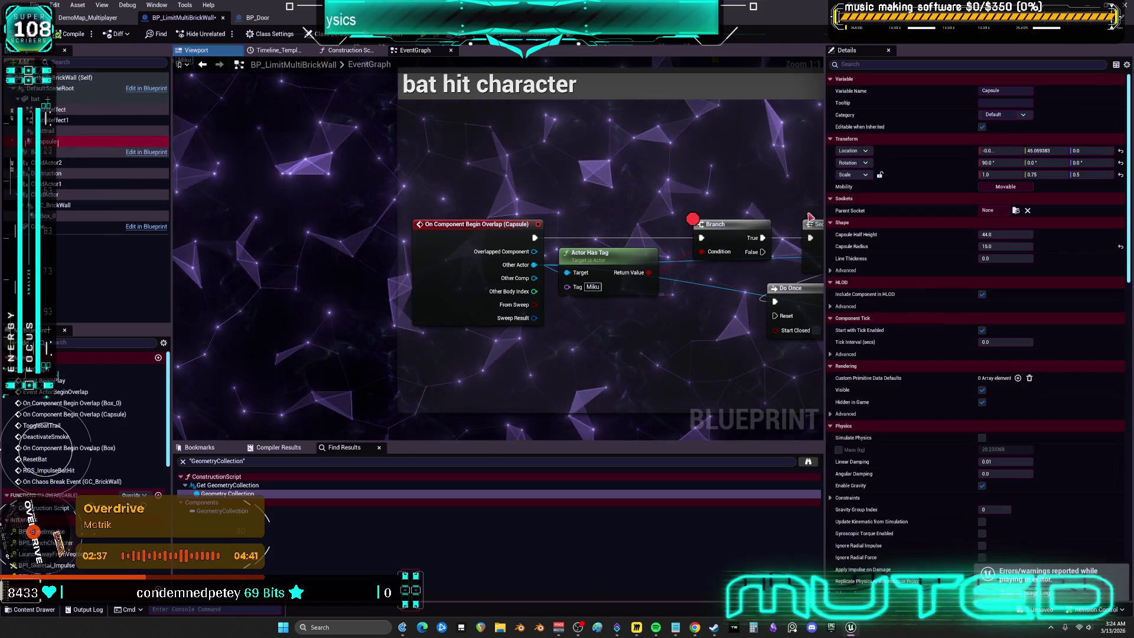
{"action": "scroll", "coordinate": [925, 302], "scroll_direction": "down", "scroll_amount": 3}
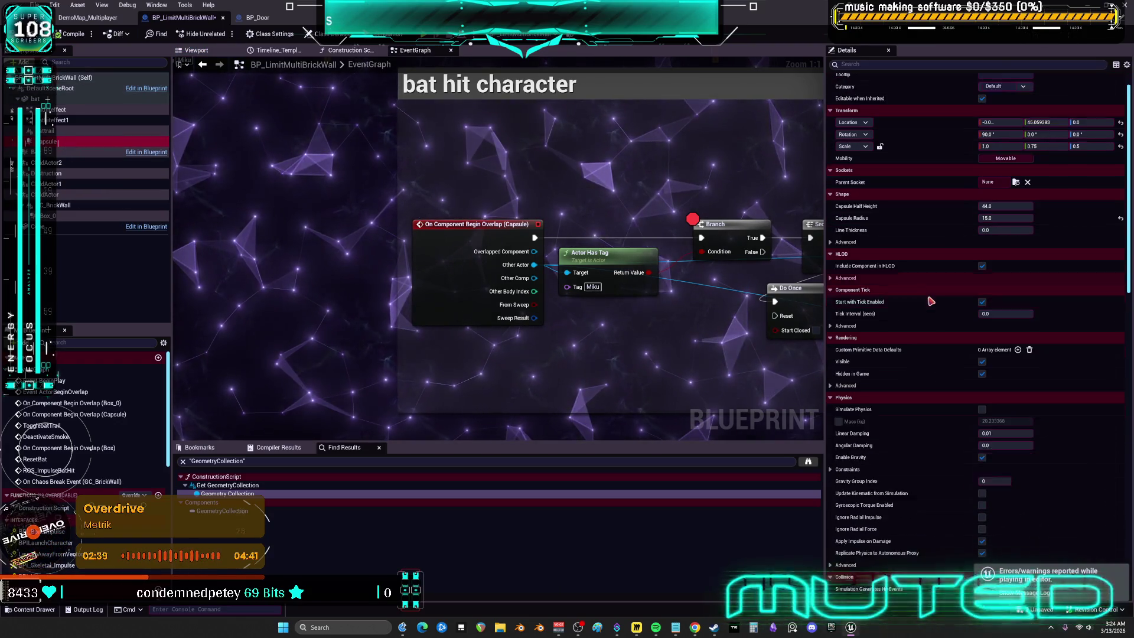
{"action": "scroll", "coordinate": [941, 390], "scroll_direction": "down", "scroll_amount": 3}
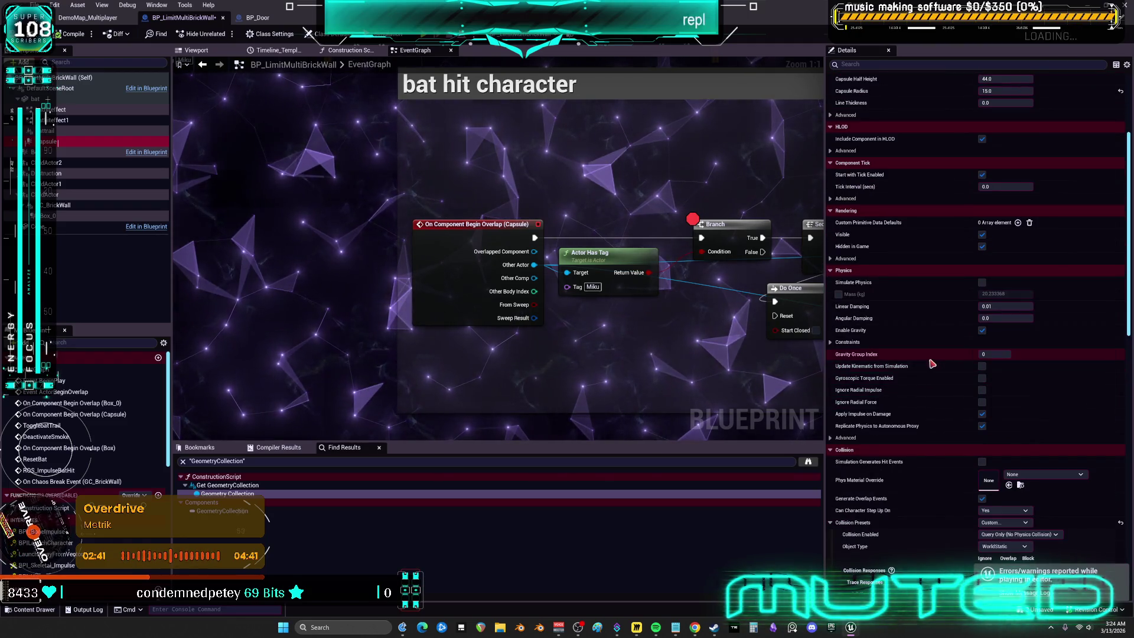
{"action": "scroll", "coordinate": [932, 364], "scroll_direction": "down", "scroll_amount": 4}
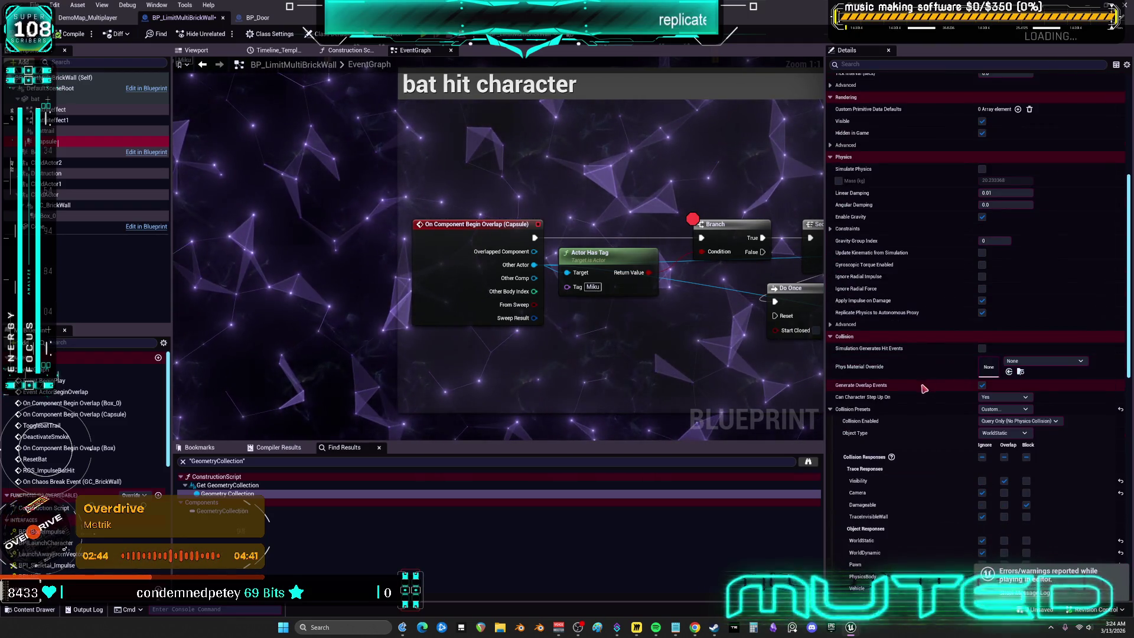
{"action": "scroll", "coordinate": [921, 387], "scroll_direction": "down", "scroll_amount": 4}
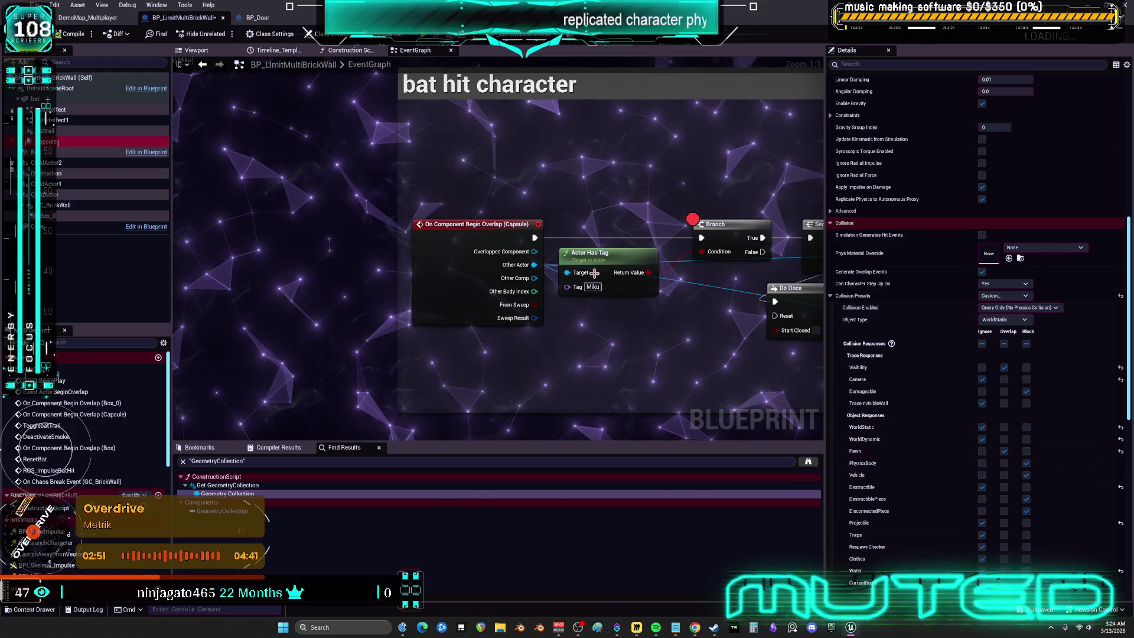
{"action": "left_click", "coordinate": [196, 50]}
{"action": "mouse_move", "coordinate": [520, 292]}
{"action": "left_mouse_down"}
{"action": "mouse_move", "coordinate": [479, 298]}
{"action": "mouse_move", "coordinate": [528, 294]}
{"action": "left_mouse_up"}
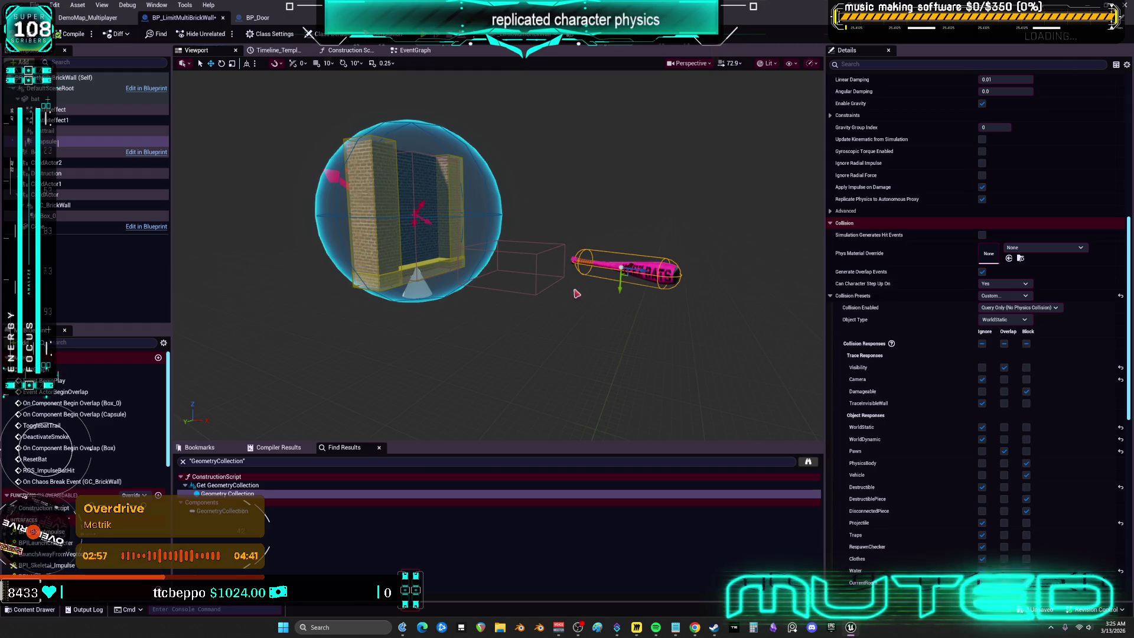
Step: Undo the accidental Scale X change and enlarge the capsule to half height ~48.4, radius ~19.4
{"action": "scroll", "coordinate": [919, 119], "scroll_direction": "up", "scroll_amount": 8}
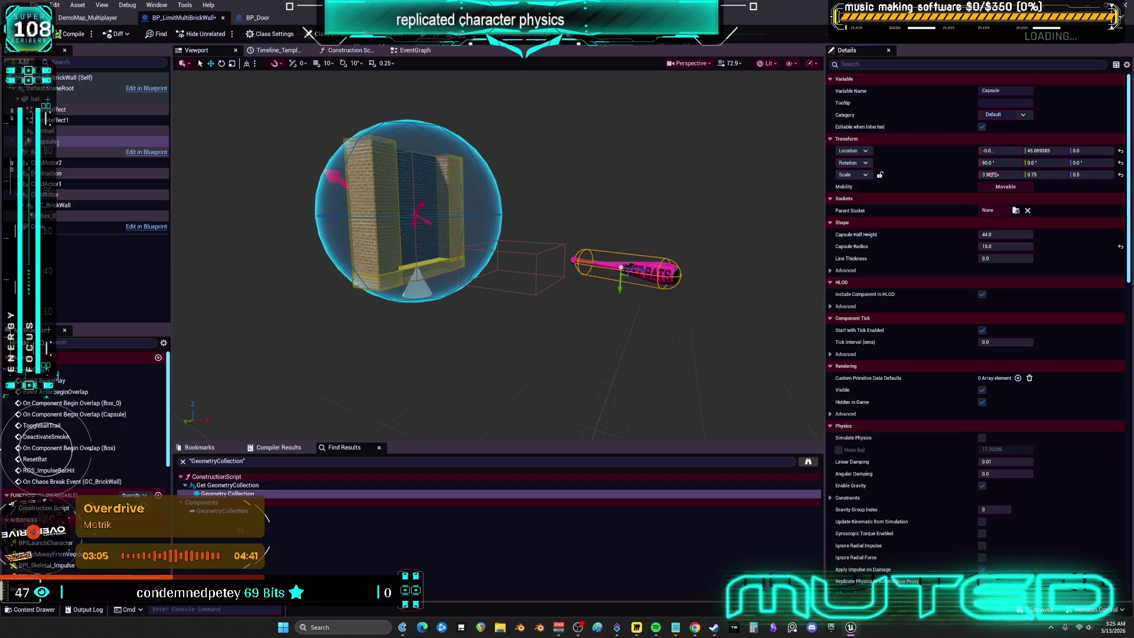
{"action": "left_click_drag", "start_coordinate": [988, 175], "coordinate": [988, 175]}
{"action": "key", "text": "ctrl+z"}
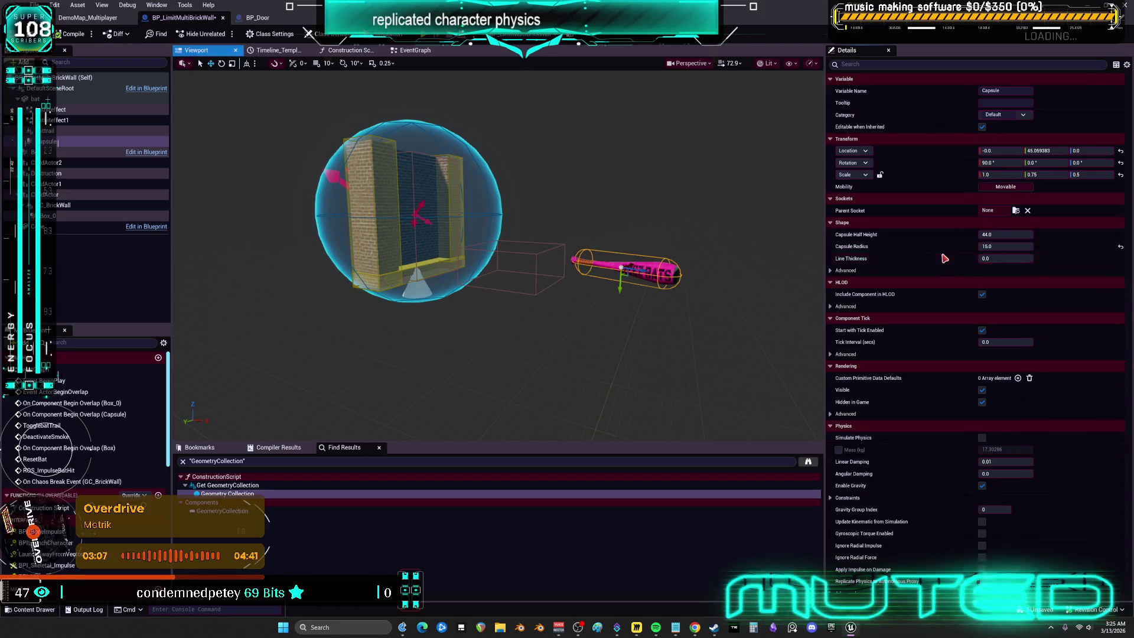
{"action": "scroll", "coordinate": [285, 391], "scroll_direction": "up", "scroll_amount": 5}
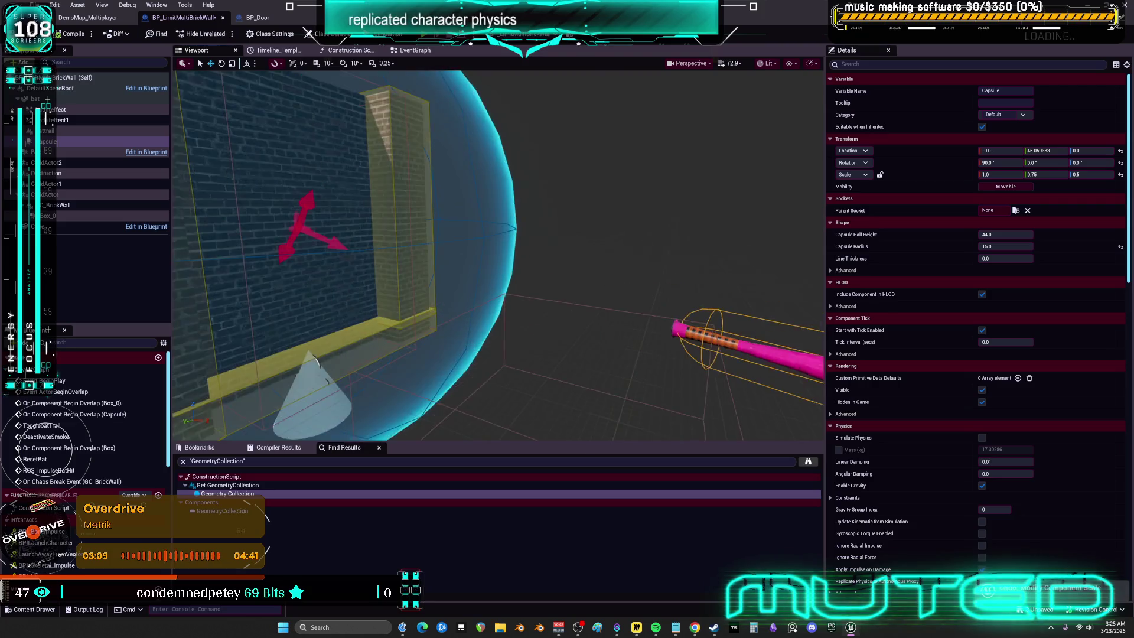
{"action": "key", "text": "f"}
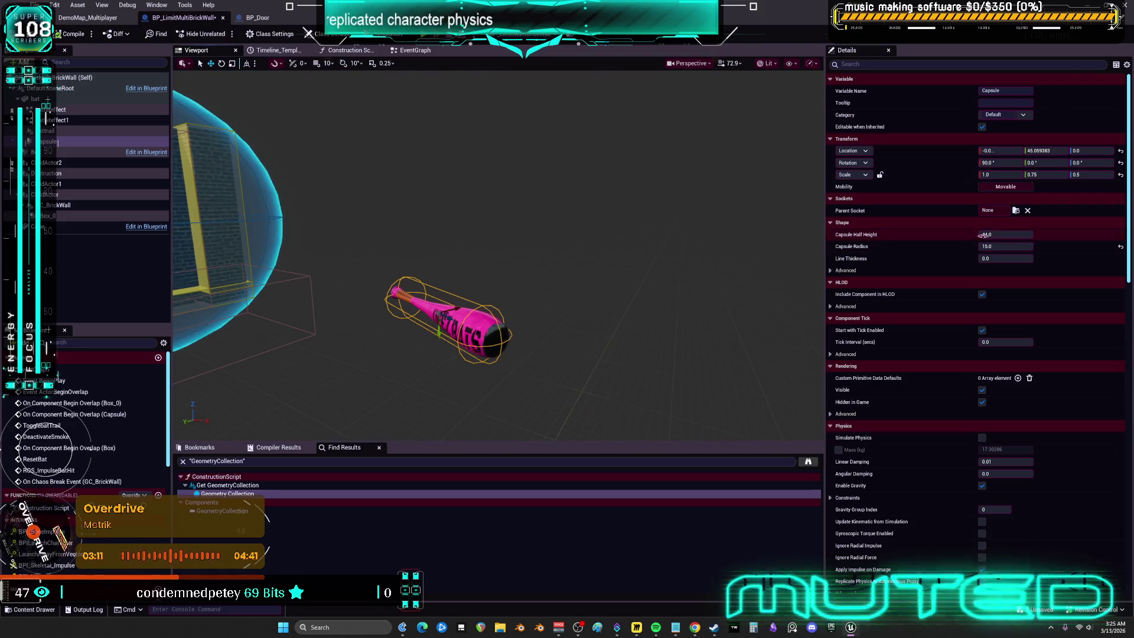
{"action": "left_click_drag", "start_coordinate": [1013, 236], "coordinate": [1041, 246]}
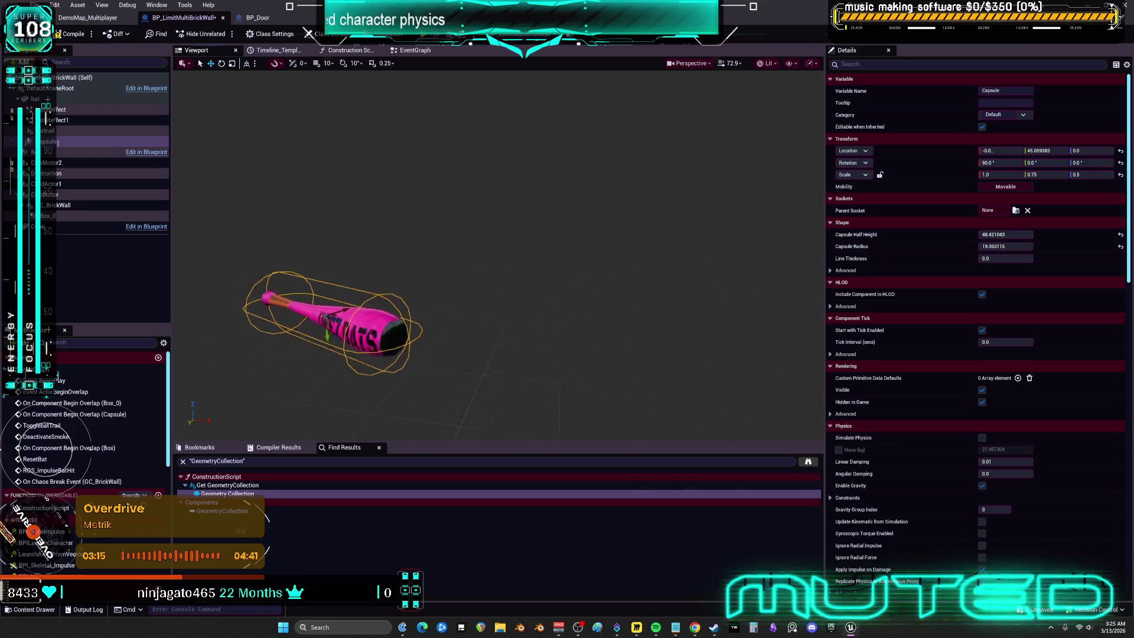
{"action": "left_click_drag", "start_coordinate": [586, 226], "coordinate": [586, 226]}
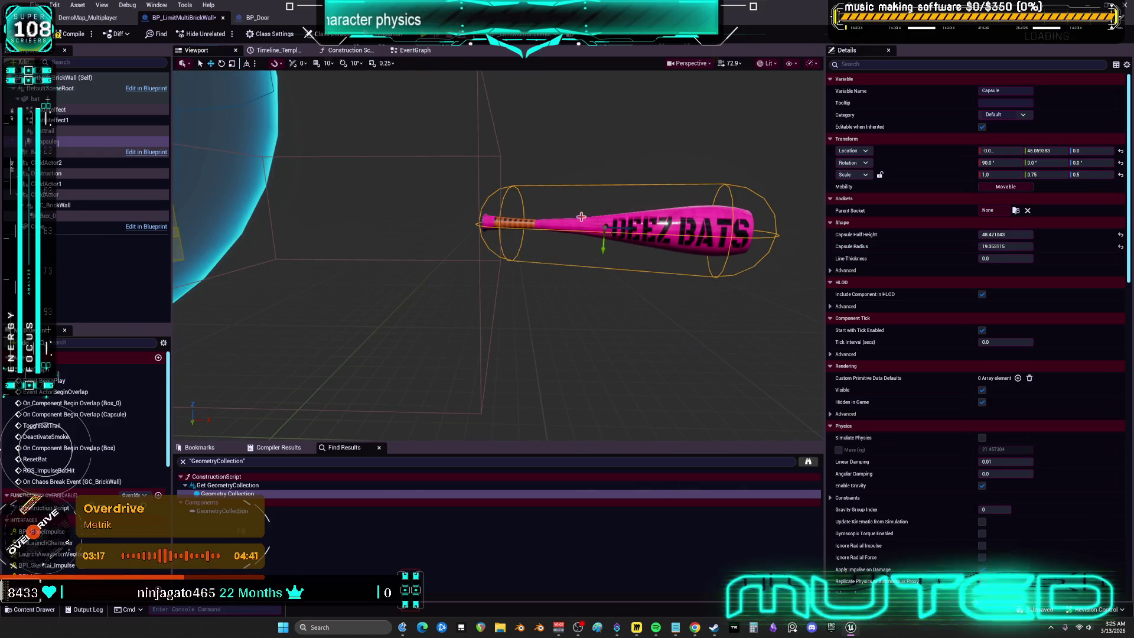
Step: Browse the capsule's Details, expanding the Advanced component tick and physics sections
{"action": "scroll", "coordinate": [954, 366], "scroll_direction": "down", "scroll_amount": 2}
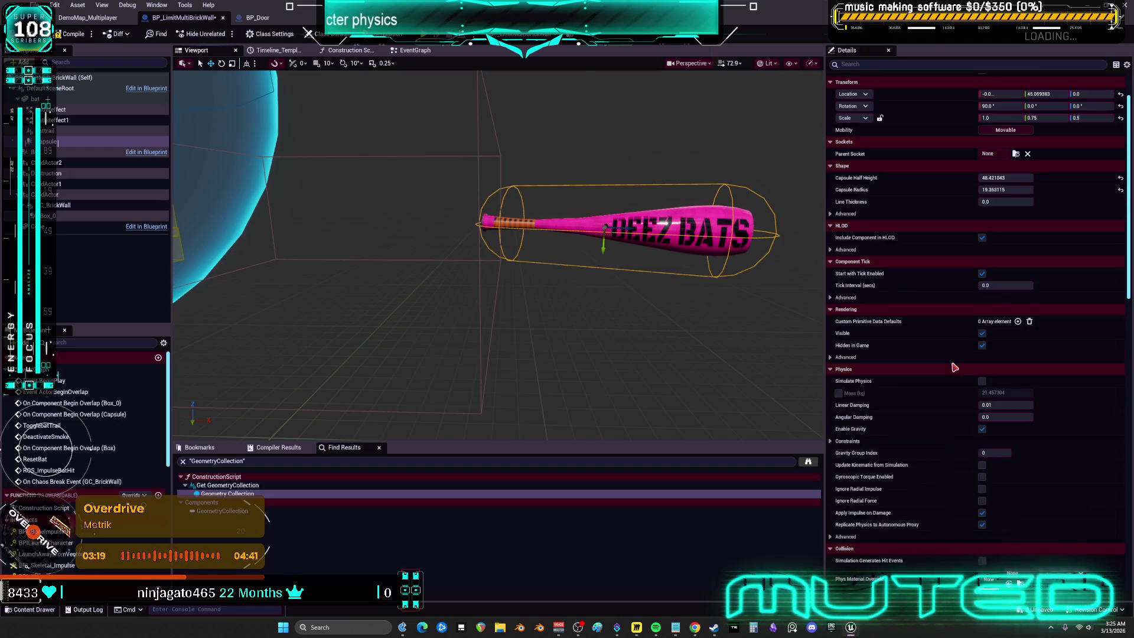
{"action": "scroll", "coordinate": [954, 367], "scroll_direction": "down", "scroll_amount": 2}
{"action": "scroll", "coordinate": [954, 371], "scroll_direction": "down", "scroll_amount": 15}
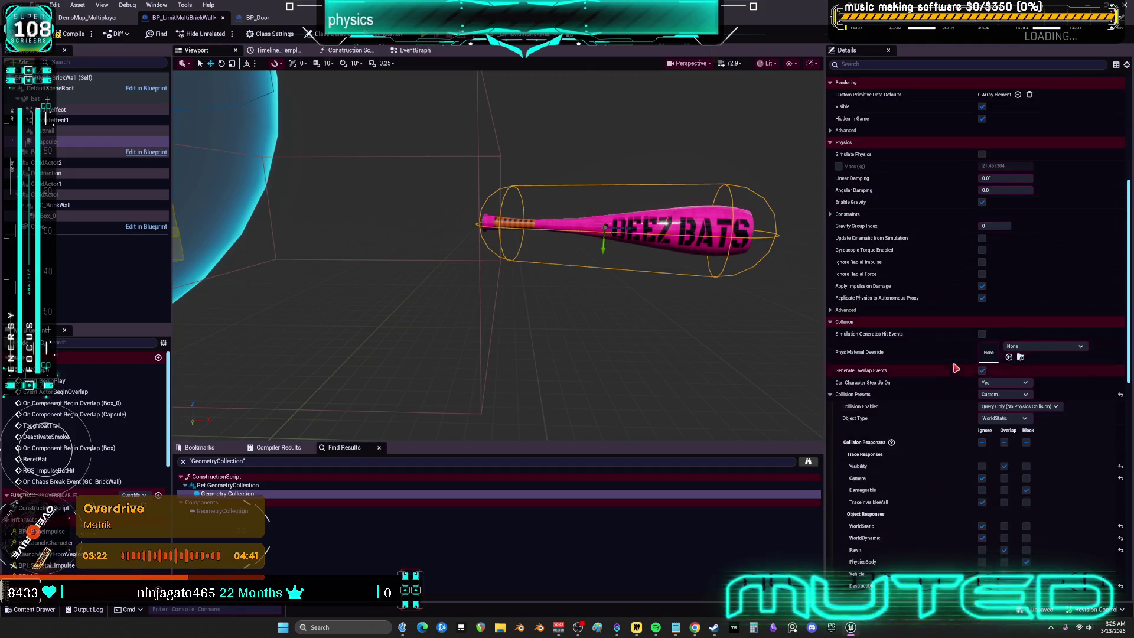
{"action": "scroll", "coordinate": [962, 359], "scroll_direction": "down", "scroll_amount": 7}
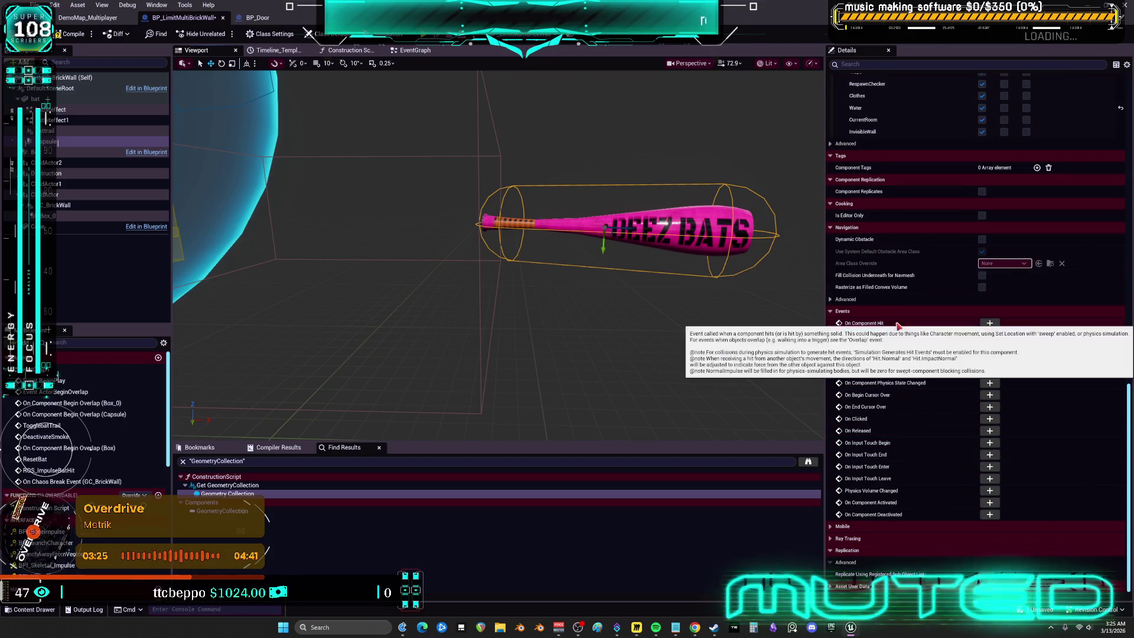
{"action": "scroll", "coordinate": [898, 319], "scroll_direction": "up", "scroll_amount": 3}
{"action": "scroll", "coordinate": [897, 243], "scroll_direction": "up", "scroll_amount": 4}
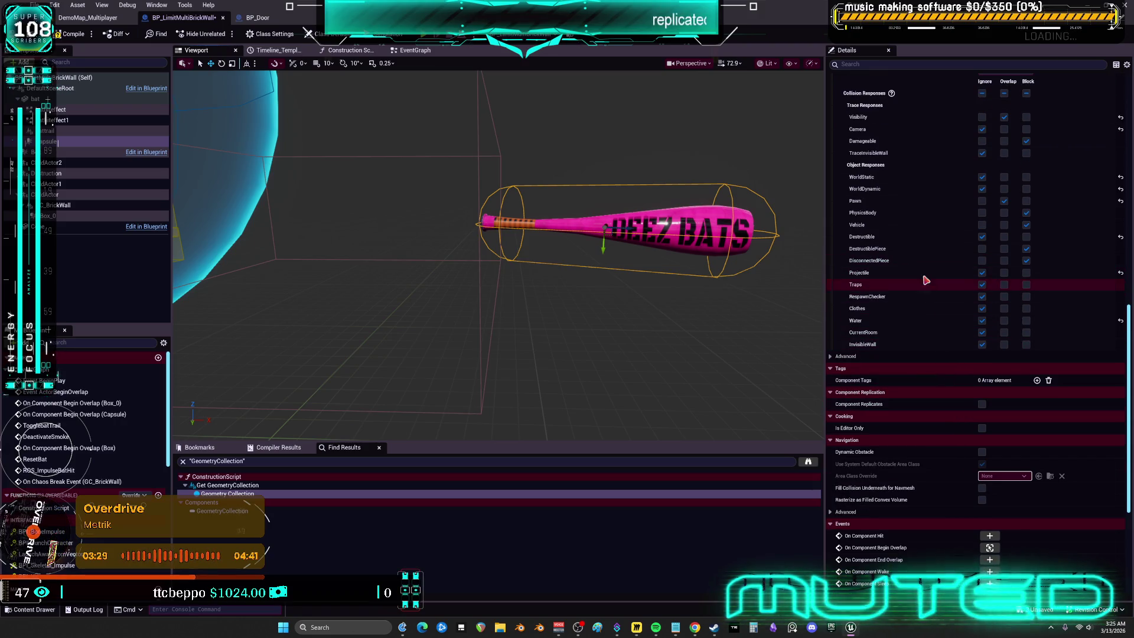
{"action": "scroll", "coordinate": [927, 236], "scroll_direction": "up", "scroll_amount": 5}
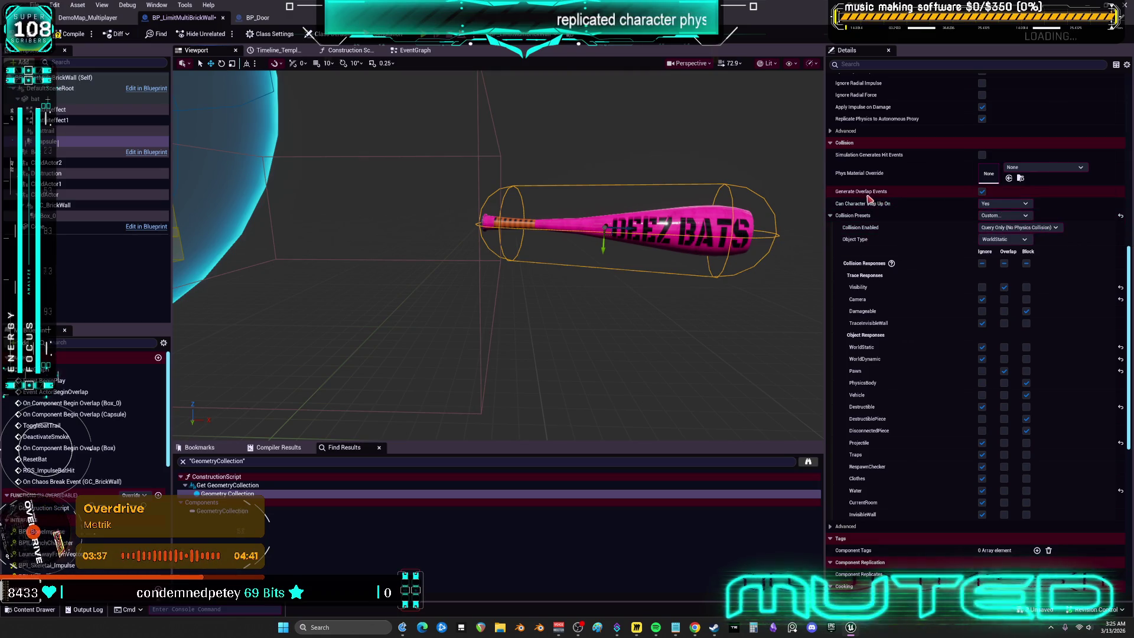
{"action": "scroll", "coordinate": [867, 196], "scroll_direction": "up", "scroll_amount": 5}
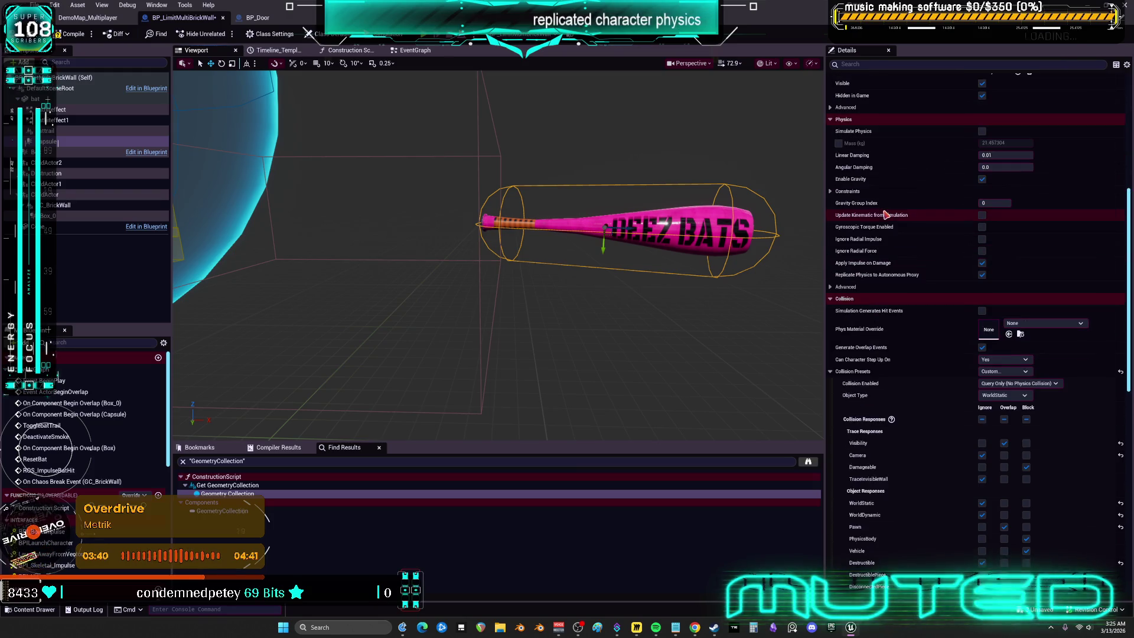
{"action": "scroll", "coordinate": [887, 215], "scroll_direction": "up", "scroll_amount": 10}
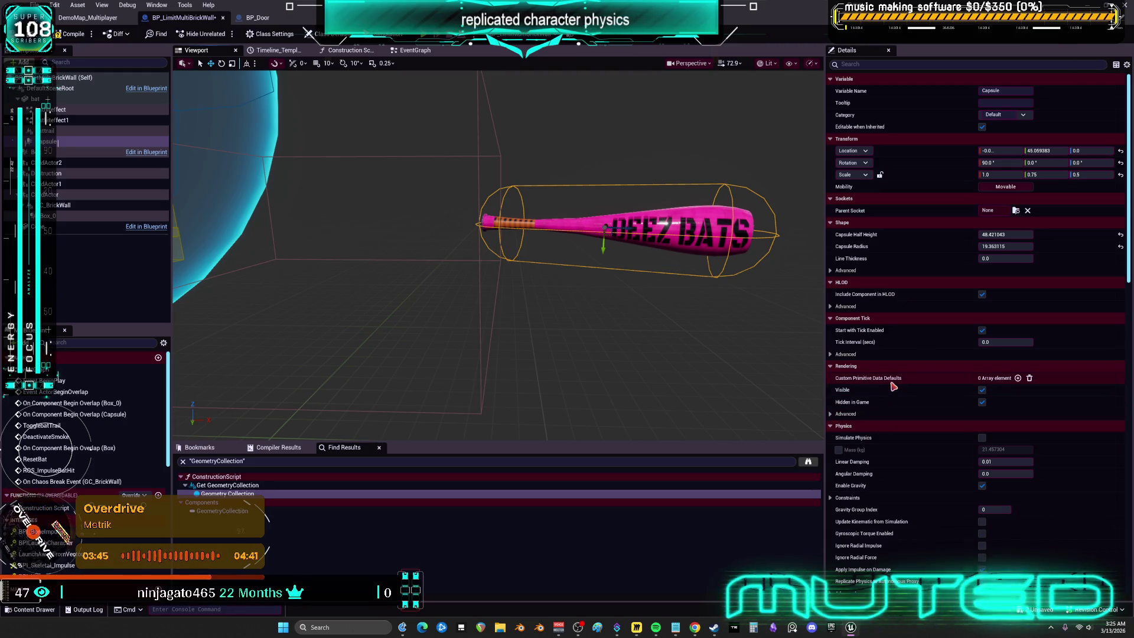
{"action": "left_click", "coordinate": [851, 354]}
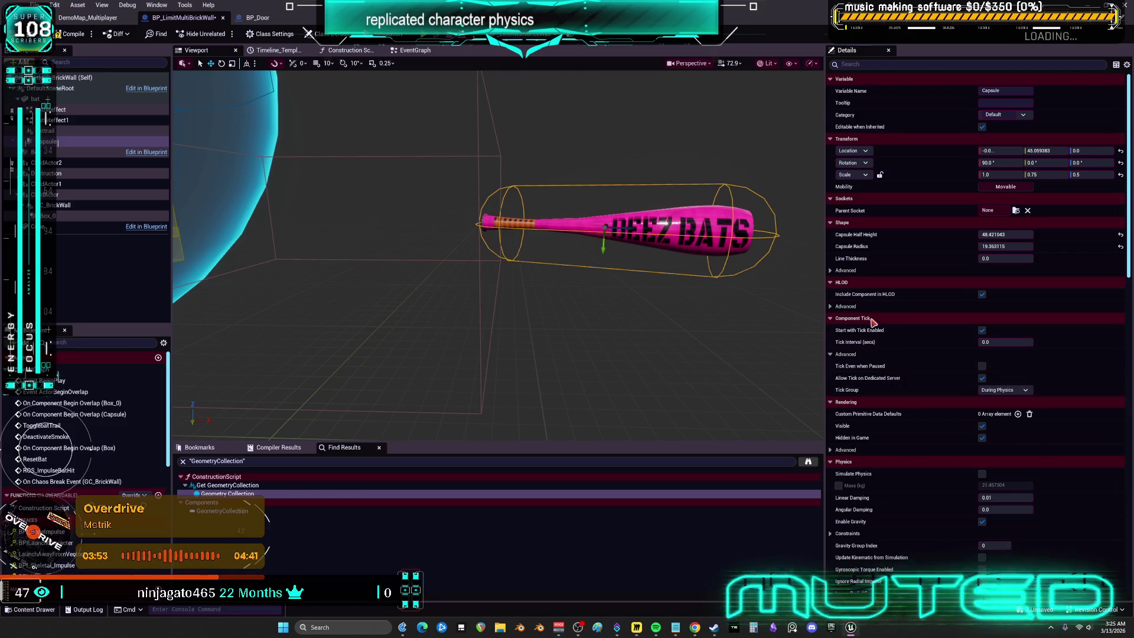
{"action": "scroll", "coordinate": [880, 327], "scroll_direction": "down", "scroll_amount": 2}
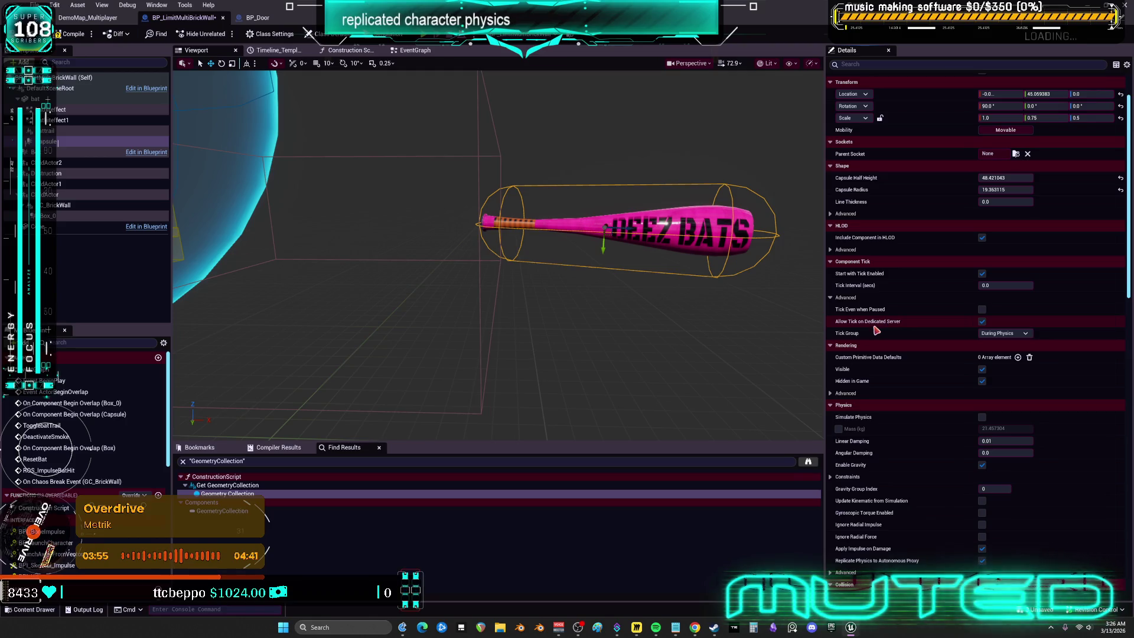
{"action": "scroll", "coordinate": [875, 330], "scroll_direction": "down", "scroll_amount": 2}
{"action": "scroll", "coordinate": [872, 329], "scroll_direction": "down", "scroll_amount": 2}
{"action": "scroll", "coordinate": [868, 328], "scroll_direction": "down", "scroll_amount": 3}
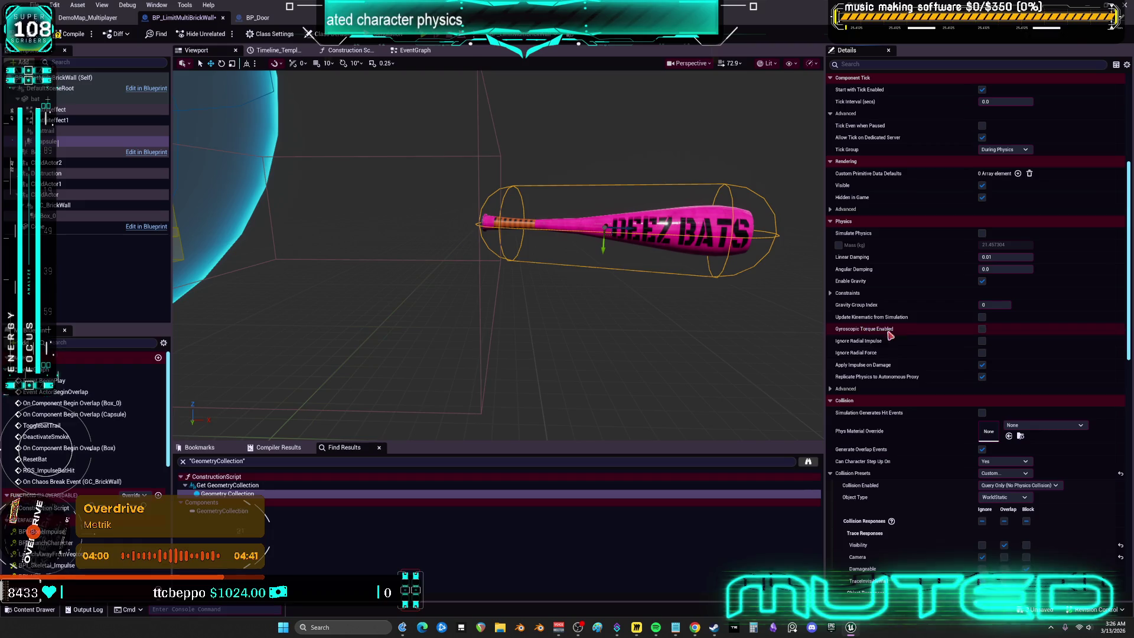
{"action": "scroll", "coordinate": [895, 347], "scroll_direction": "down", "scroll_amount": 3}
{"action": "left_click", "coordinate": [894, 304]}
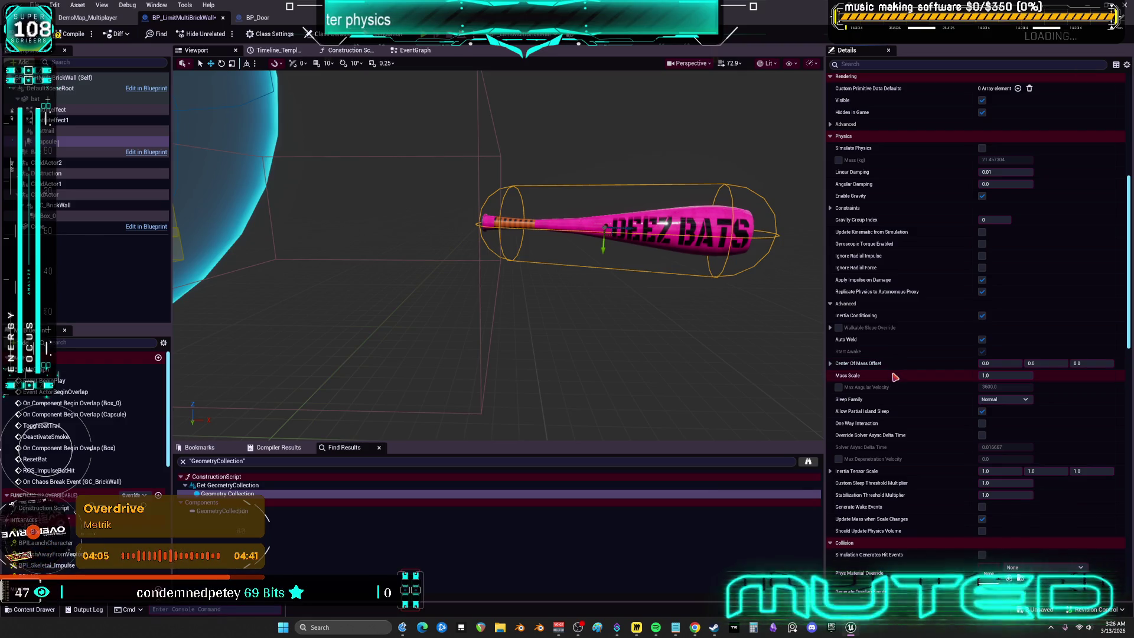
{"action": "scroll", "coordinate": [895, 376], "scroll_direction": "down", "scroll_amount": 8}
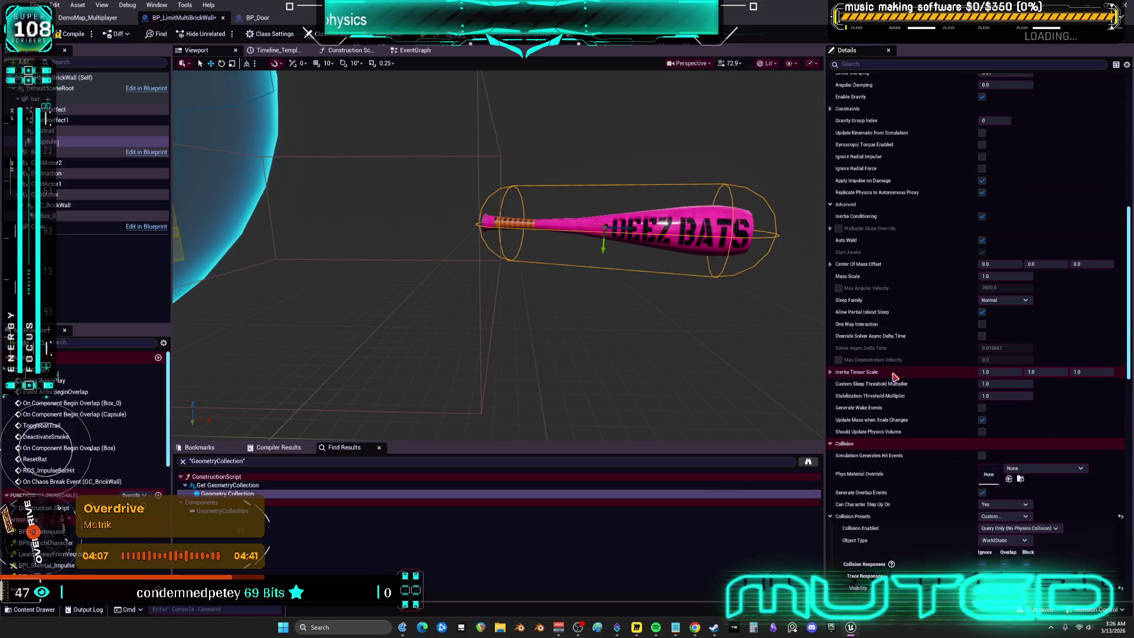
{"action": "scroll", "coordinate": [892, 375], "scroll_direction": "down", "scroll_amount": 2}
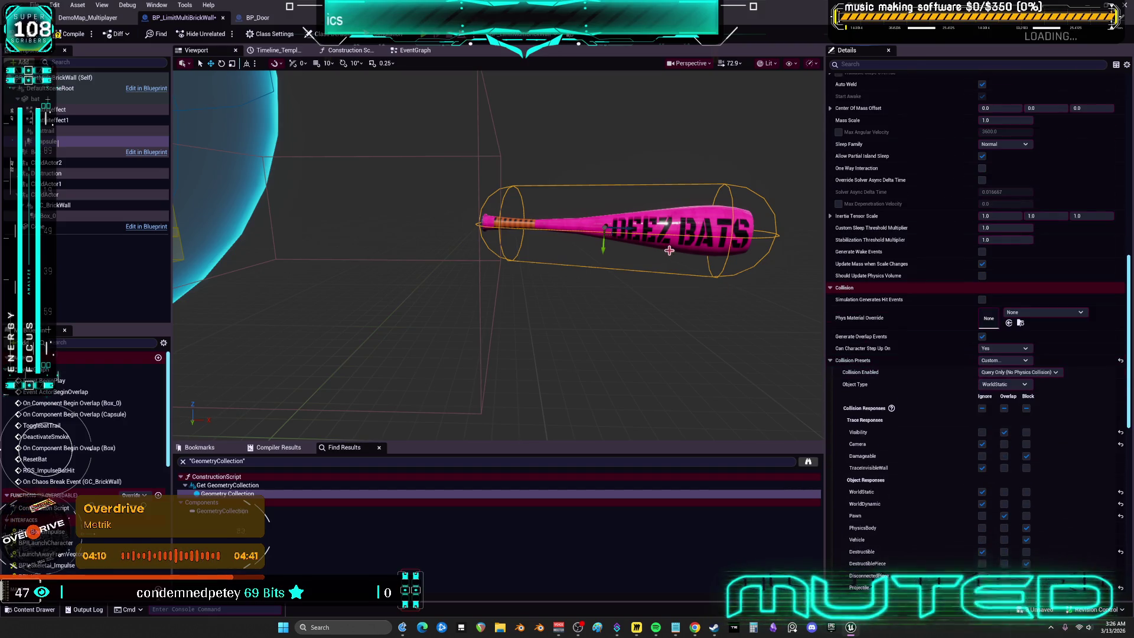
{"action": "left_click", "coordinate": [415, 49]}
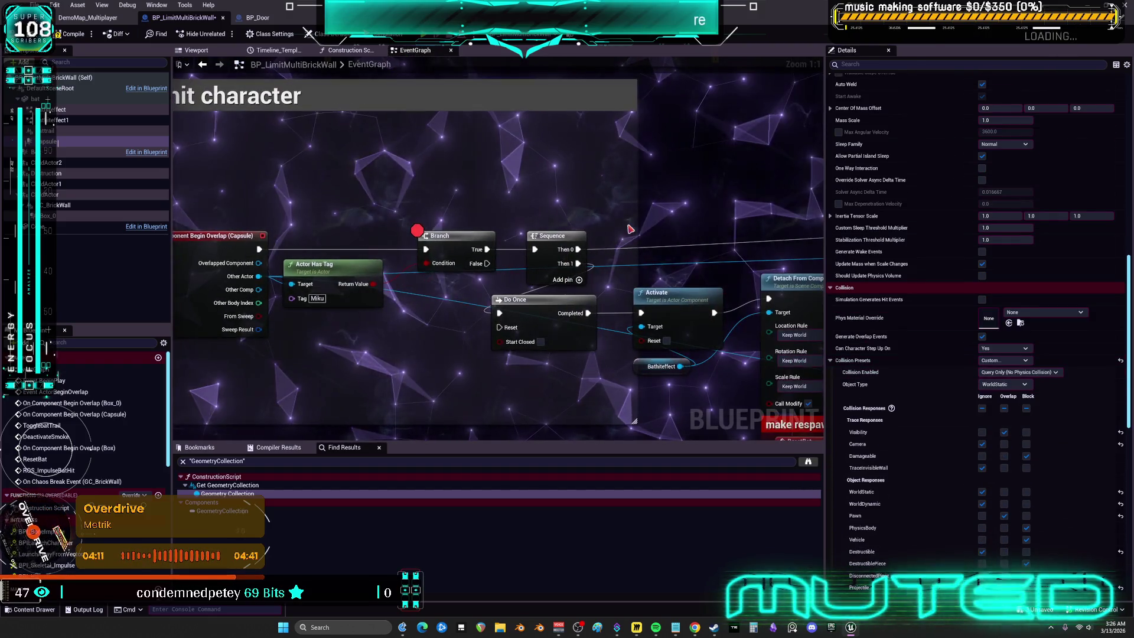
{"action": "mouse_move", "coordinate": [525, 227]}
{"action": "left_mouse_down"}
{"action": "mouse_move", "coordinate": [472, 217]}
{"action": "mouse_move", "coordinate": [345, 116]}
{"action": "mouse_move", "coordinate": [524, 155]}
{"action": "mouse_move", "coordinate": [225, 160]}
{"action": "left_mouse_up"}
{"action": "scroll", "coordinate": [525, 209], "scroll_direction": "down", "scroll_amount": 3}
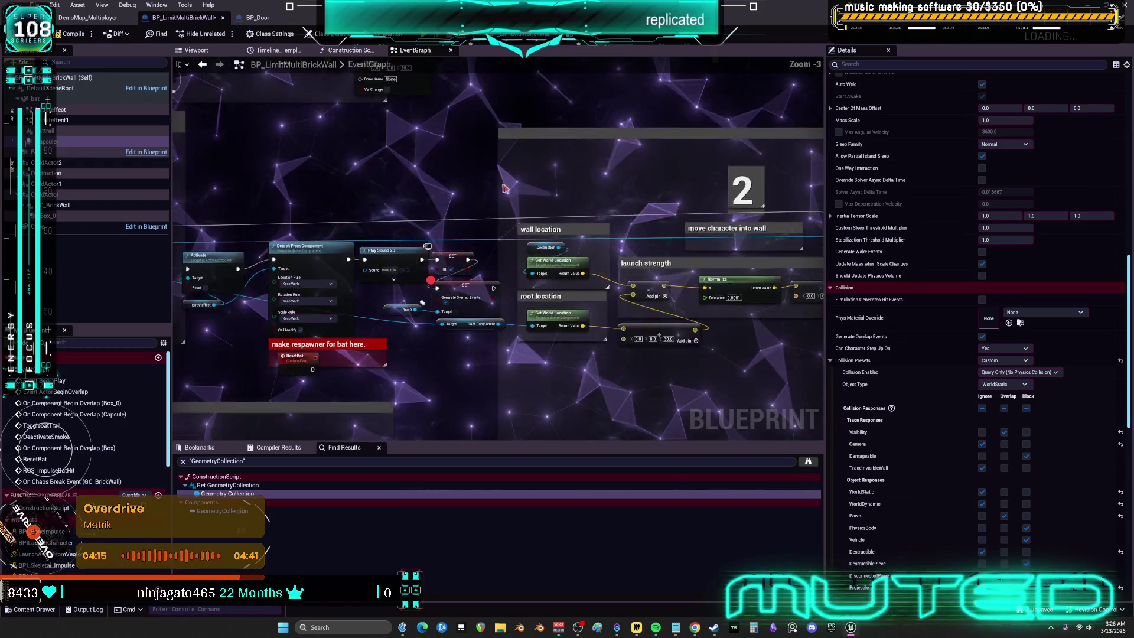
{"action": "scroll", "coordinate": [525, 208], "scroll_direction": "up", "scroll_amount": 3}
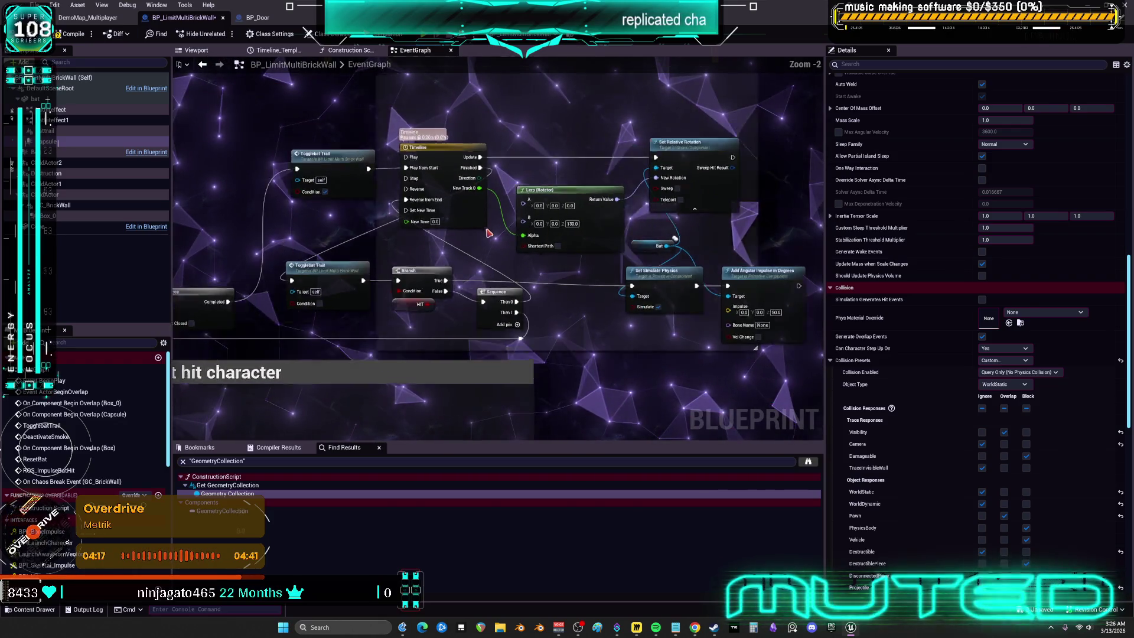
Step: Set the swing timeline length to 5 seconds, compile, and launch a multiplayer PIE session
{"action": "double_click", "coordinate": [471, 140]}
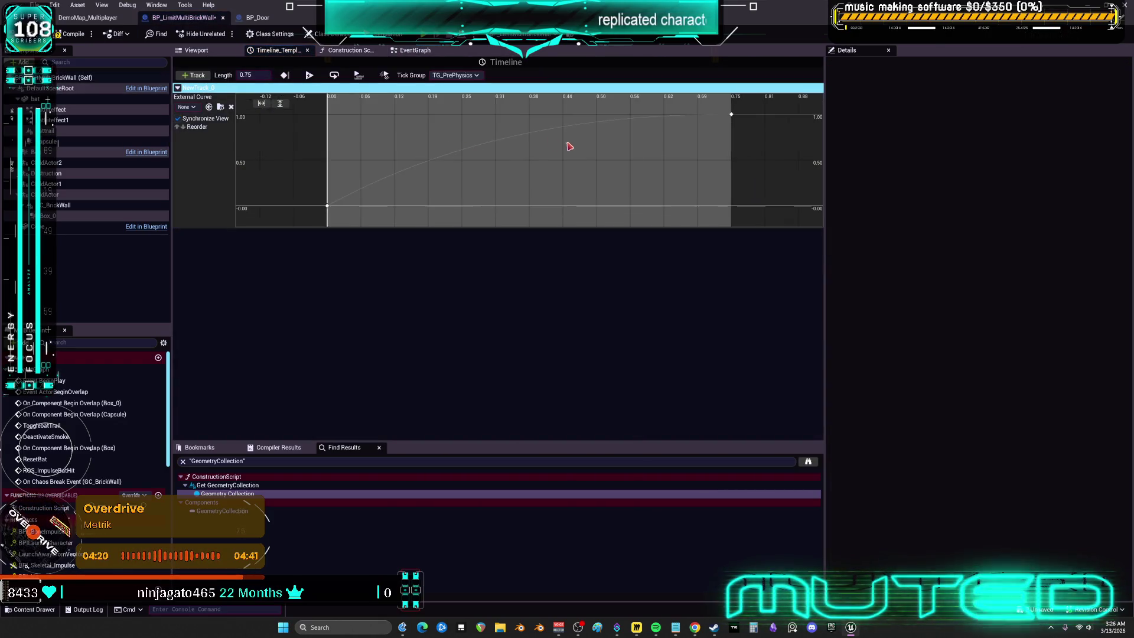
{"action": "type", "text": "5"}
{"action": "key", "text": "Return"}
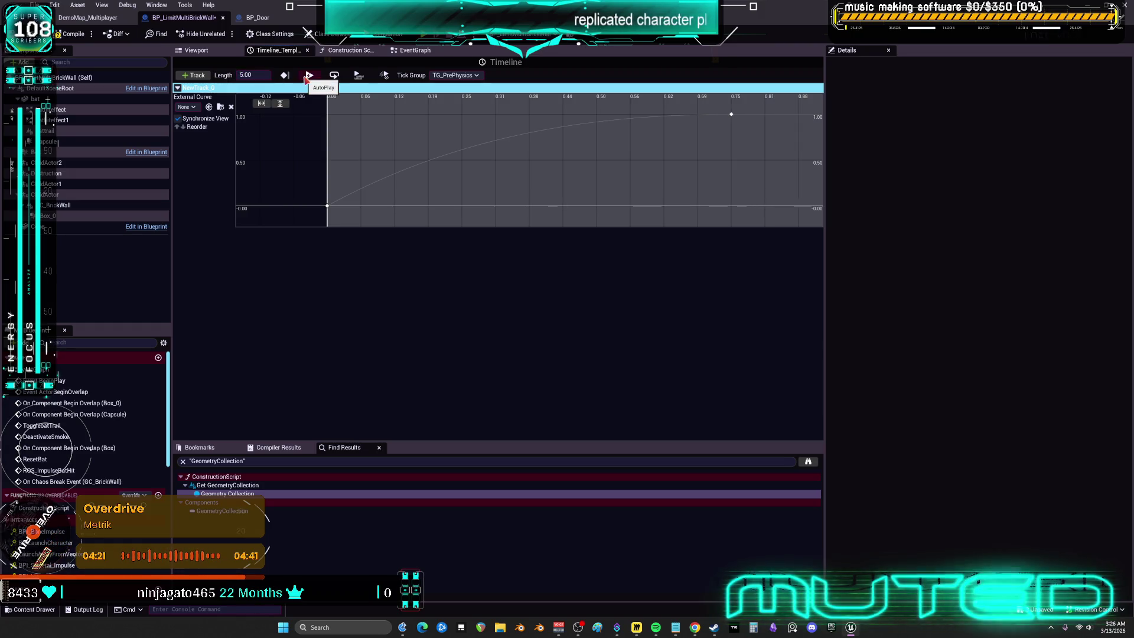
{"action": "scroll", "coordinate": [570, 176], "scroll_direction": "down", "scroll_amount": 3}
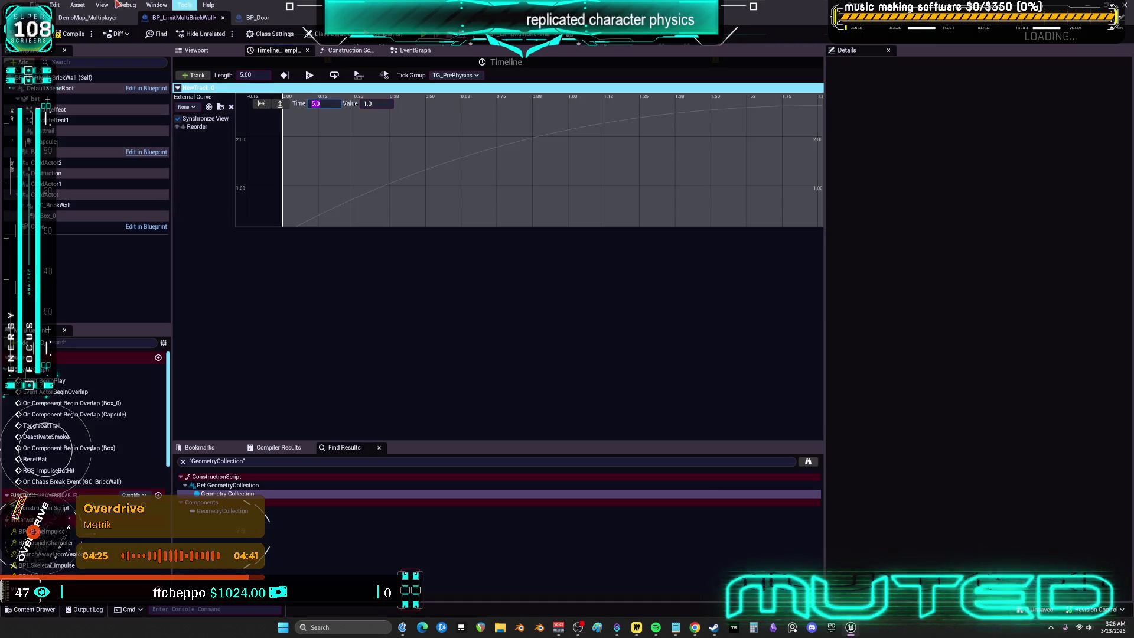
{"action": "left_click", "coordinate": [78, 35]}
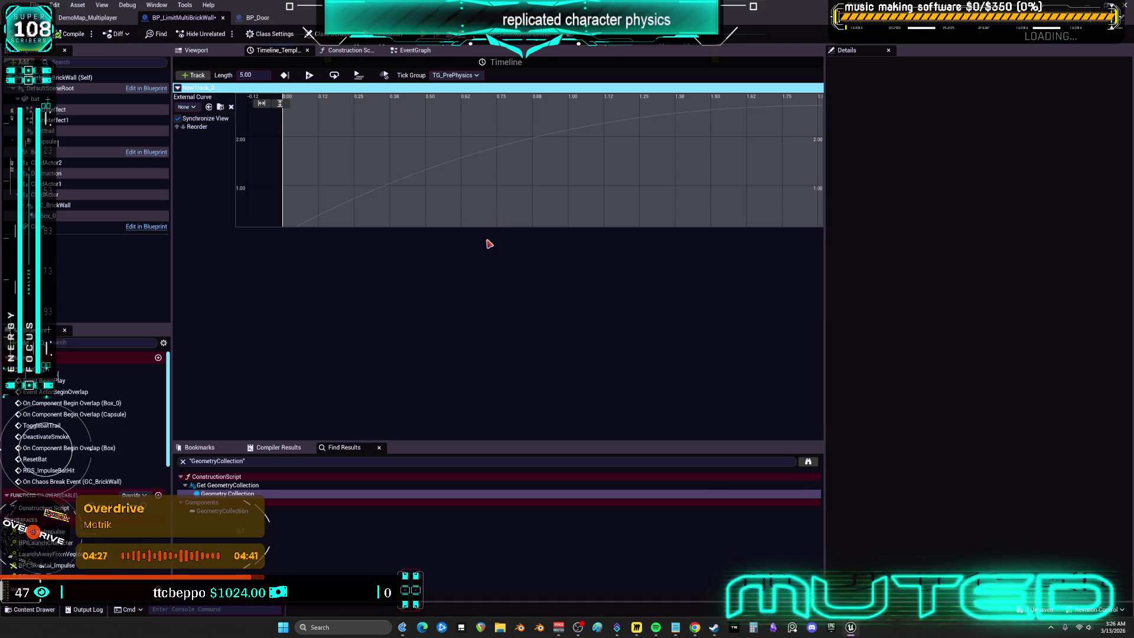
{"action": "key", "text": "alt+p"}
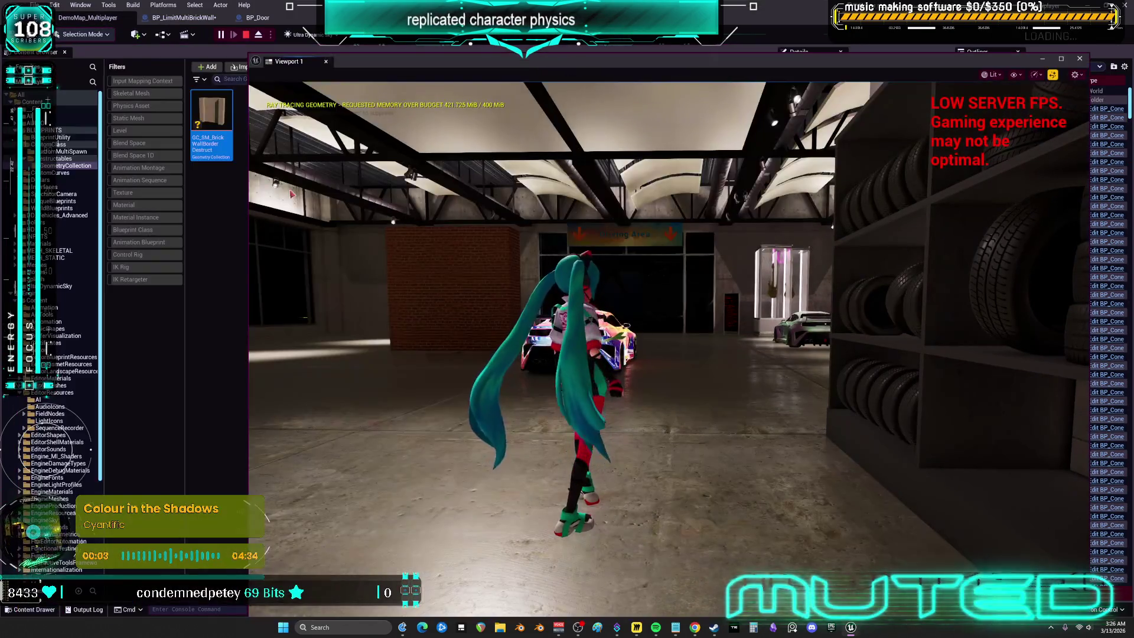
Step: Bring the editor and client preview windows to the front and enlarge the client preview
{"action": "mouse_move", "coordinate": [851, 628]}
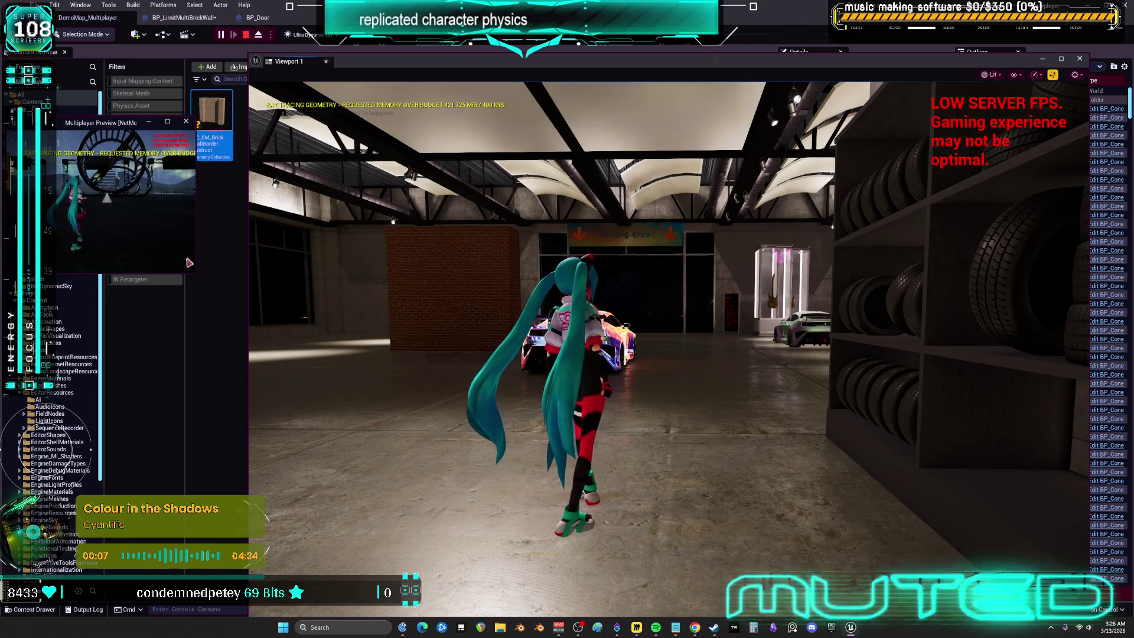
{"action": "left_click", "coordinate": [195, 275]}
{"action": "mouse_move", "coordinate": [851, 627]}
{"action": "left_click", "coordinate": [768, 485]}
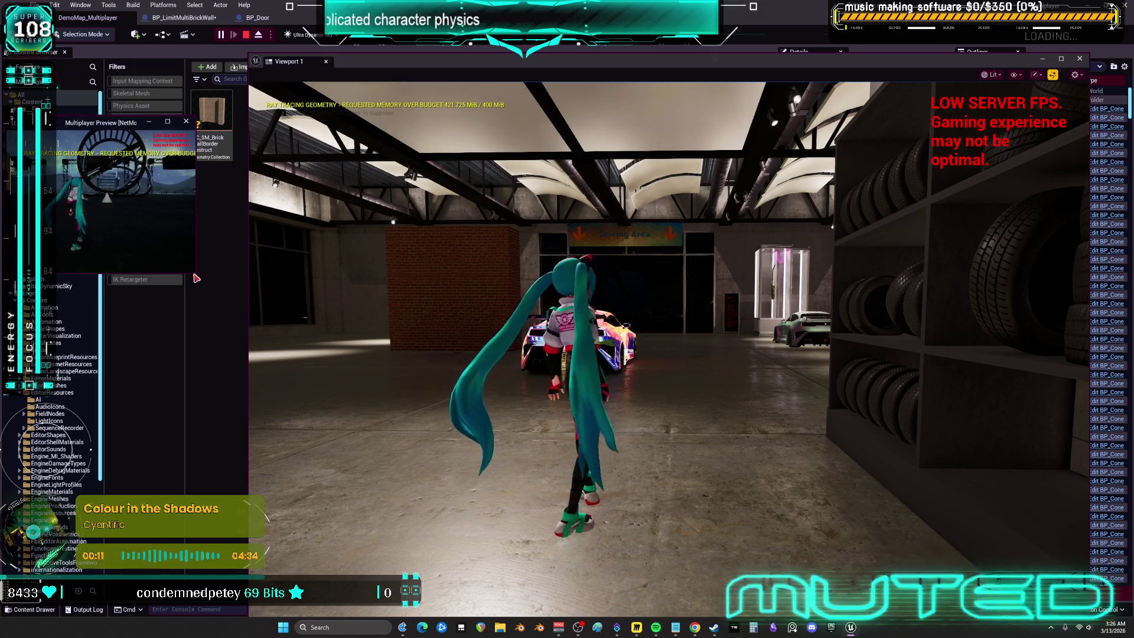
{"action": "left_click_drag", "start_coordinate": [194, 274], "coordinate": [483, 437]}
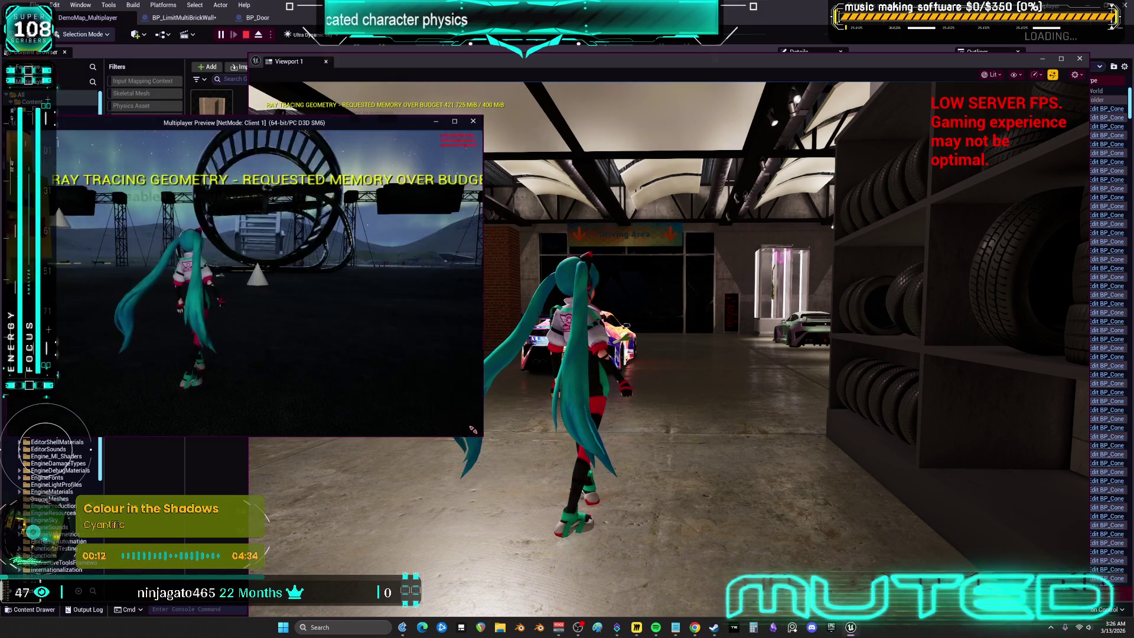
Step: Run the character past the car and cone to grab and swing the pink bat, then end play and dismiss the Message Log
{"action": "left_click", "coordinate": [521, 104]}
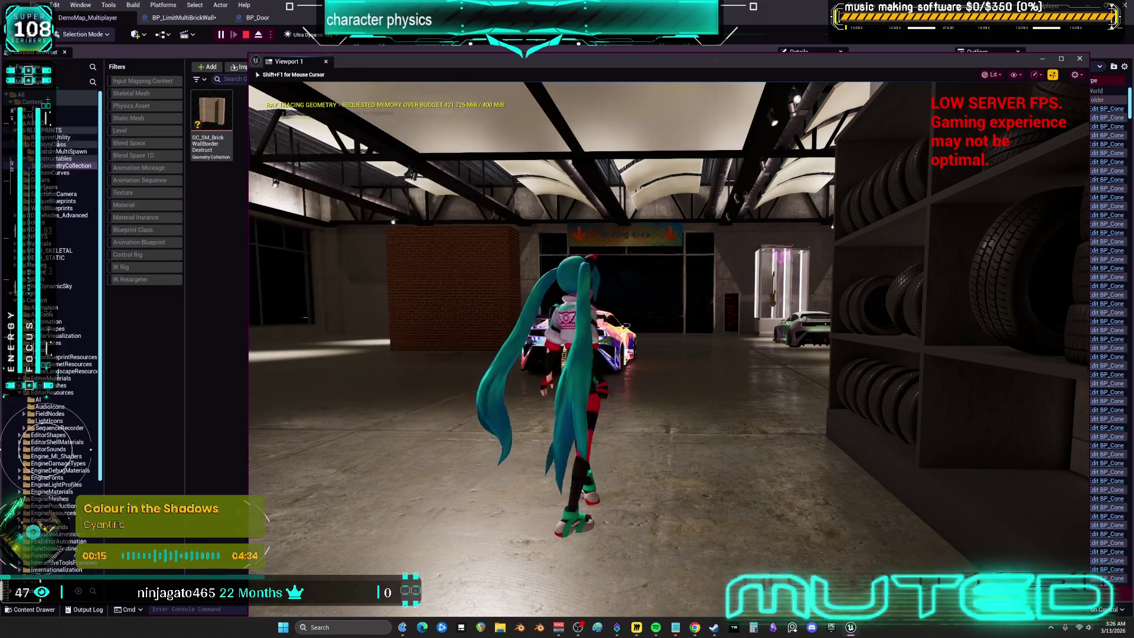
{"action": "key", "text": "w"}
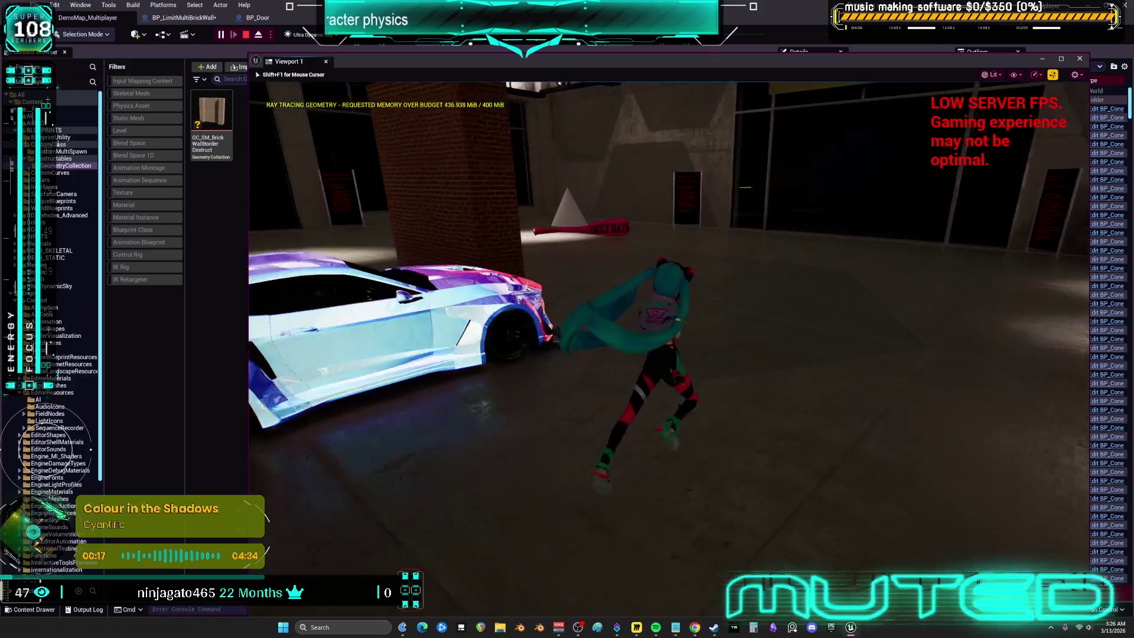
{"action": "key", "text": "w"}
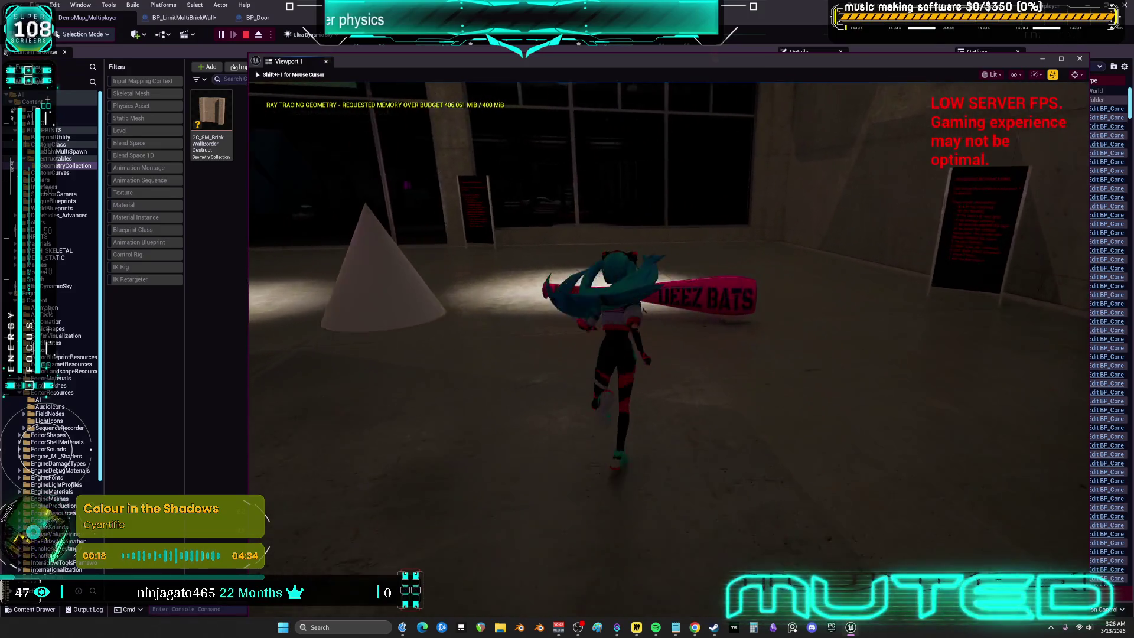
{"action": "key", "text": "w"}
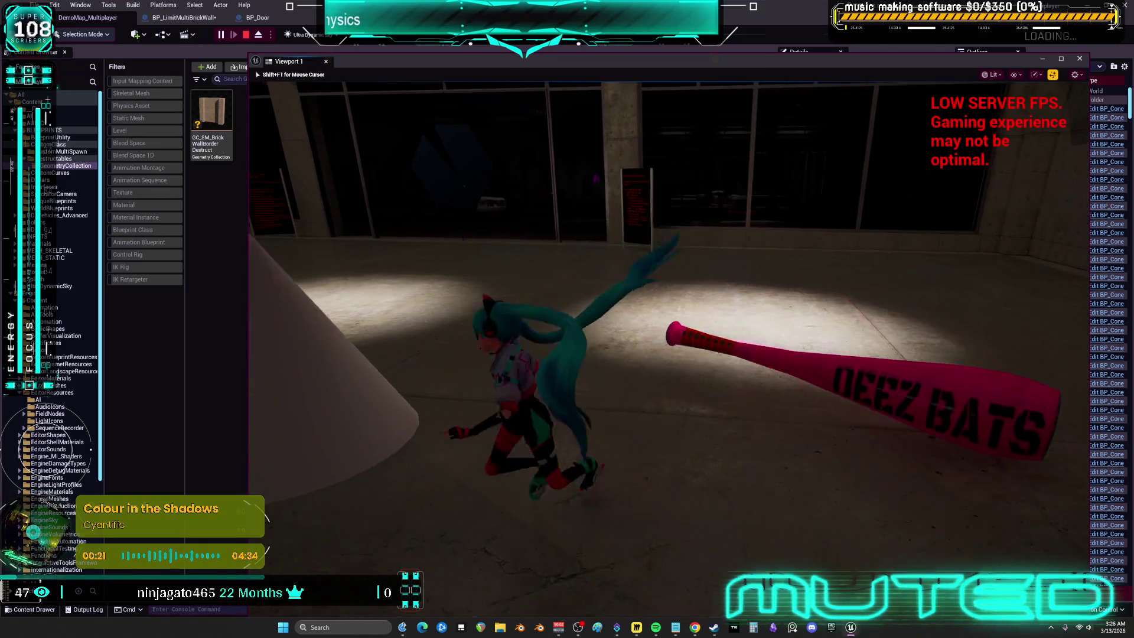
{"action": "key", "text": "w"}
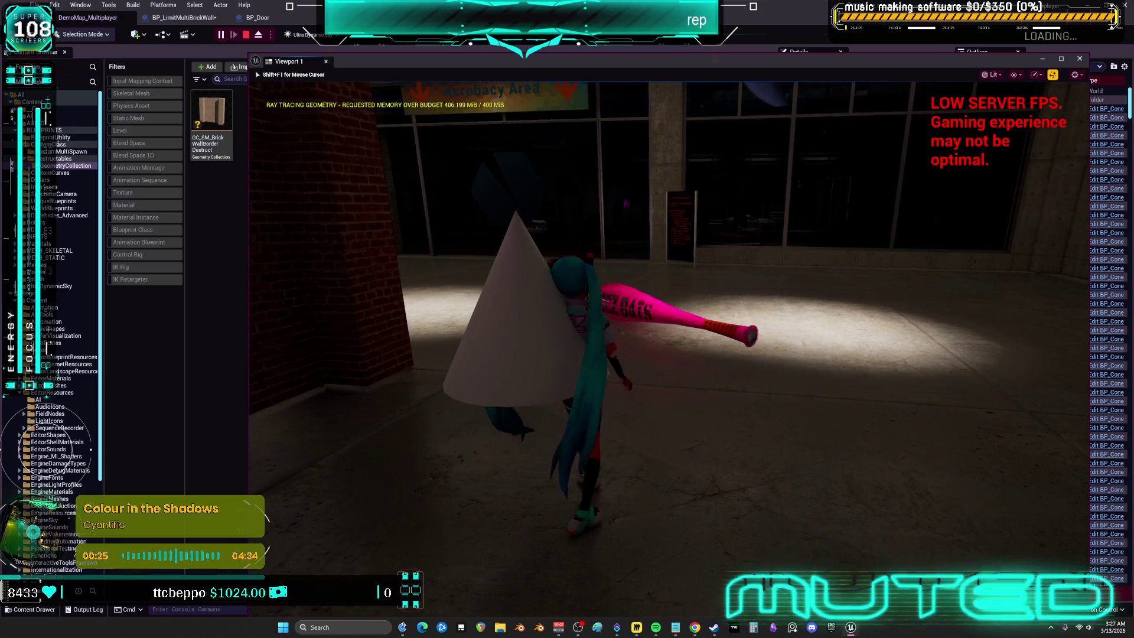
{"action": "key", "text": "w"}
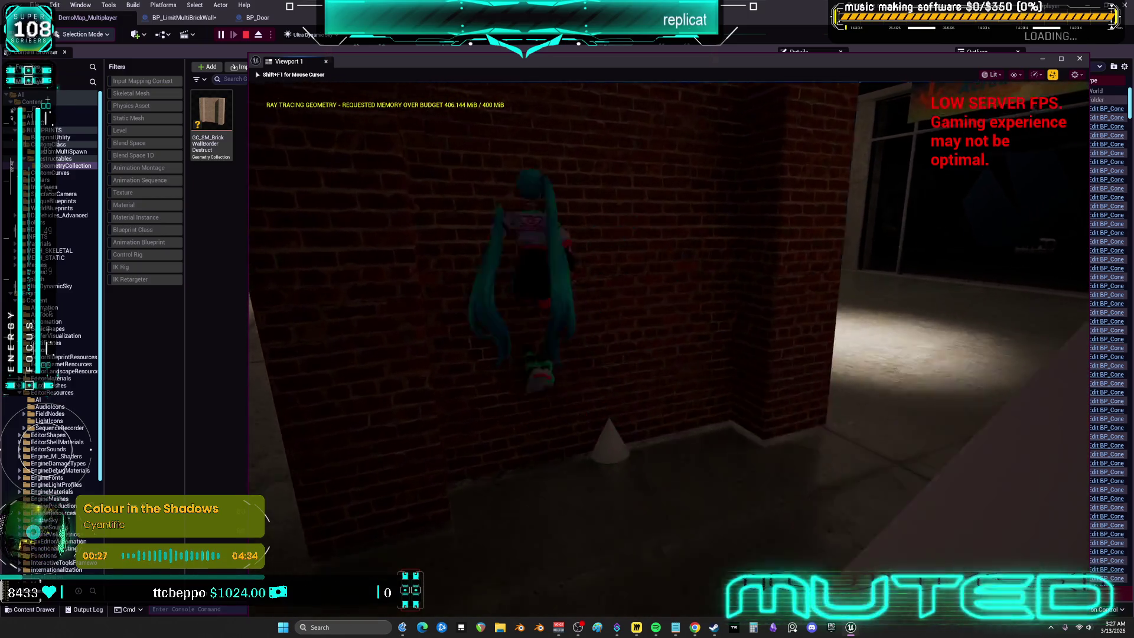
{"action": "key", "text": "w"}
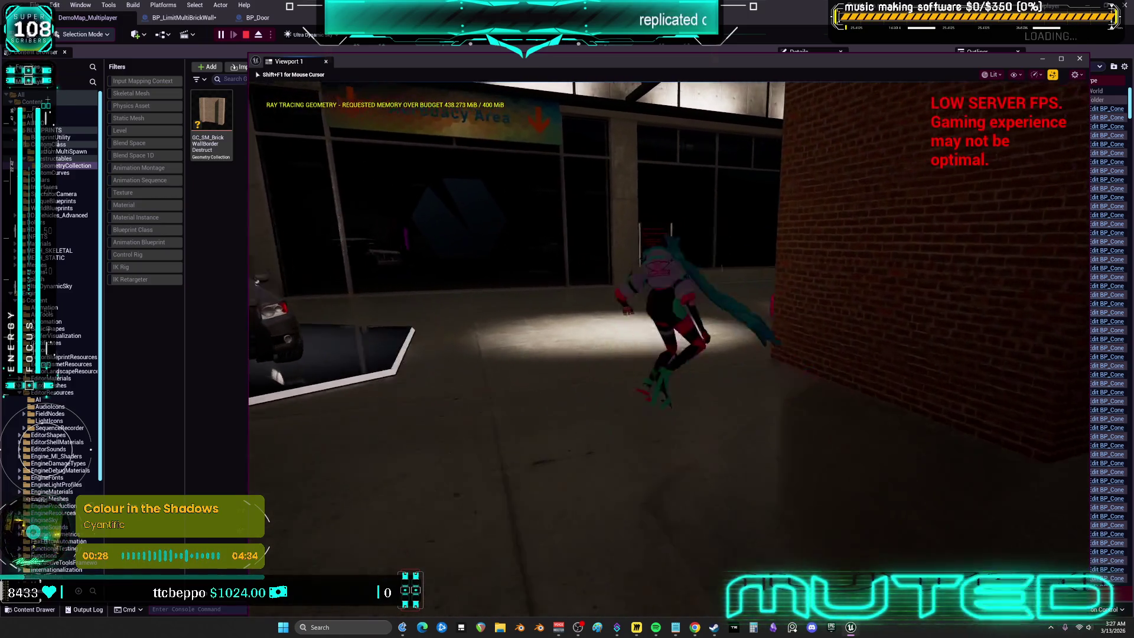
{"action": "key", "text": "space"}
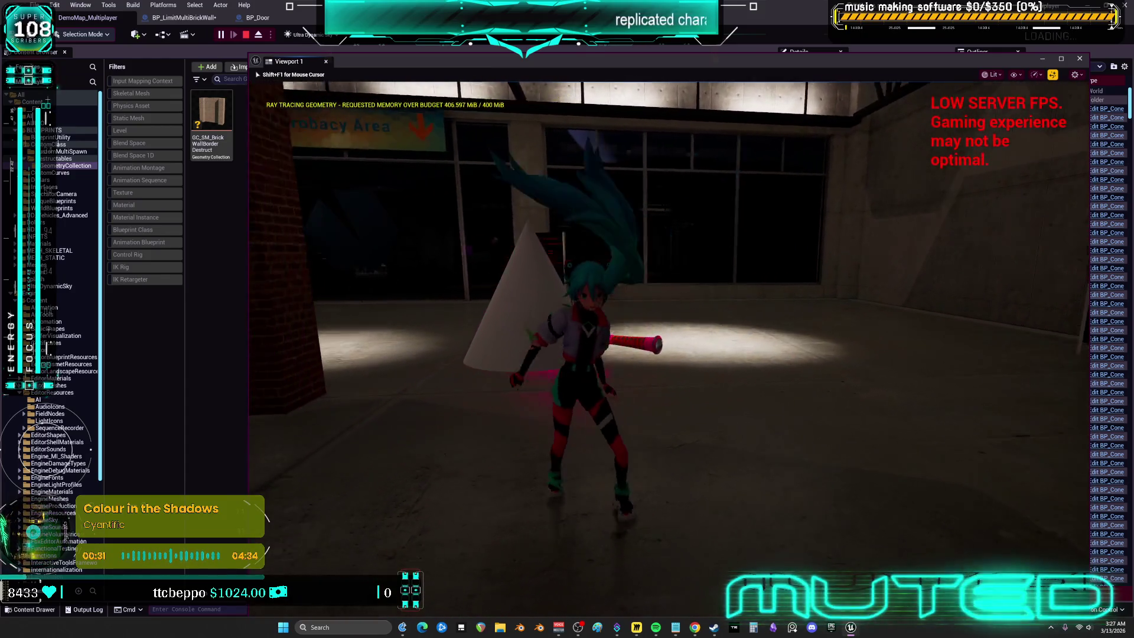
{"action": "key", "text": "a"}
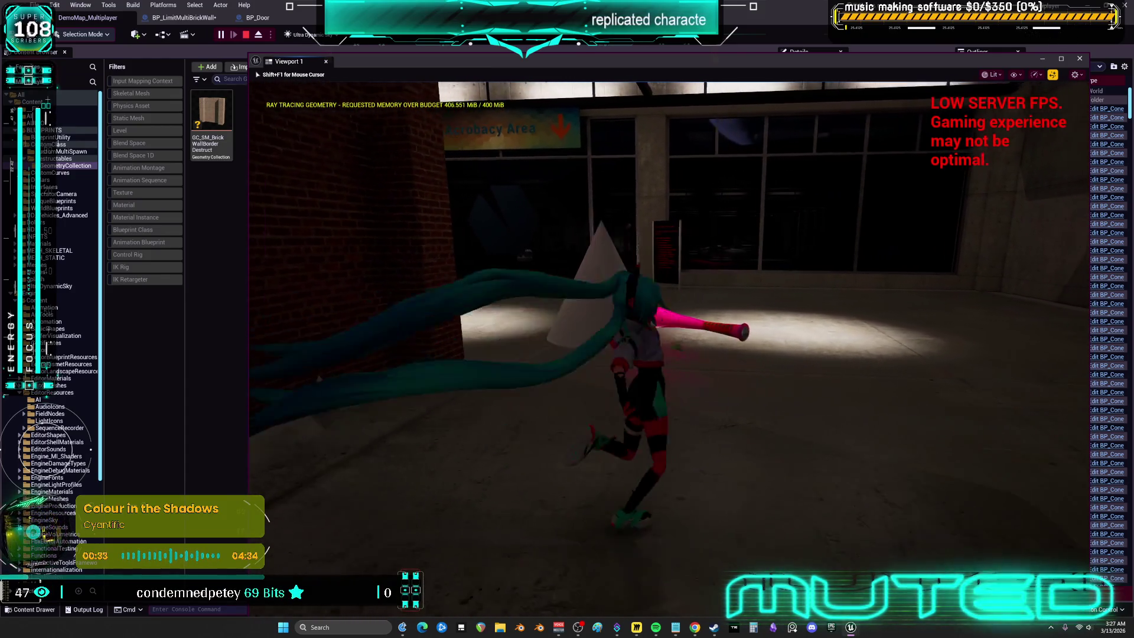
{"action": "key", "text": "w"}
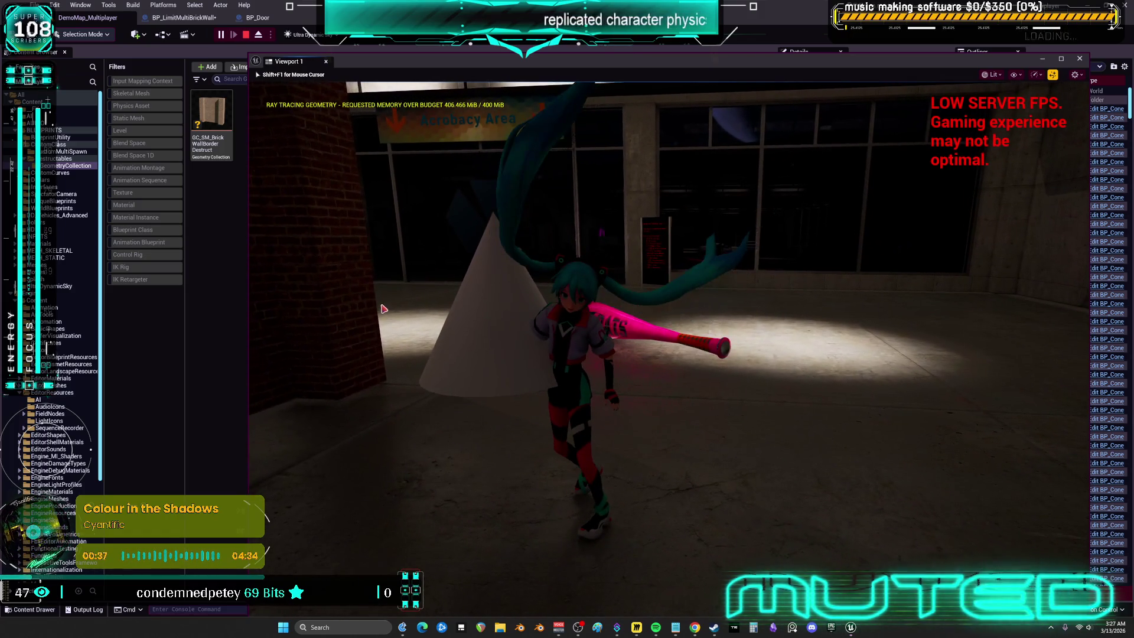
{"action": "key", "text": "Escape"}
{"action": "left_click", "coordinate": [966, 231]}
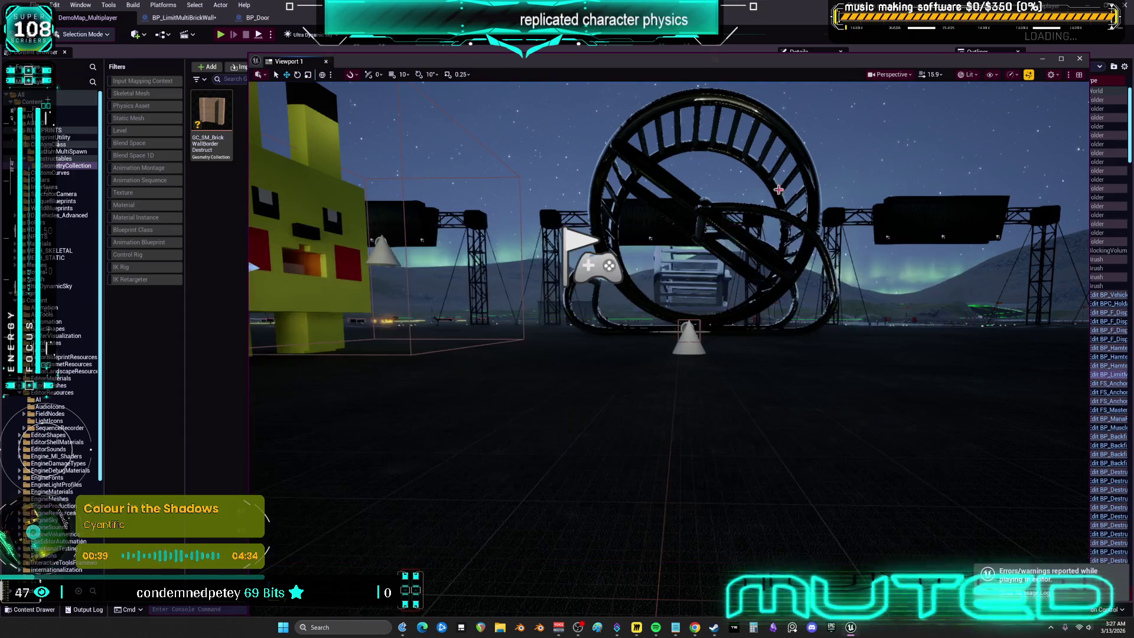
Step: In BP_LimitMultiBrickWall's EventGraph, enable Shortest Path on the swing's Lerp (Rotator) node
{"action": "left_click", "coordinate": [265, 21]}
{"action": "left_click", "coordinate": [183, 17]}
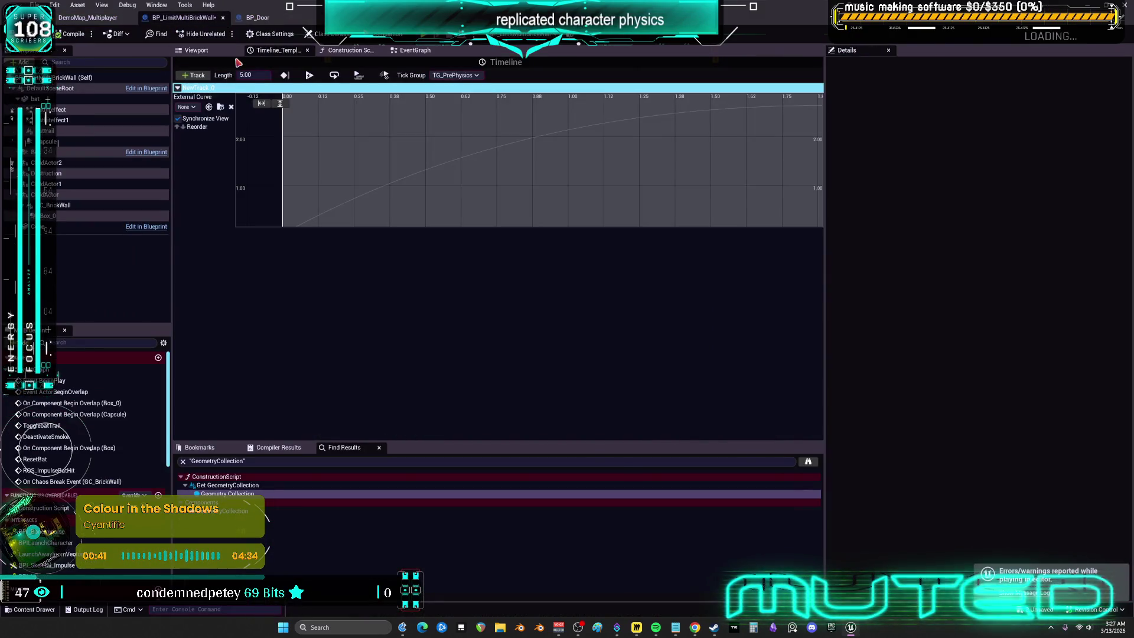
{"action": "left_click", "coordinate": [410, 52]}
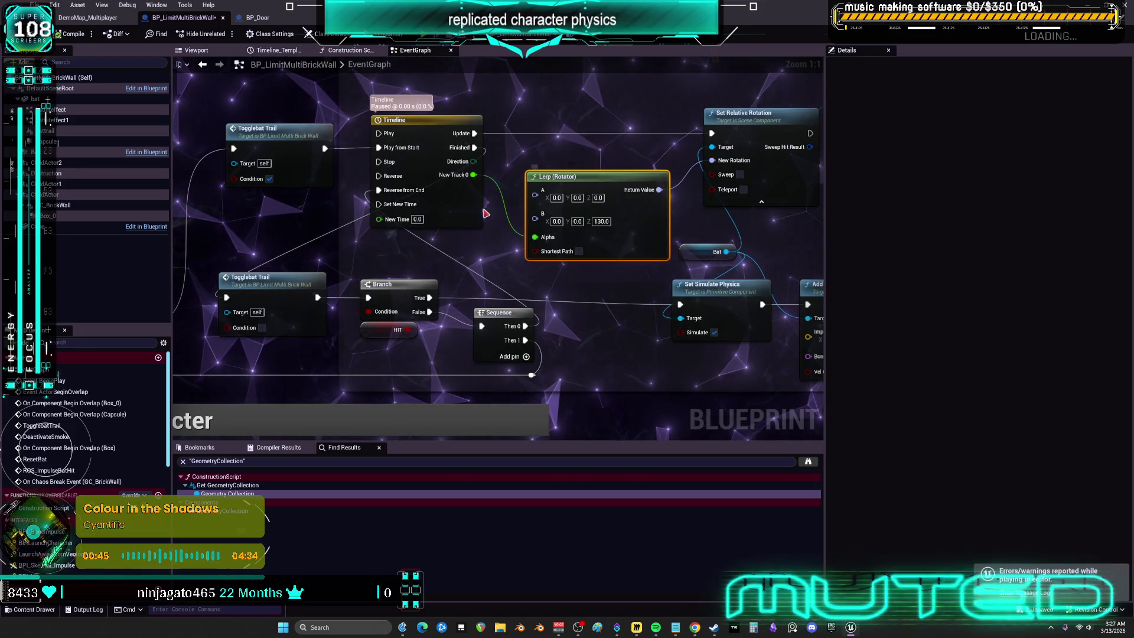
{"action": "left_click", "coordinate": [396, 120]}
{"action": "left_click_drag", "start_coordinate": [583, 149], "coordinate": [571, 172]}
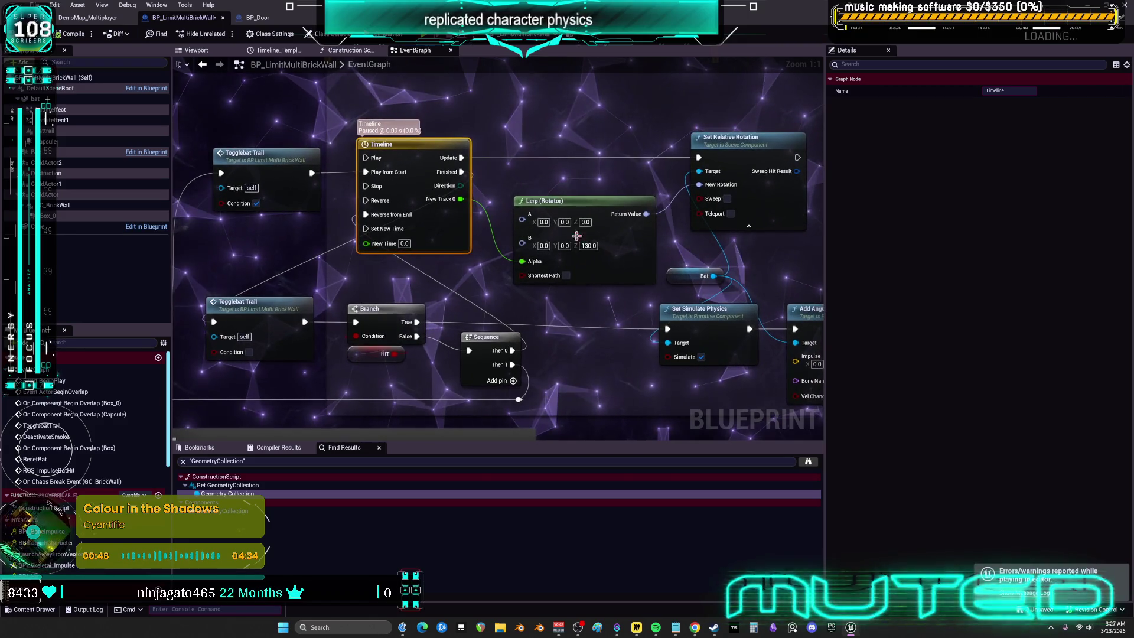
{"action": "left_click", "coordinate": [566, 275]}
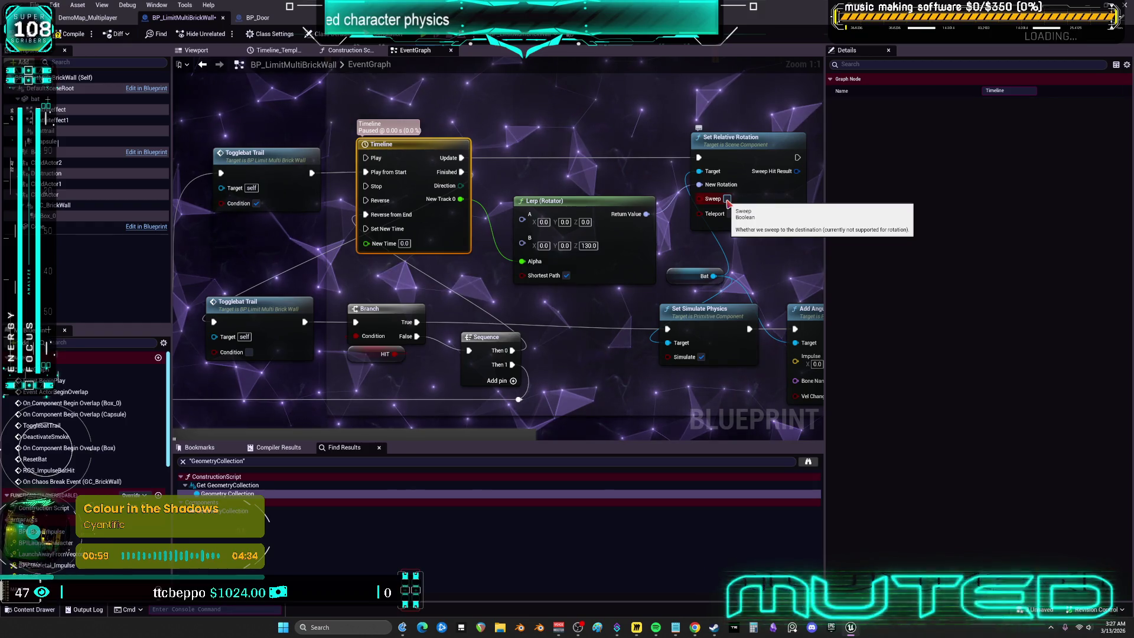
Step: Pan and zoom out the graph to show the Box overlap bat-hit-character logic
{"action": "mouse_move", "coordinate": [591, 376]}
{"action": "left_mouse_down"}
{"action": "mouse_move", "coordinate": [587, 362]}
{"action": "mouse_move", "coordinate": [524, 347]}
{"action": "mouse_move", "coordinate": [708, 318]}
{"action": "left_mouse_up"}
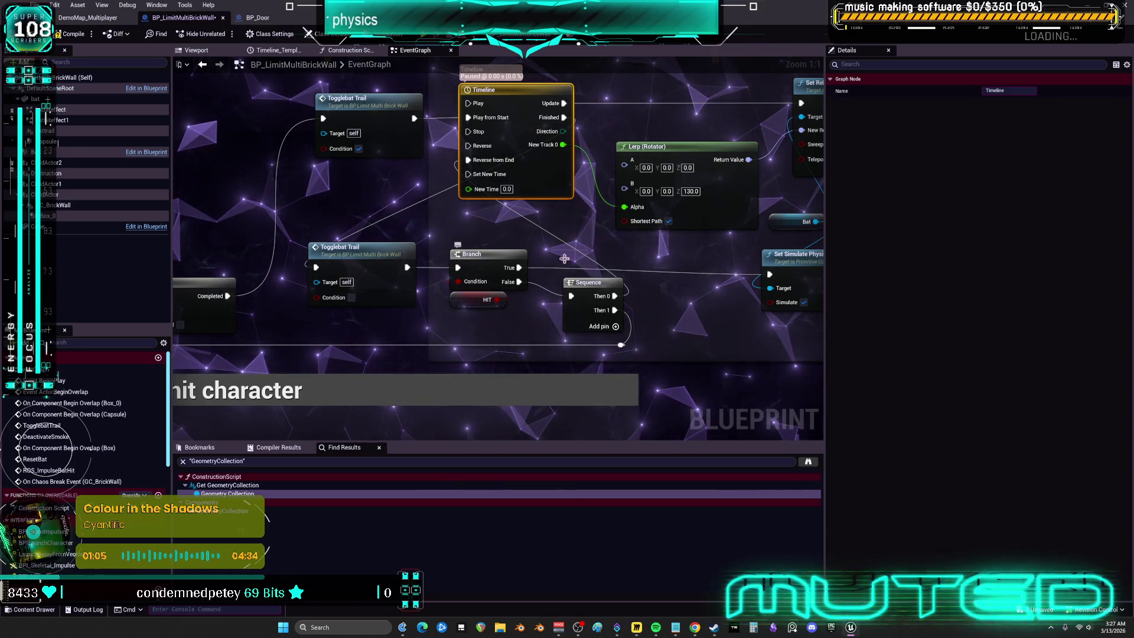
{"action": "mouse_move", "coordinate": [703, 317]}
{"action": "left_mouse_down"}
{"action": "mouse_move", "coordinate": [531, 295]}
{"action": "mouse_move", "coordinate": [630, 295]}
{"action": "mouse_move", "coordinate": [515, 212]}
{"action": "mouse_move", "coordinate": [523, 198]}
{"action": "left_mouse_up"}
{"action": "scroll", "coordinate": [453, 320], "scroll_direction": "down", "scroll_amount": 2}
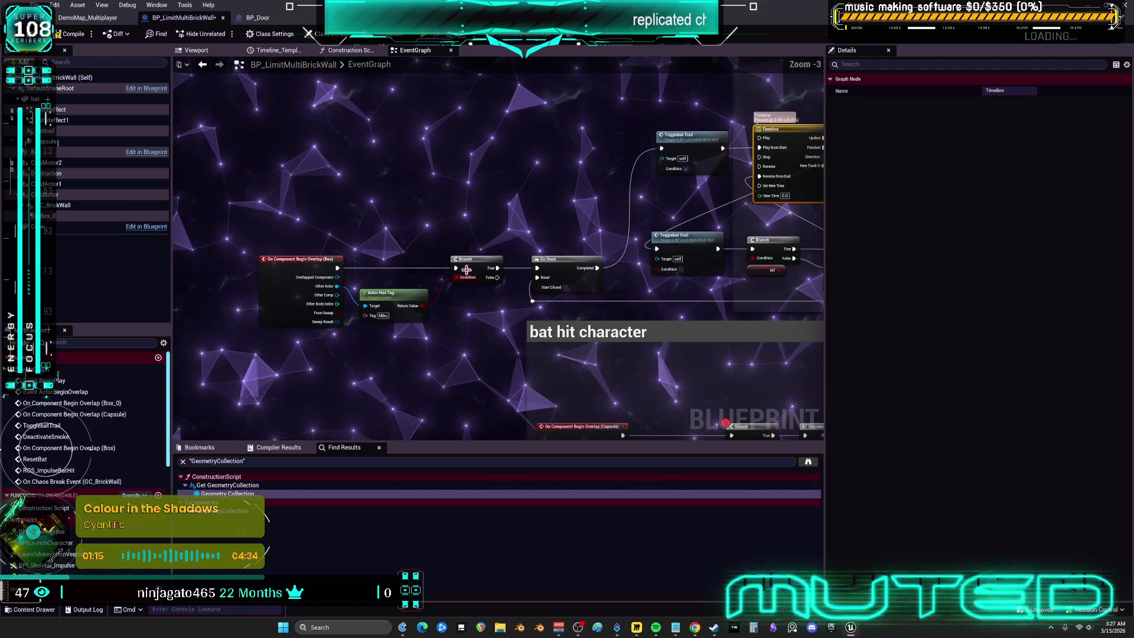
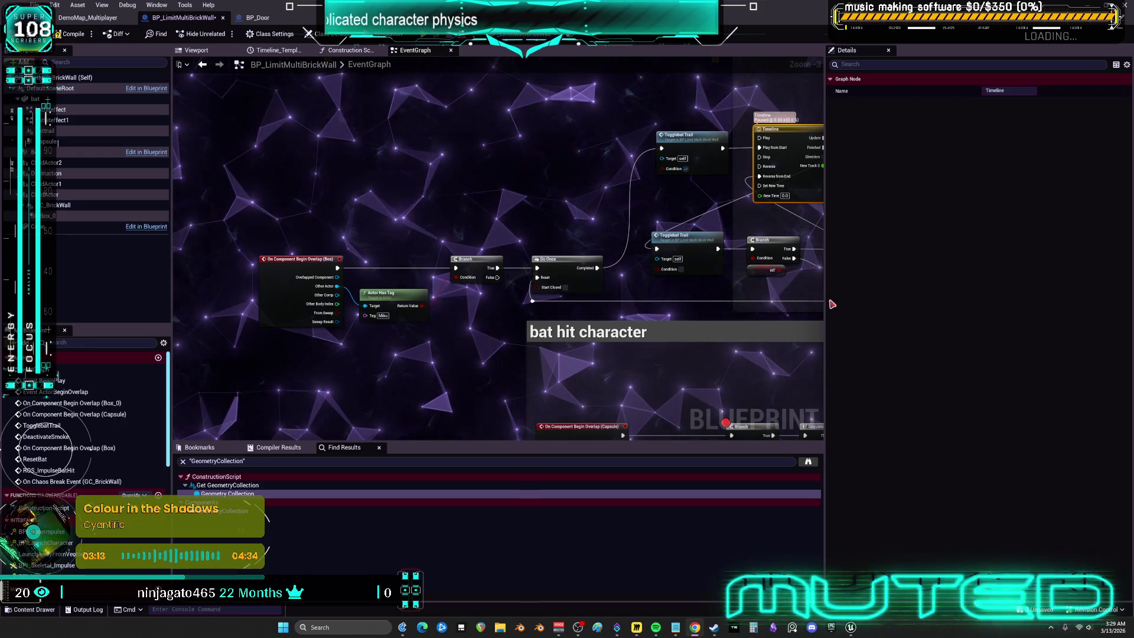
Step: Widen the graph panel and pan through the EventGraph toward the capsule overlap nodes
{"action": "left_click_drag", "start_coordinate": [826, 304], "coordinate": [984, 312]}
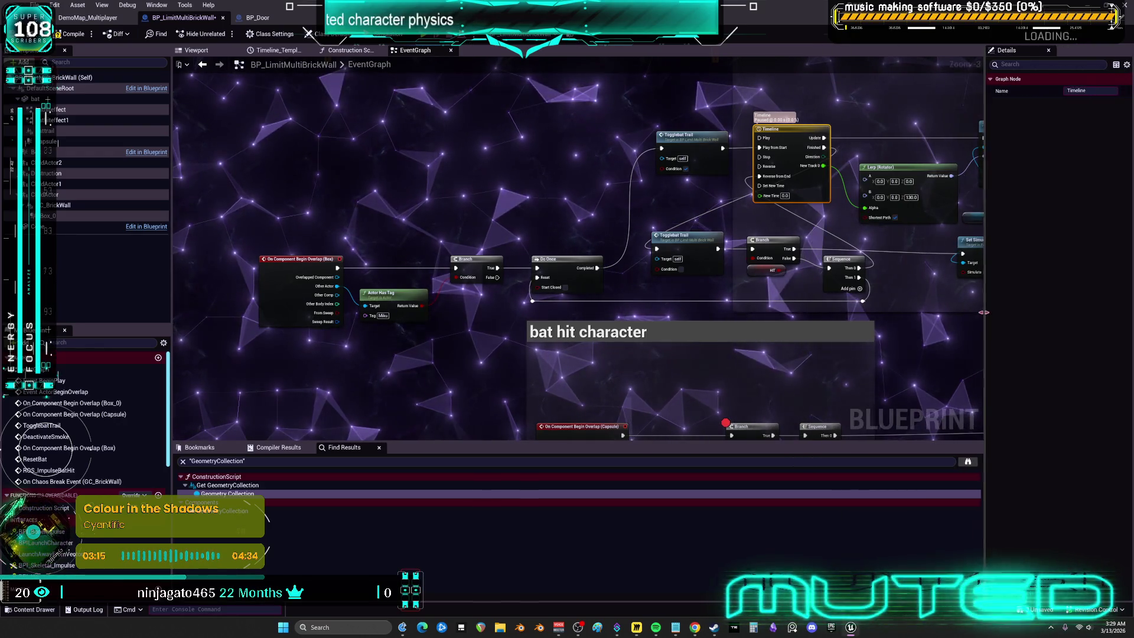
{"action": "double_click", "coordinate": [655, 236]}
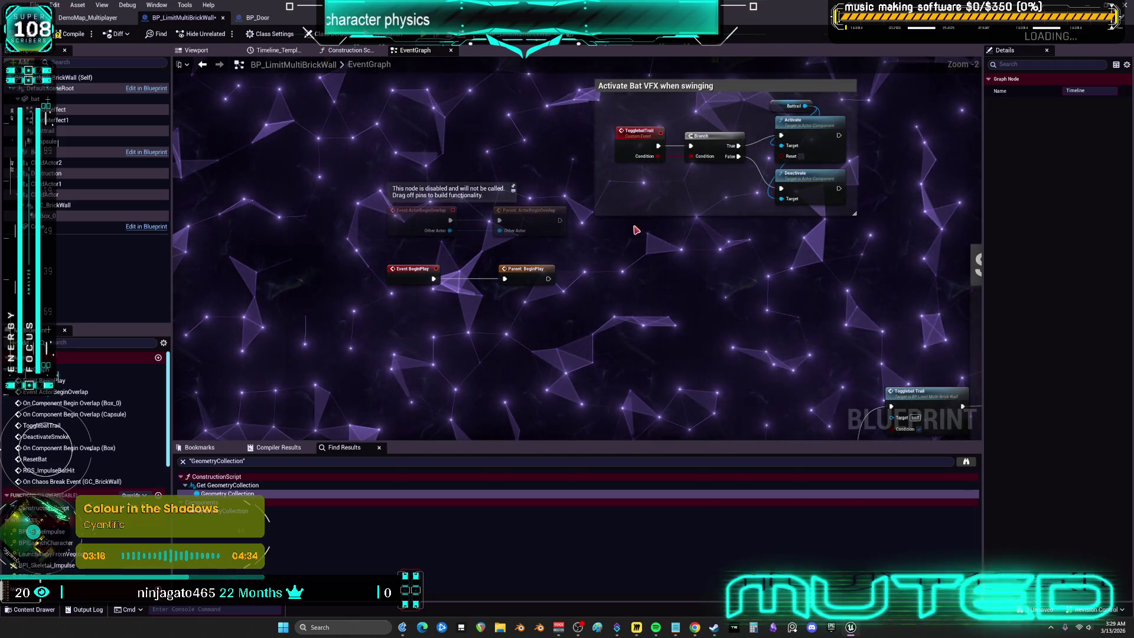
{"action": "mouse_move", "coordinate": [747, 311]}
{"action": "left_mouse_down"}
{"action": "mouse_move", "coordinate": [680, 292]}
{"action": "mouse_move", "coordinate": [569, 183]}
{"action": "mouse_move", "coordinate": [562, 112]}
{"action": "left_mouse_up"}
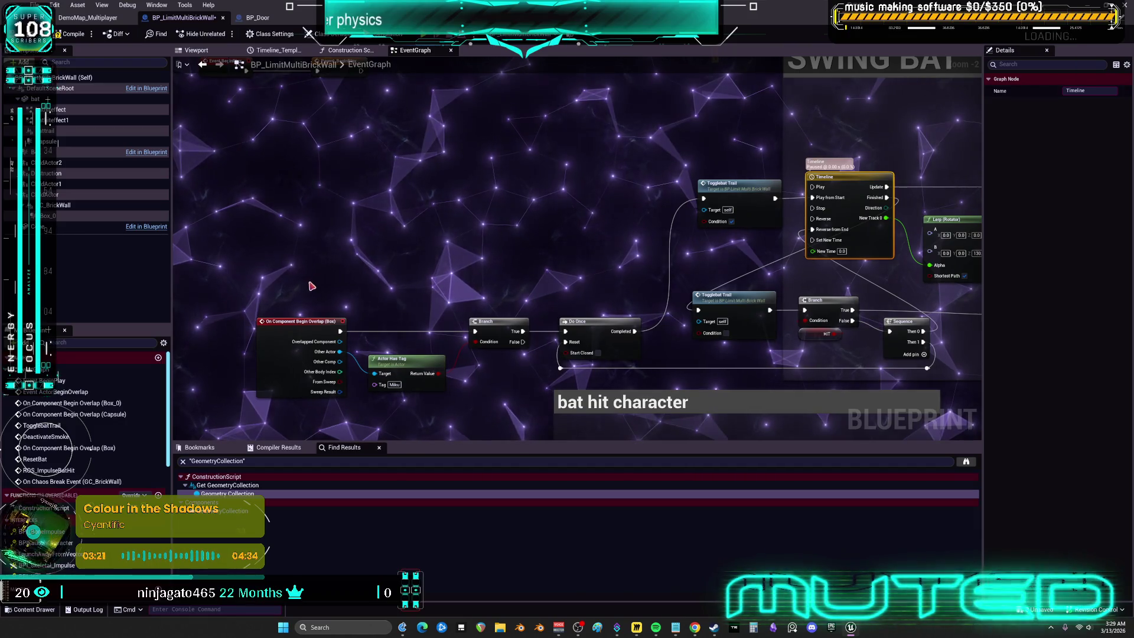
{"action": "left_click", "coordinate": [301, 322]}
{"action": "mouse_move", "coordinate": [744, 271]}
{"action": "left_mouse_down"}
{"action": "mouse_move", "coordinate": [480, 229]}
{"action": "mouse_move", "coordinate": [620, 224]}
{"action": "left_mouse_up"}
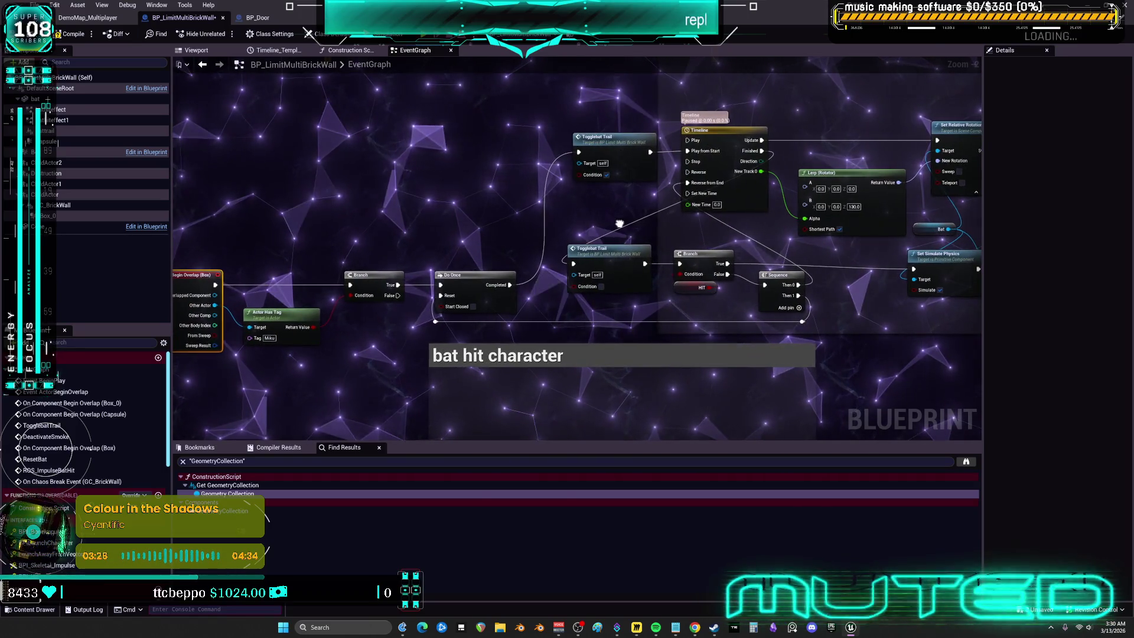
{"action": "mouse_move", "coordinate": [448, 255]}
{"action": "left_mouse_down"}
{"action": "mouse_move", "coordinate": [574, 80]}
{"action": "mouse_move", "coordinate": [623, 85]}
{"action": "mouse_move", "coordinate": [554, 167]}
{"action": "left_mouse_up"}
{"action": "scroll", "coordinate": [554, 167], "scroll_direction": "down", "scroll_amount": 1}
{"action": "mouse_move", "coordinate": [714, 235]}
{"action": "left_mouse_down"}
{"action": "mouse_move", "coordinate": [698, 226]}
{"action": "mouse_move", "coordinate": [681, 295]}
{"action": "left_mouse_up"}
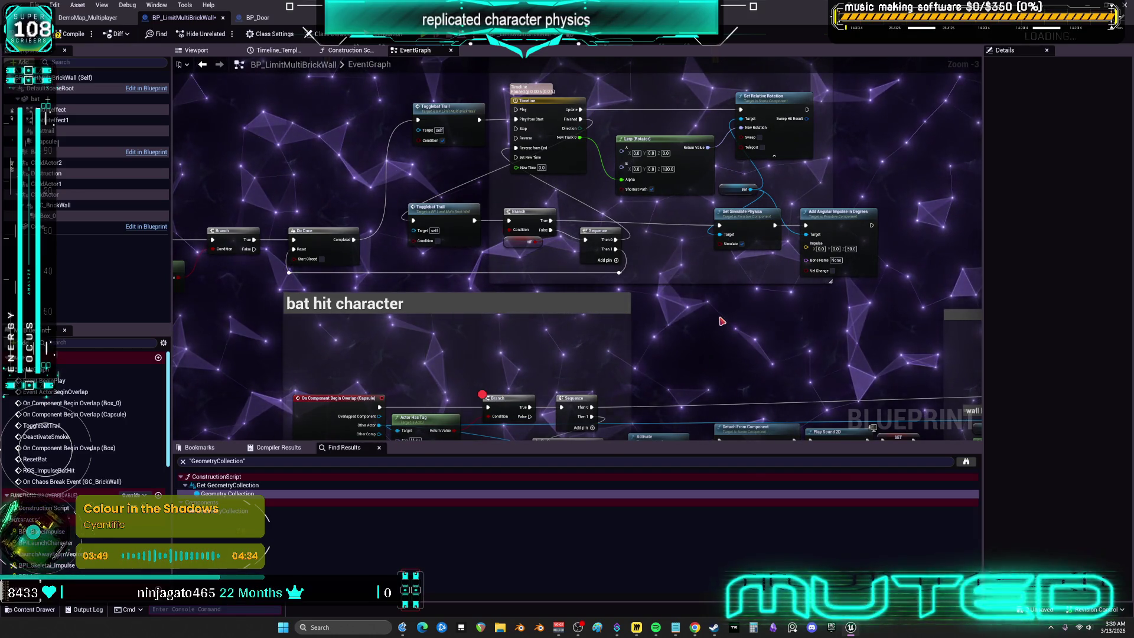
Step: Move the Actor Has Tag node down-right and zoom in on the Capsule overlap event
{"action": "left_click_drag", "start_coordinate": [720, 323], "coordinate": [701, 185]}
{"action": "left_click_drag", "start_coordinate": [404, 288], "coordinate": [414, 312]}
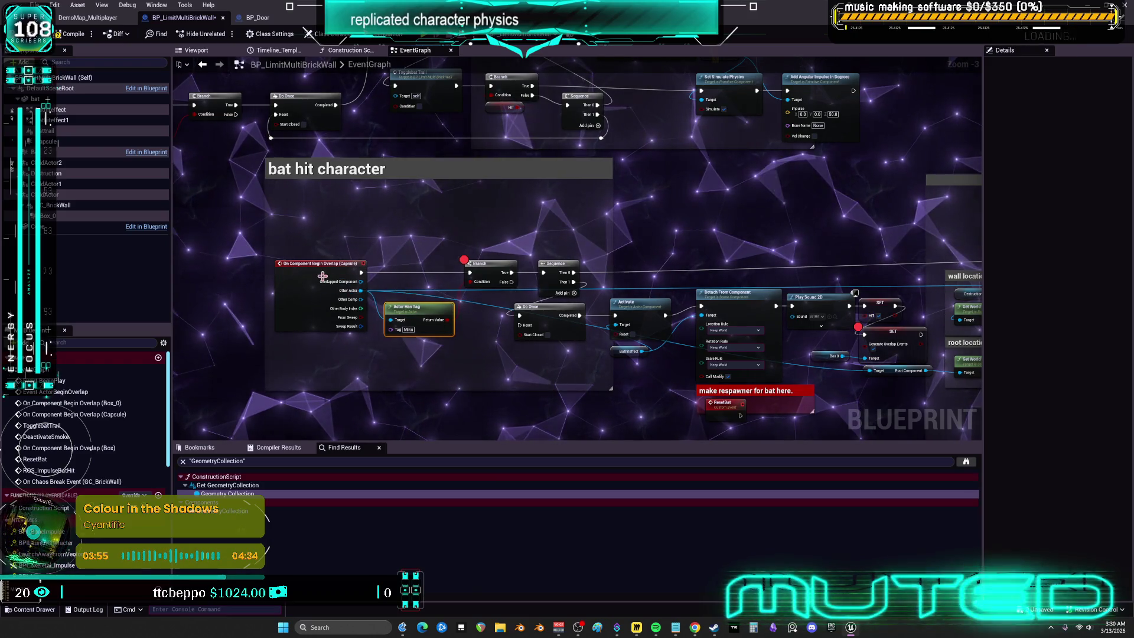
{"action": "scroll", "coordinate": [357, 282], "scroll_direction": "up", "scroll_amount": 3}
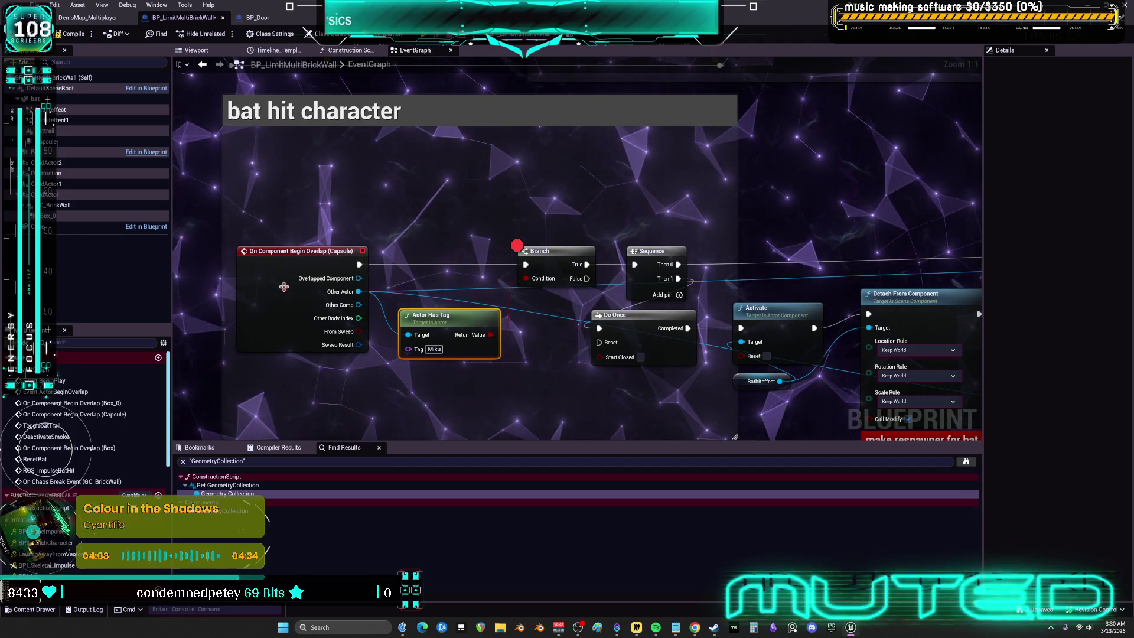
{"action": "left_click", "coordinate": [257, 260]}
Step: Find references to Capsule by name and jump to its overlap event in the graph
{"action": "left_click", "coordinate": [78, 151]}
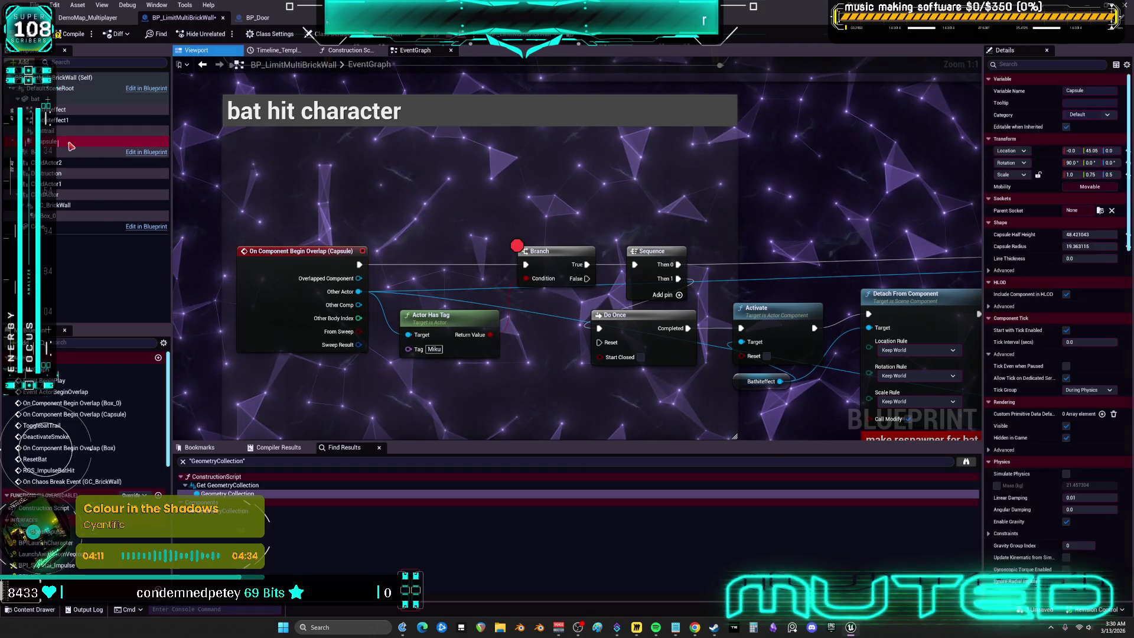
{"action": "right_click", "coordinate": [74, 147]}
{"action": "mouse_move", "coordinate": [159, 168]}
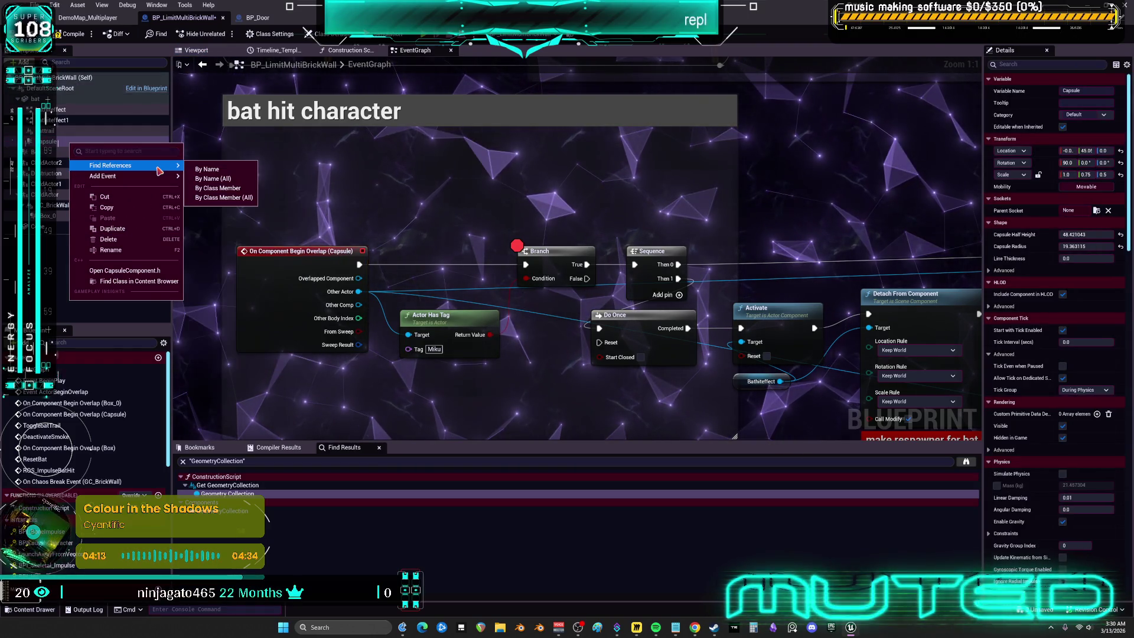
{"action": "left_click", "coordinate": [207, 168]}
{"action": "left_click", "coordinate": [216, 486]}
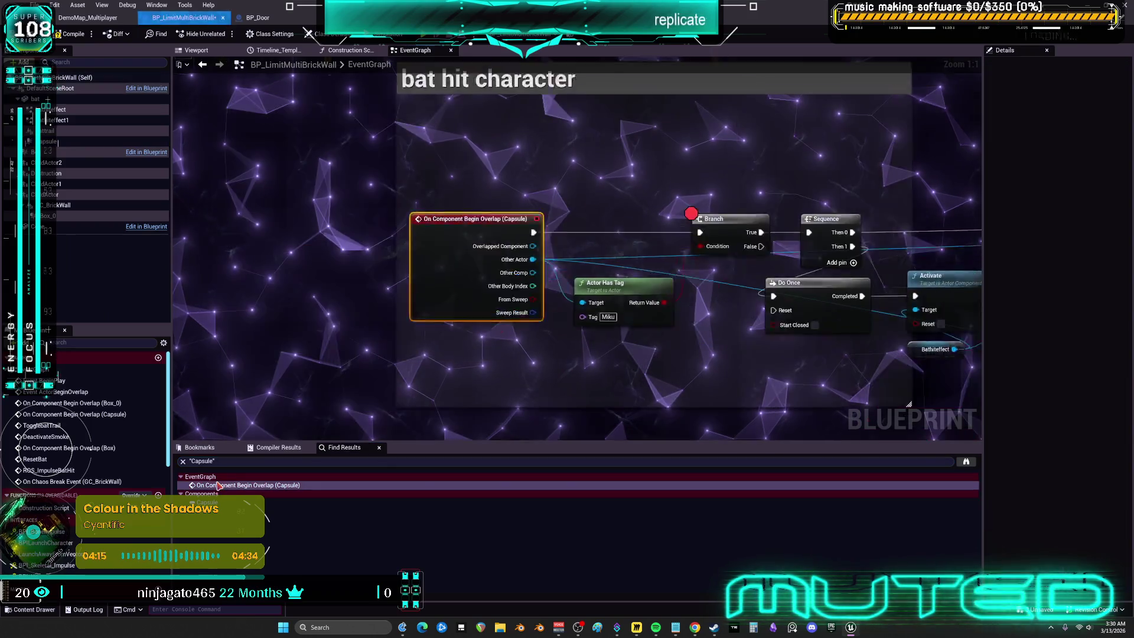
Step: Show the Capsule's collision details, keeping Collision Enabled at Query Only
{"action": "left_click", "coordinate": [49, 141]}
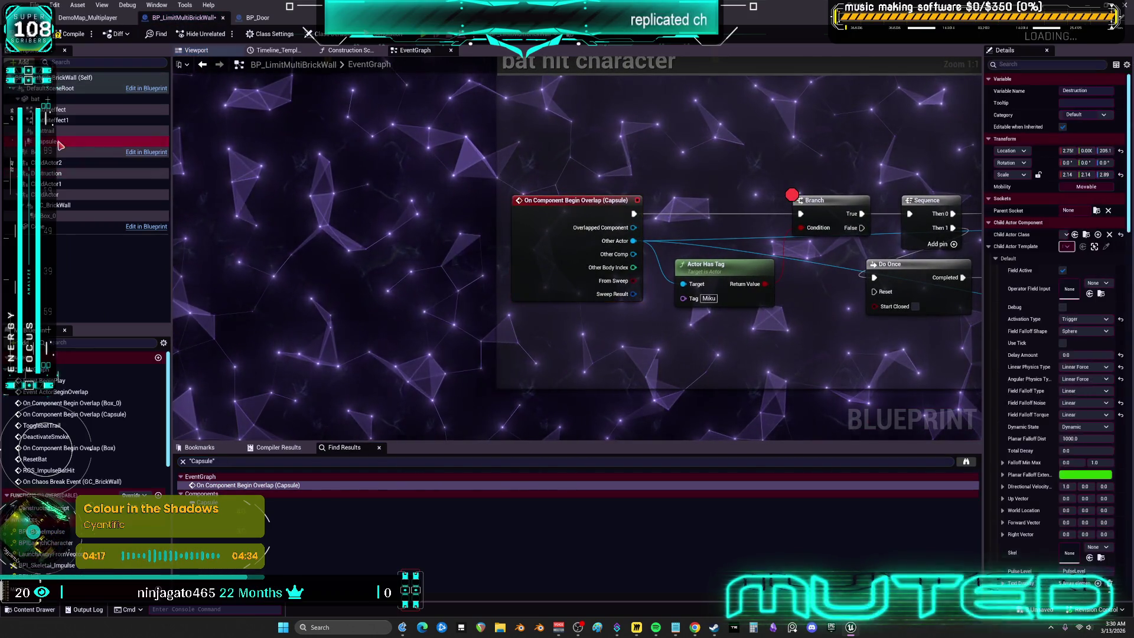
{"action": "left_click_drag", "start_coordinate": [983, 435], "coordinate": [643, 435]}
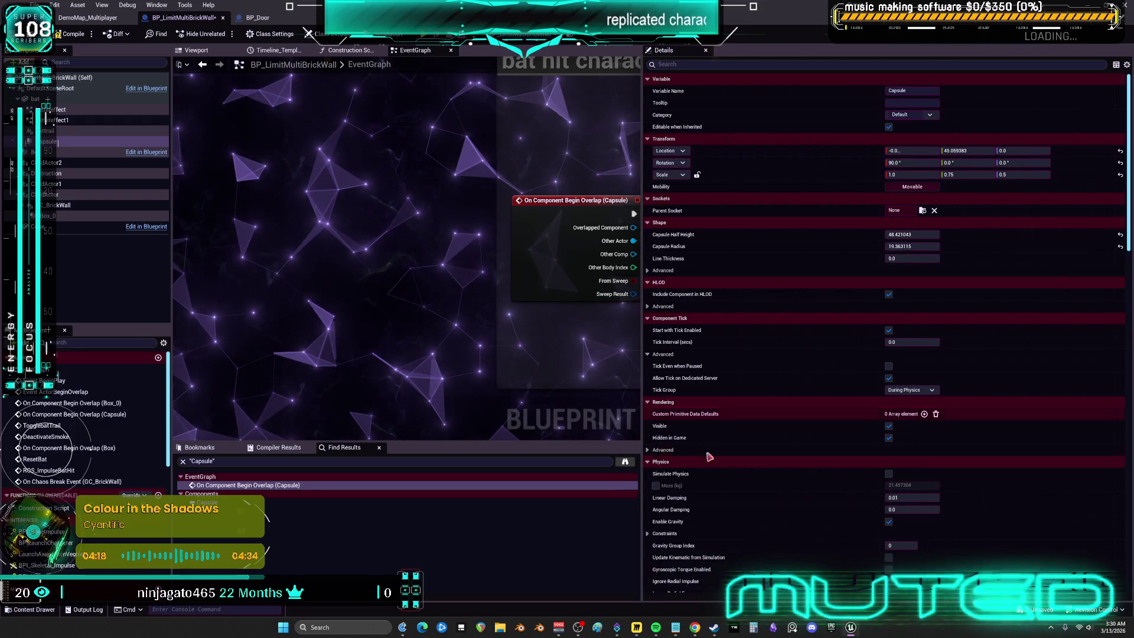
{"action": "scroll", "coordinate": [762, 449], "scroll_direction": "down", "scroll_amount": 15}
{"action": "scroll", "coordinate": [768, 435], "scroll_direction": "down", "scroll_amount": 8}
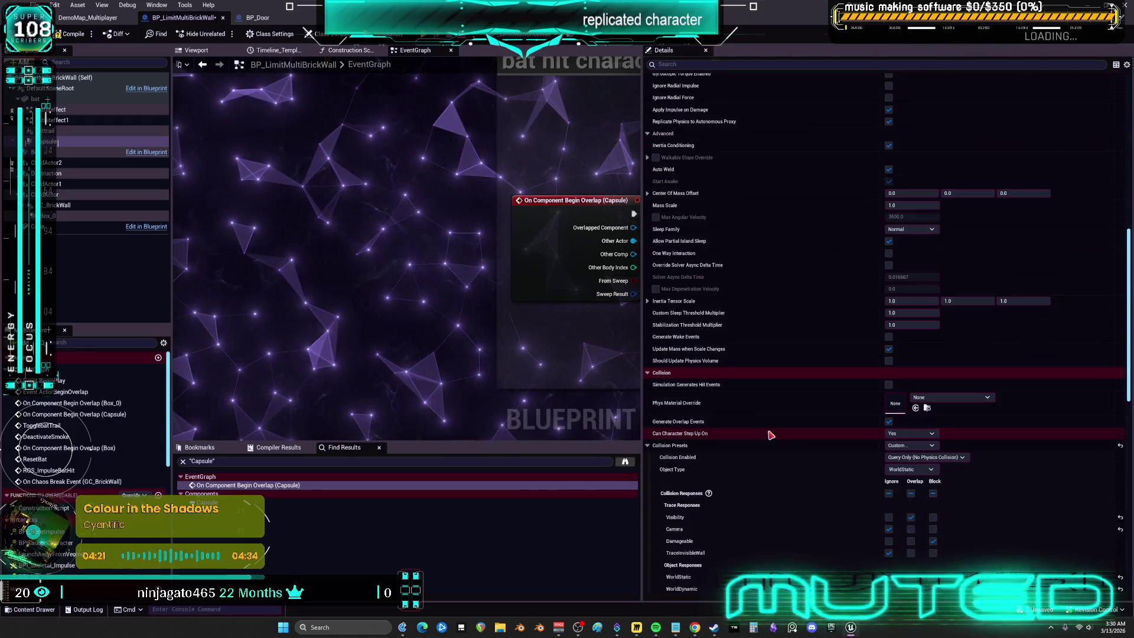
{"action": "left_click", "coordinate": [947, 402]}
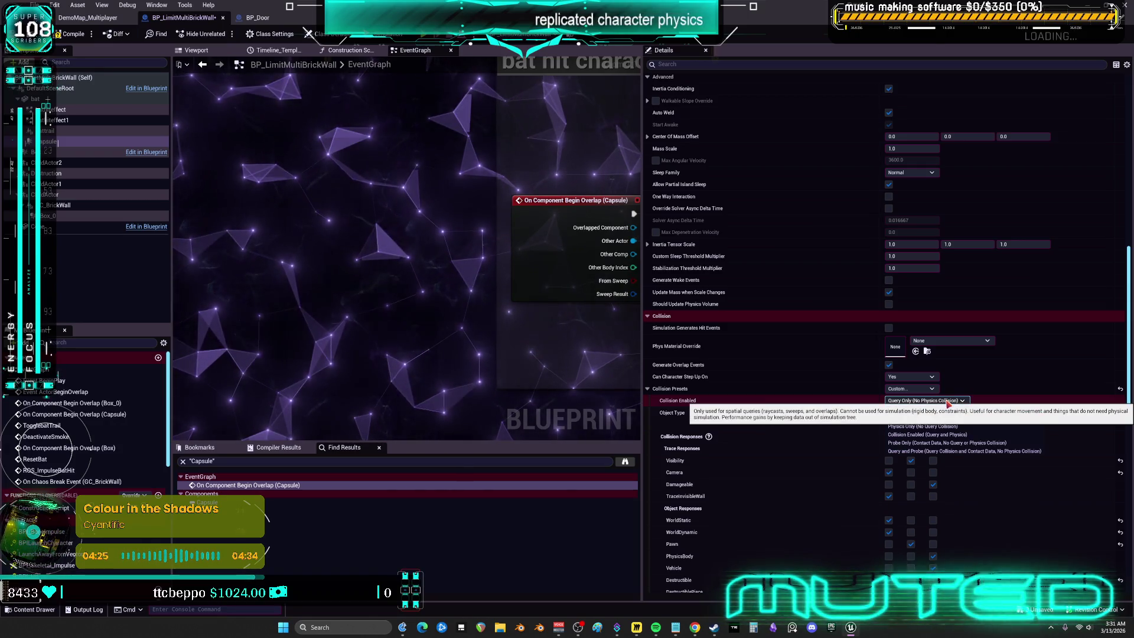
{"action": "left_click", "coordinate": [942, 403]}
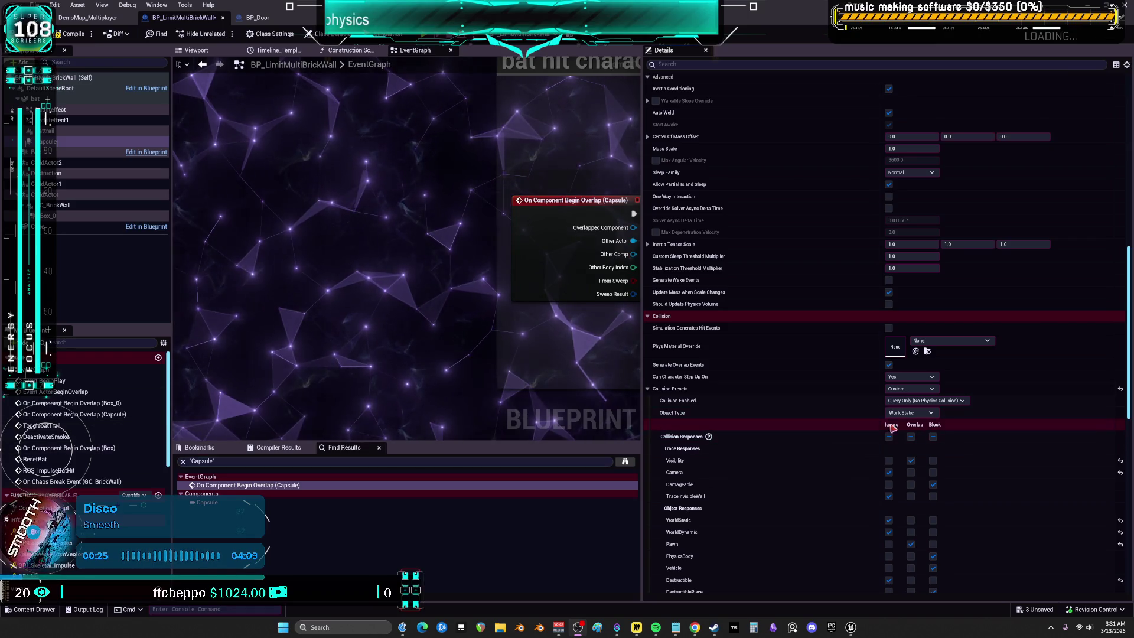
Step: Set the Capsule's collision Object Type to Projectile and switch to DemoMap_Multiplayer
{"action": "left_click", "coordinate": [909, 412]}
{"action": "left_click", "coordinate": [904, 433]}
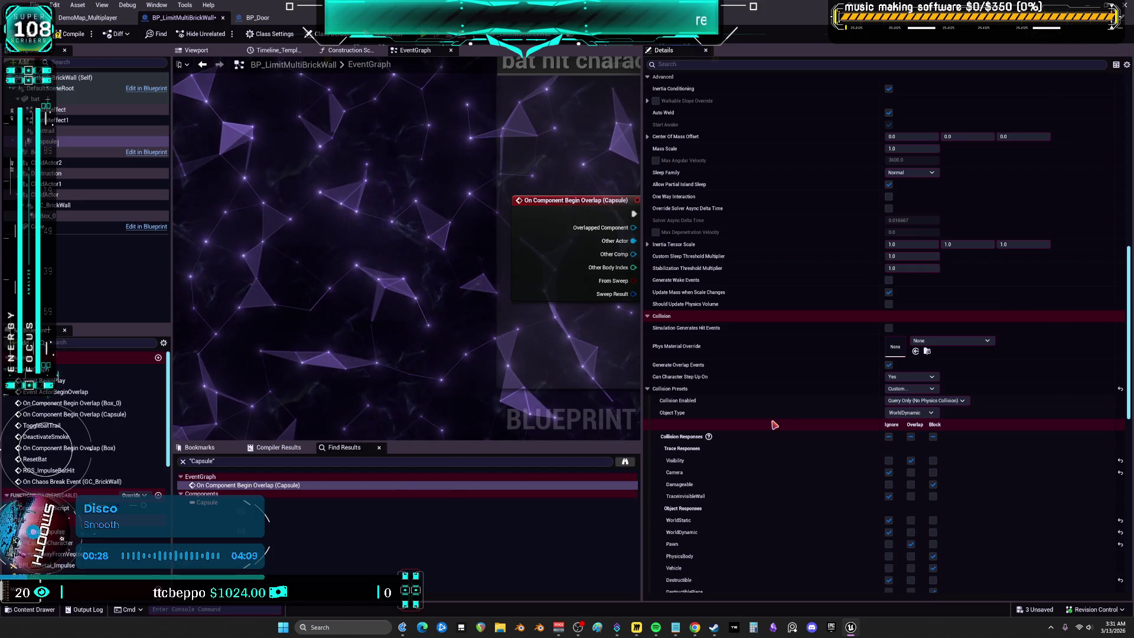
{"action": "left_click", "coordinate": [923, 414]}
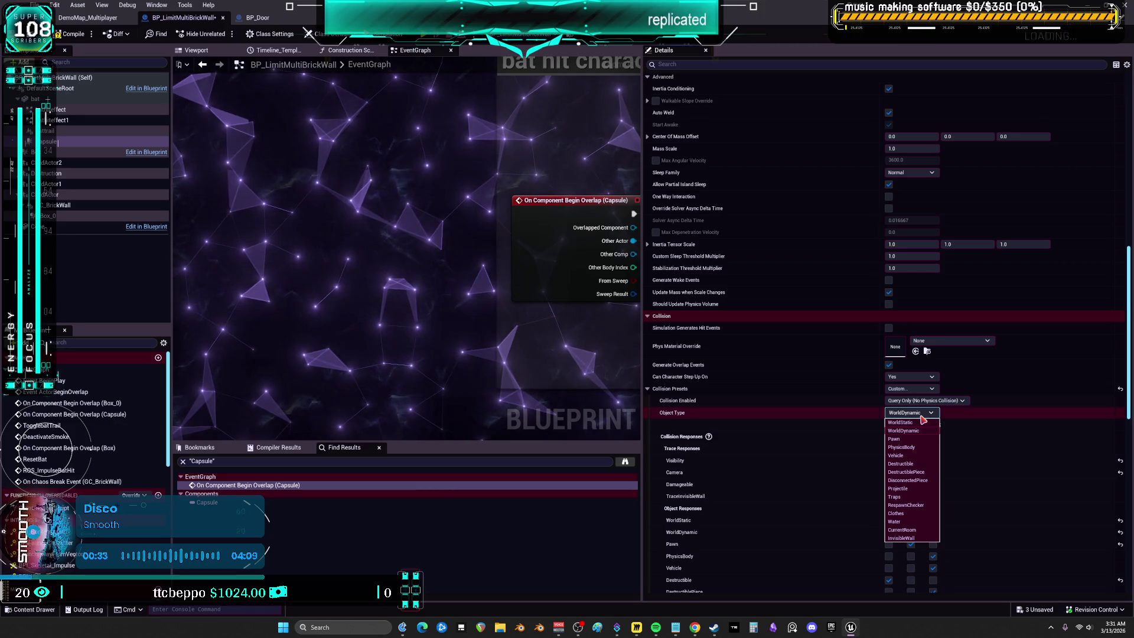
{"action": "left_click", "coordinate": [914, 490]}
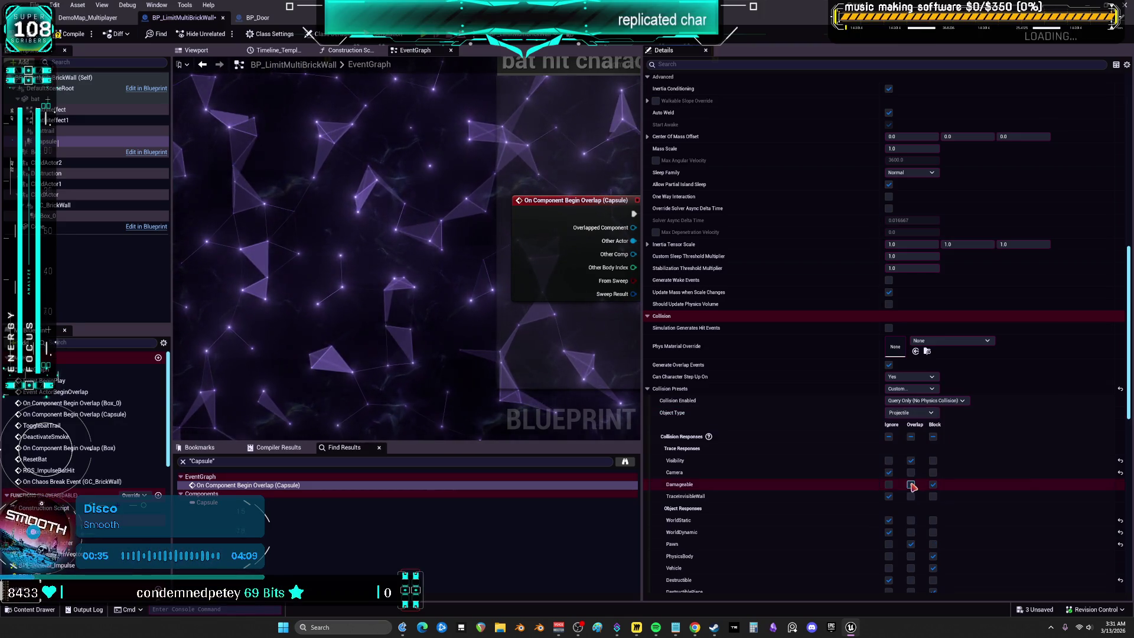
{"action": "left_click", "coordinate": [914, 416]}
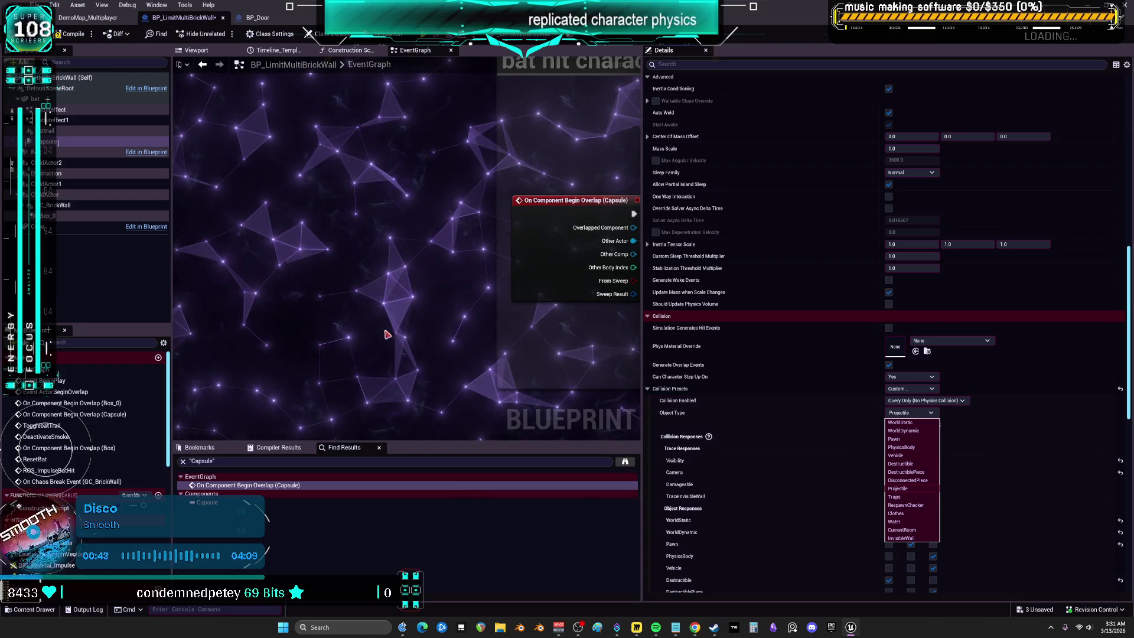
{"action": "left_click", "coordinate": [84, 19]}
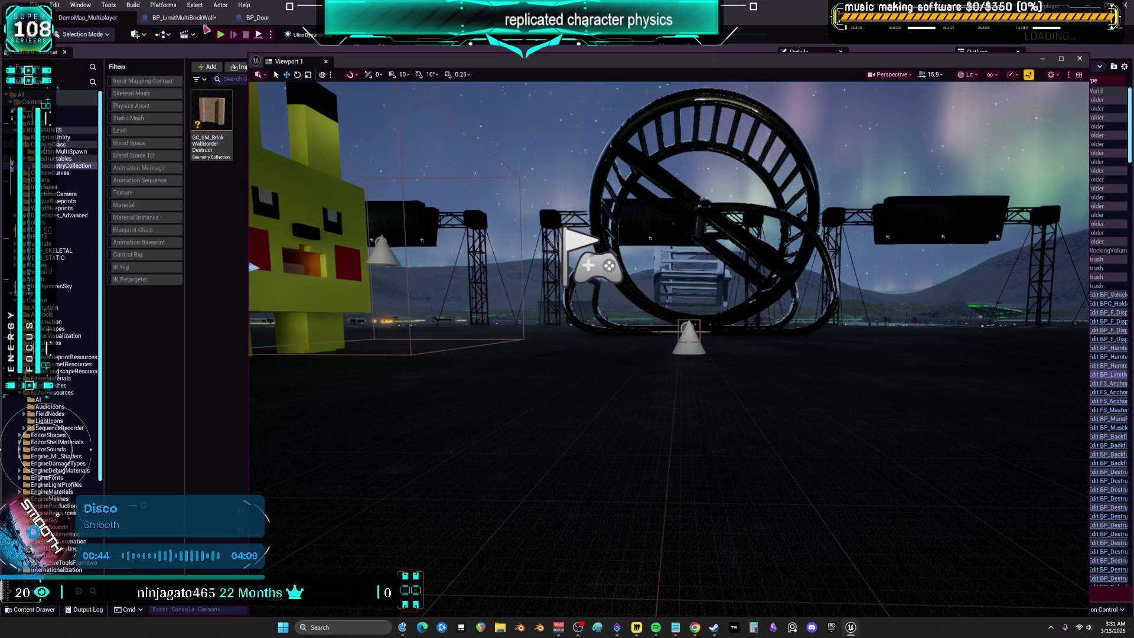
Step: Filter DD_Vehicles_Advanced to Blueprint classes and open BP_DCAdv_ThirdPChar for editing
{"action": "left_click", "coordinate": [325, 62]}
{"action": "mouse_move", "coordinate": [851, 629]}
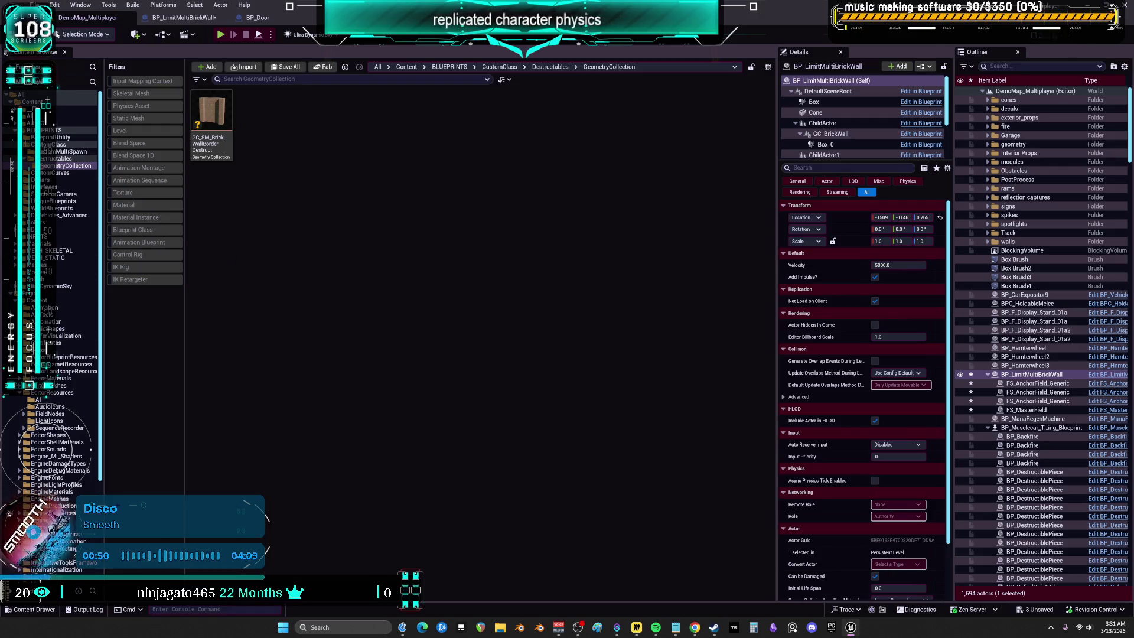
{"action": "left_click", "coordinate": [11, 293]}
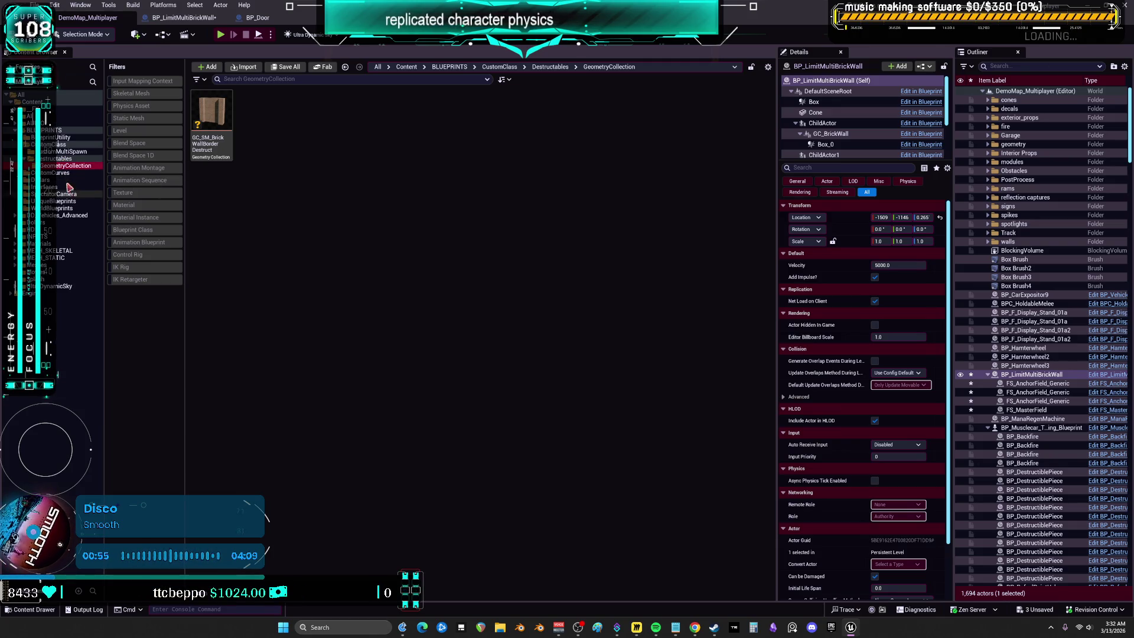
{"action": "left_click", "coordinate": [64, 216]}
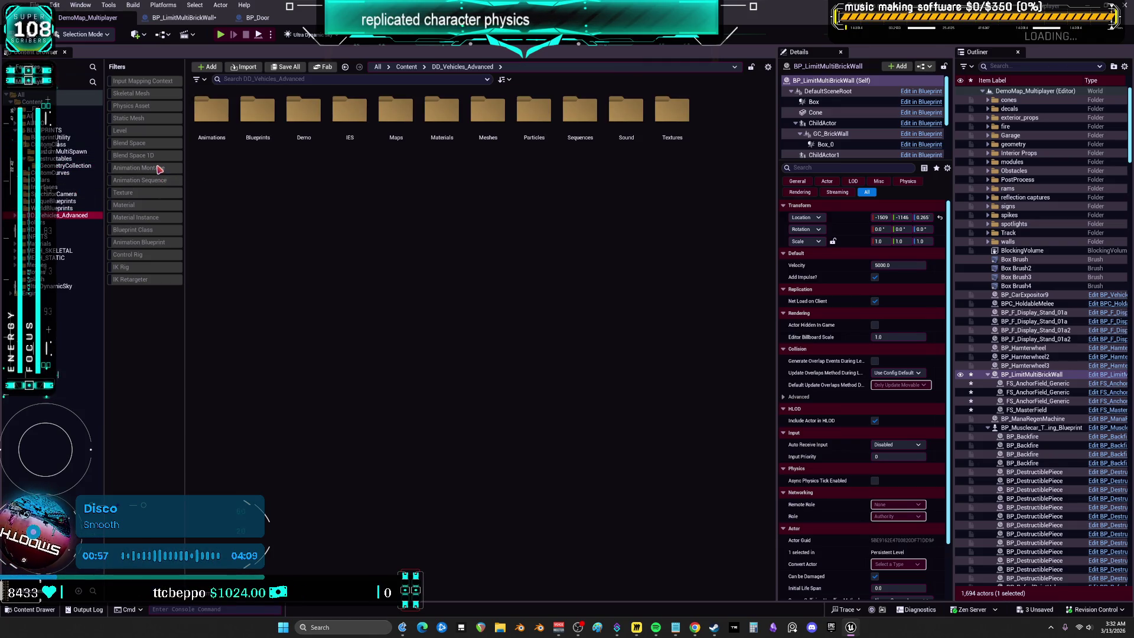
{"action": "left_click", "coordinate": [147, 232]}
{"action": "left_click", "coordinate": [496, 263]}
{"action": "double_click", "coordinate": [495, 262]}
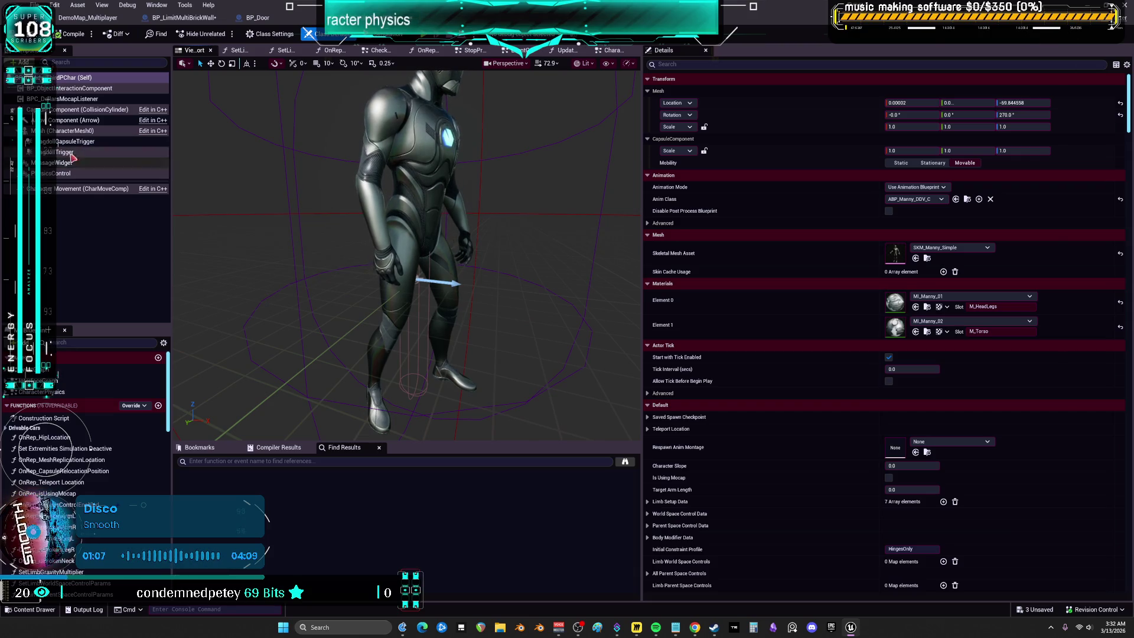
Step: Select the character's mesh component and scroll through its Details
{"action": "left_click", "coordinate": [71, 131]}
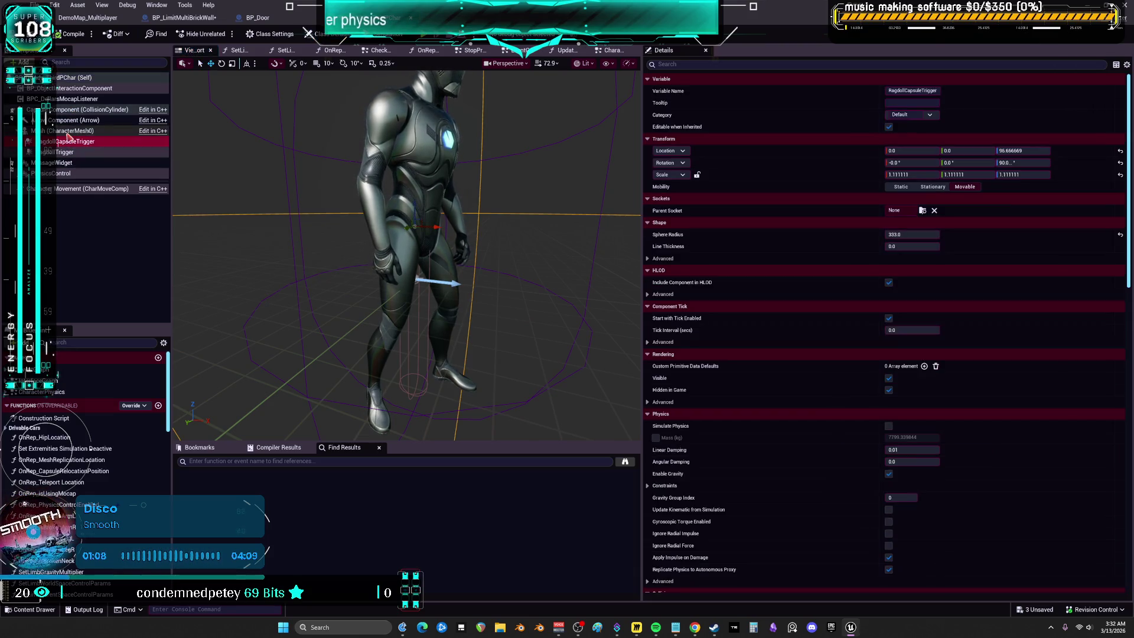
{"action": "scroll", "coordinate": [739, 393], "scroll_direction": "down", "scroll_amount": 10}
{"action": "scroll", "coordinate": [742, 397], "scroll_direction": "down", "scroll_amount": 3}
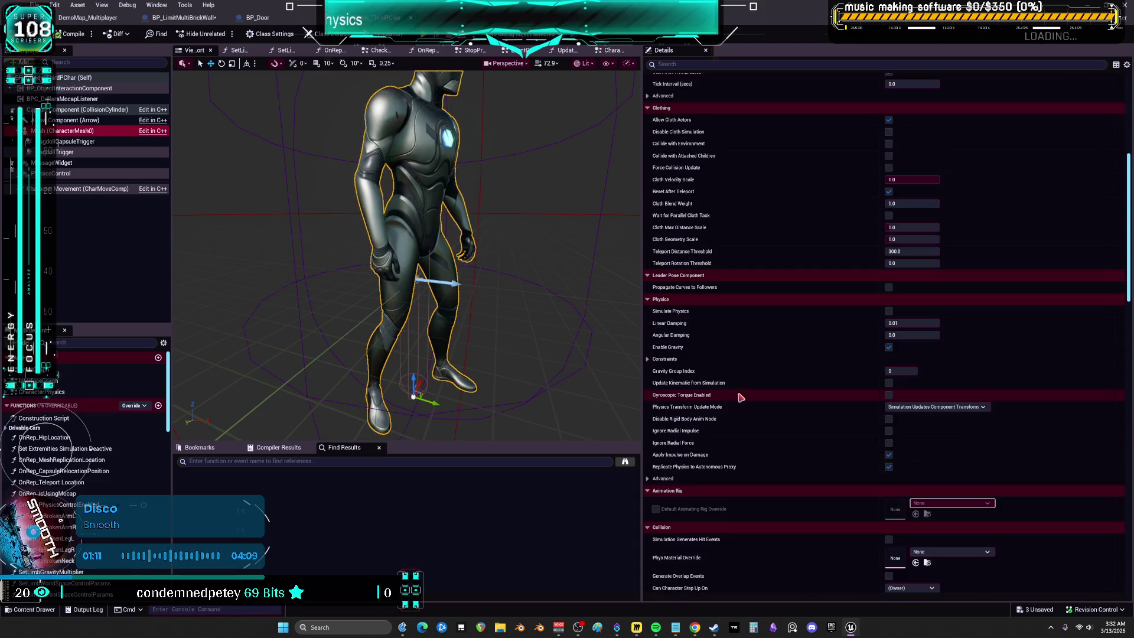
{"action": "scroll", "coordinate": [738, 396], "scroll_direction": "down", "scroll_amount": 6}
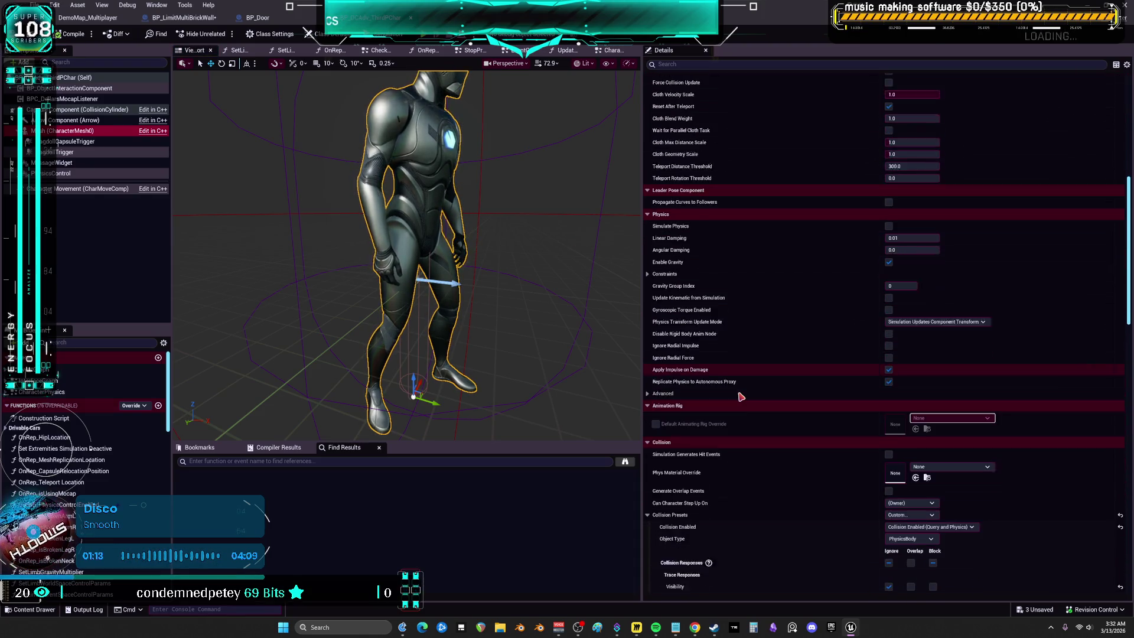
{"action": "scroll", "coordinate": [856, 429], "scroll_direction": "down", "scroll_amount": 1}
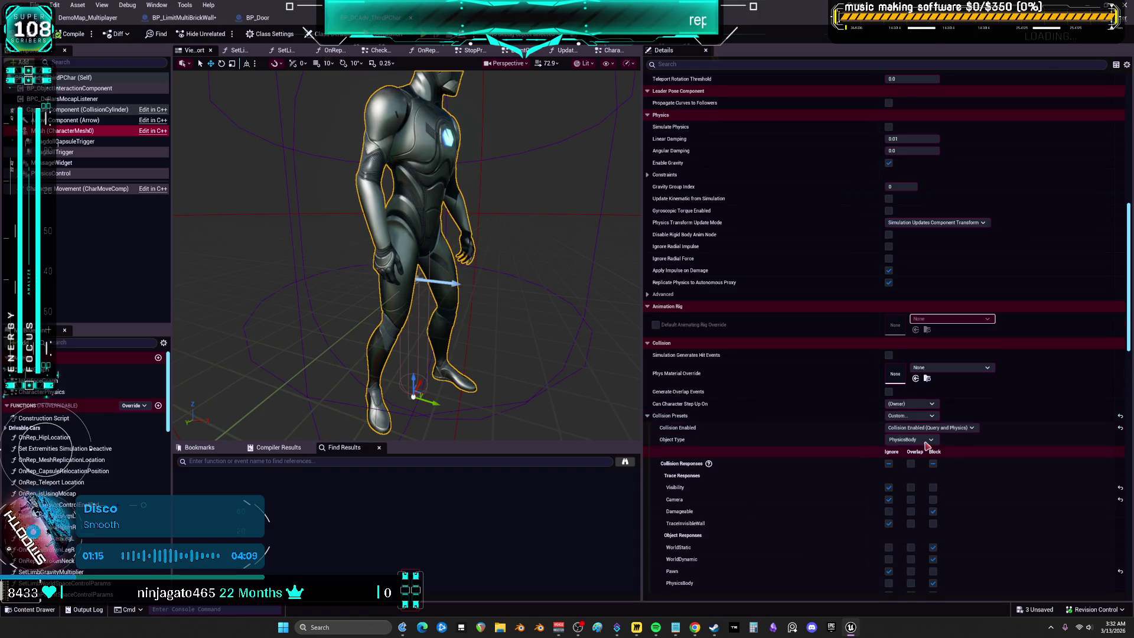
{"action": "scroll", "coordinate": [926, 447], "scroll_direction": "down", "scroll_amount": 2}
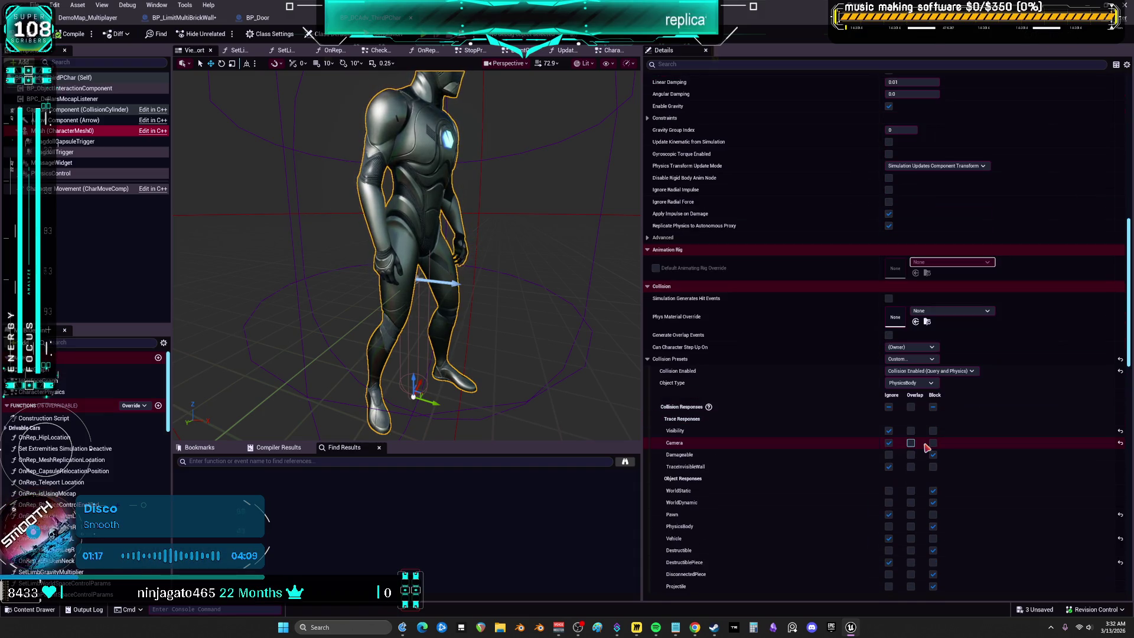
Step: Show the (Self) character's collision: Custom preset, Query and Physics, PhysicsBody object type
{"action": "left_click", "coordinate": [69, 111]}
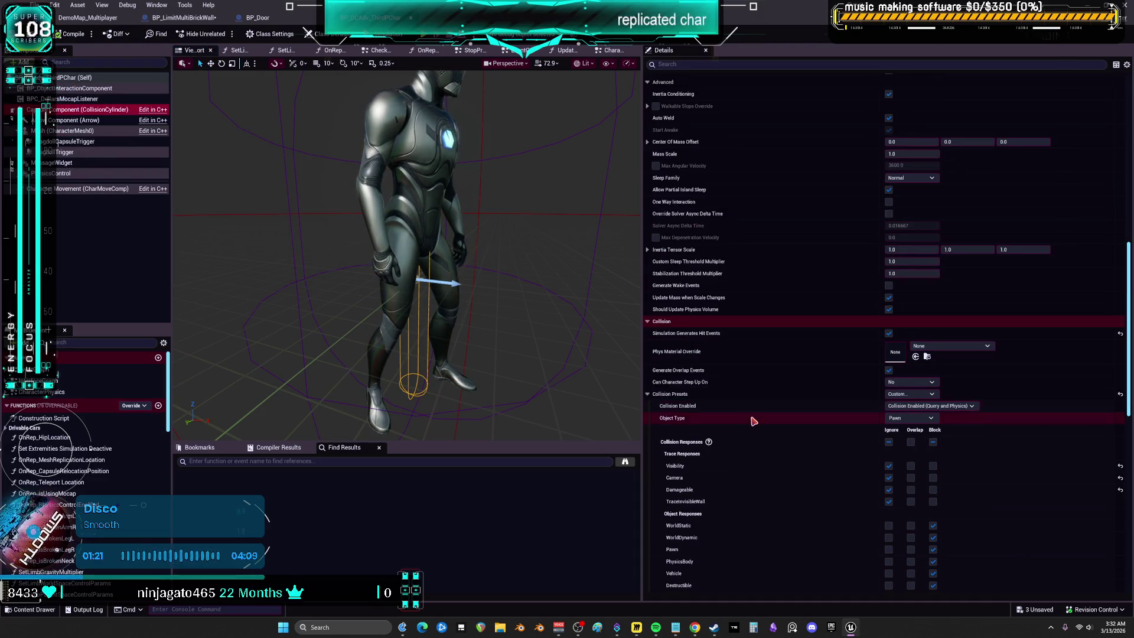
{"action": "scroll", "coordinate": [752, 421], "scroll_direction": "down", "scroll_amount": 3}
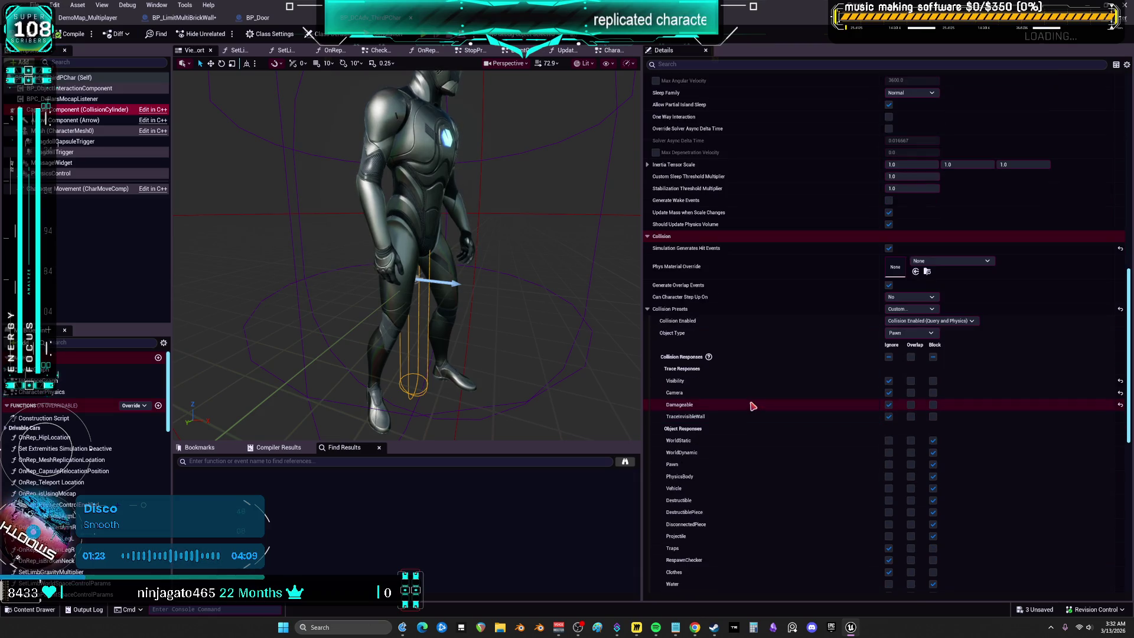
{"action": "left_click", "coordinate": [82, 80]}
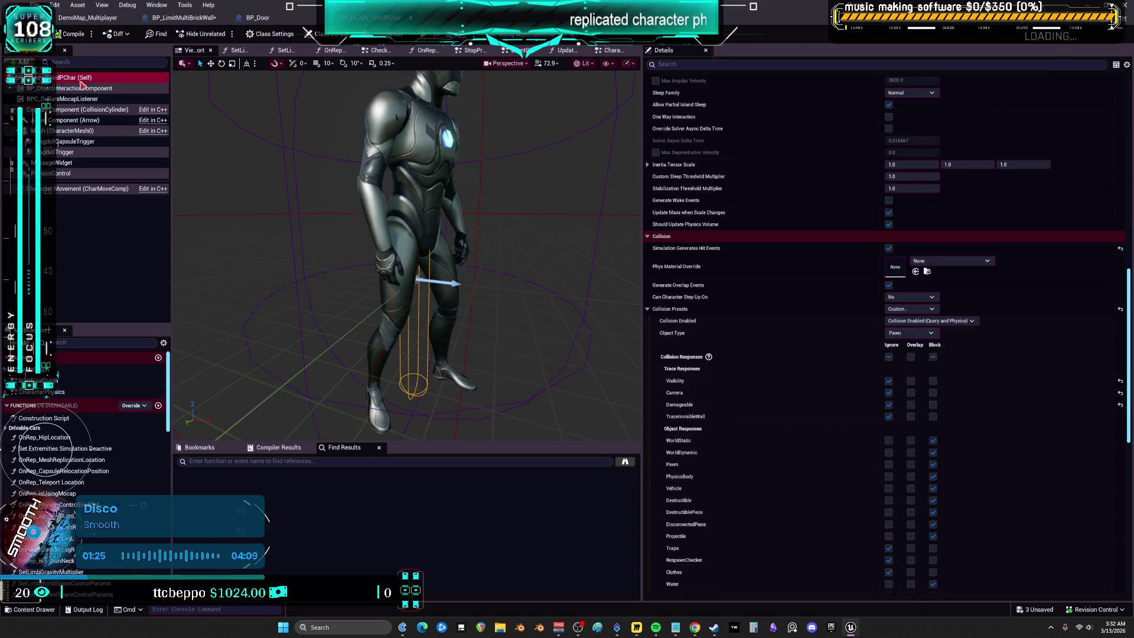
{"action": "scroll", "coordinate": [785, 376], "scroll_direction": "down", "scroll_amount": 10}
{"action": "scroll", "coordinate": [786, 376], "scroll_direction": "down", "scroll_amount": 6}
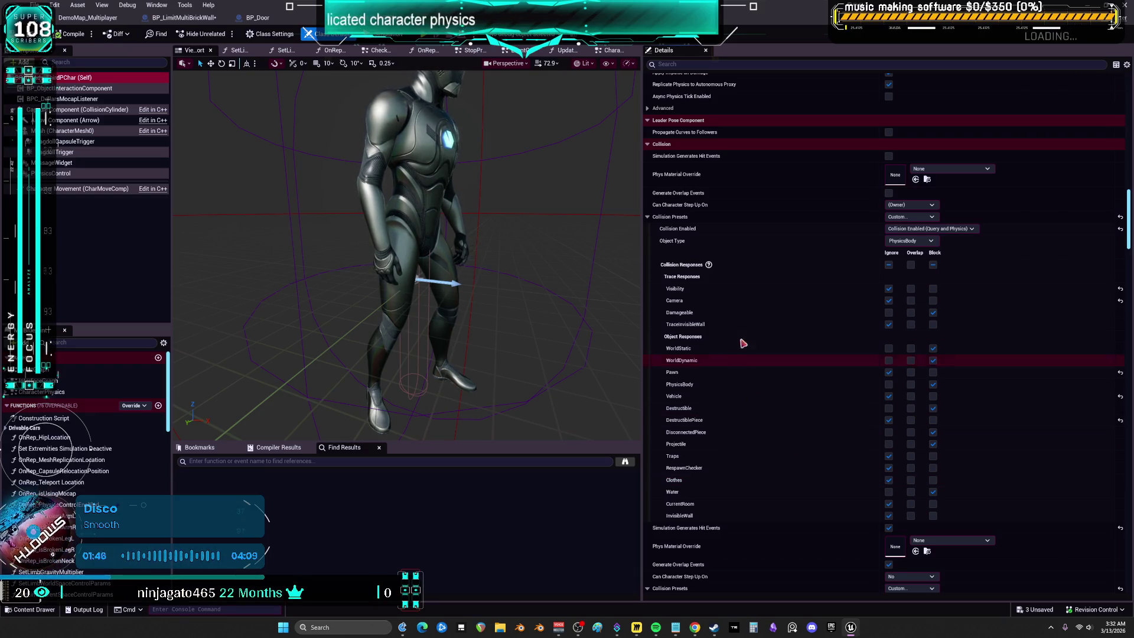
{"action": "left_click", "coordinate": [54, 5]}
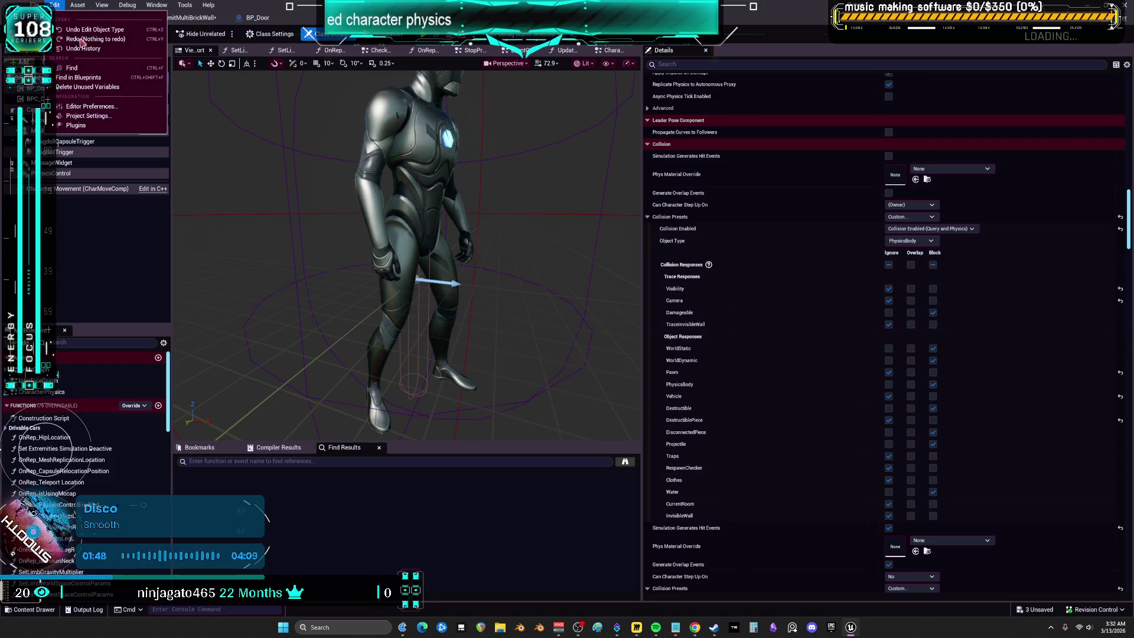
Step: In Project Settings, overwrite Company Name and Company Distinguished Name with placeholder text
{"action": "left_click", "coordinate": [94, 115]}
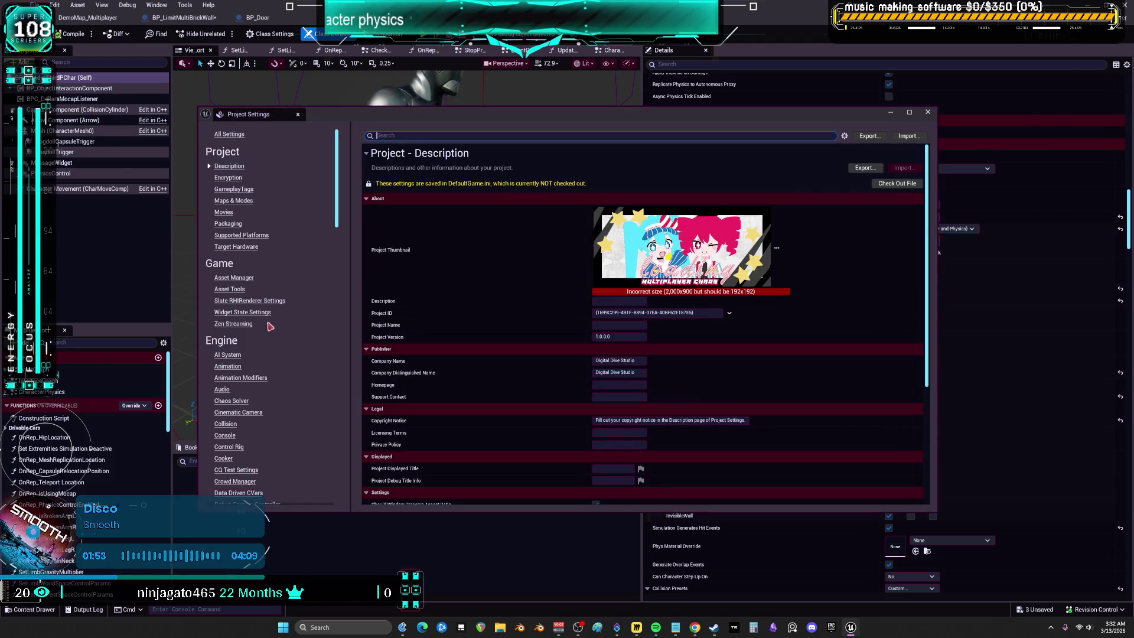
{"action": "scroll", "coordinate": [248, 343], "scroll_direction": "down", "scroll_amount": 3}
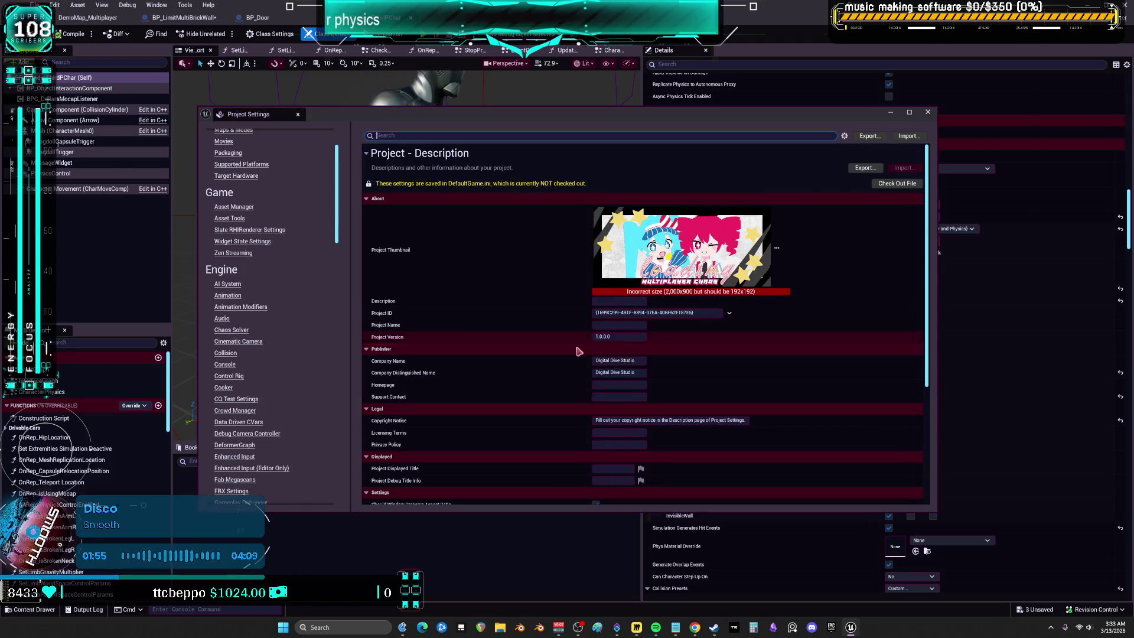
{"action": "left_click", "coordinate": [639, 360]}
{"action": "type", "text": "aaaaa"}
{"action": "left_click", "coordinate": [641, 372]}
{"action": "type", "text": "aaaaaaa"}
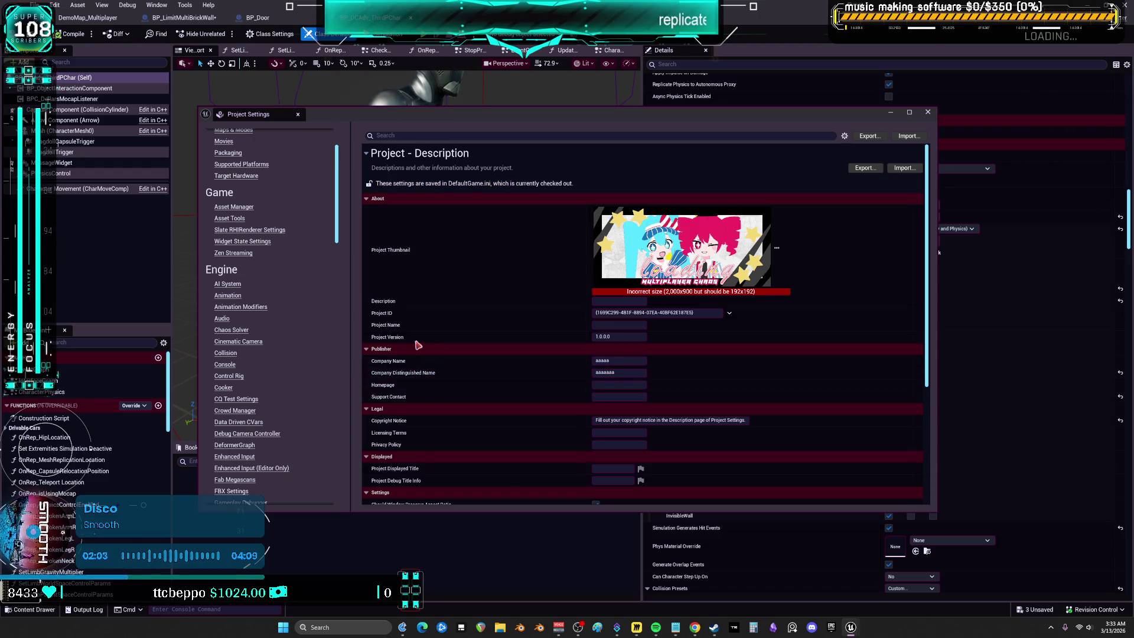
Step: Go to the Engine > Collision settings page
{"action": "scroll", "coordinate": [524, 345], "scroll_direction": "down", "scroll_amount": 2}
{"action": "scroll", "coordinate": [506, 349], "scroll_direction": "down", "scroll_amount": 1}
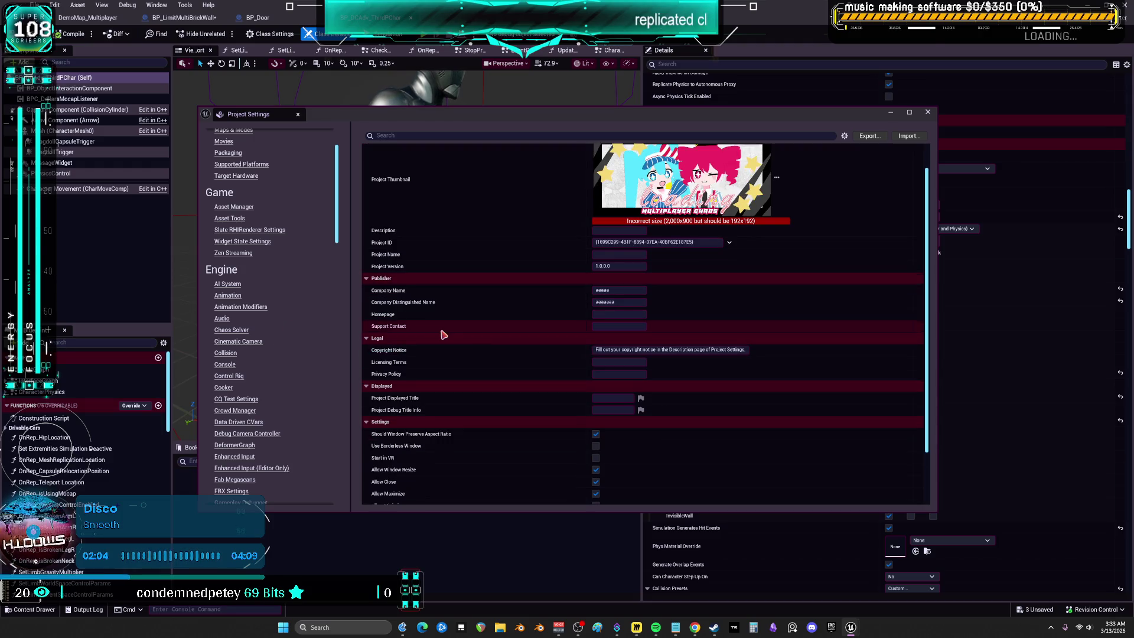
{"action": "scroll", "coordinate": [444, 334], "scroll_direction": "down", "scroll_amount": 2}
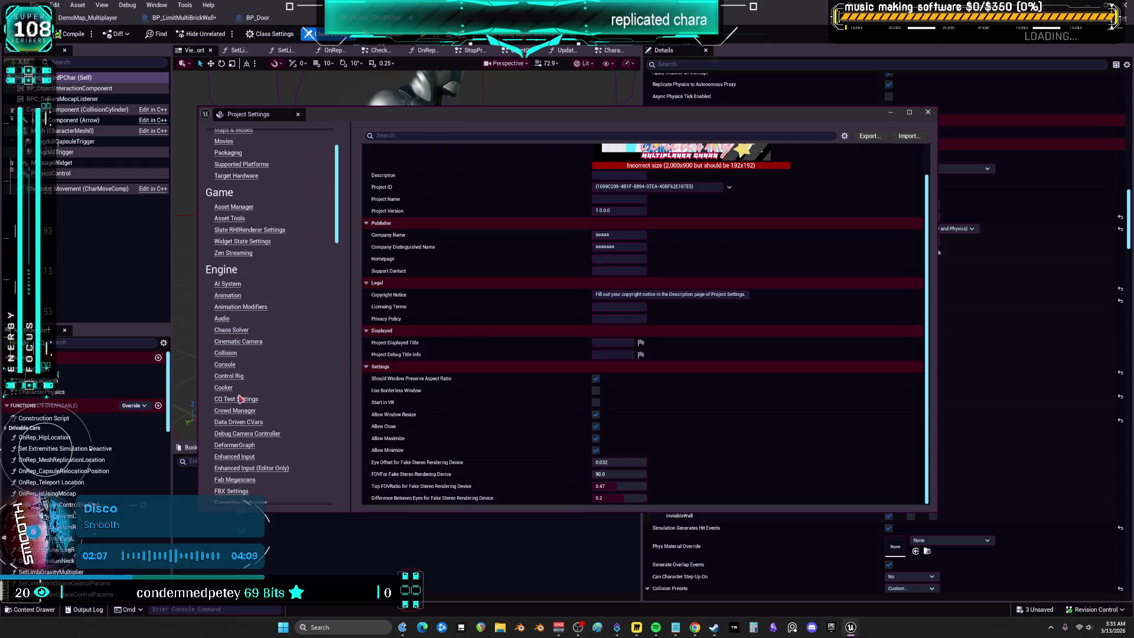
{"action": "scroll", "coordinate": [259, 233], "scroll_direction": "up", "scroll_amount": 2}
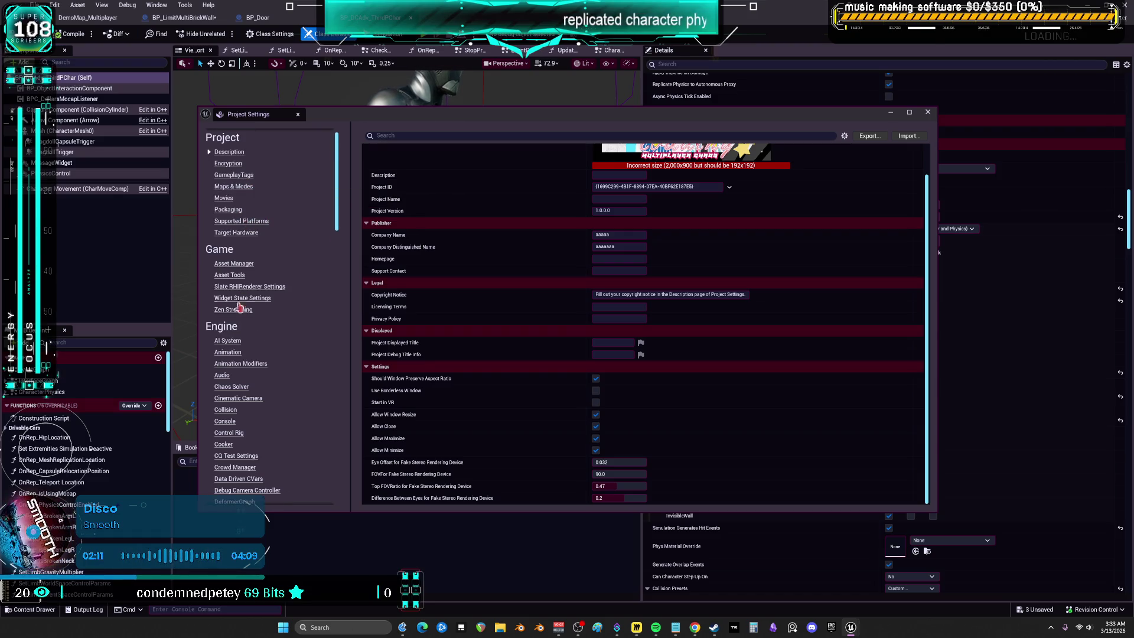
{"action": "scroll", "coordinate": [239, 307], "scroll_direction": "down", "scroll_amount": 2}
{"action": "left_click", "coordinate": [225, 366]}
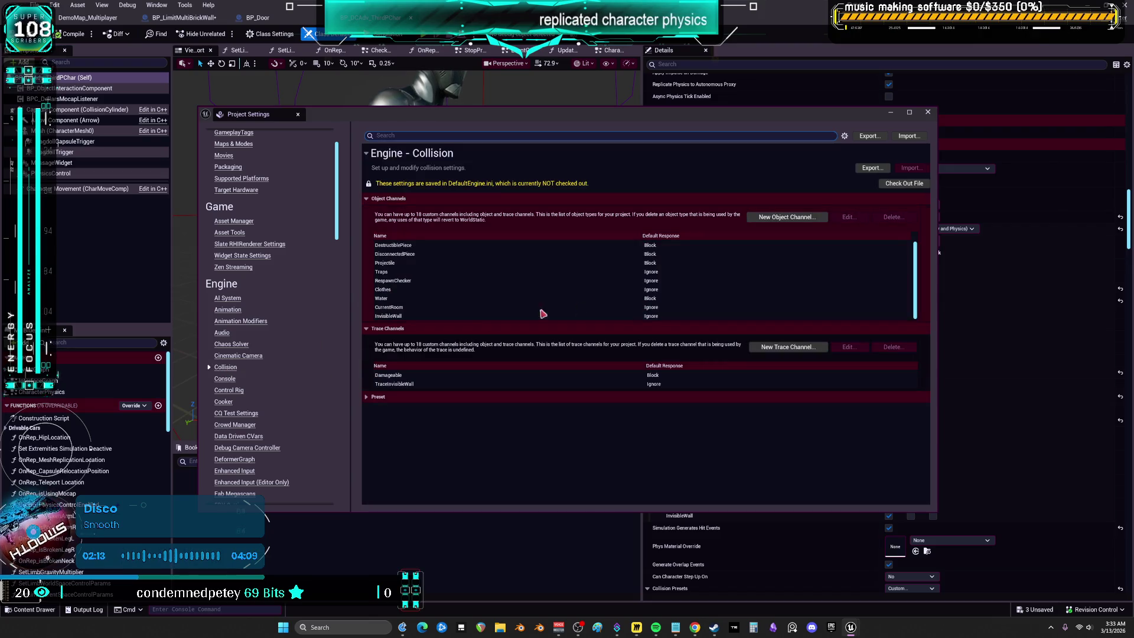
Step: Add a TriggerPawns object channel with Ignore as its default response
{"action": "left_click", "coordinate": [774, 219]}
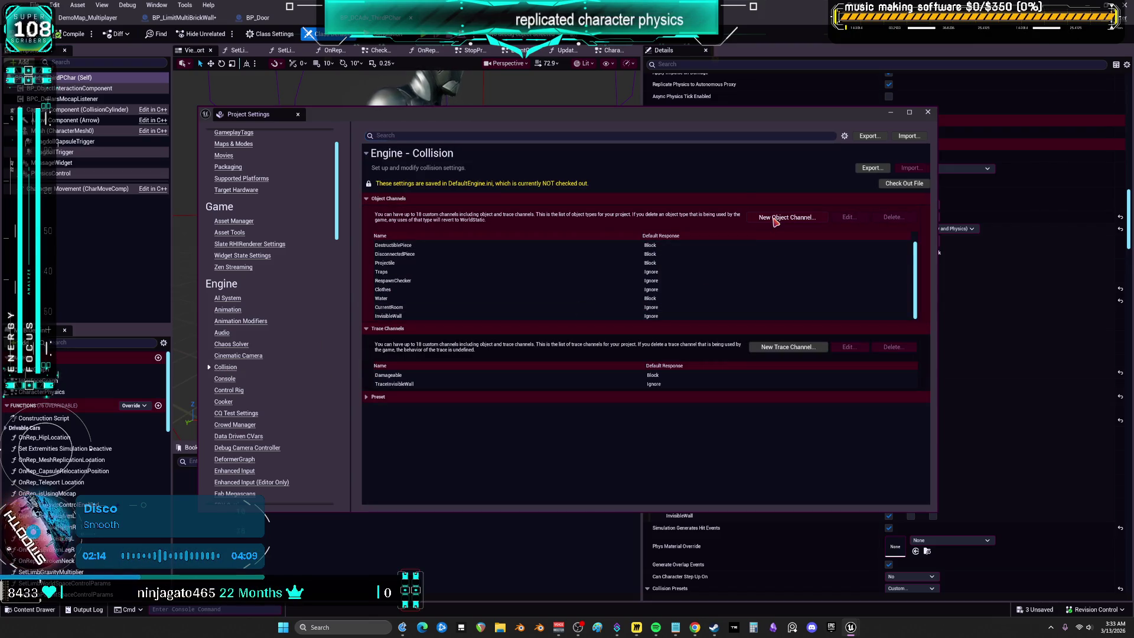
{"action": "left_click", "coordinate": [774, 219]}
{"action": "type", "text": "TriggerPawns"}
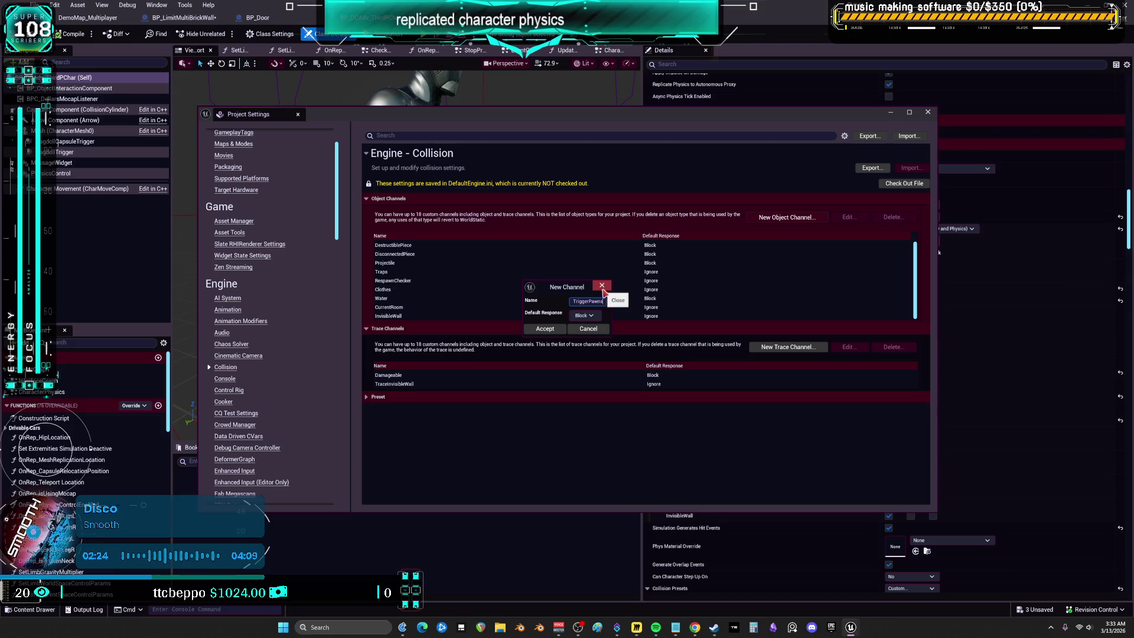
{"action": "left_click", "coordinate": [584, 327]}
{"action": "left_click", "coordinate": [549, 331]}
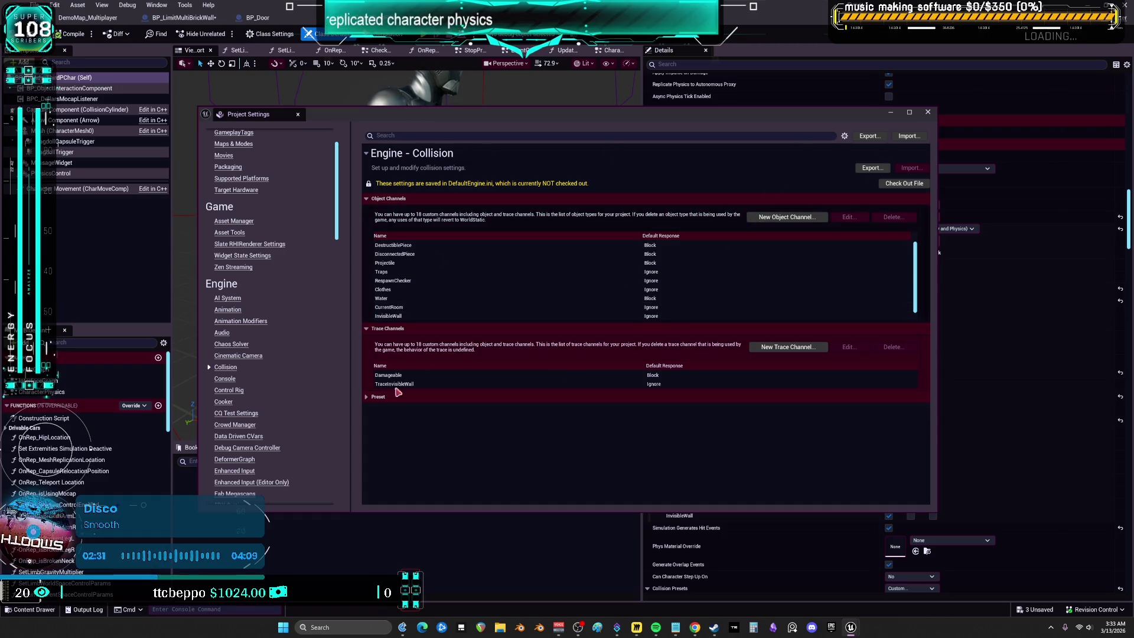
Step: Expand Preset, start a New collision preset, and close the message log
{"action": "left_click", "coordinate": [608, 396]}
{"action": "left_click", "coordinate": [806, 411]}
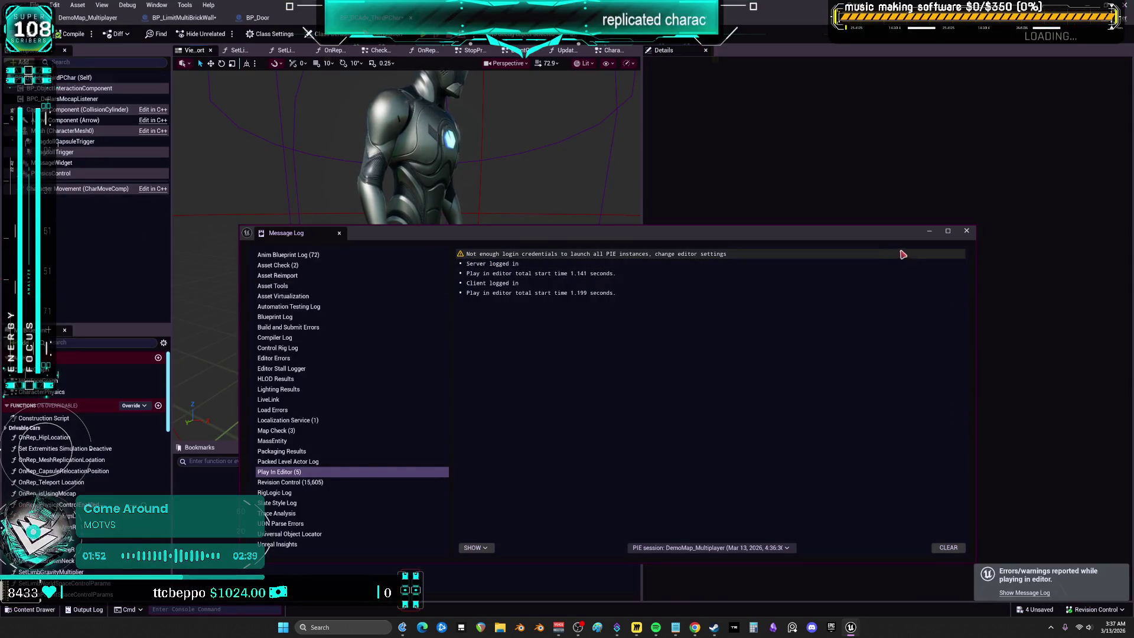
{"action": "left_click", "coordinate": [966, 231]}
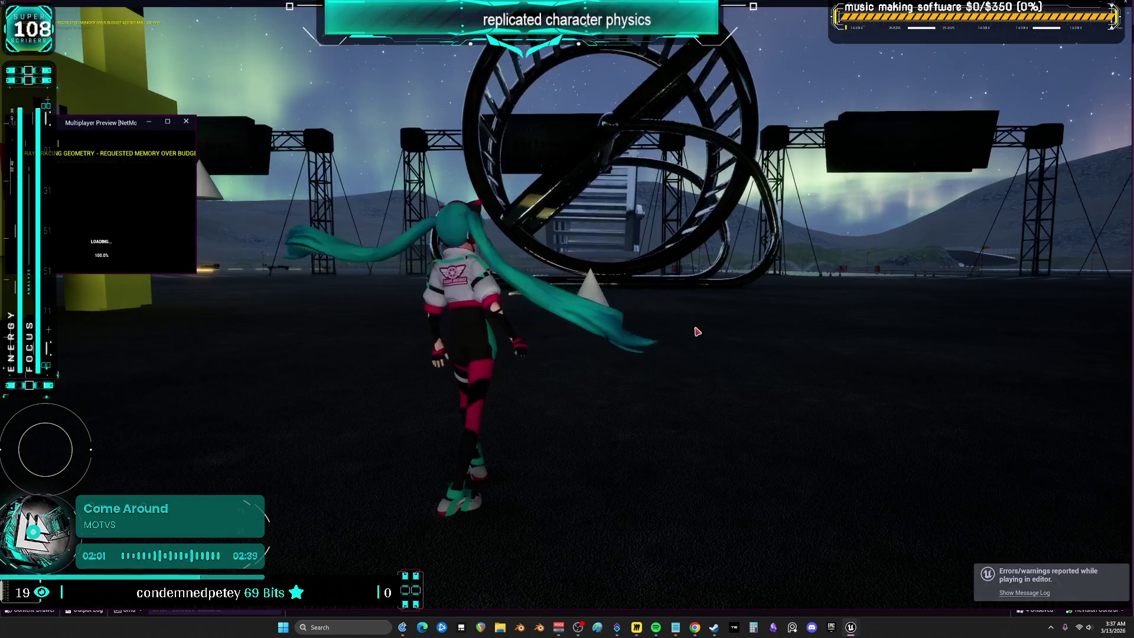
Step: Run the character and drive the car forward in the multiplayer preview, then stop play
{"action": "key", "text": "w"}
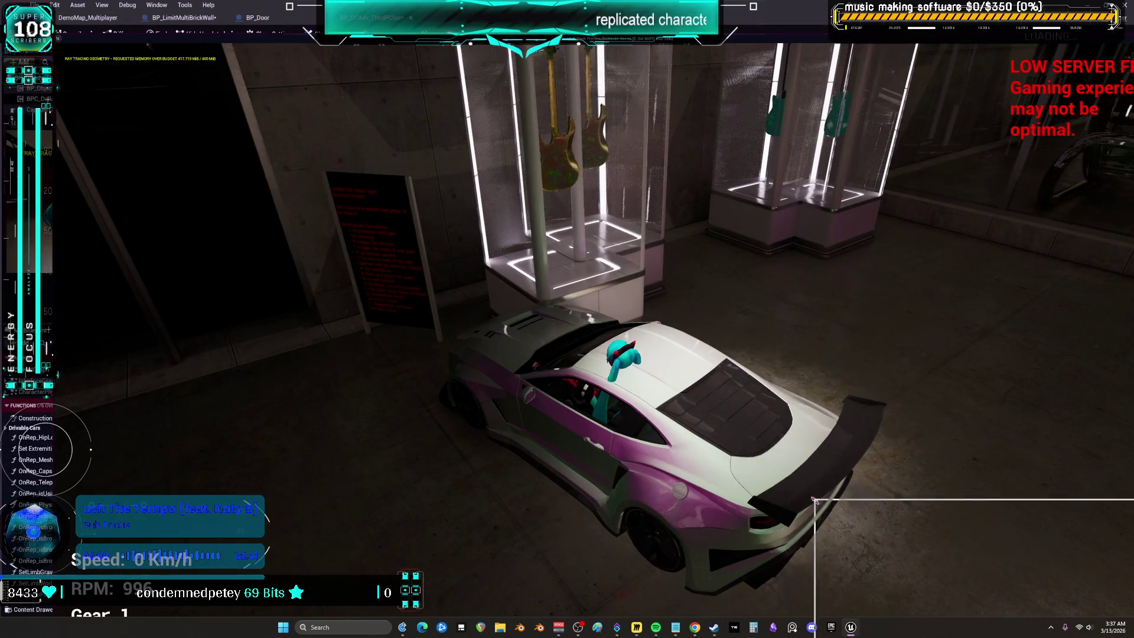
{"action": "key", "text": "super+Down"}
{"action": "left_click_drag", "start_coordinate": [854, 433], "coordinate": [425, 171]}
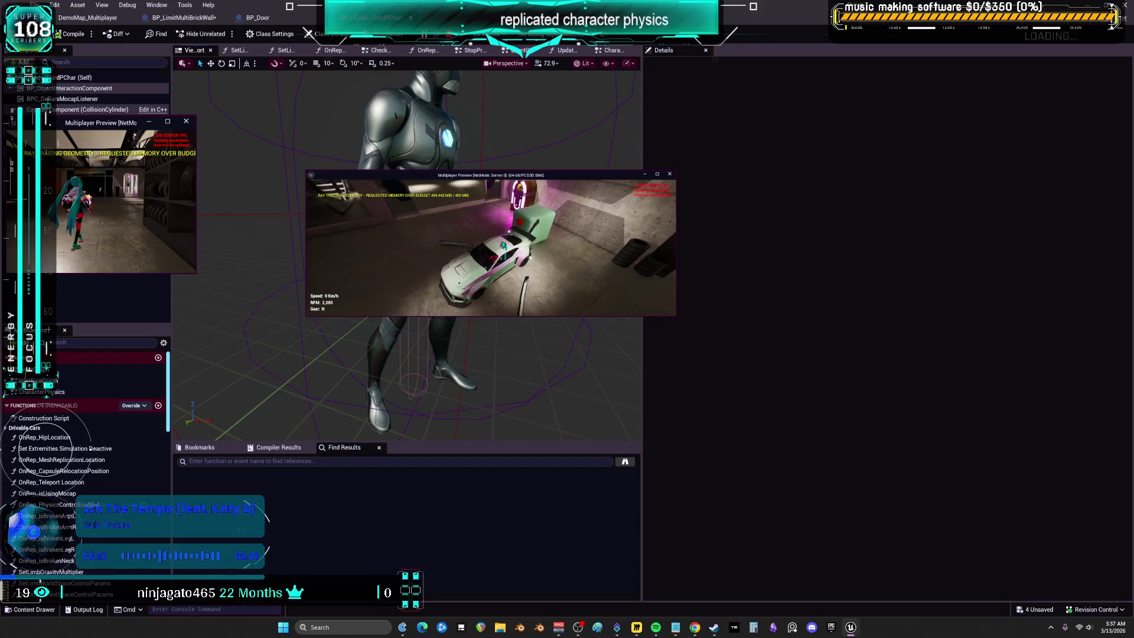
{"action": "key", "text": "w"}
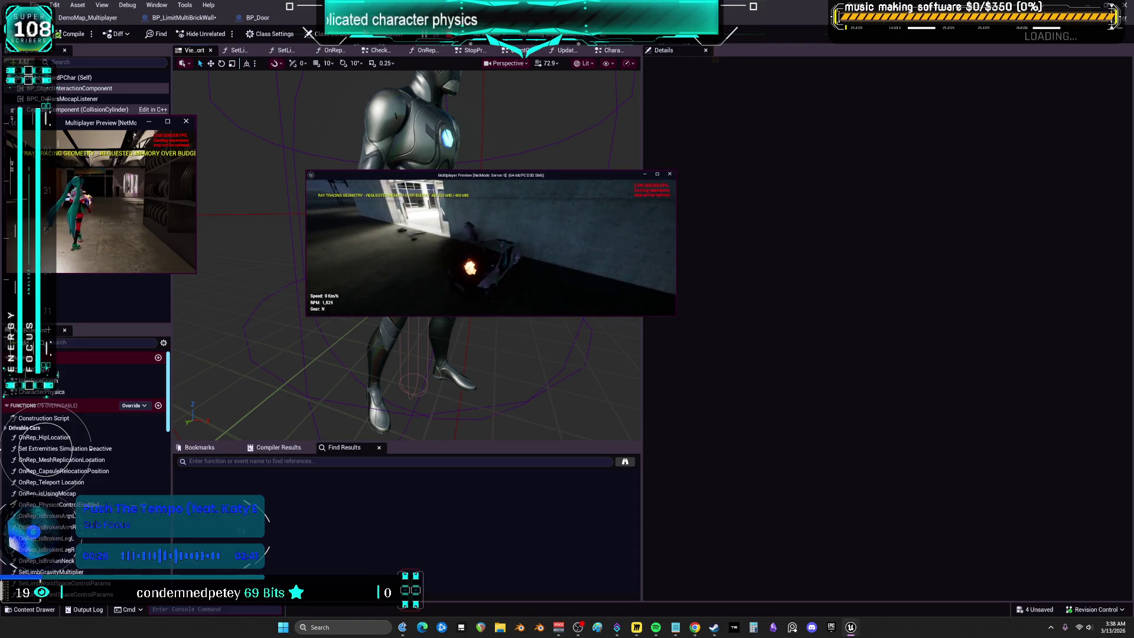
{"action": "key", "text": "Escape"}
{"action": "left_click", "coordinate": [969, 235]}
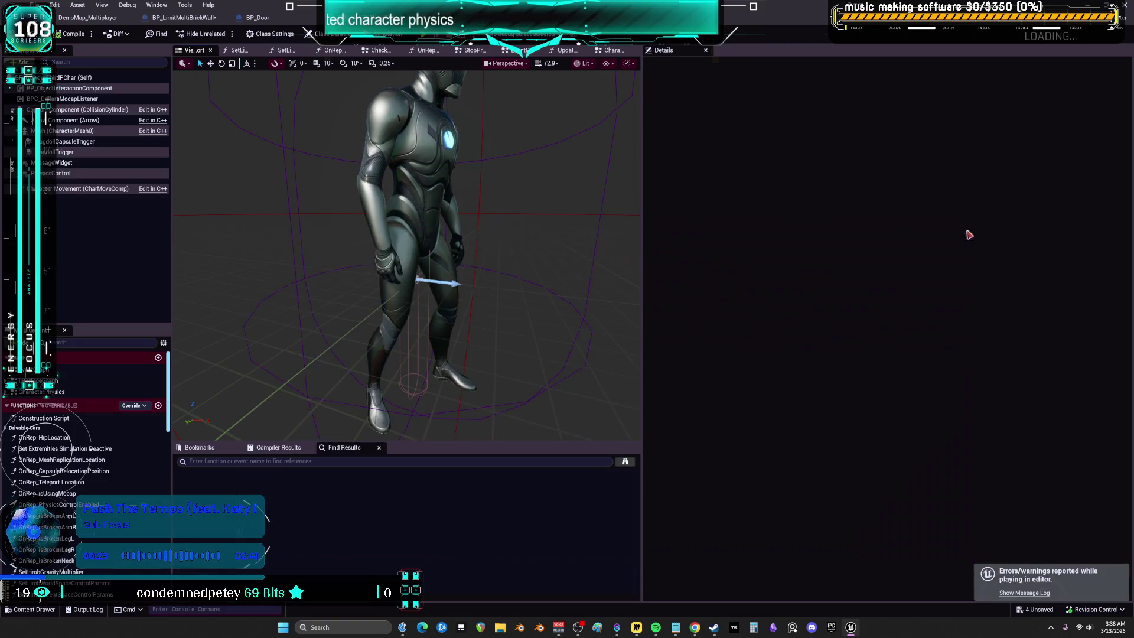
Step: Change the character (Self) collision Object Type from Pawn to PhysicsBody
{"action": "left_click", "coordinate": [82, 77]}
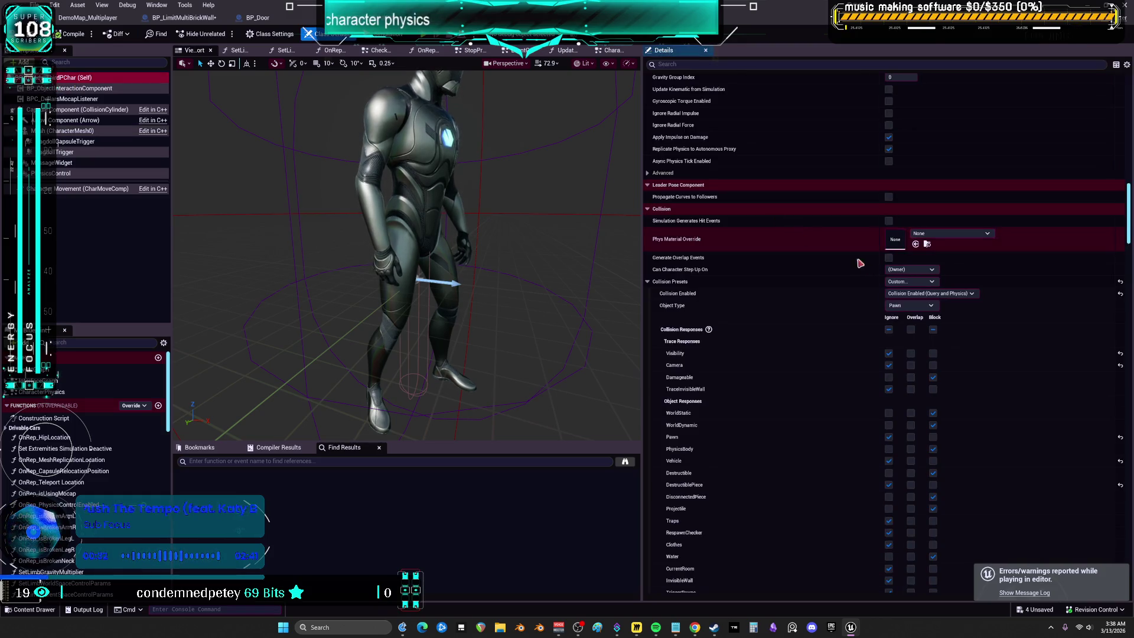
{"action": "left_click", "coordinate": [910, 306]}
{"action": "left_click", "coordinate": [910, 348]}
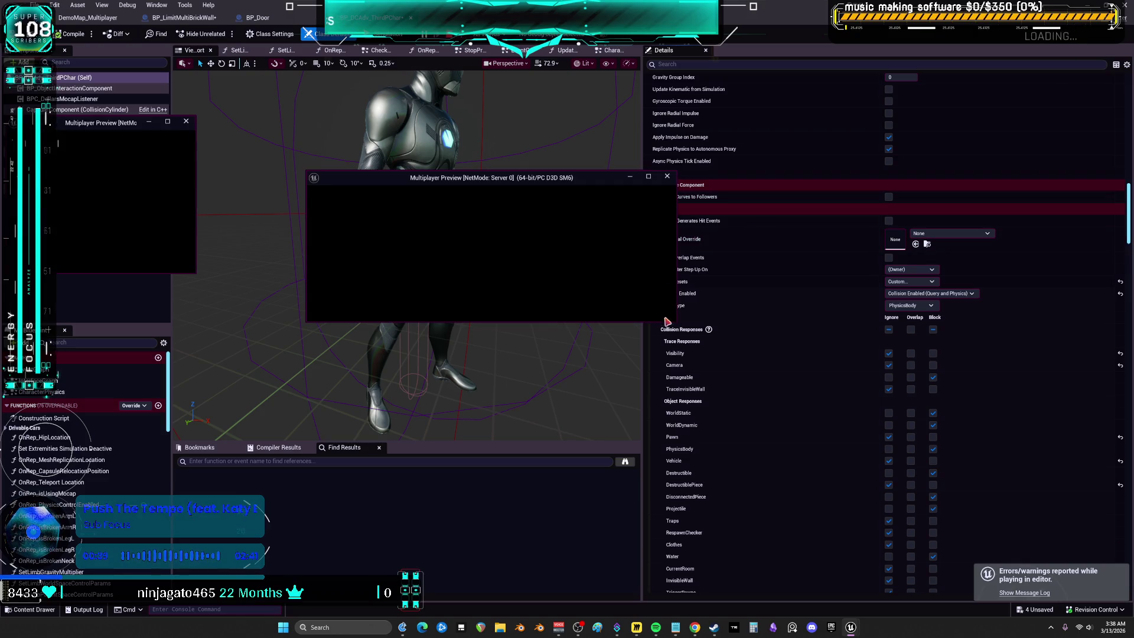
Step: Enlarge the server preview, run the character into the garage and enter the car
{"action": "left_click_drag", "start_coordinate": [676, 325], "coordinate": [815, 517]}
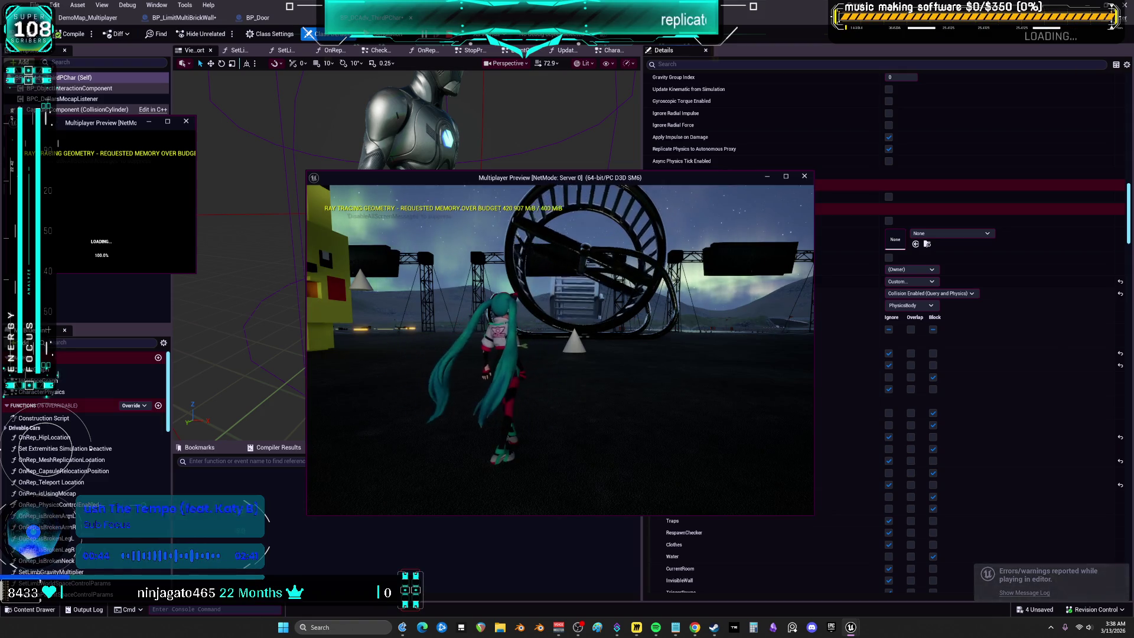
{"action": "key", "text": "w"}
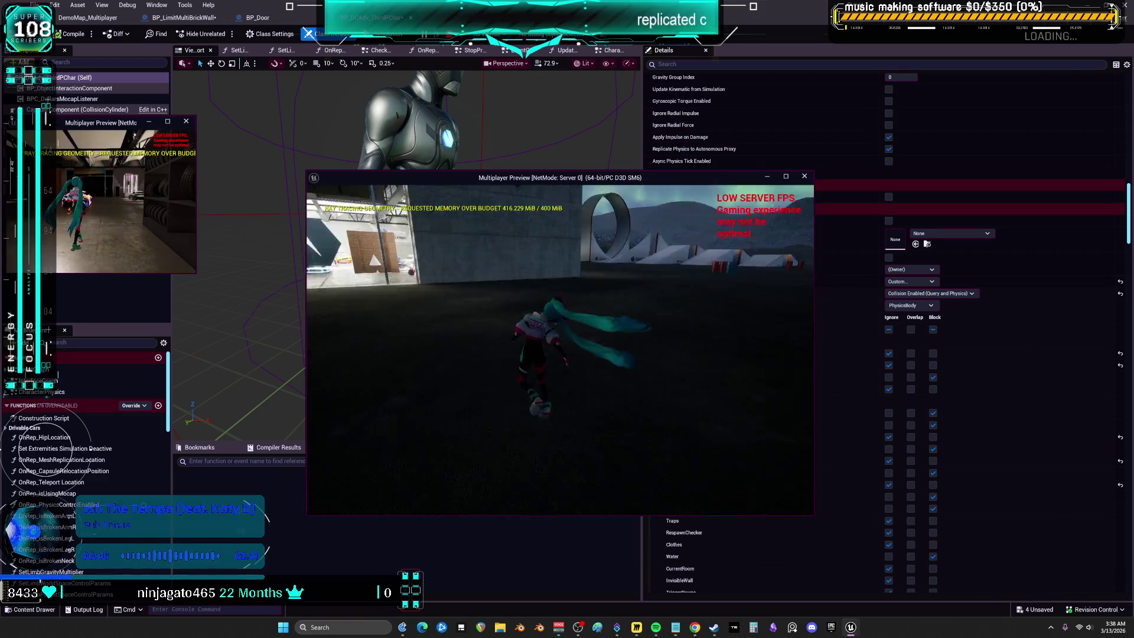
{"action": "key", "text": "w"}
{"action": "key", "text": "w"}
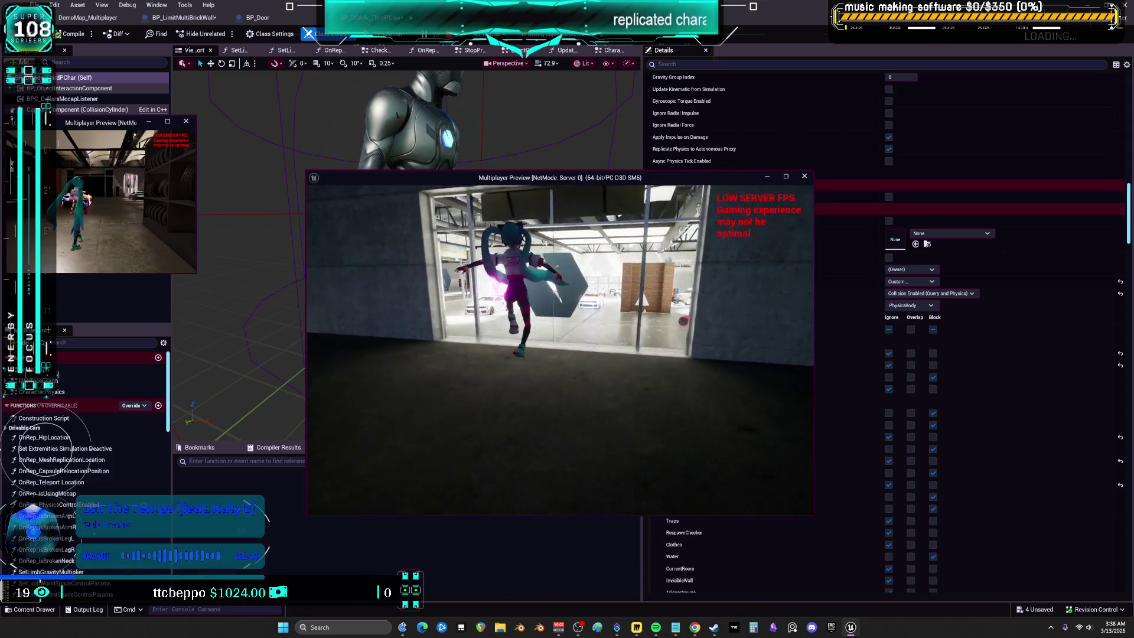
{"action": "key", "text": "w"}
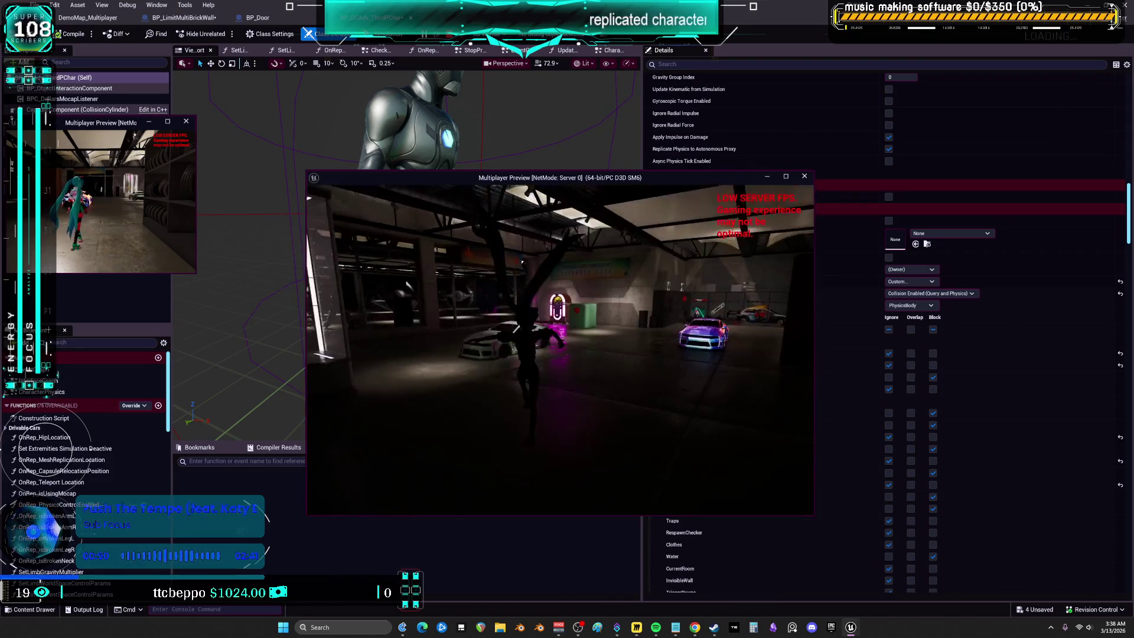
{"action": "key", "text": "e"}
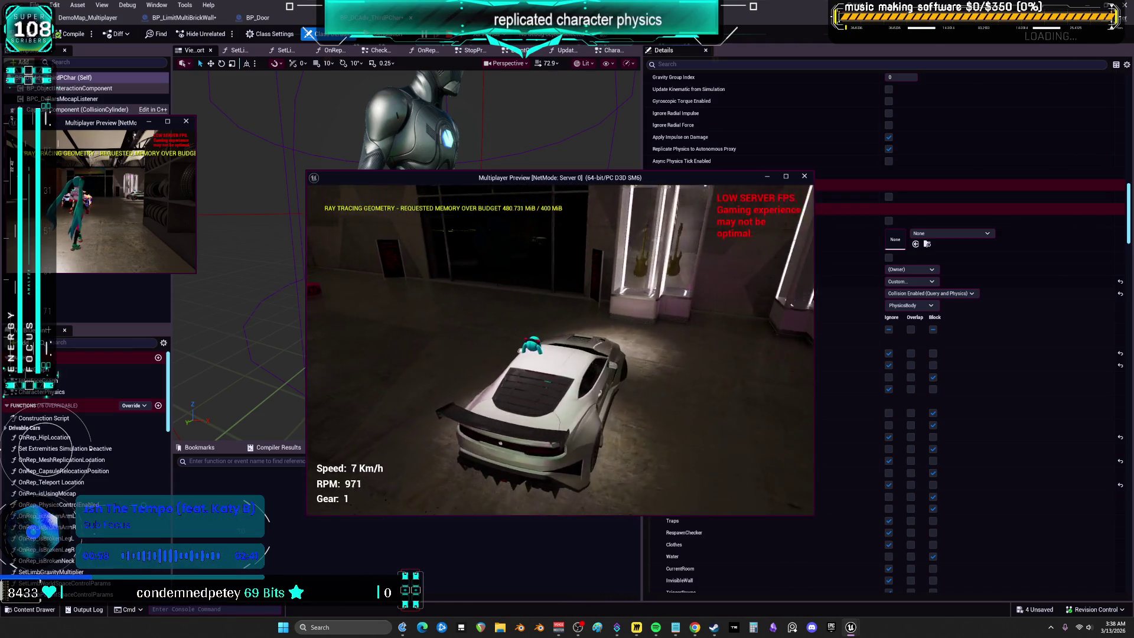
Step: Reverse the car along the wall, then drive through the hangar into the yard
{"action": "key", "text": "s"}
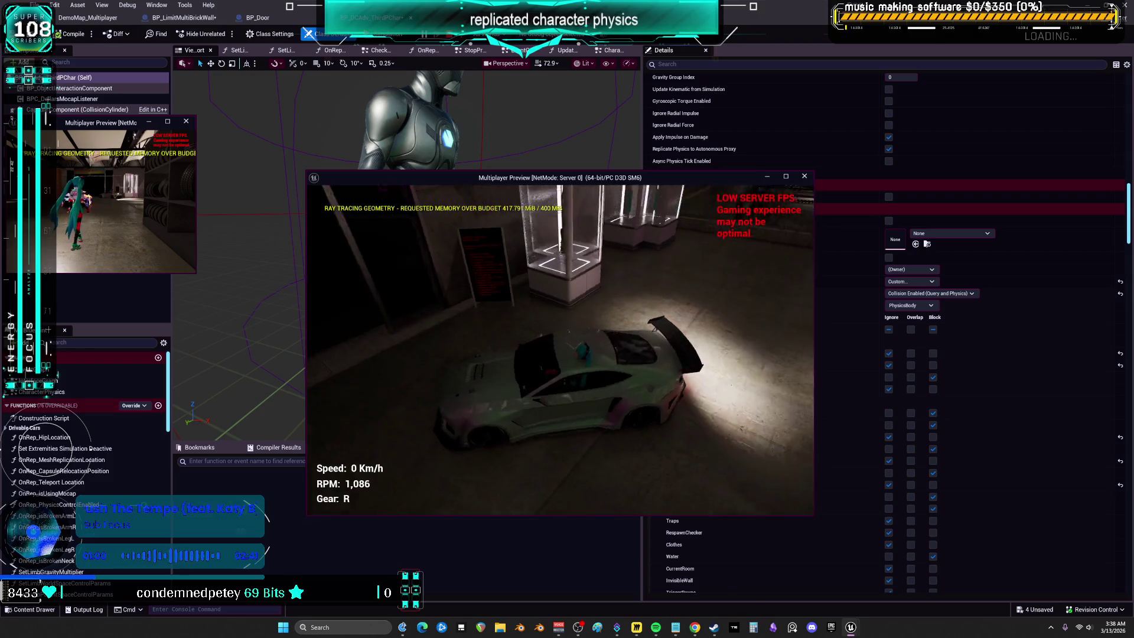
{"action": "key", "text": "s"}
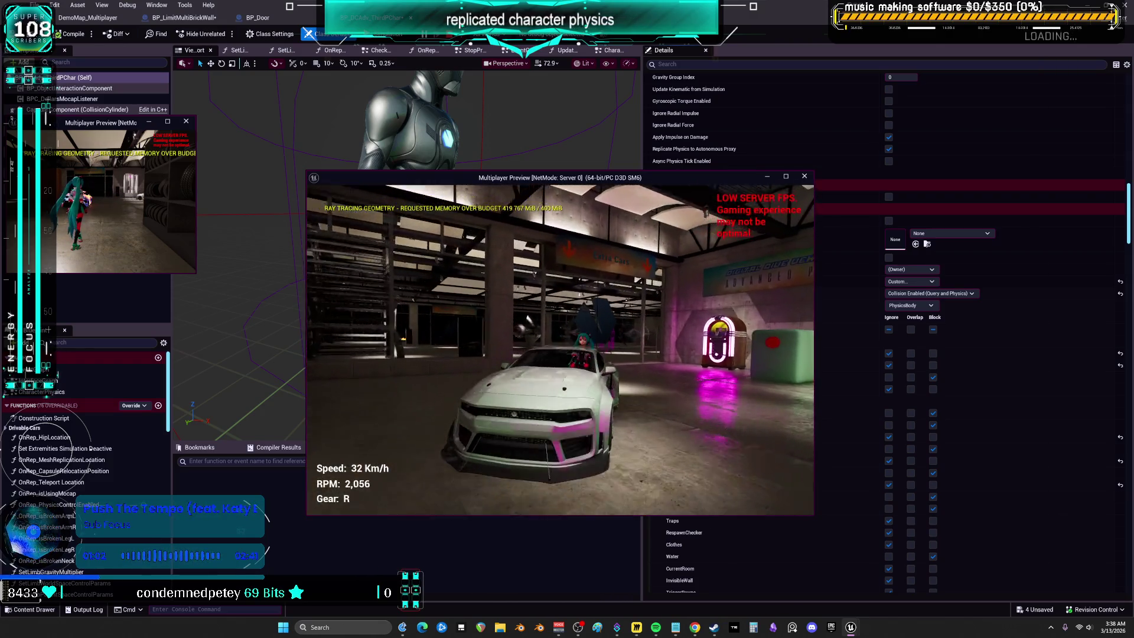
{"action": "key", "text": "s"}
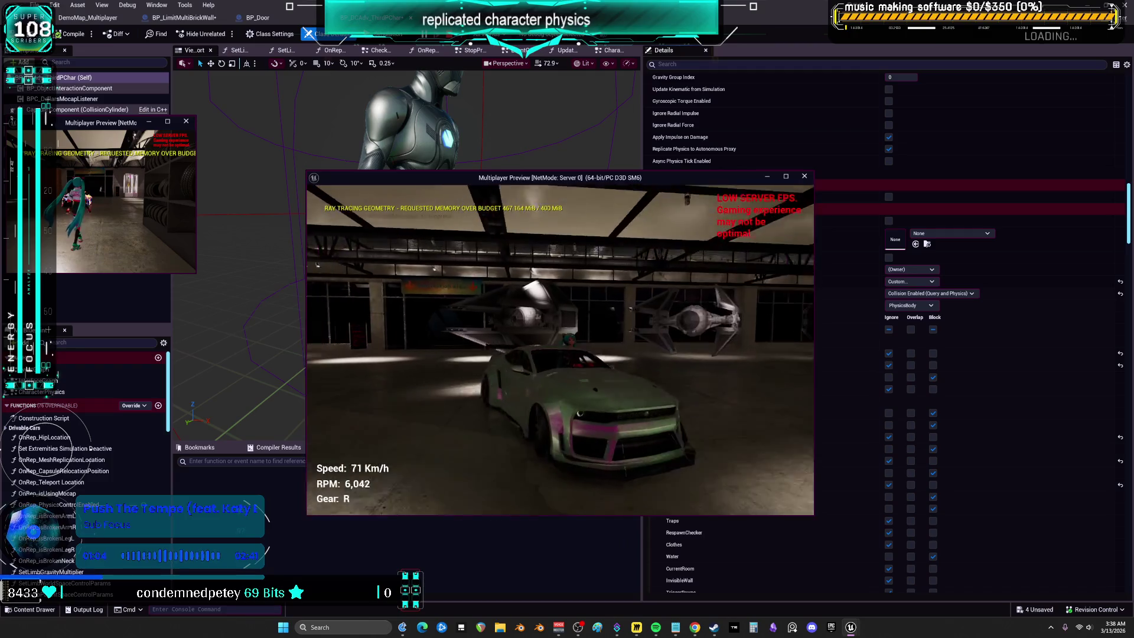
{"action": "key", "text": "s"}
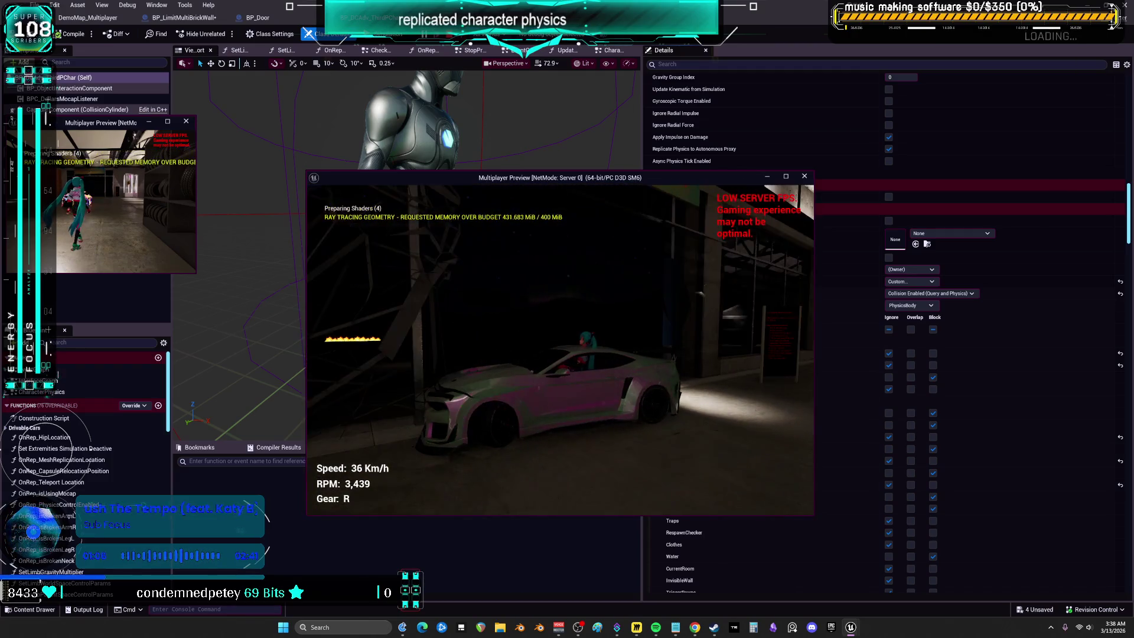
{"action": "key", "text": "s"}
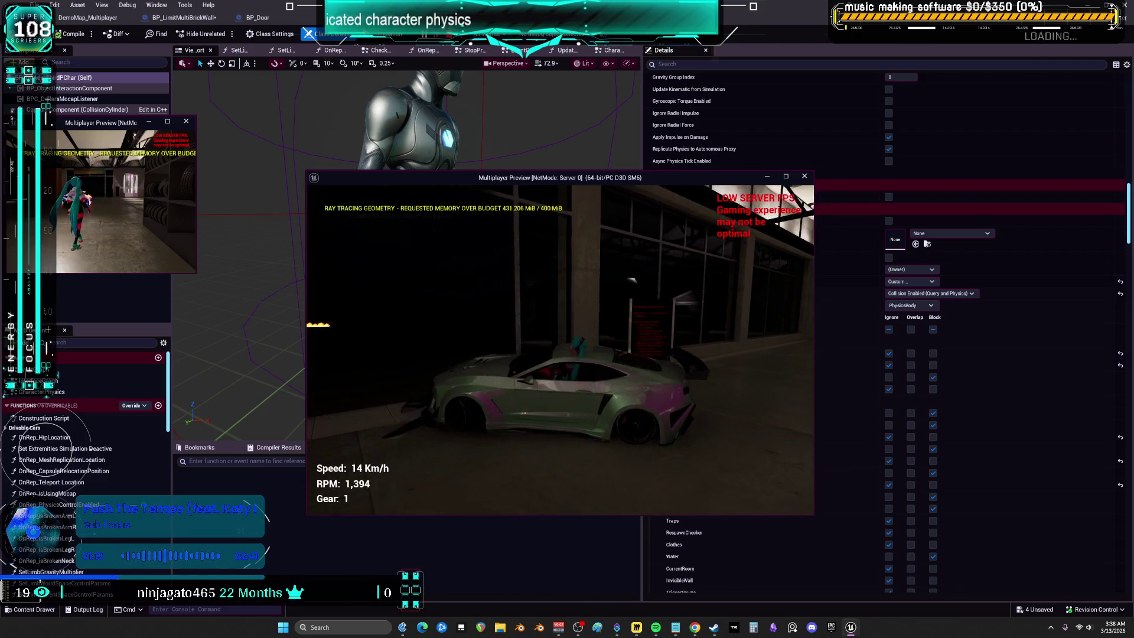
{"action": "key", "text": "w"}
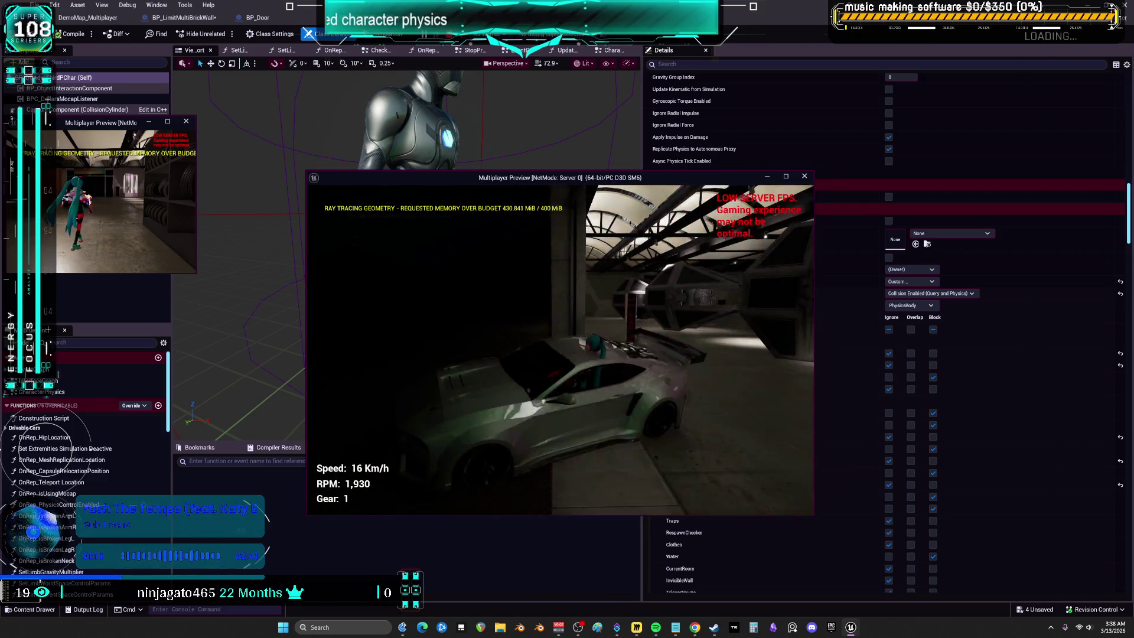
{"action": "key", "text": "w"}
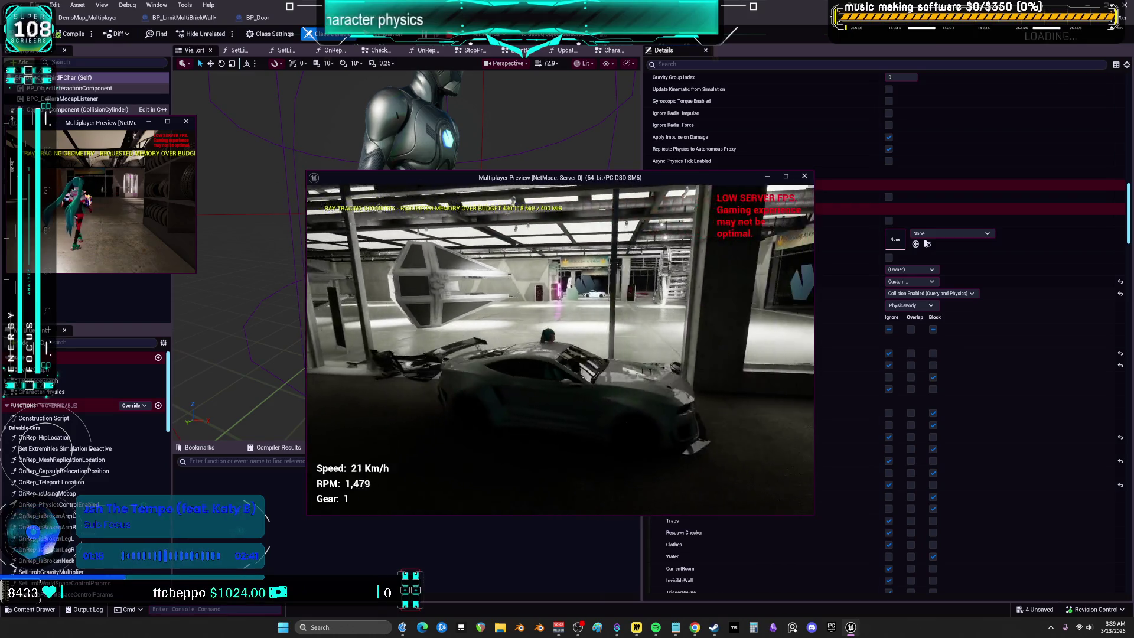
{"action": "key", "text": "w"}
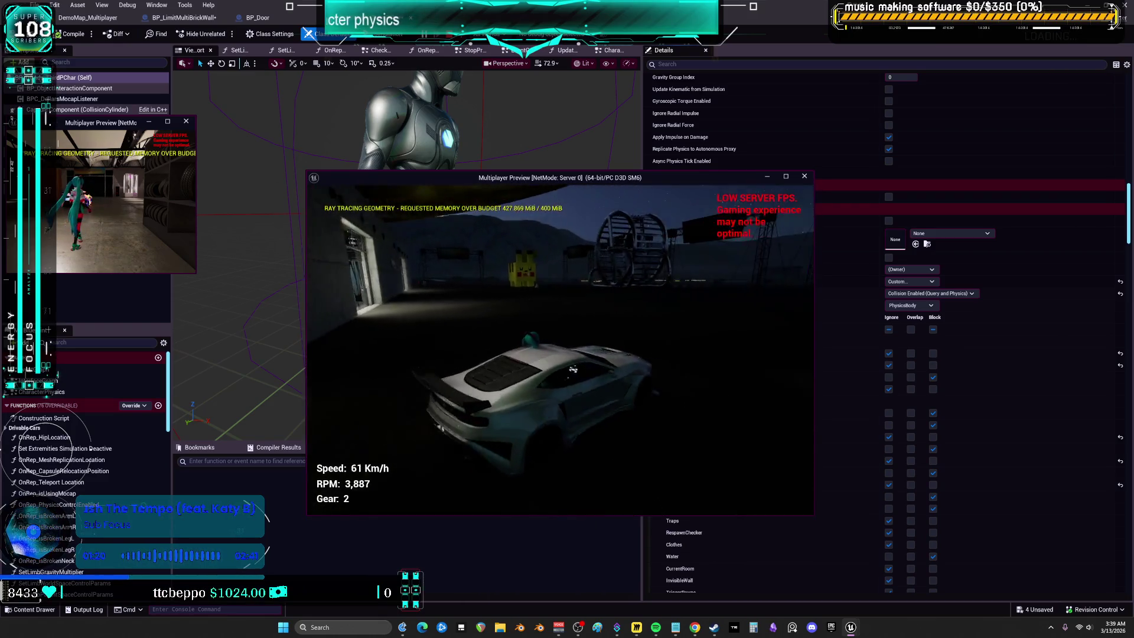
{"action": "key", "text": "w"}
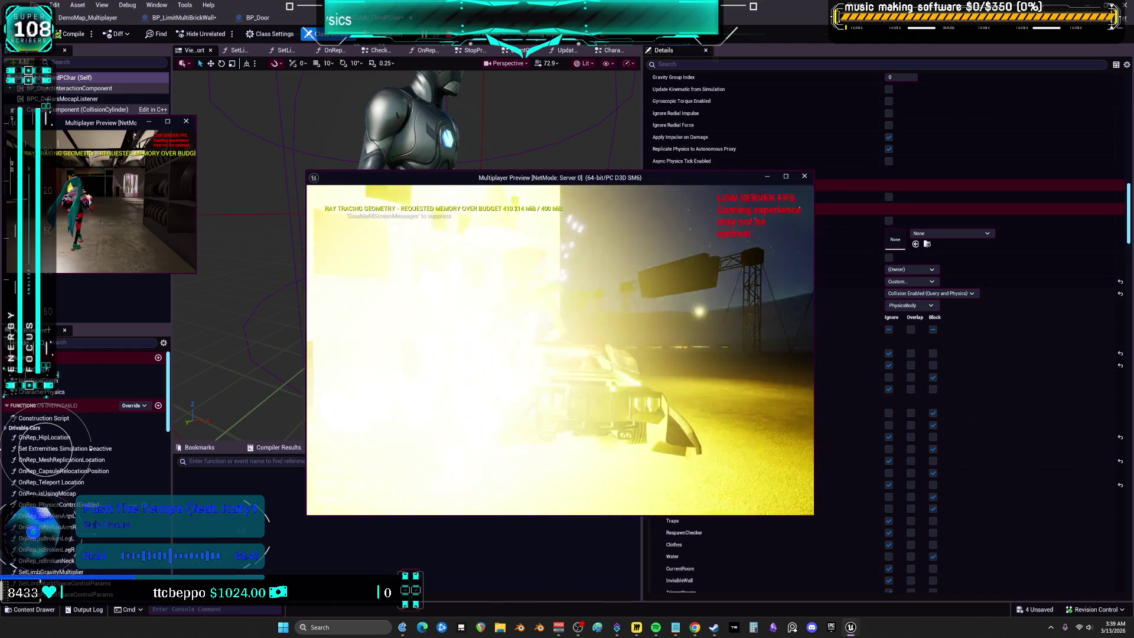
Step: Ram the Pikachu block repeatedly until the car crashes, then end the session
{"action": "key", "text": "s"}
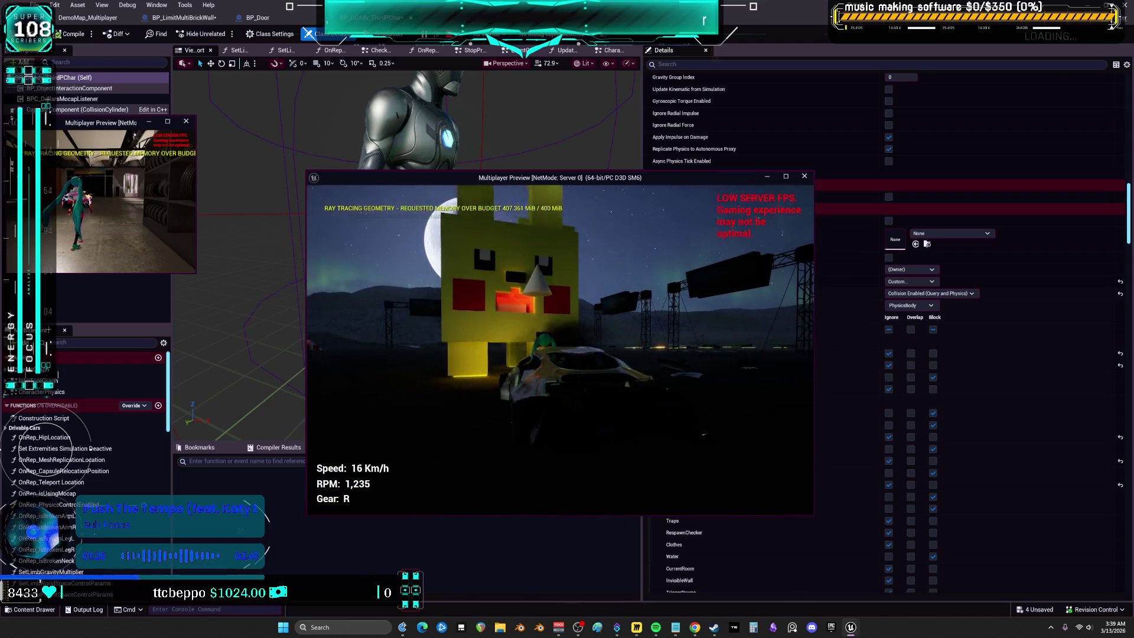
{"action": "key", "text": "s"}
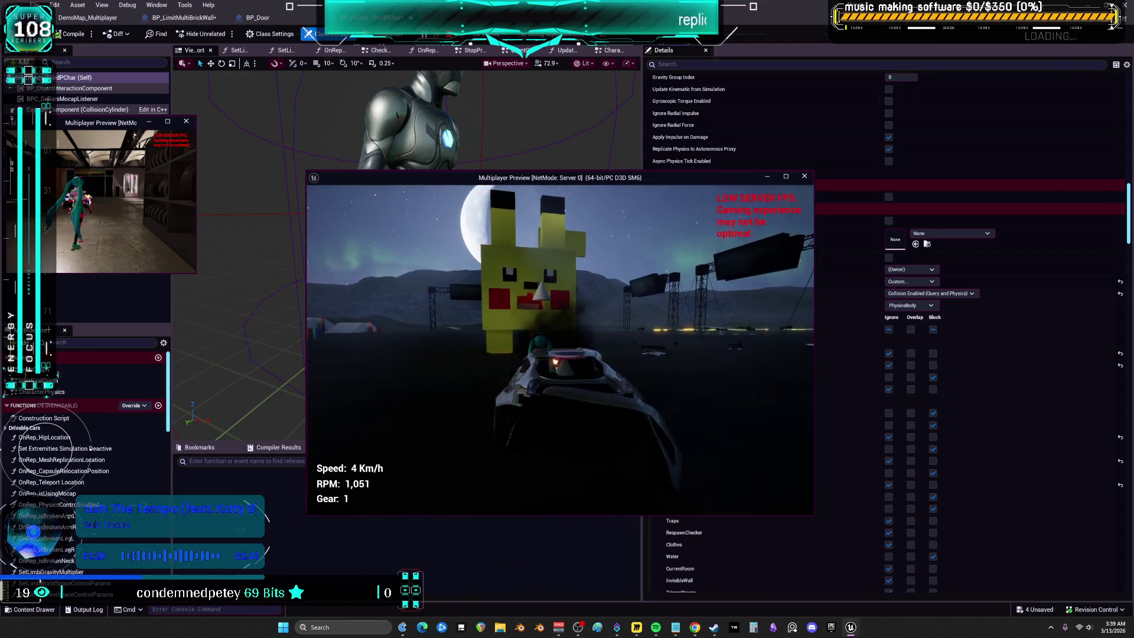
{"action": "key", "text": "w"}
{"action": "key", "text": "s"}
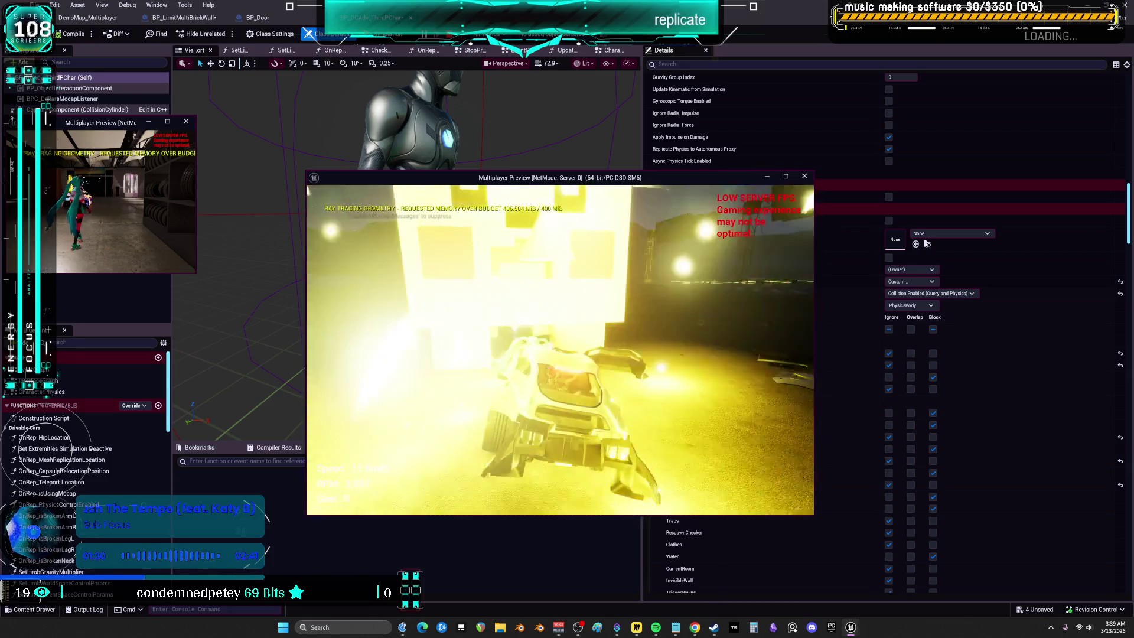
{"action": "key", "text": "s"}
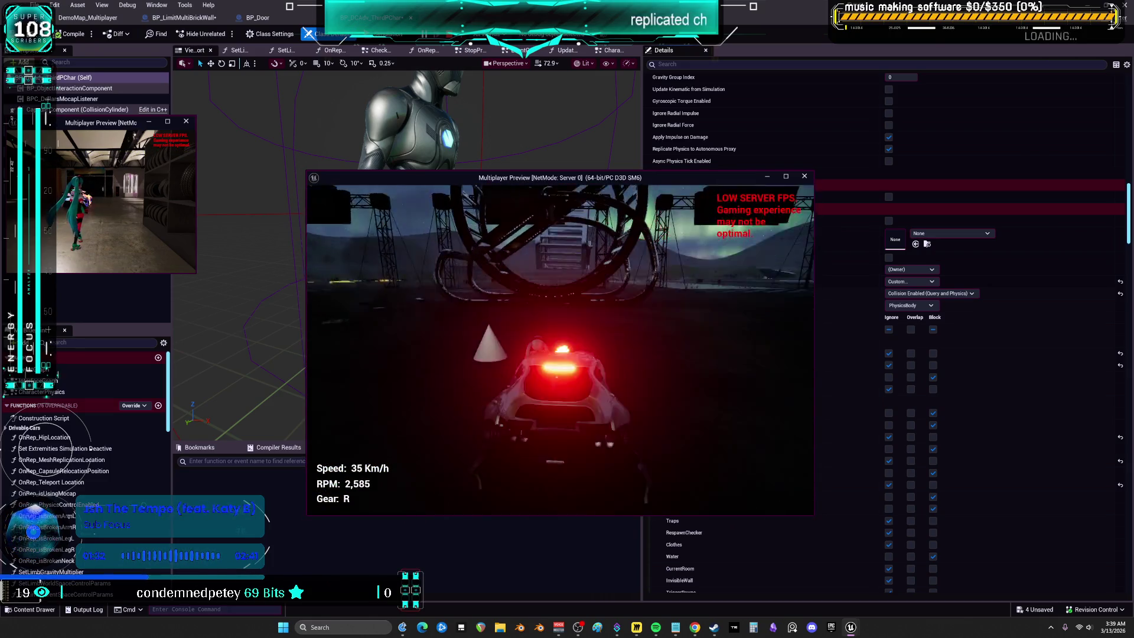
{"action": "key", "text": "w"}
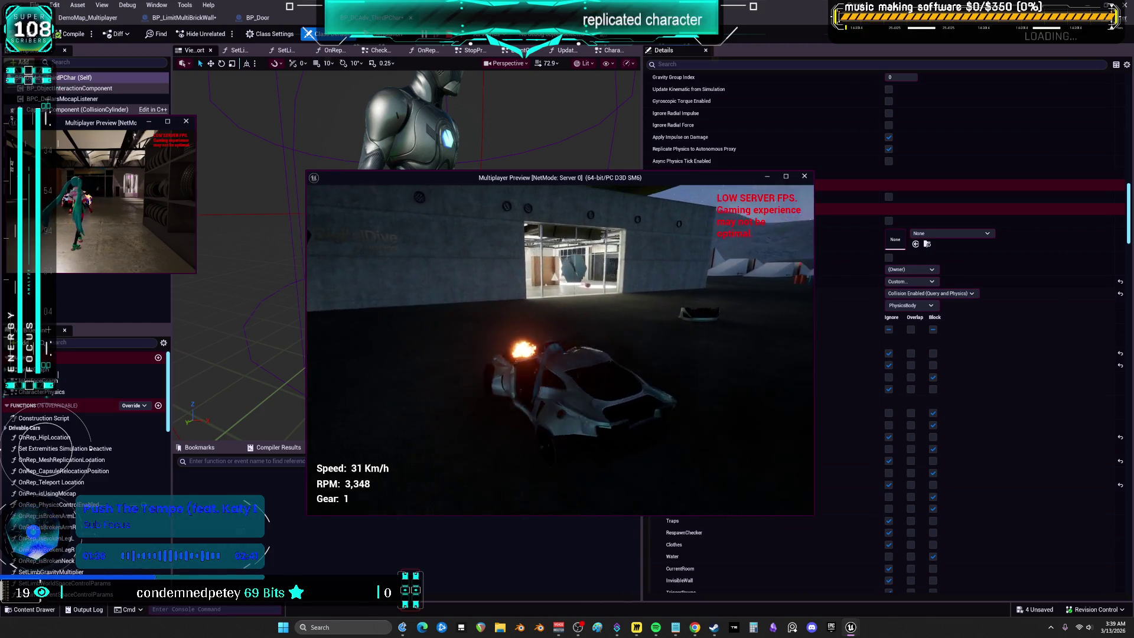
{"action": "key", "text": "w"}
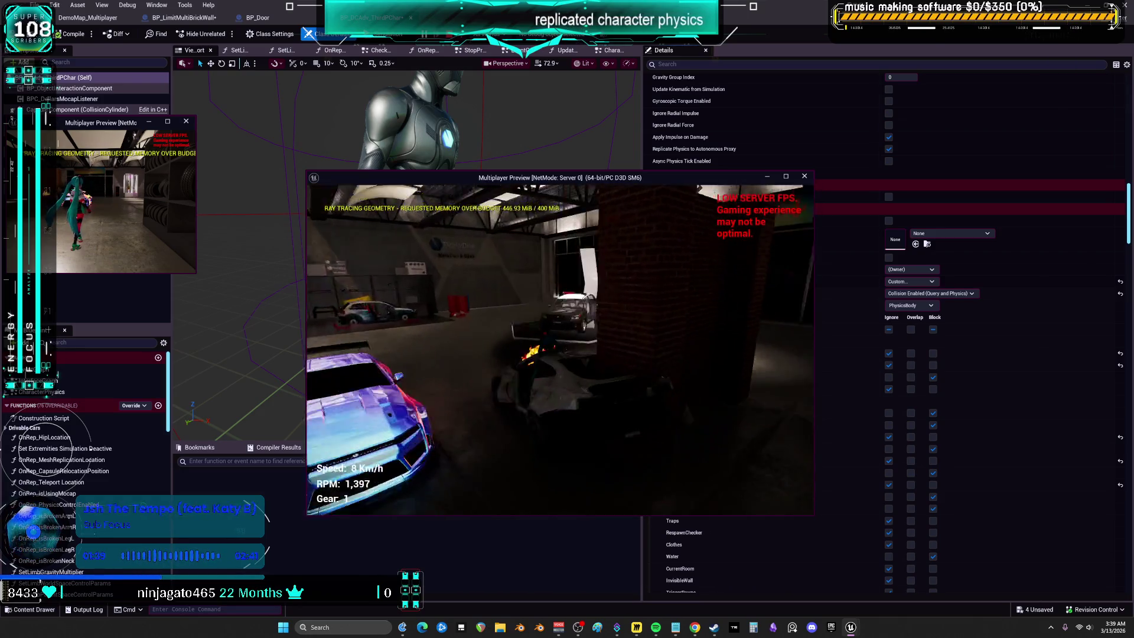
{"action": "key", "text": "w"}
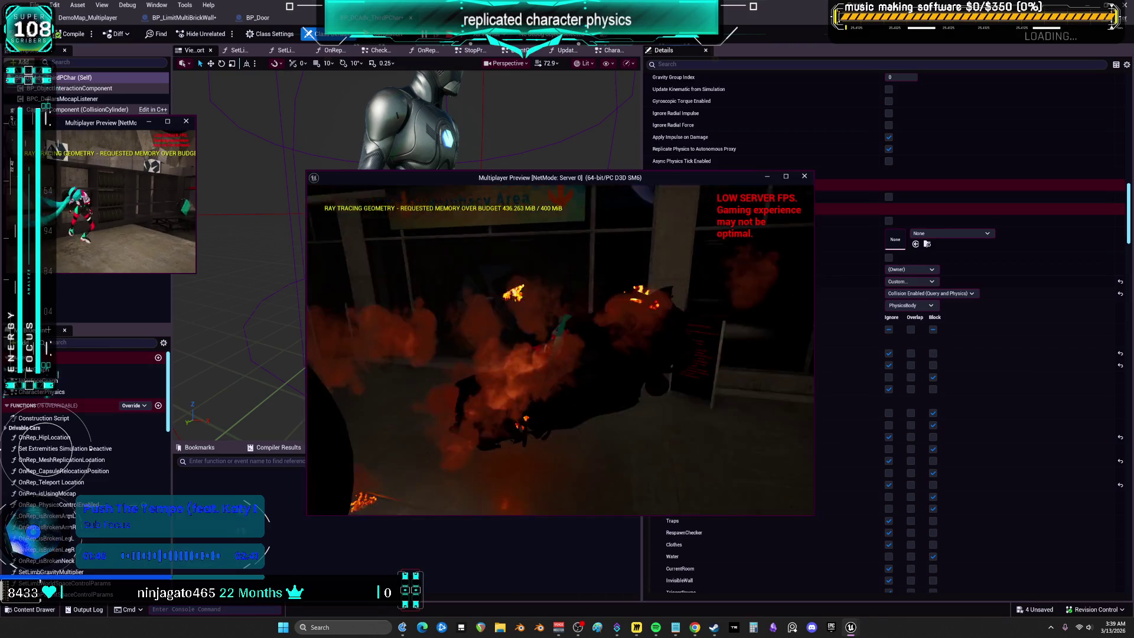
{"action": "key", "text": "Escape"}
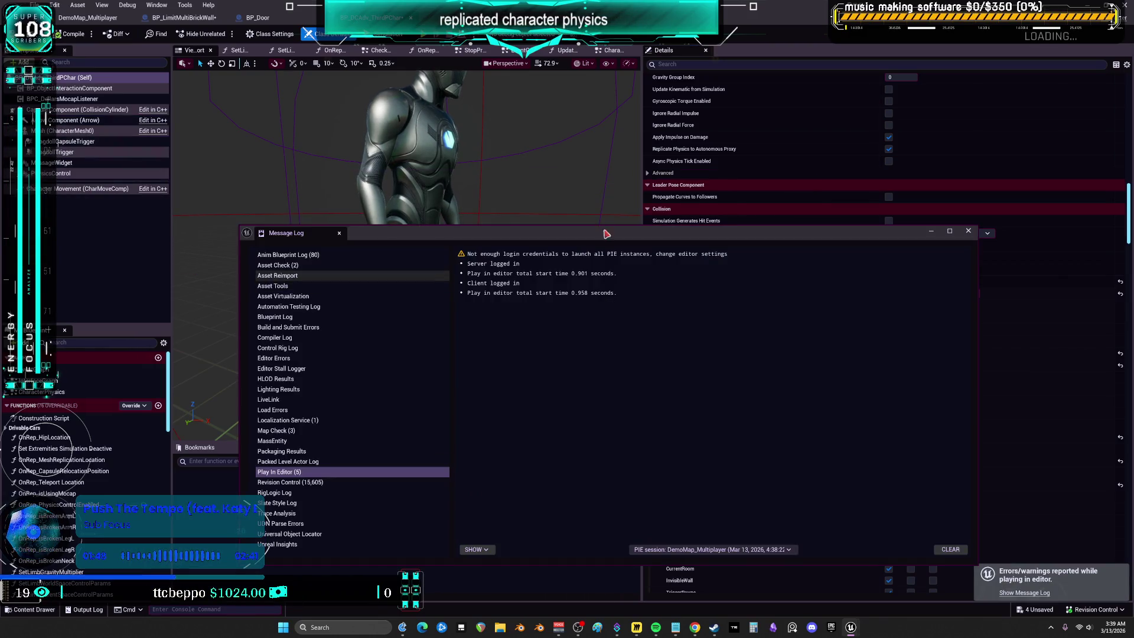
Step: Close the play-session Message Log to return to the character blueprint
{"action": "left_click", "coordinate": [969, 232]}
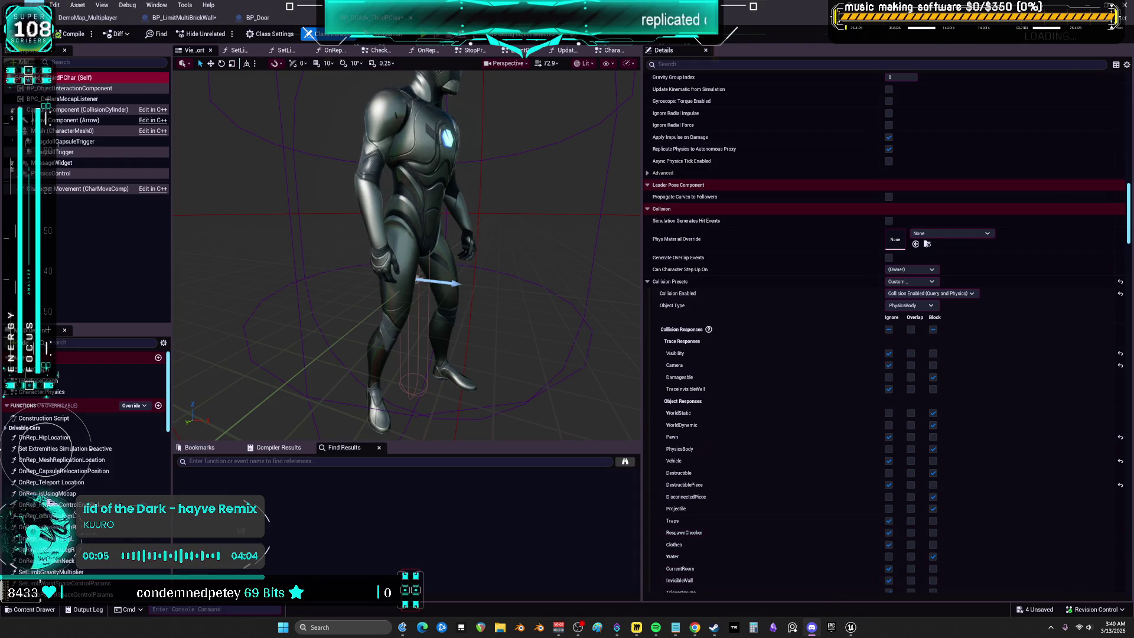
Step: Save all editor work, then select the Multiplayer project in the launcher's My Projects
{"action": "key", "text": "ctrl+shift+s"}
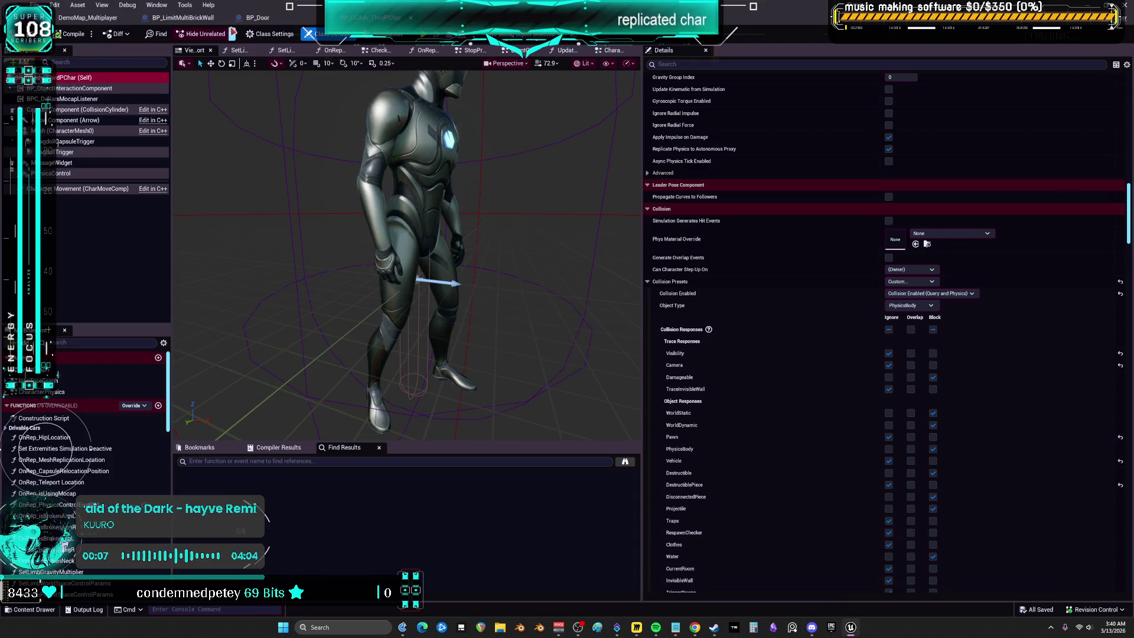
{"action": "key", "text": "ctrl+b"}
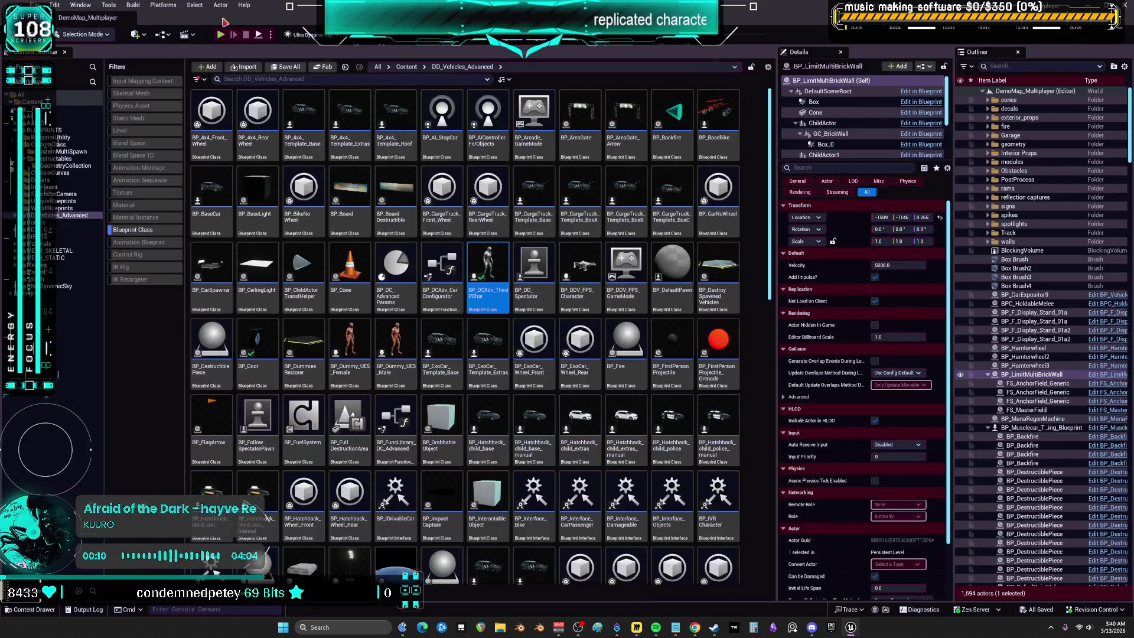
{"action": "left_click", "coordinate": [831, 627]}
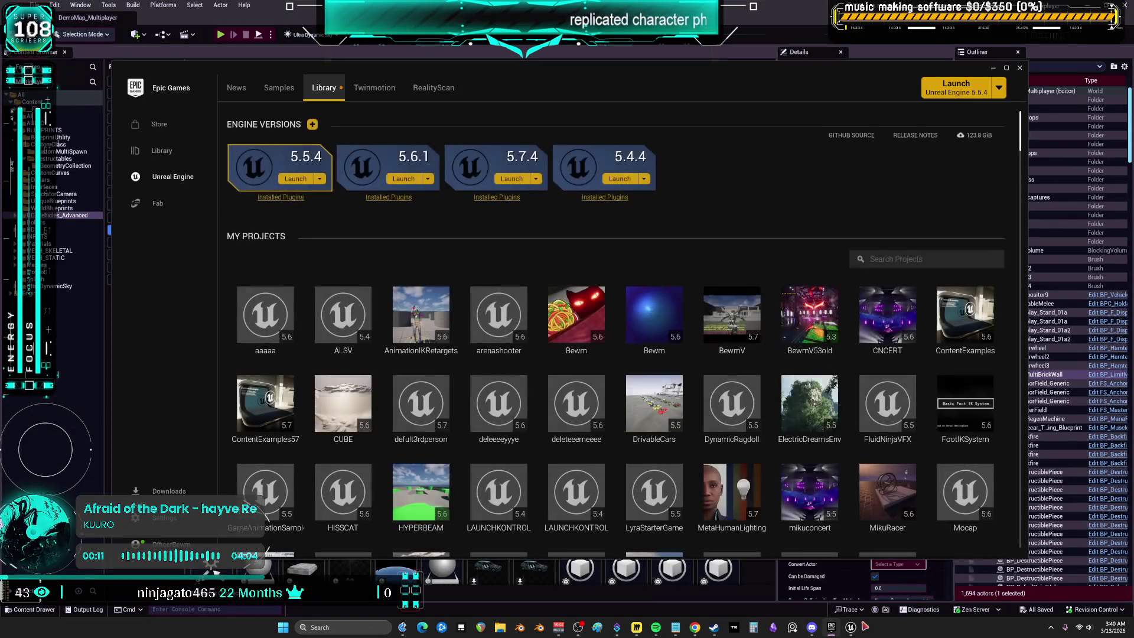
{"action": "scroll", "coordinate": [594, 440], "scroll_direction": "down", "scroll_amount": 1}
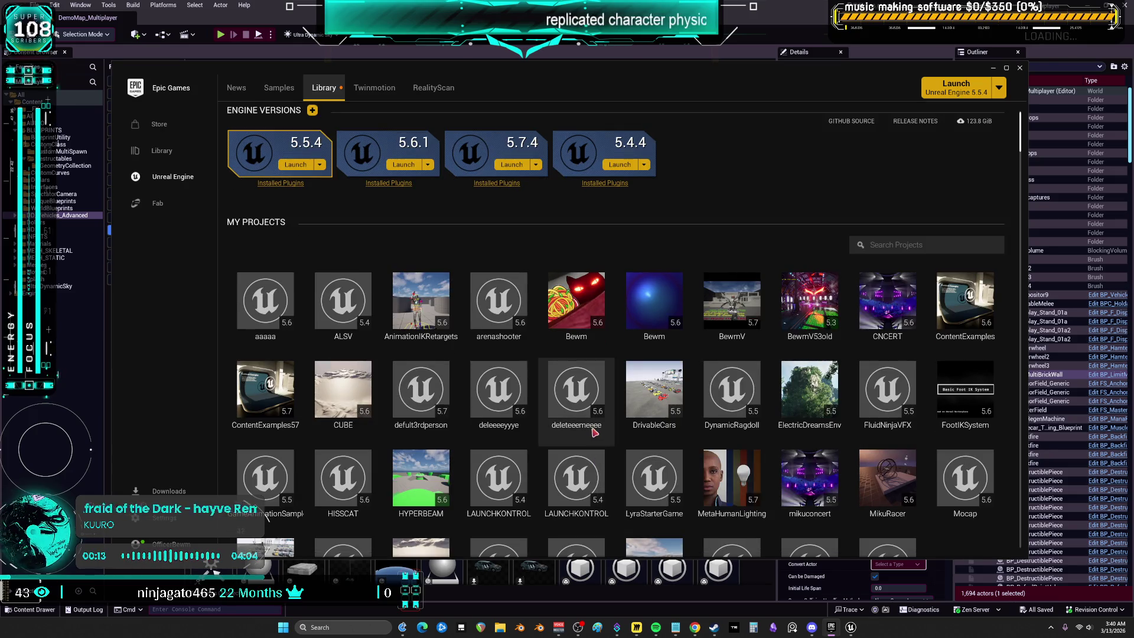
{"action": "scroll", "coordinate": [656, 431], "scroll_direction": "down", "scroll_amount": 4}
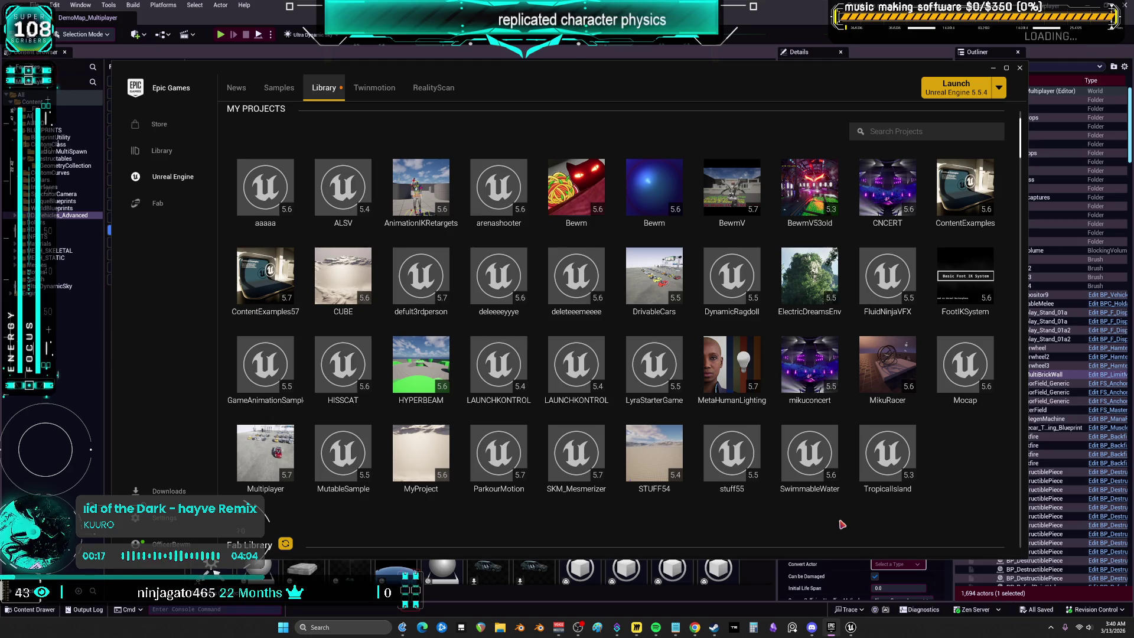
{"action": "left_click", "coordinate": [279, 447]}
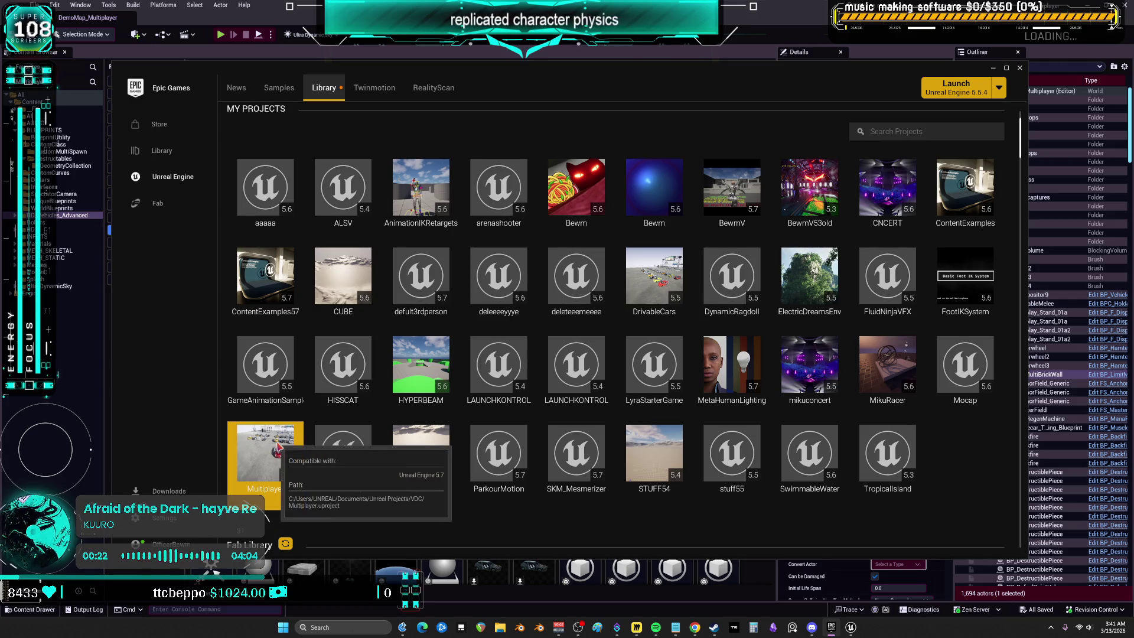
Step: Launch the Multiplayer project, filter DD_Vehicles_Advanced to Blueprint Class, and open BP_DCAdv_ThirdPChar
{"action": "double_click", "coordinate": [279, 447]}
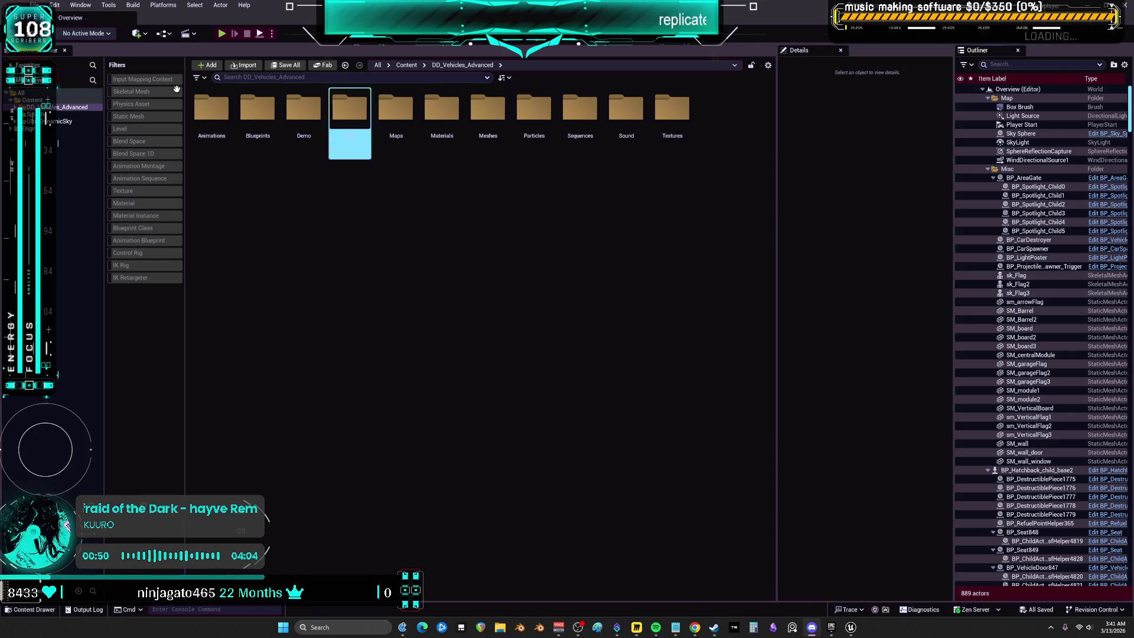
{"action": "left_click", "coordinate": [151, 229]}
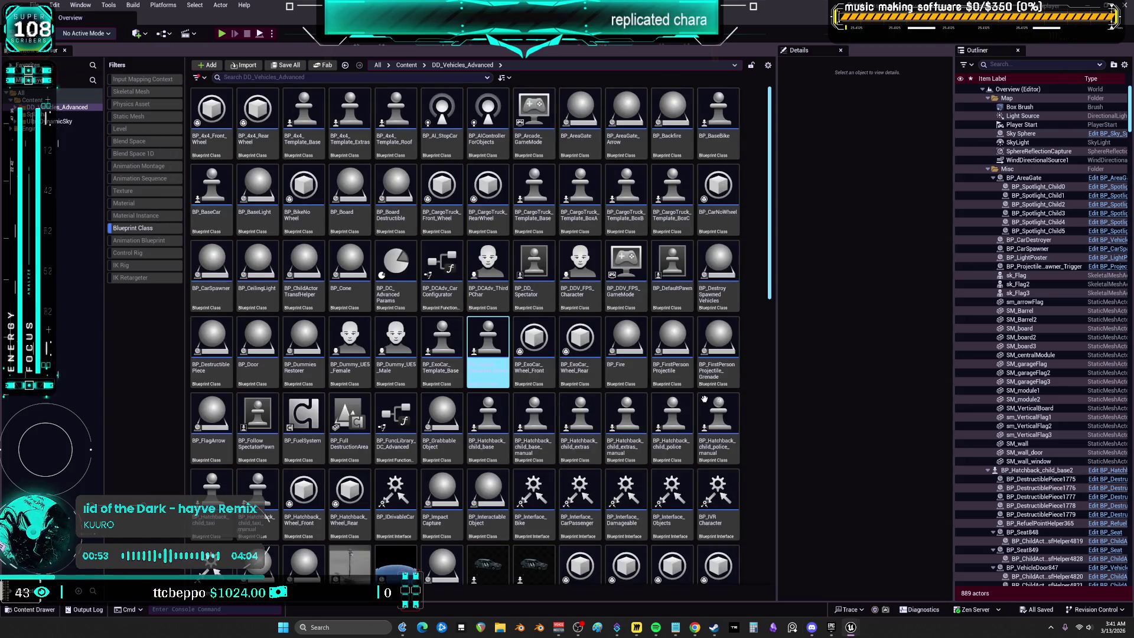
{"action": "double_click", "coordinate": [494, 252]}
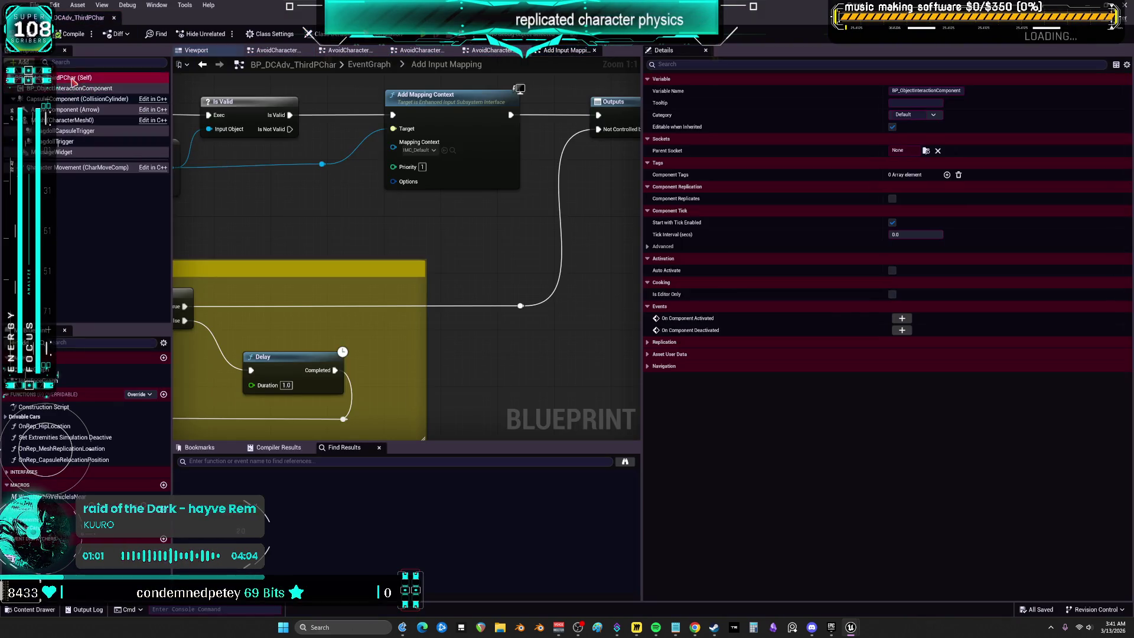
Step: Review the character mesh's collision settings, then close the BP_DCAdv_ThirdPChar blueprint
{"action": "scroll", "coordinate": [798, 291], "scroll_direction": "down", "scroll_amount": 3}
{"action": "scroll", "coordinate": [799, 290], "scroll_direction": "down", "scroll_amount": 13}
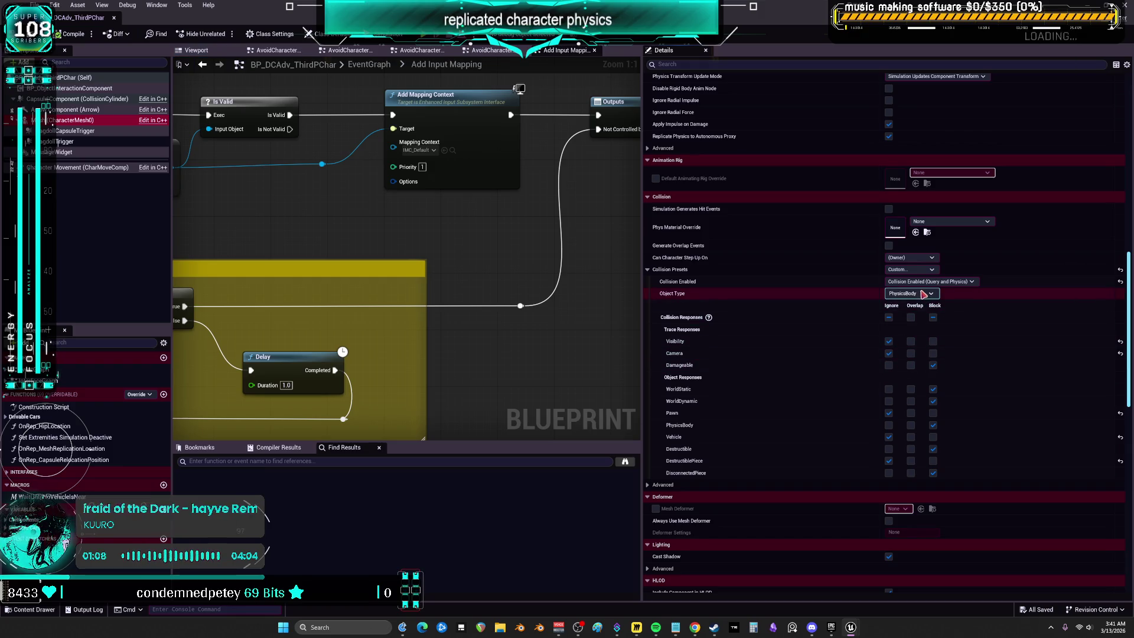
{"action": "left_click", "coordinate": [113, 17]}
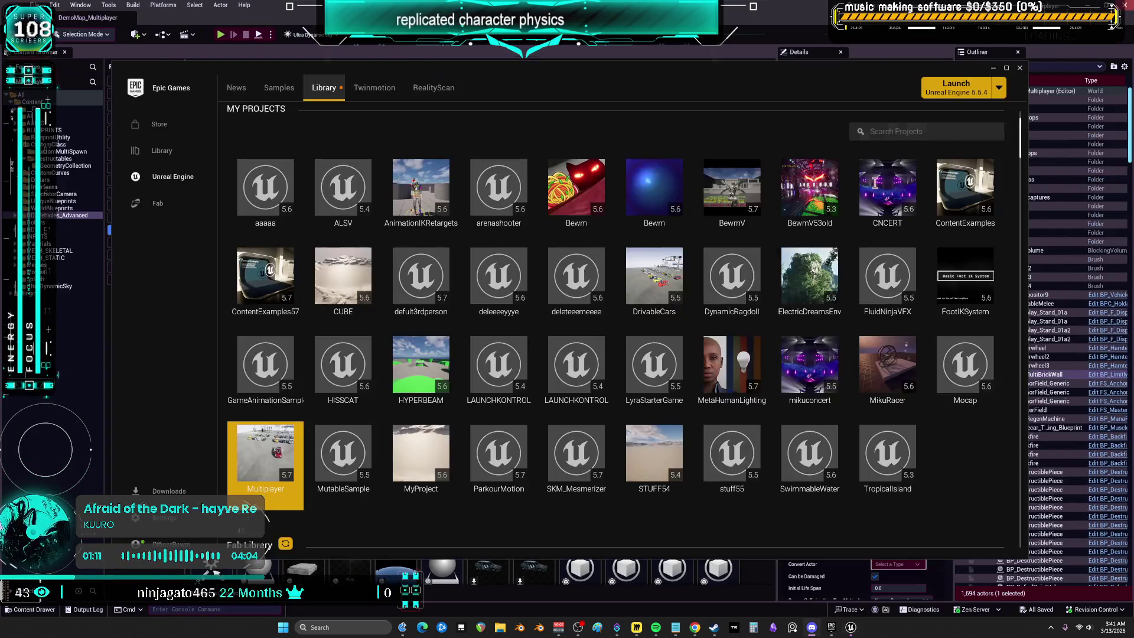
Step: Search the launcher's Fab Library for 'adva'
{"action": "scroll", "coordinate": [669, 444], "scroll_direction": "down", "scroll_amount": 1}
{"action": "scroll", "coordinate": [670, 445], "scroll_direction": "down", "scroll_amount": 3}
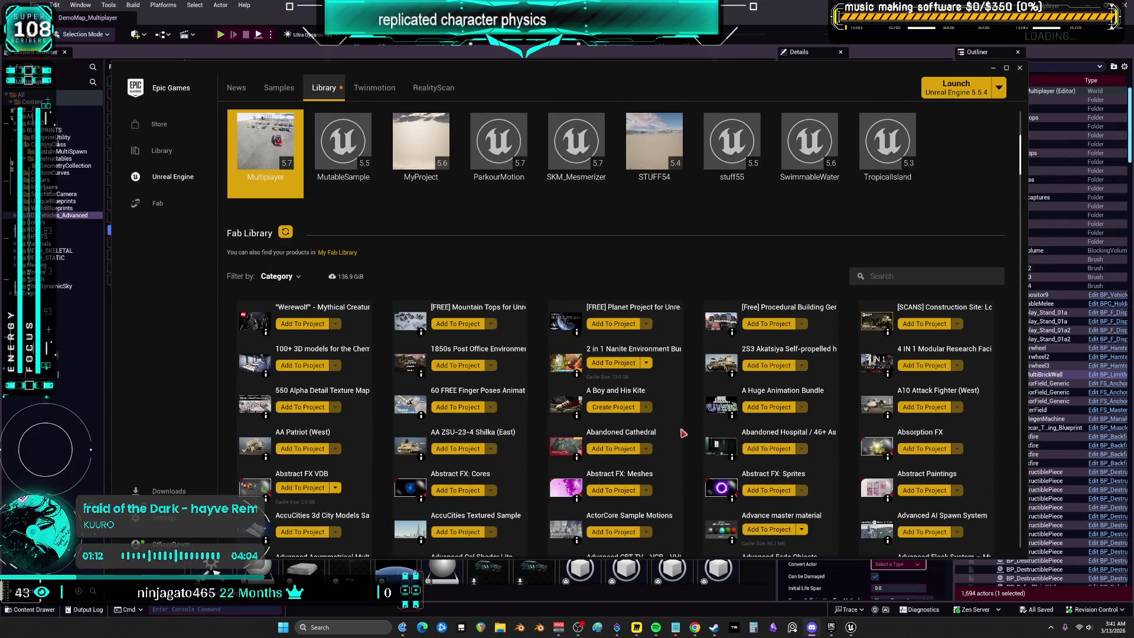
{"action": "left_click", "coordinate": [927, 274]}
{"action": "type", "text": "adva"}
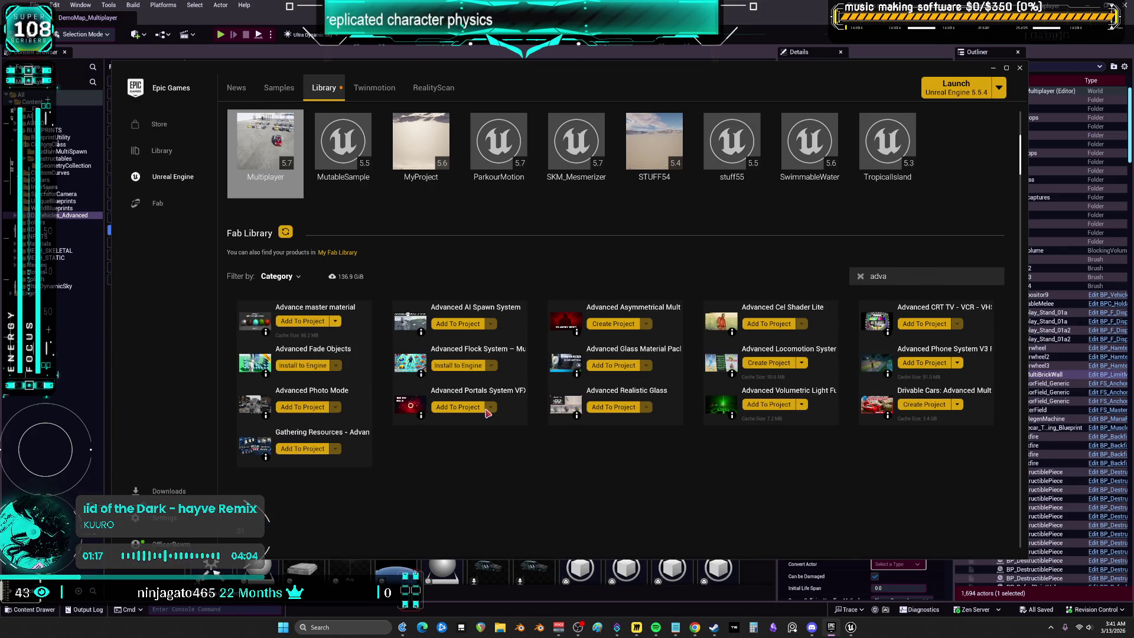
Step: Create a 5.7 project named 'deleteme' from Drivable Cars, then maximize the launcher
{"action": "left_click", "coordinate": [923, 405]}
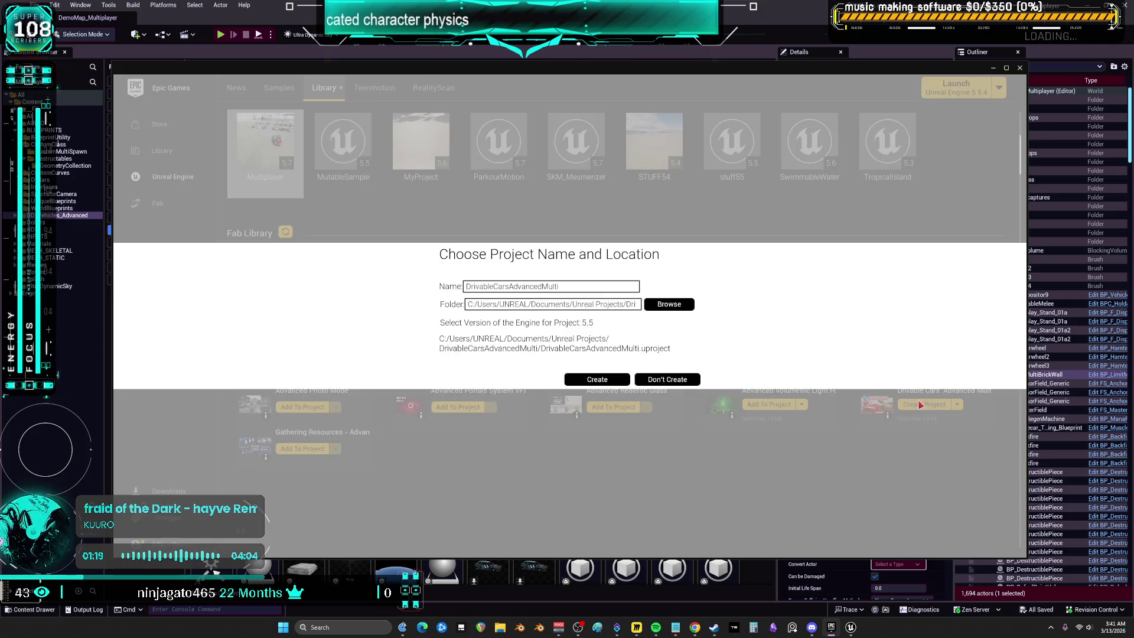
{"action": "double_click", "coordinate": [572, 286]}
{"action": "type", "text": "de"}
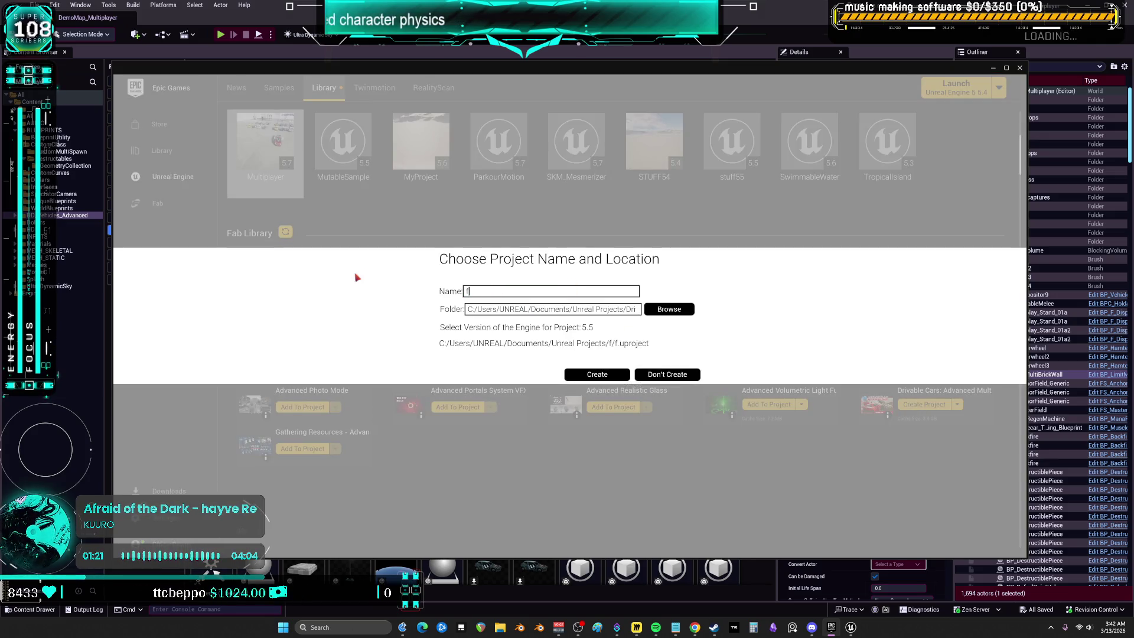
{"action": "type", "text": "leteme"}
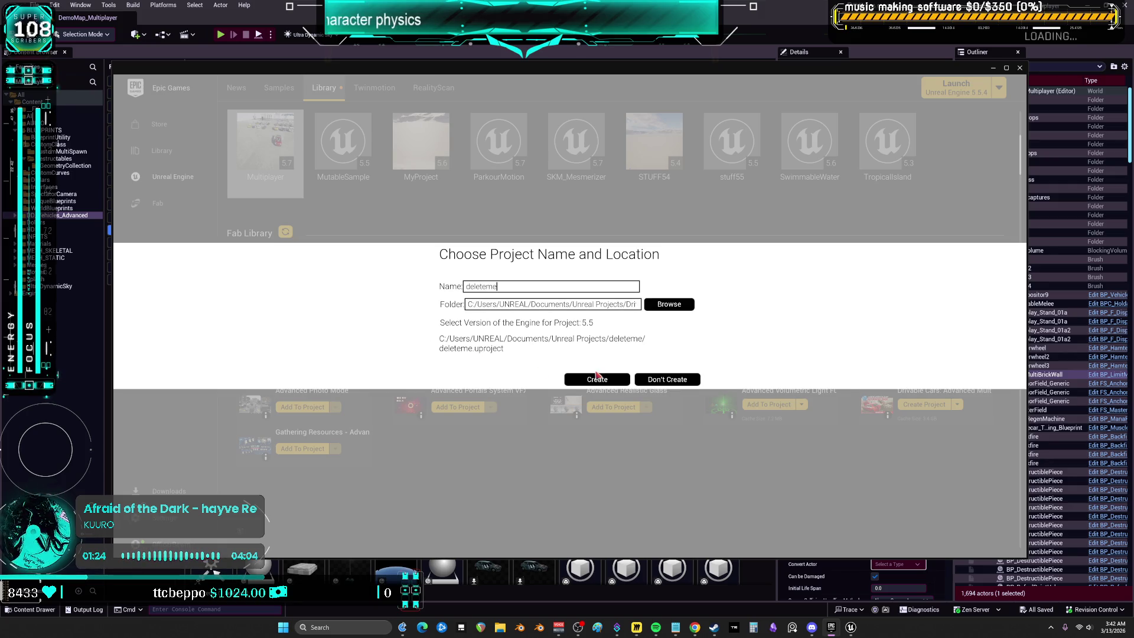
{"action": "left_click", "coordinate": [589, 323]}
{"action": "left_click", "coordinate": [595, 459]}
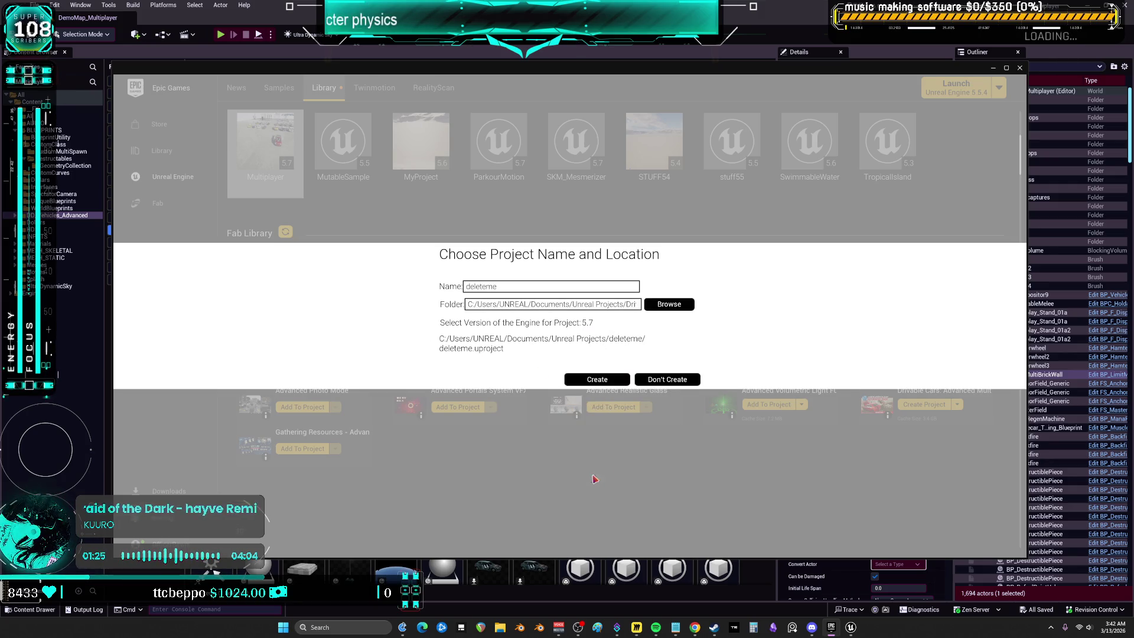
{"action": "left_click", "coordinate": [609, 380]}
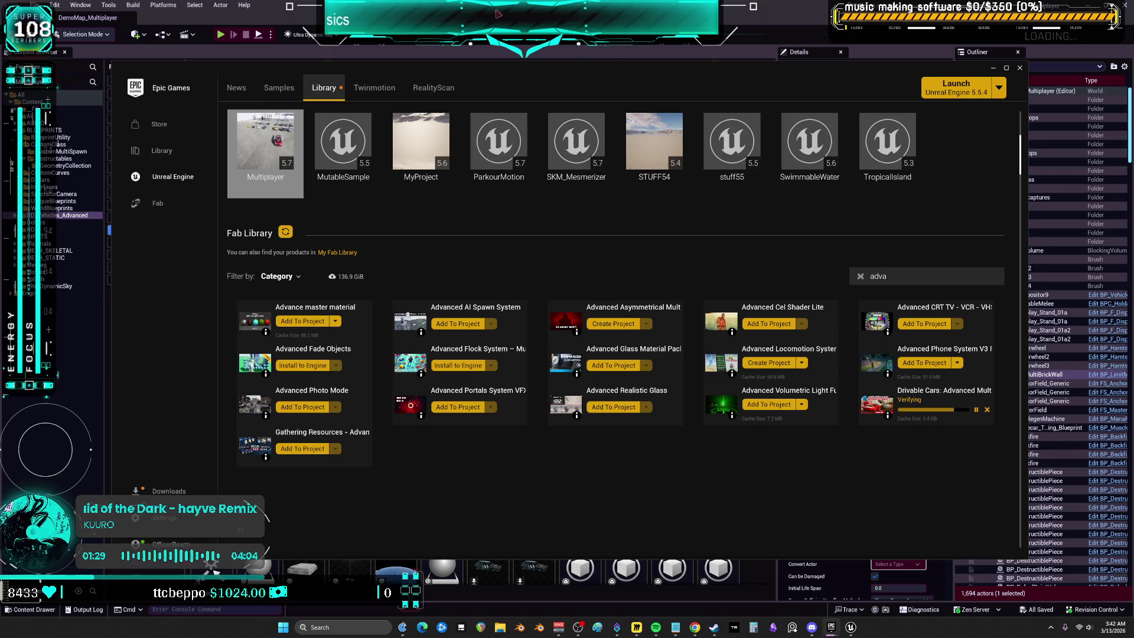
{"action": "key", "text": "super+Up"}
{"action": "scroll", "coordinate": [786, 384], "scroll_direction": "up", "scroll_amount": 5}
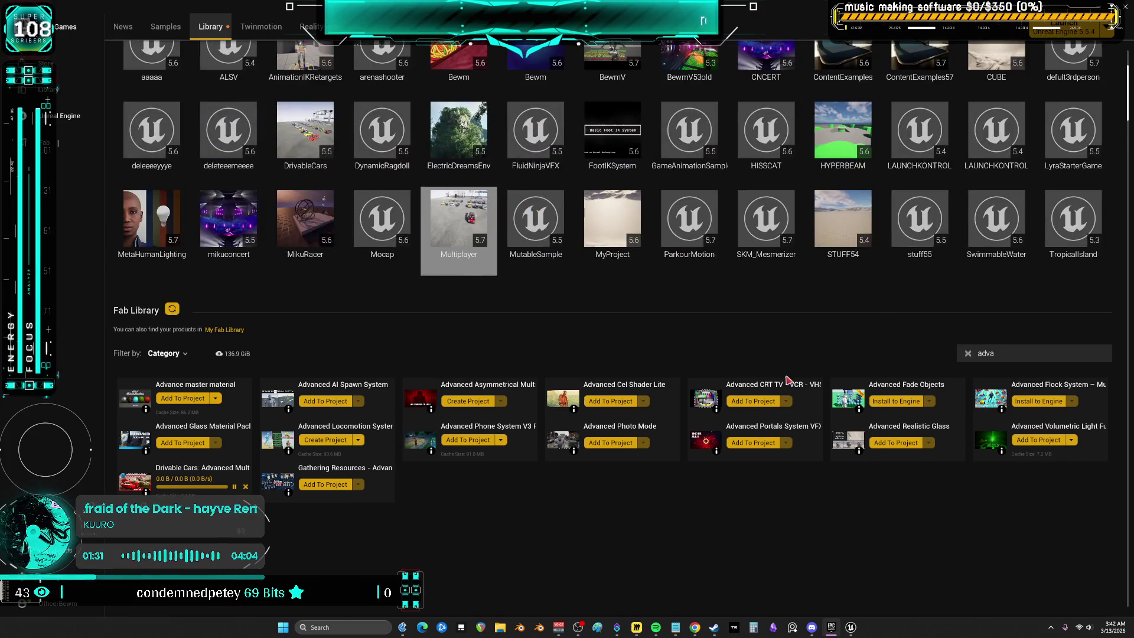
Step: Return to the launcher's project library and open the deleteme project
{"action": "left_click", "coordinate": [831, 628]}
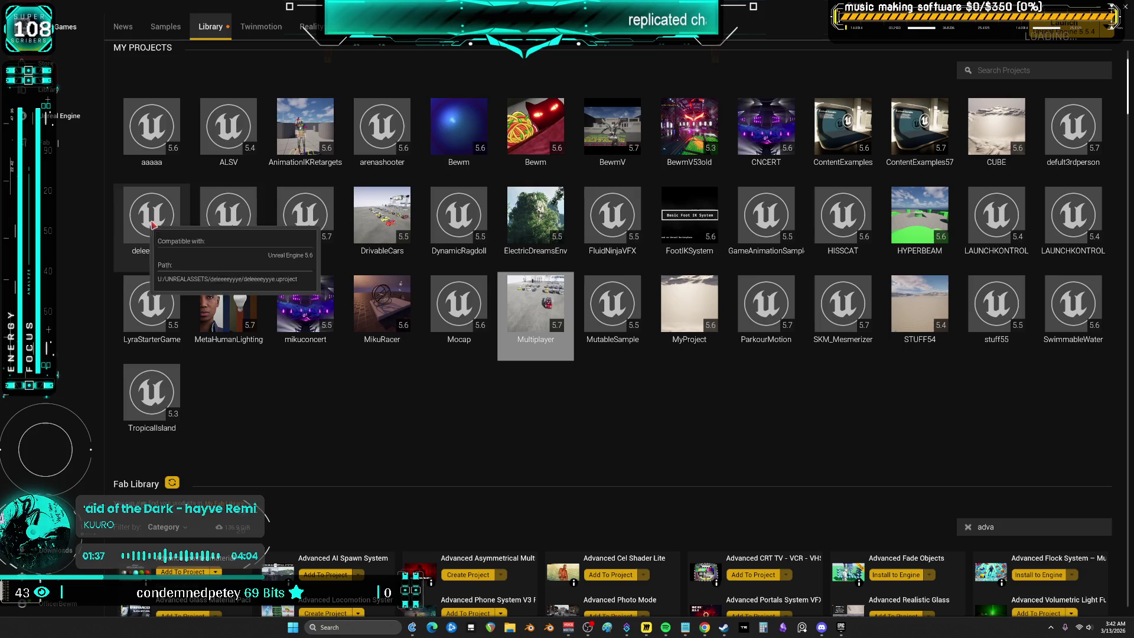
{"action": "left_click", "coordinate": [311, 225]}
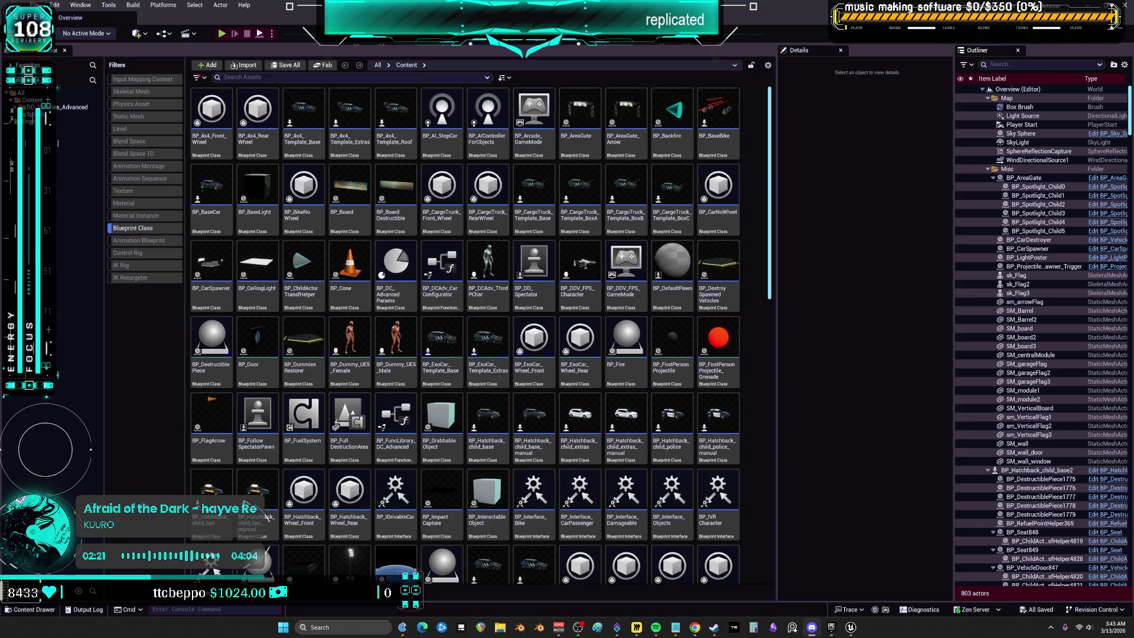
Step: Inspect BP_DCAdv_ThirdPChar's capsule and mesh collision settings, then close the Unreal Editor
{"action": "mouse_move", "coordinate": [848, 631]}
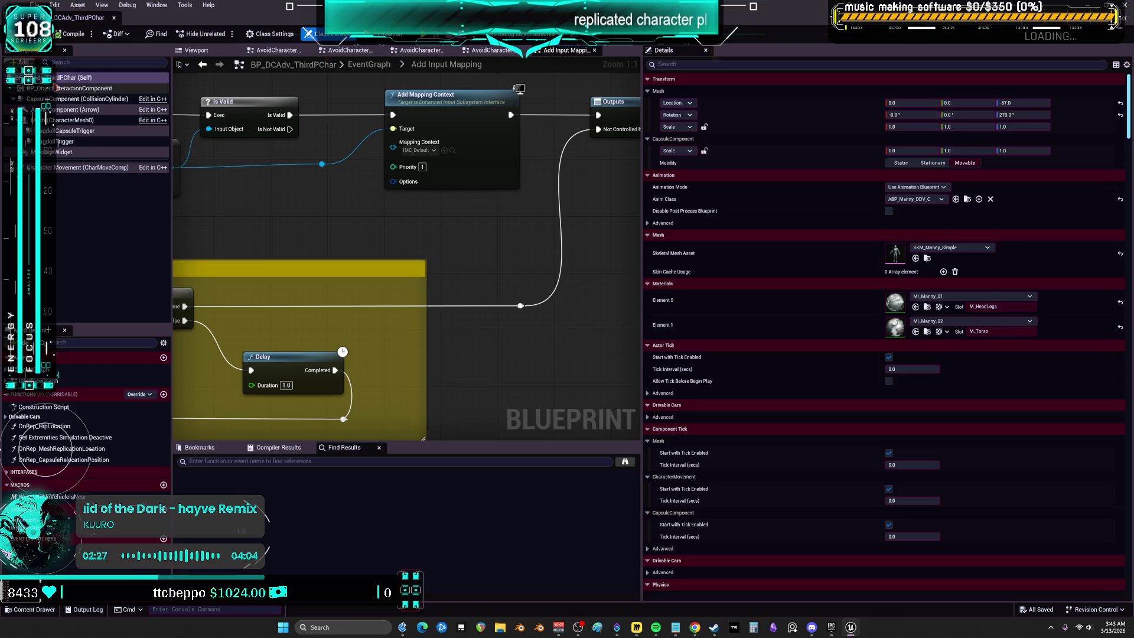
{"action": "scroll", "coordinate": [797, 316], "scroll_direction": "down", "scroll_amount": 10}
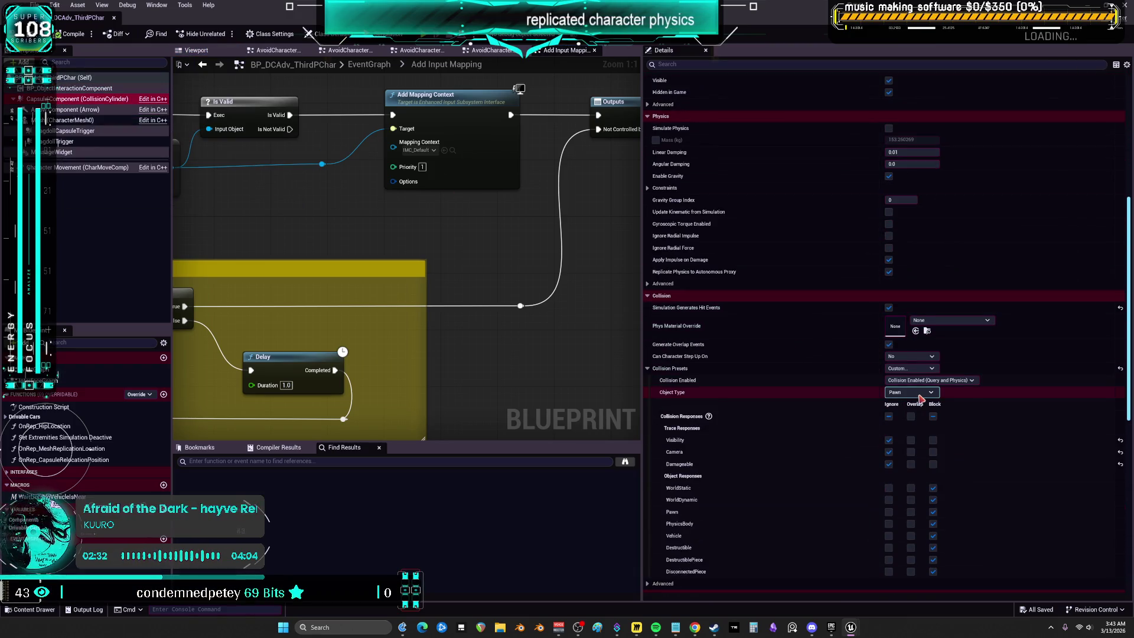
{"action": "scroll", "coordinate": [921, 399], "scroll_direction": "down", "scroll_amount": 3}
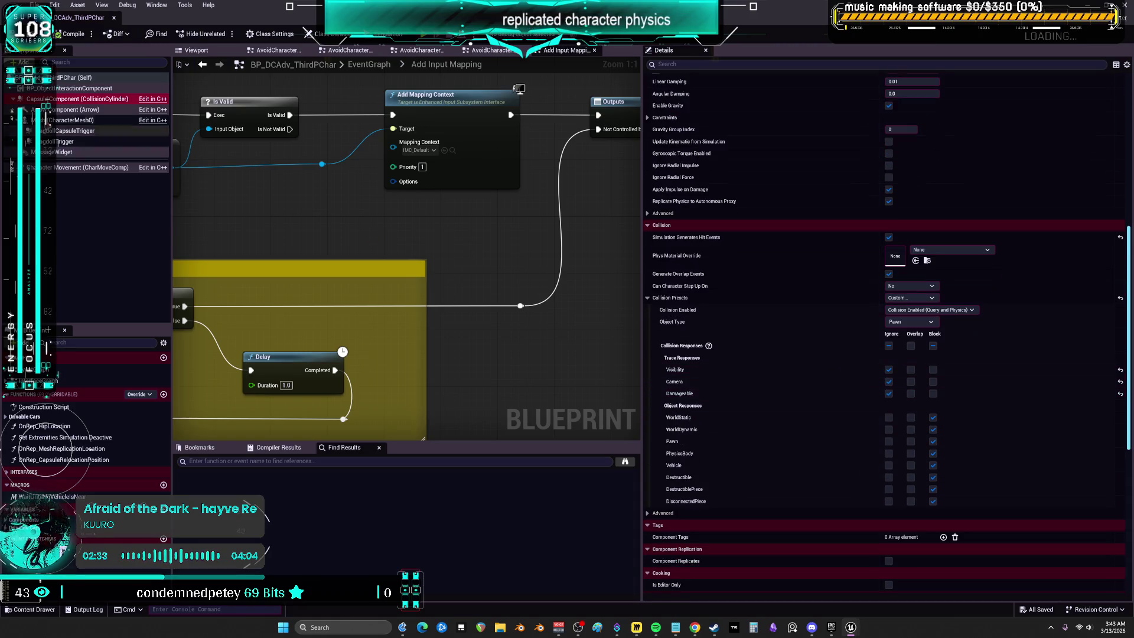
{"action": "left_click", "coordinate": [62, 120]}
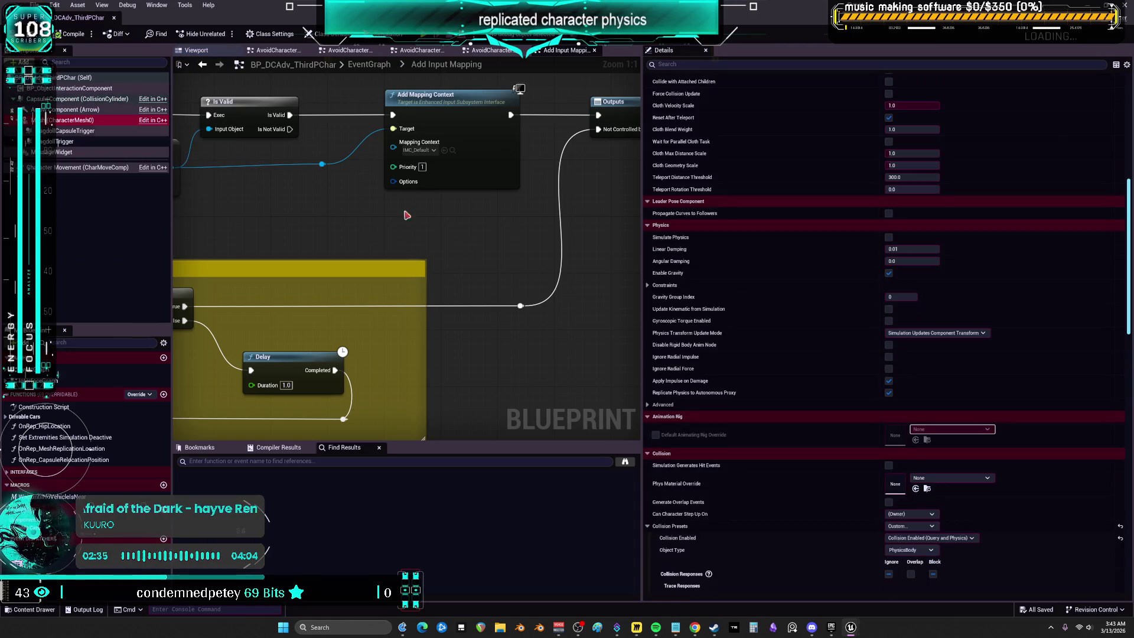
{"action": "scroll", "coordinate": [748, 286], "scroll_direction": "down", "scroll_amount": 10}
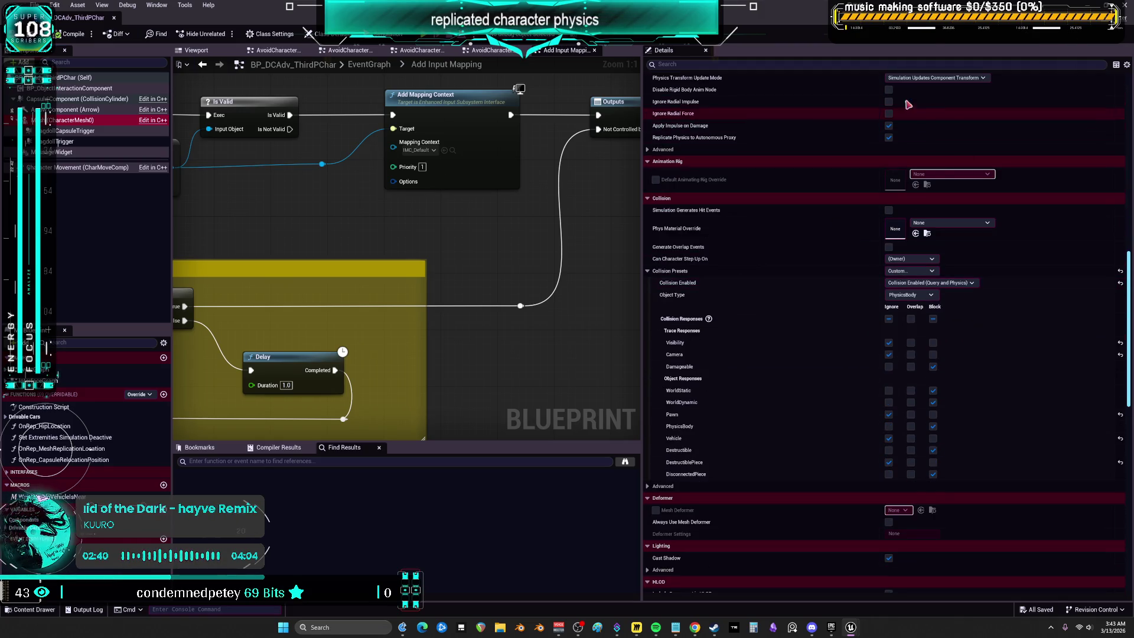
{"action": "scroll", "coordinate": [818, 384], "scroll_direction": "down", "scroll_amount": 1}
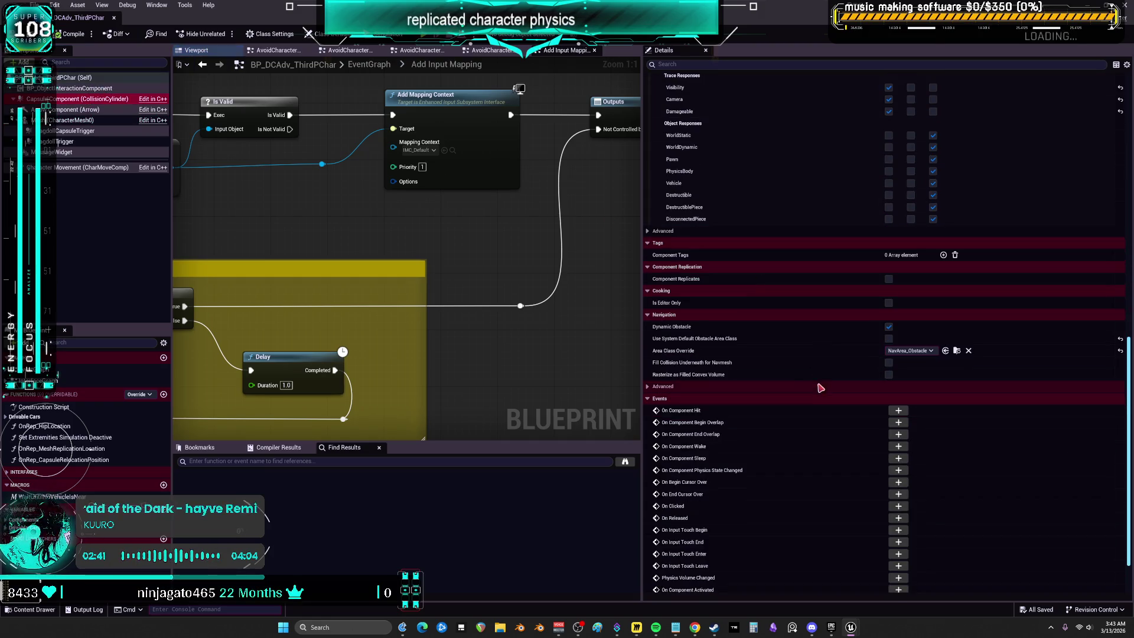
{"action": "key", "text": "ctrl+b"}
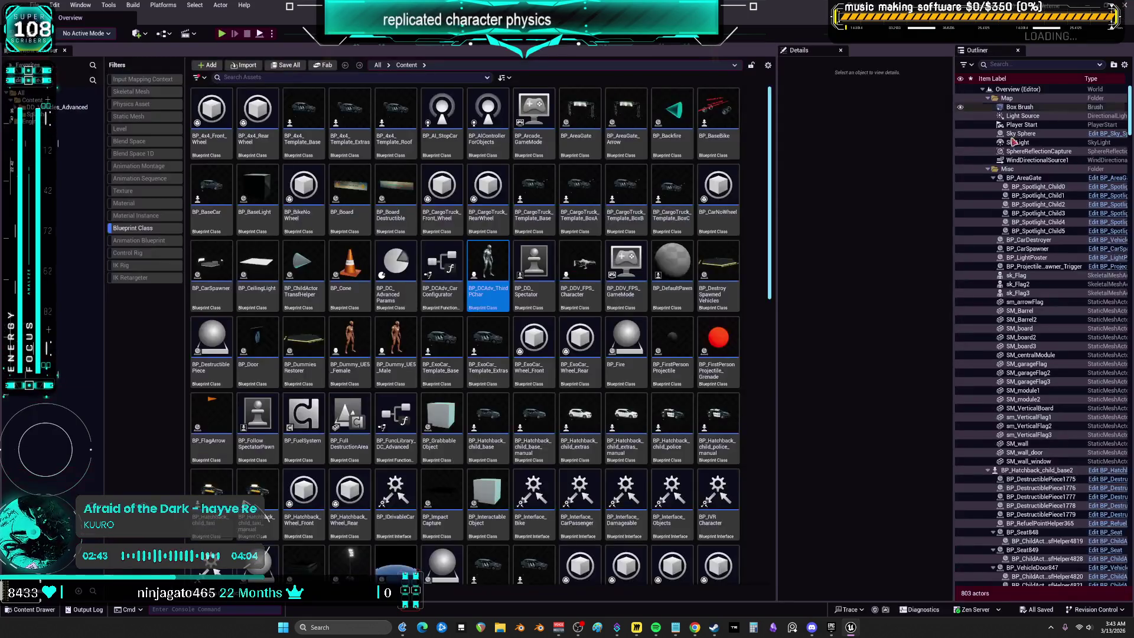
{"action": "key", "text": "alt+F4"}
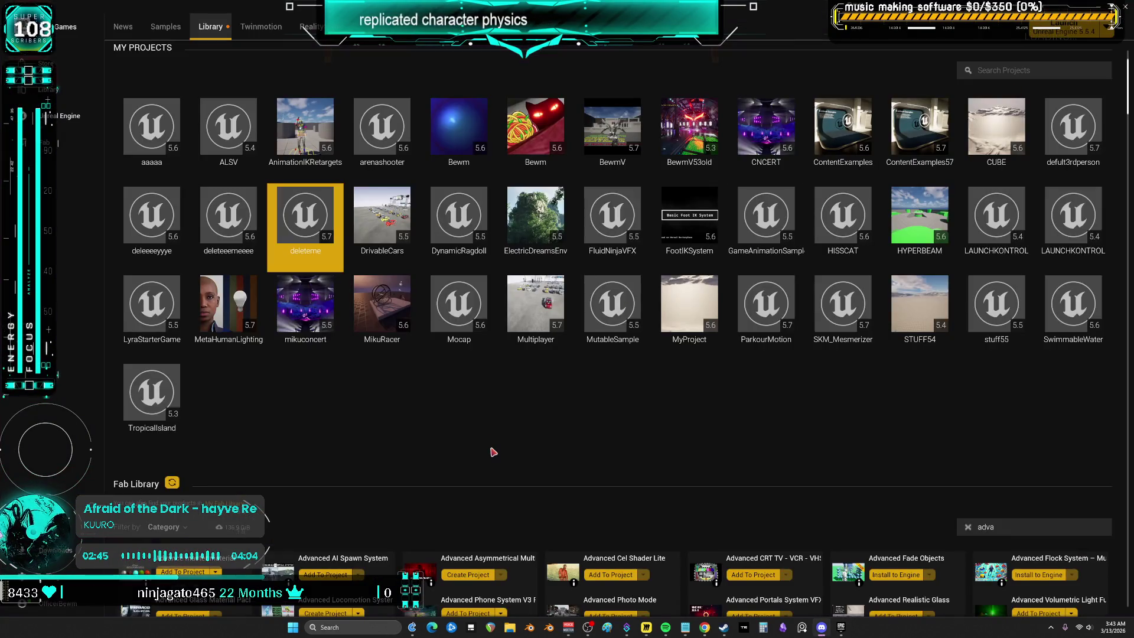
Step: Start the engine without a project and show its list of existing projects
{"action": "scroll", "coordinate": [406, 117], "scroll_direction": "up", "scroll_amount": 3}
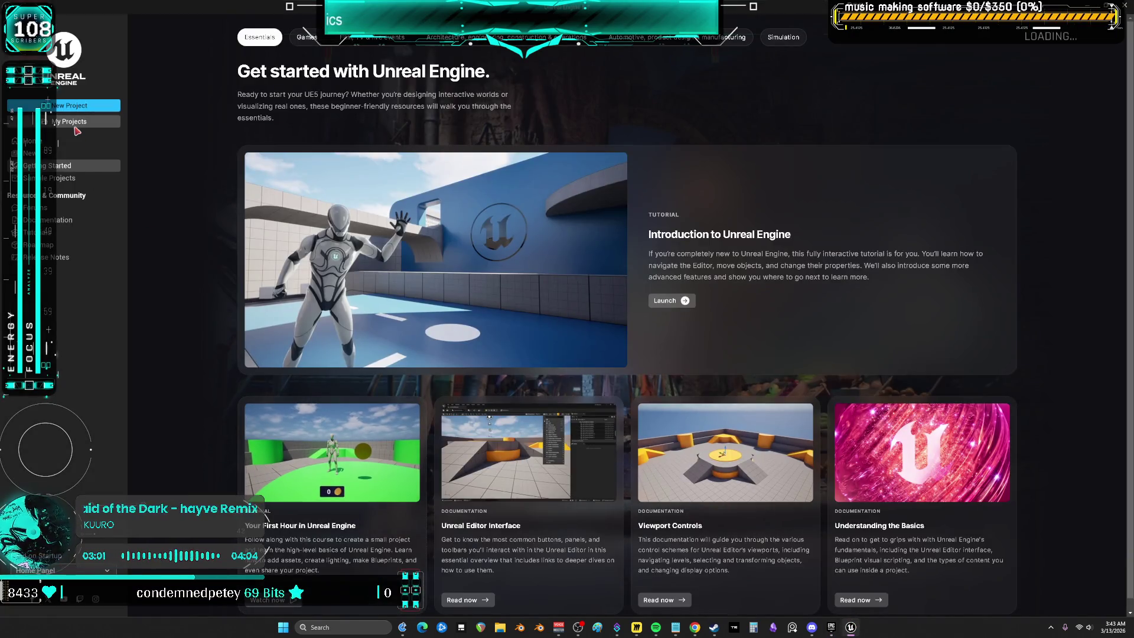
{"action": "left_click", "coordinate": [74, 121]}
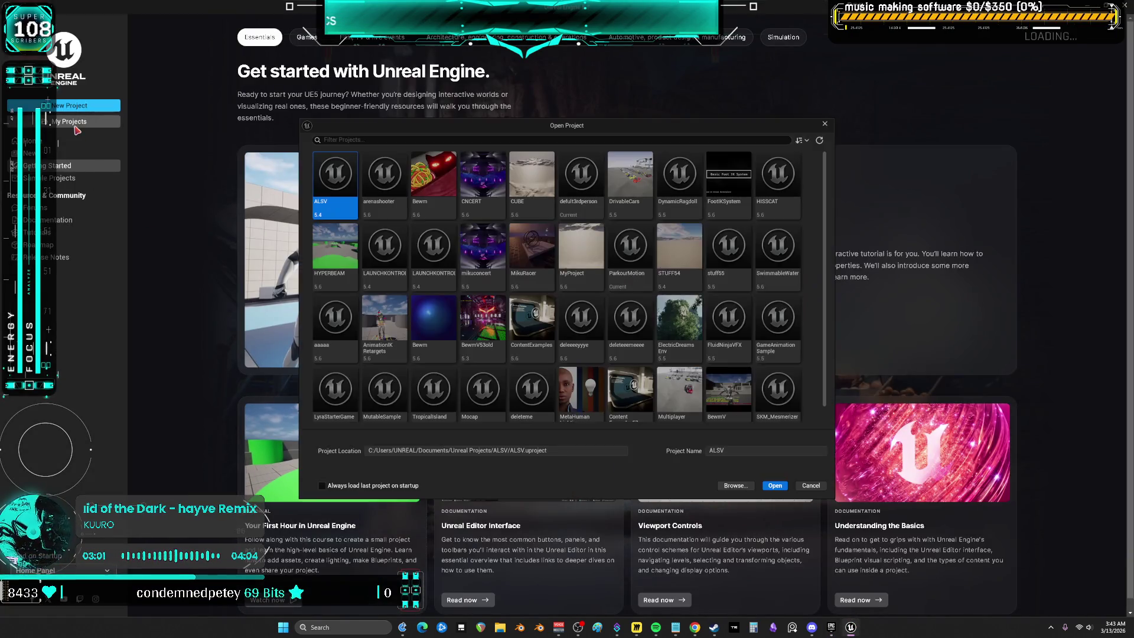
Step: Open Multiplayer.uproject from U:\P4\Multiplayer and dismiss the message log
{"action": "left_click", "coordinate": [740, 486]}
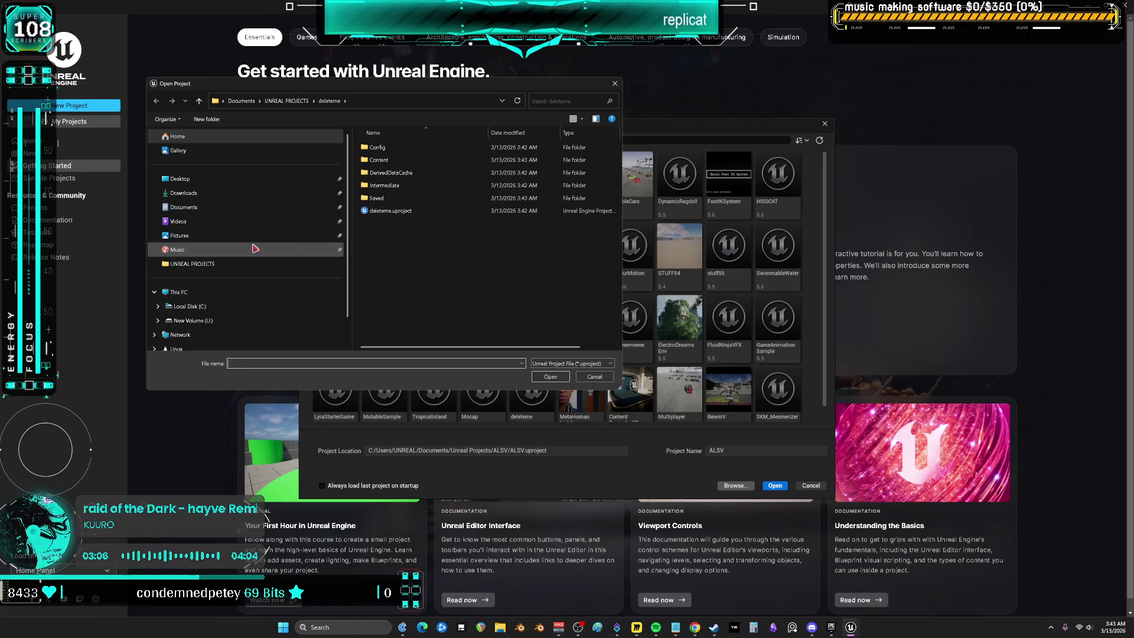
{"action": "scroll", "coordinate": [254, 248], "scroll_direction": "down", "scroll_amount": 1}
{"action": "left_click", "coordinate": [192, 290]}
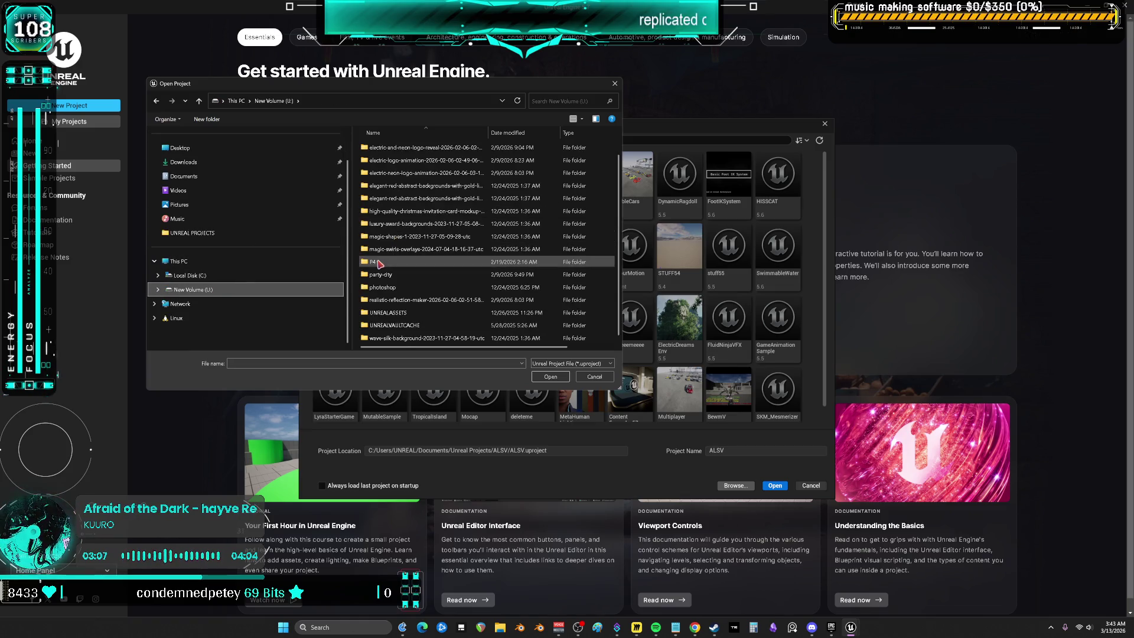
{"action": "double_click", "coordinate": [376, 262]}
{"action": "double_click", "coordinate": [390, 160]}
{"action": "left_click", "coordinate": [393, 211]}
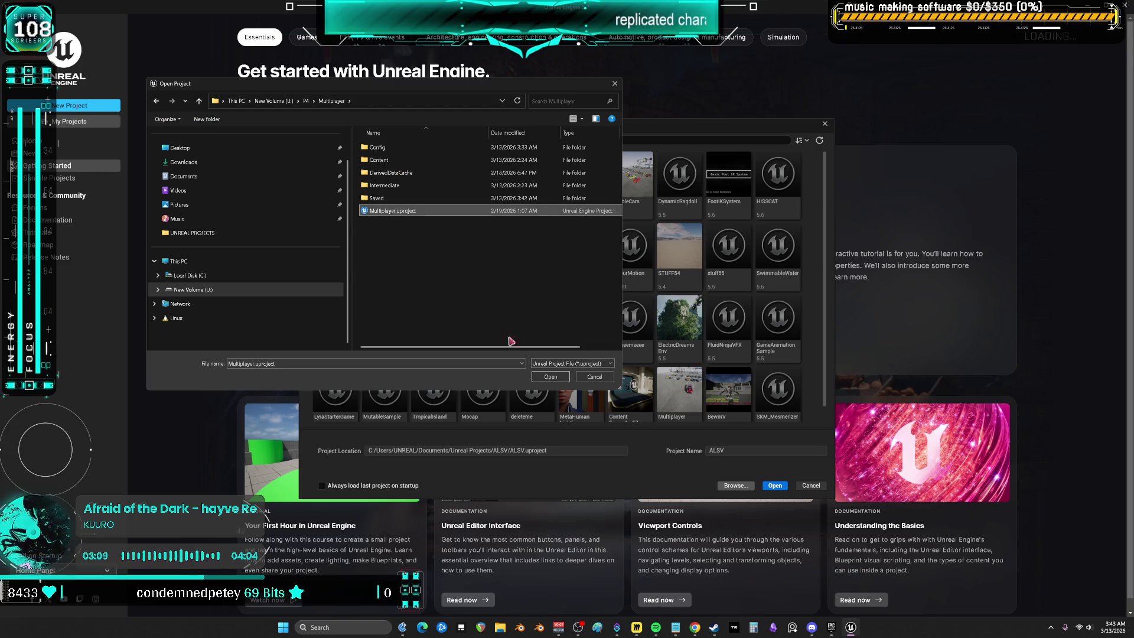
{"action": "left_click", "coordinate": [551, 376]}
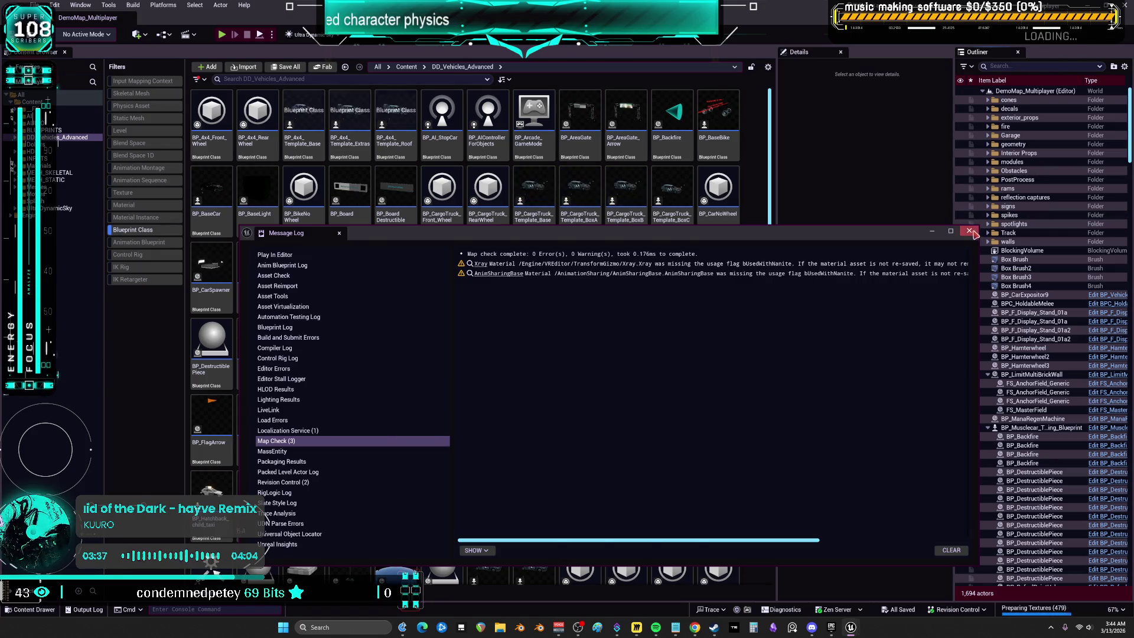
{"action": "left_click", "coordinate": [507, 284]}
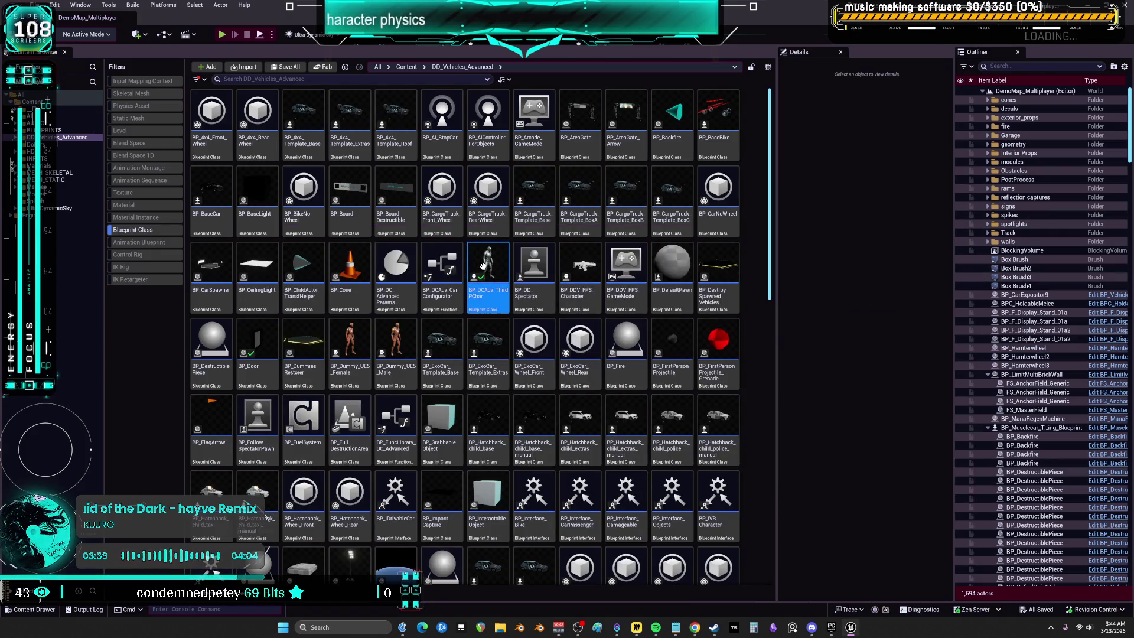
Step: Open BP_DCAdv_ThirdPChar and check its capsule collision: Custom preset, Query and Physics, Pawn
{"action": "double_click", "coordinate": [488, 273]}
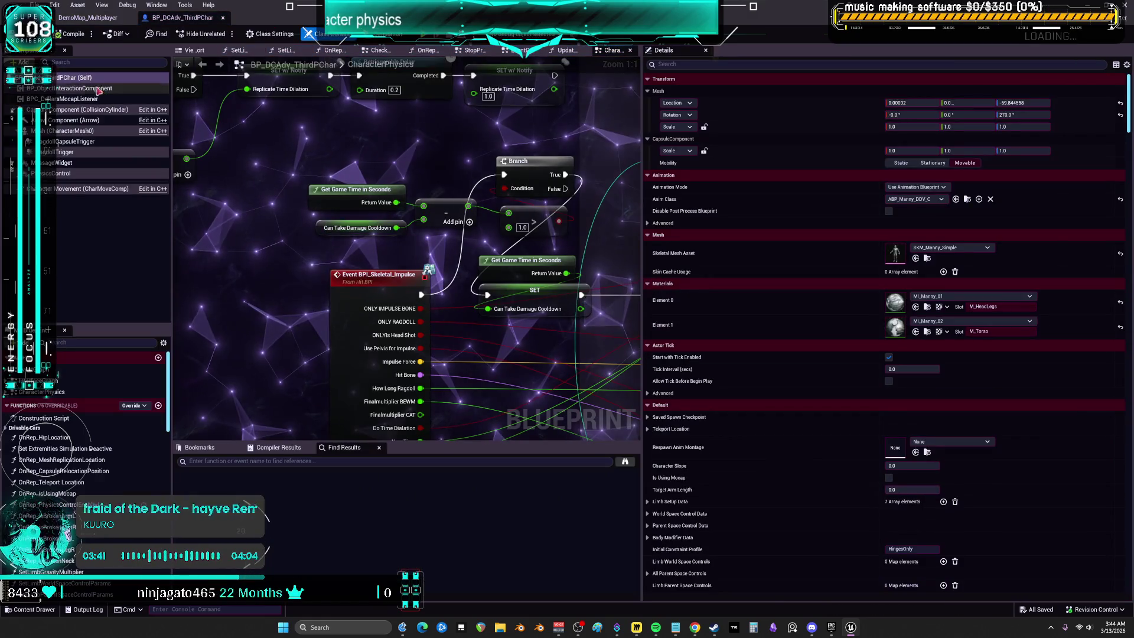
{"action": "left_click", "coordinate": [88, 109]}
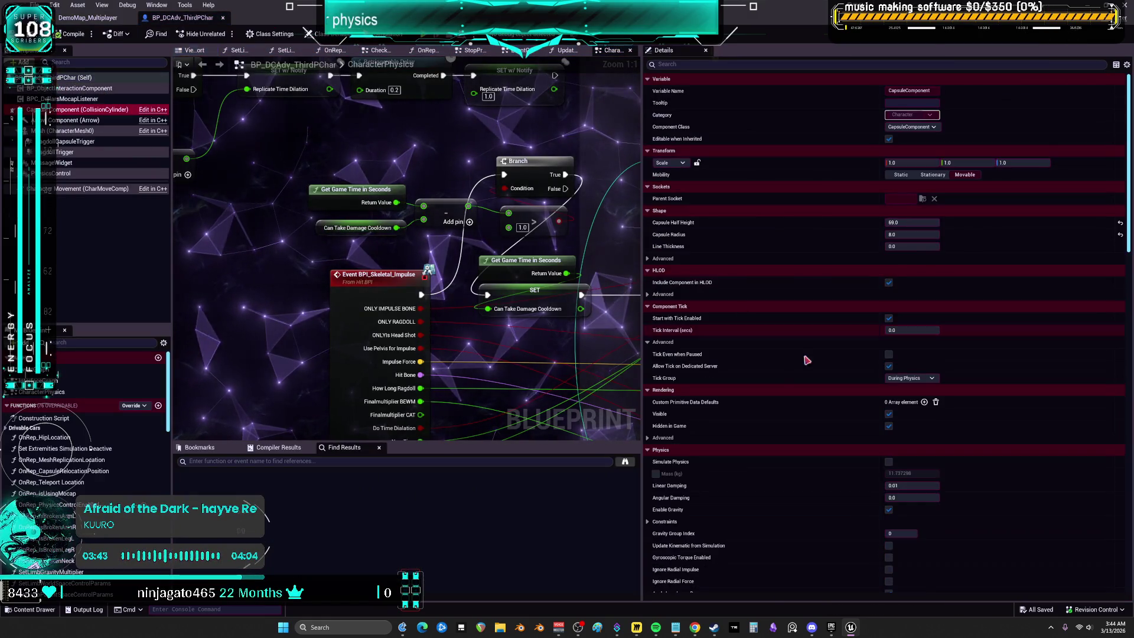
{"action": "scroll", "coordinate": [785, 362], "scroll_direction": "down", "scroll_amount": 10}
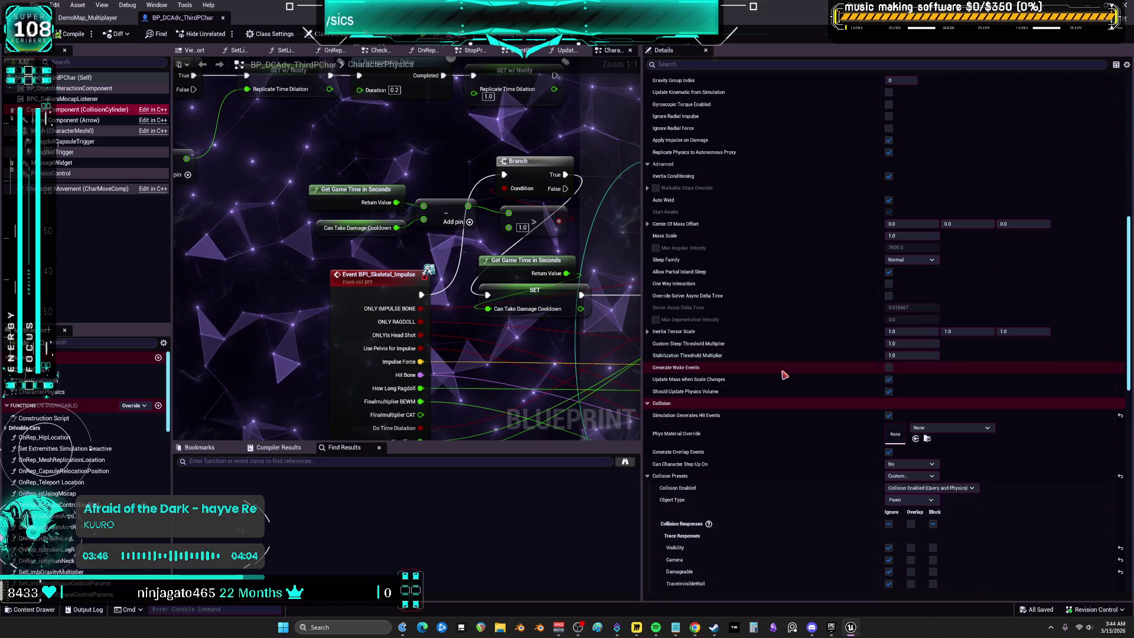
{"action": "scroll", "coordinate": [774, 363], "scroll_direction": "down", "scroll_amount": 6}
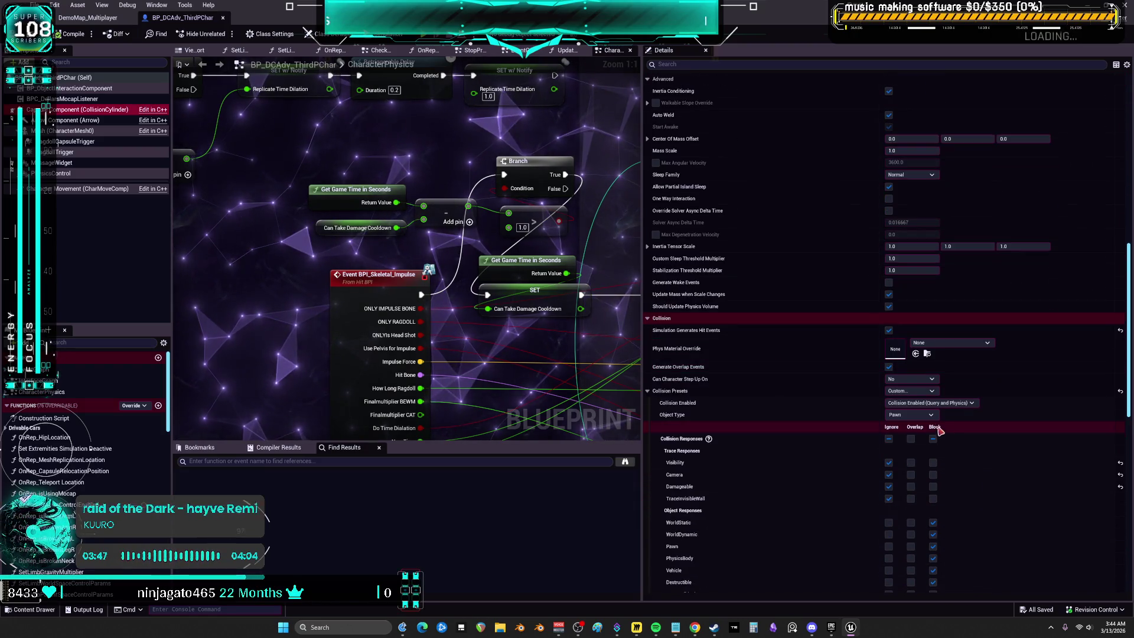
{"action": "left_click", "coordinate": [831, 627]}
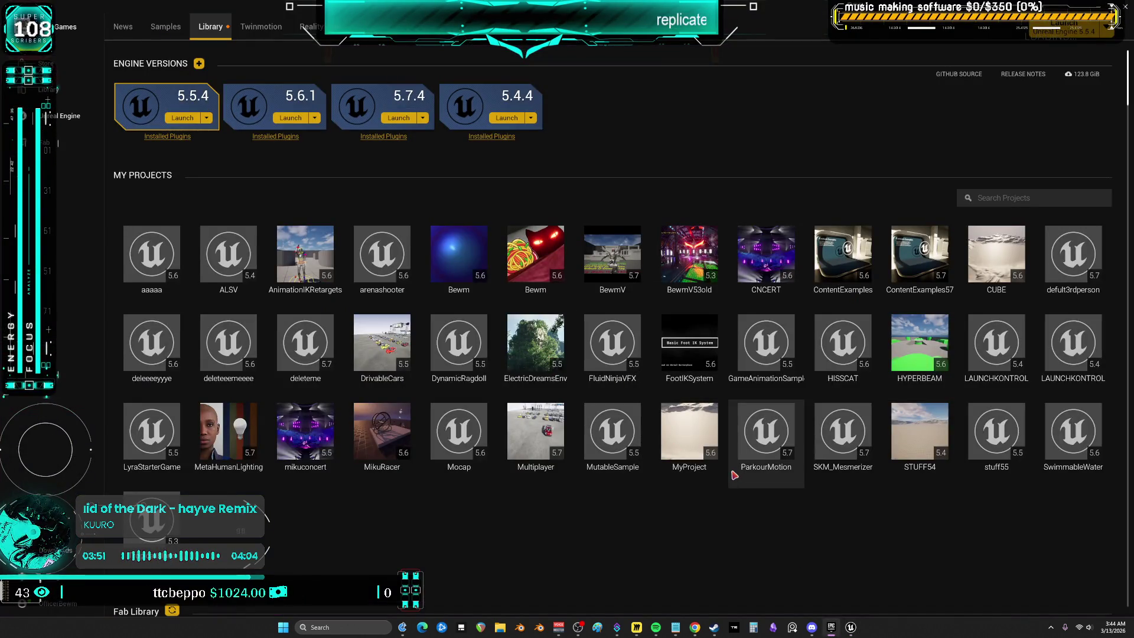
Step: Launch the deleteme project from My Projects in Unreal Engine 5.7.4
{"action": "double_click", "coordinate": [324, 346]}
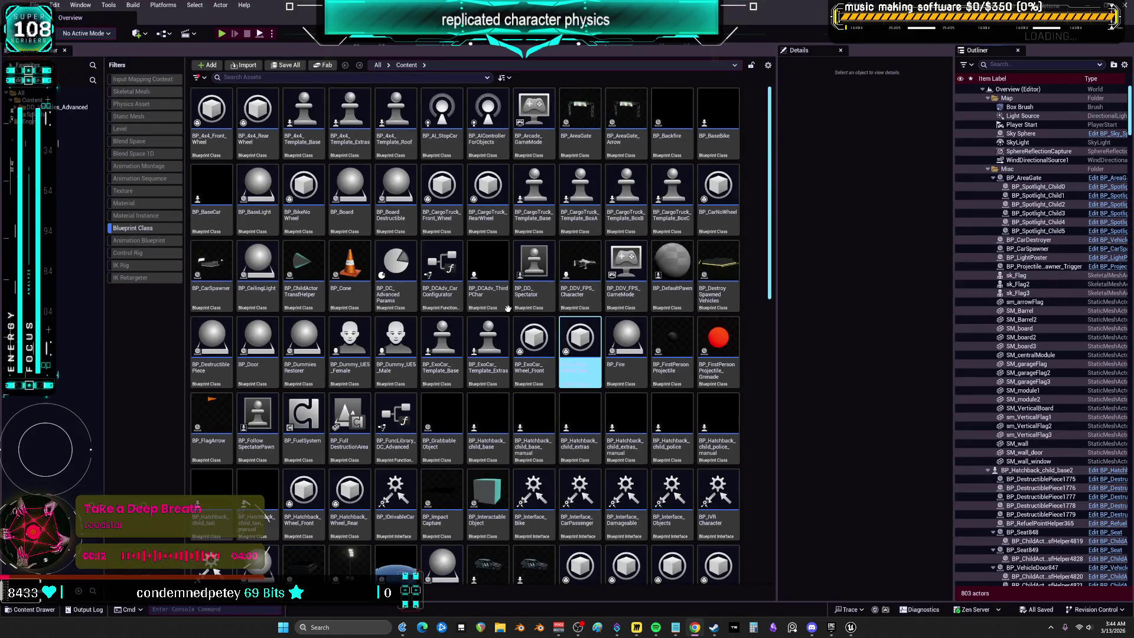
Step: Inspect the collision settings of the character, its capsule and CharacterMesh0 in Details
{"action": "mouse_move", "coordinate": [508, 308]}
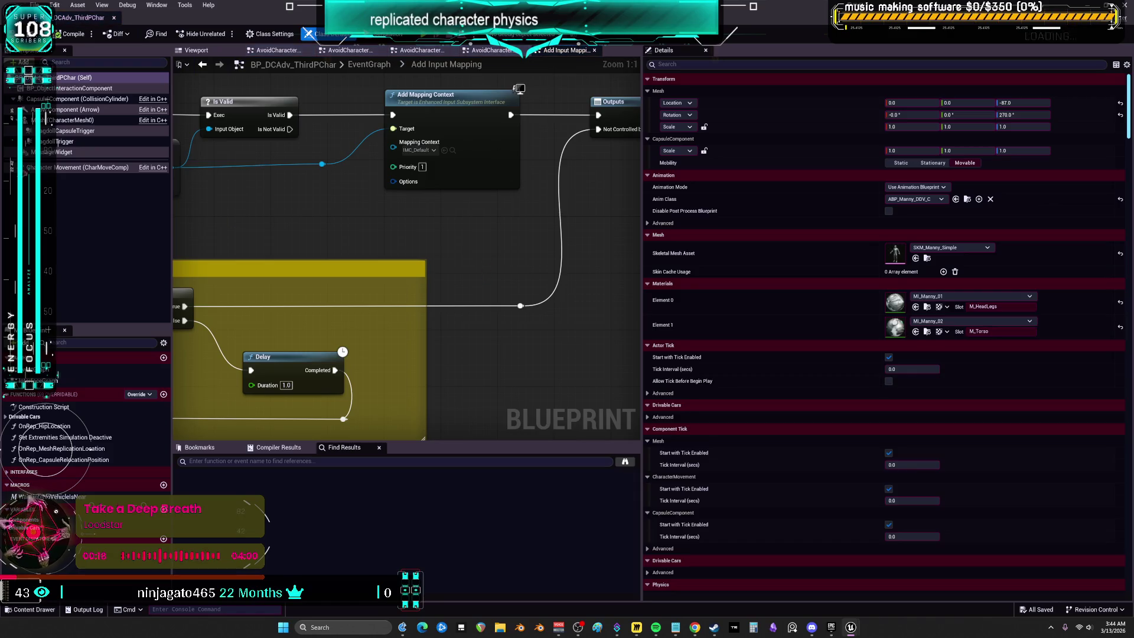
{"action": "left_click", "coordinate": [77, 77]}
{"action": "scroll", "coordinate": [777, 367], "scroll_direction": "down", "scroll_amount": 5}
{"action": "scroll", "coordinate": [774, 369], "scroll_direction": "down", "scroll_amount": 8}
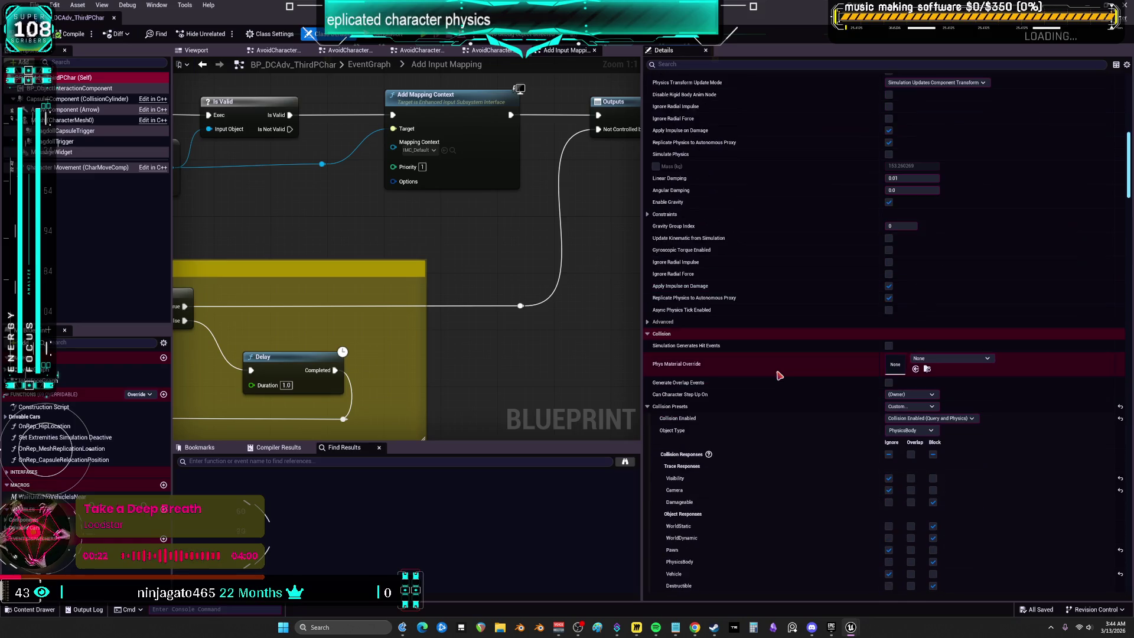
{"action": "left_click", "coordinate": [82, 98]}
{"action": "scroll", "coordinate": [733, 457], "scroll_direction": "down", "scroll_amount": 3}
{"action": "scroll", "coordinate": [733, 456], "scroll_direction": "up", "scroll_amount": 5}
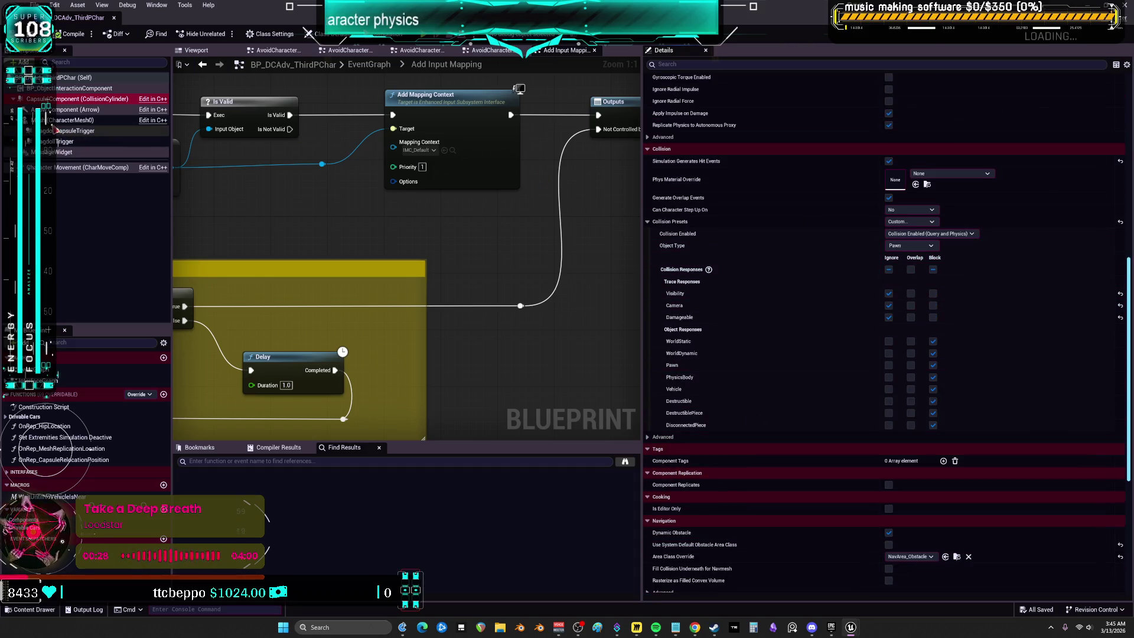
{"action": "left_click", "coordinate": [65, 120]}
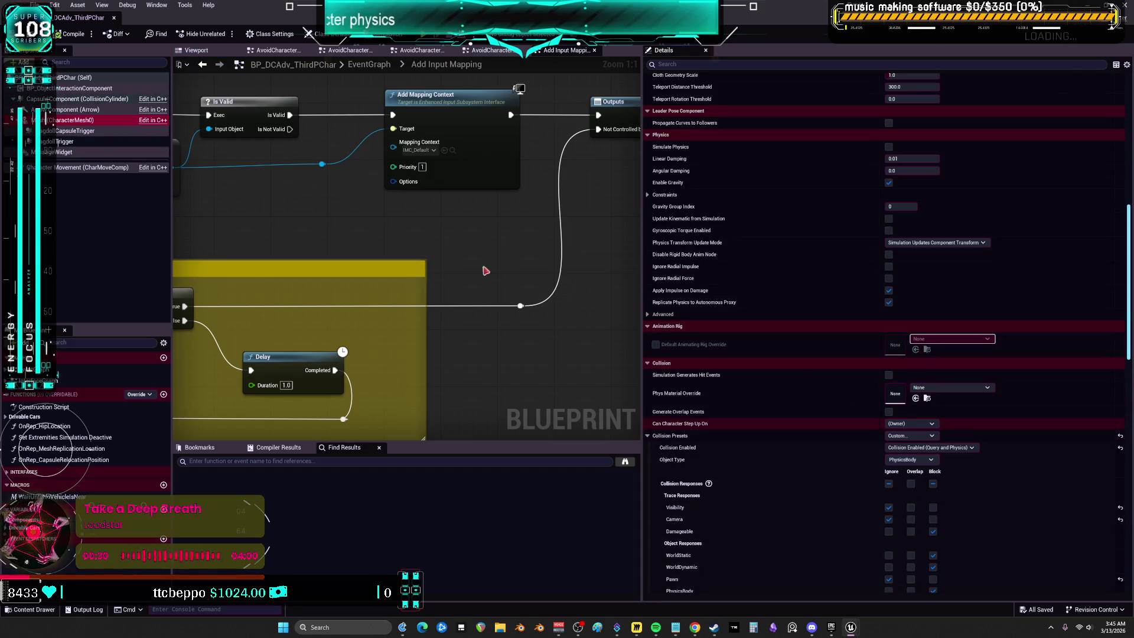
{"action": "left_click", "coordinate": [144, 74]}
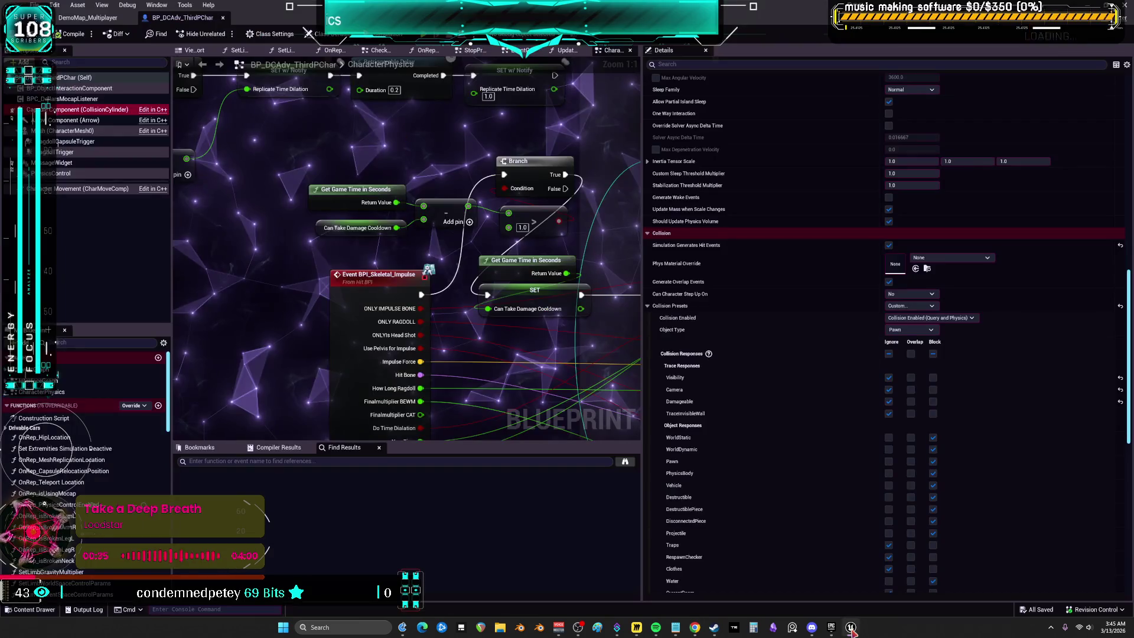
Step: Back in BP_DCAdv_ThirdPChar, review the mesh and capsule collision: Custom preset, Pawn object type
{"action": "left_click", "coordinate": [851, 627]}
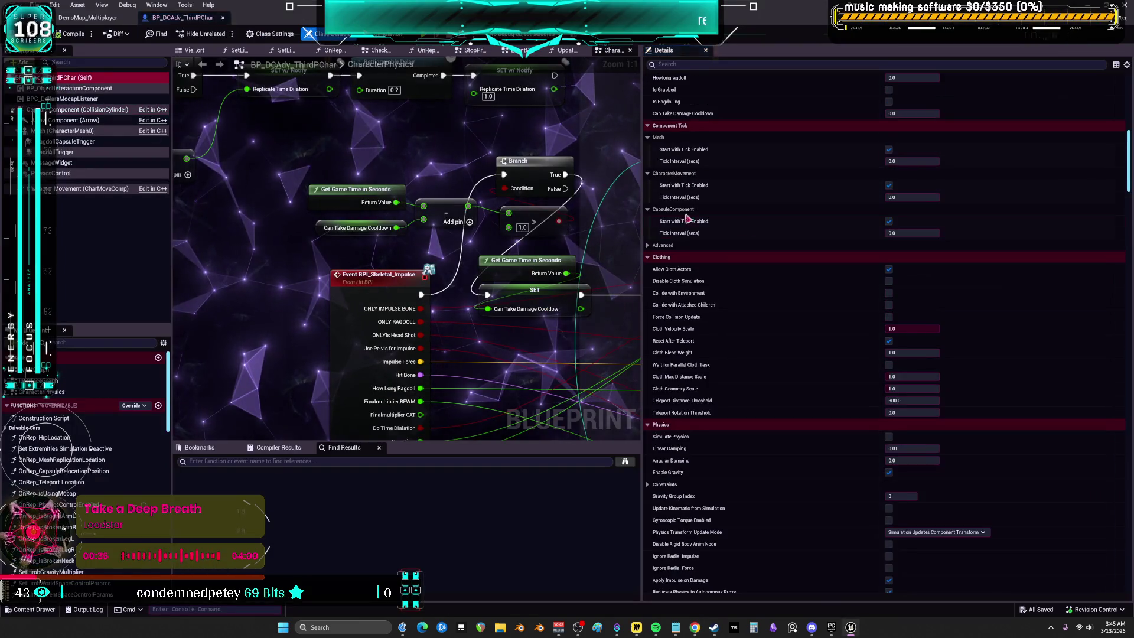
{"action": "scroll", "coordinate": [792, 298], "scroll_direction": "down", "scroll_amount": 5}
{"action": "scroll", "coordinate": [807, 317], "scroll_direction": "up", "scroll_amount": 10}
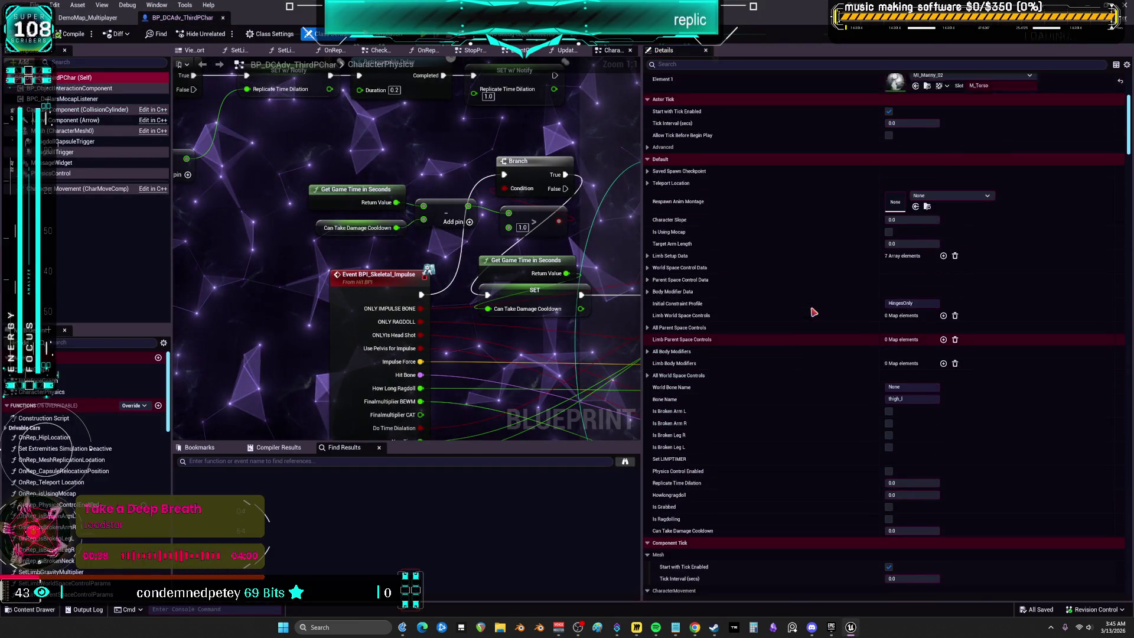
{"action": "scroll", "coordinate": [826, 306], "scroll_direction": "down", "scroll_amount": 15}
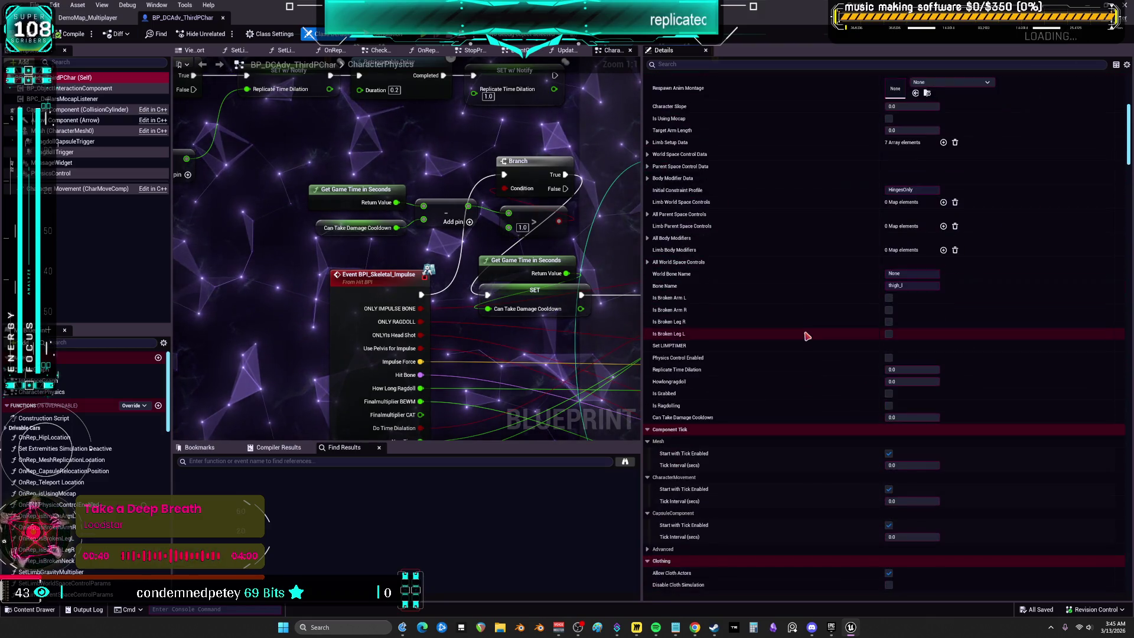
{"action": "scroll", "coordinate": [806, 343], "scroll_direction": "down", "scroll_amount": 6}
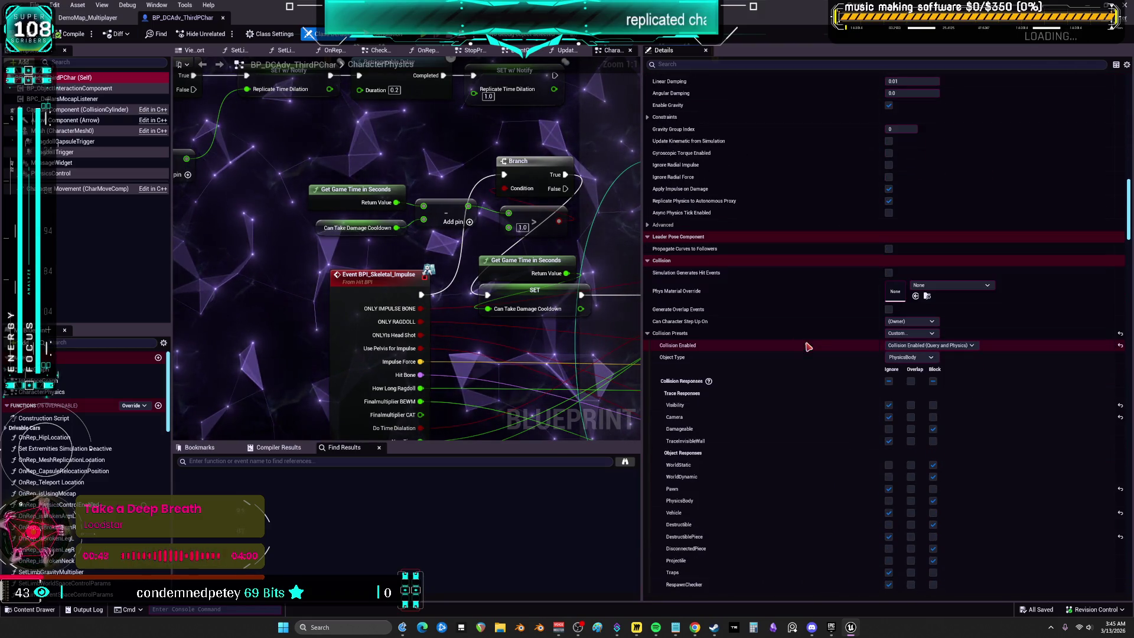
{"action": "scroll", "coordinate": [793, 362], "scroll_direction": "down", "scroll_amount": 8}
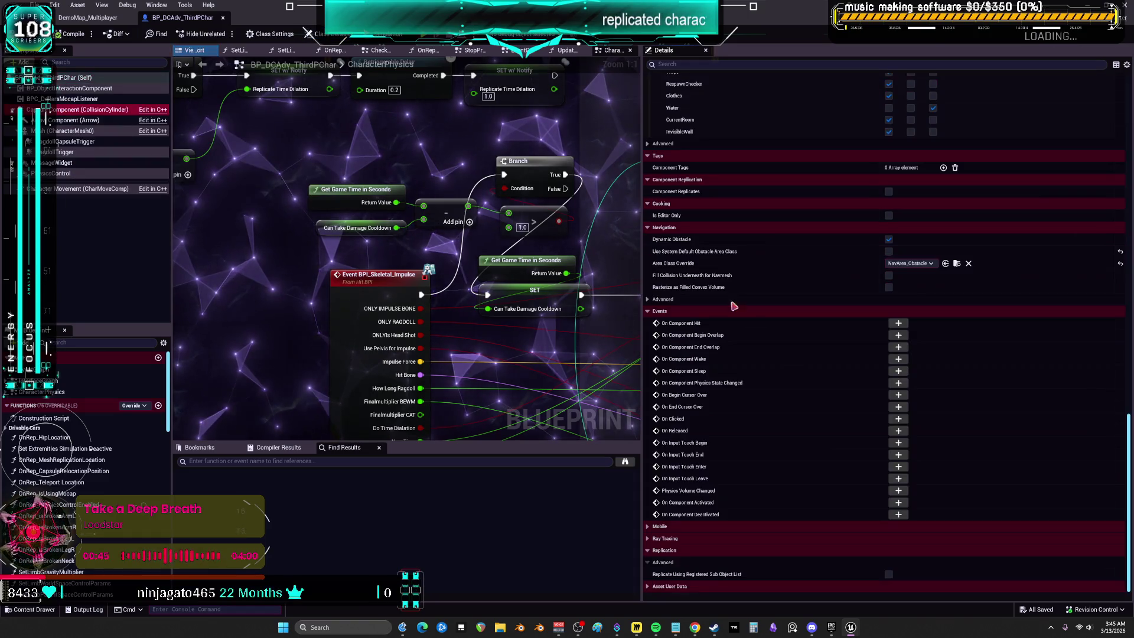
{"action": "scroll", "coordinate": [792, 362], "scroll_direction": "up", "scroll_amount": 8}
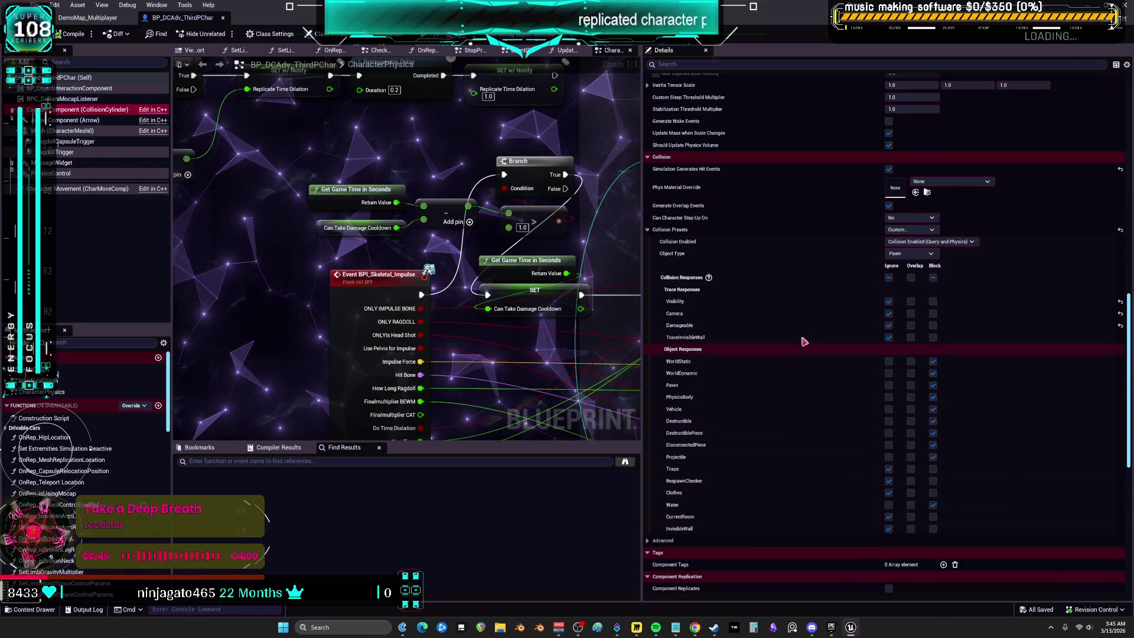
{"action": "left_click", "coordinate": [71, 131]}
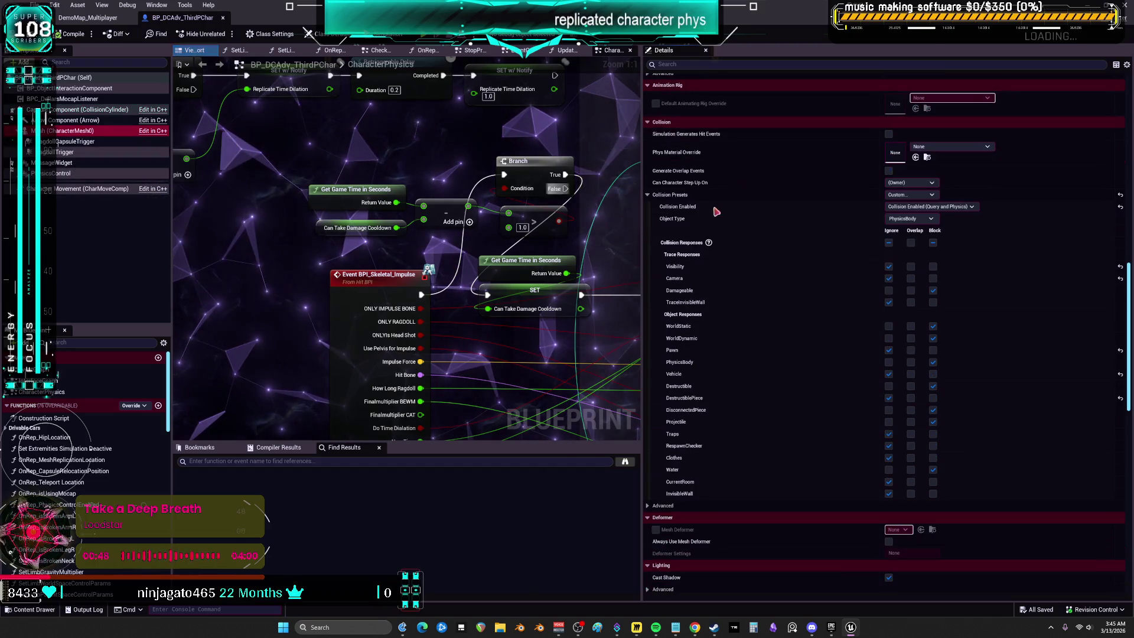
{"action": "left_click", "coordinate": [74, 109]}
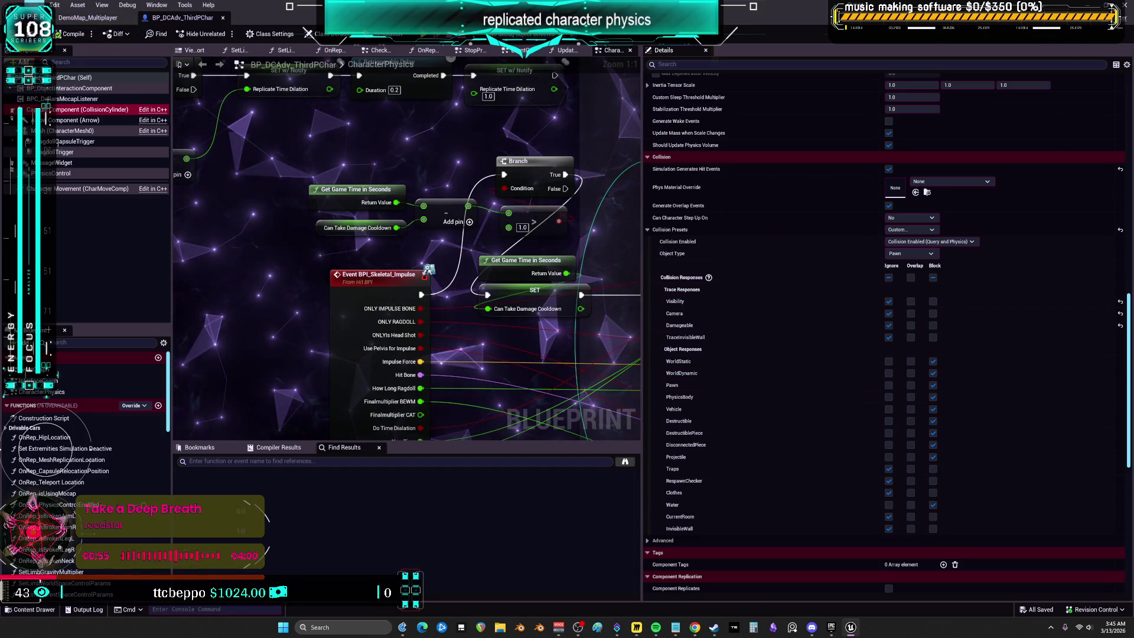
{"action": "left_click", "coordinate": [37, 5]}
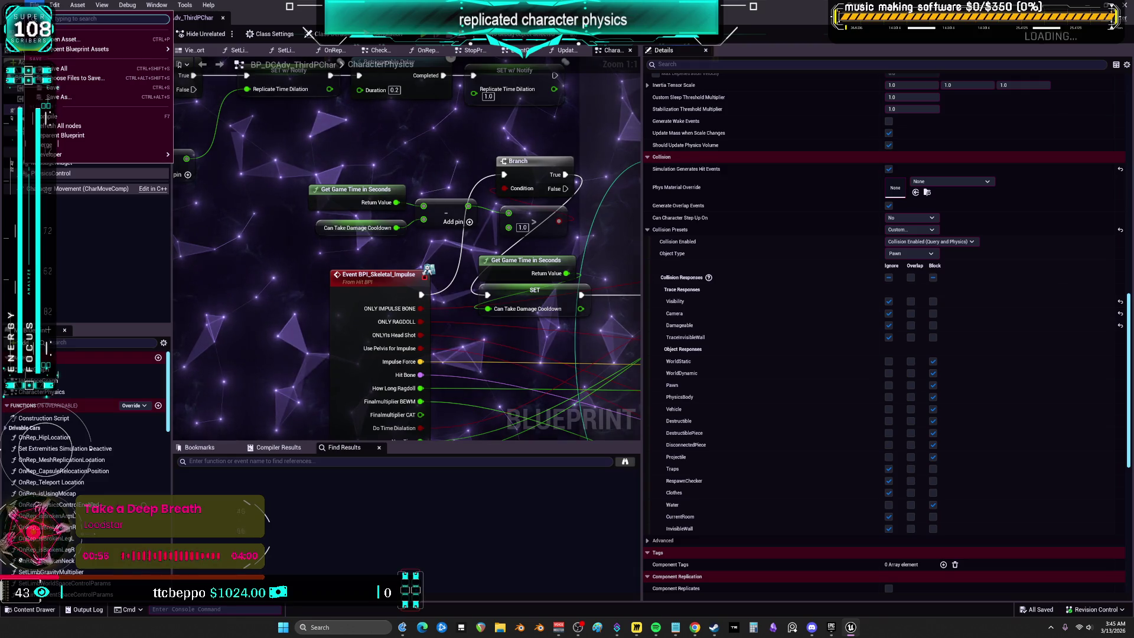
Step: Show Project Settings' Engine Collision page maximized, with the Preset list expanded
{"action": "mouse_move", "coordinate": [54, 5]}
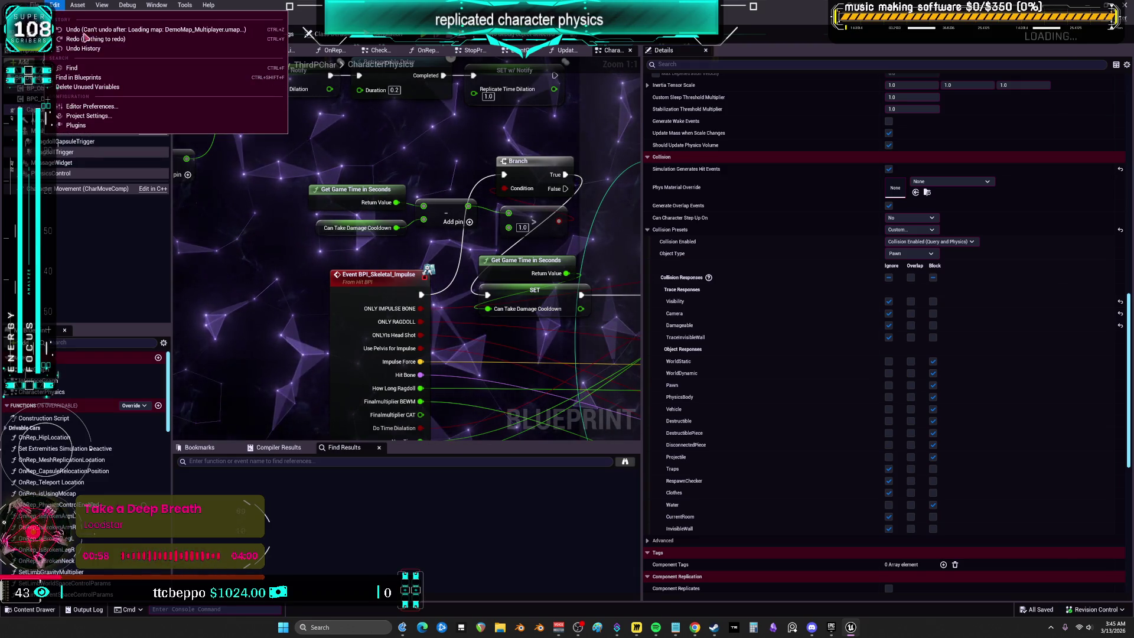
{"action": "left_click", "coordinate": [103, 117]}
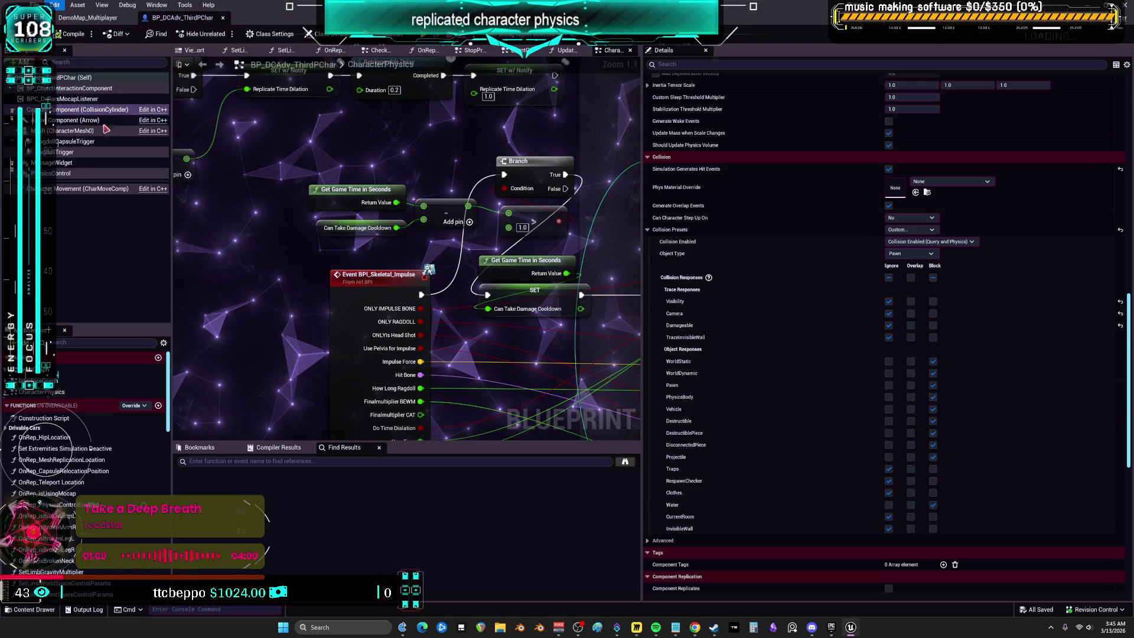
{"action": "scroll", "coordinate": [248, 354], "scroll_direction": "down", "scroll_amount": 3}
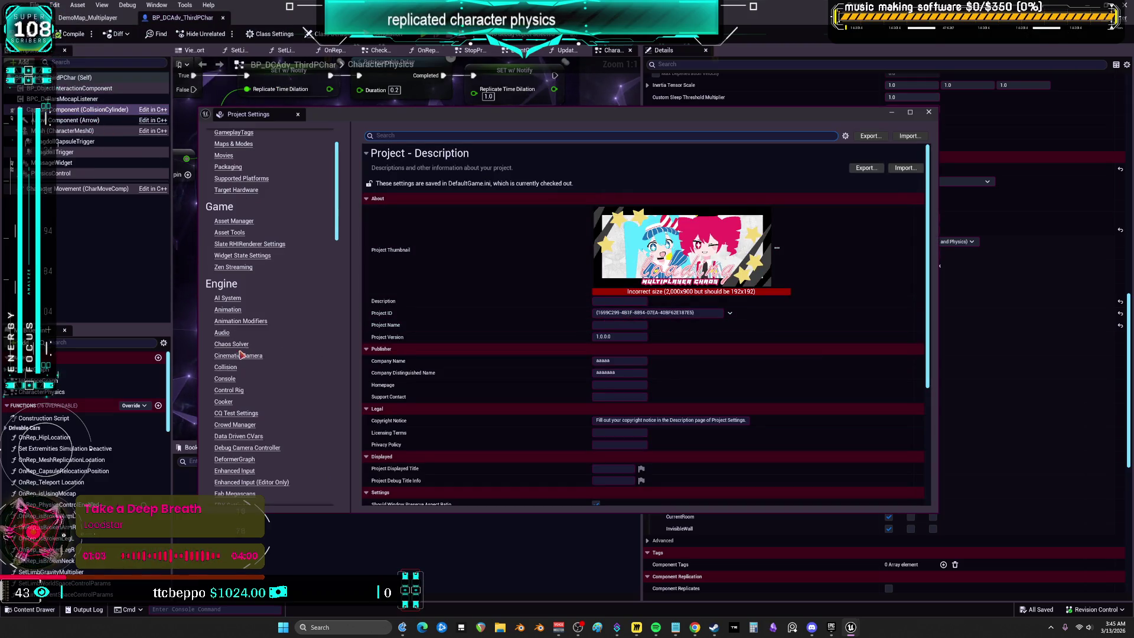
{"action": "left_click", "coordinate": [225, 366]}
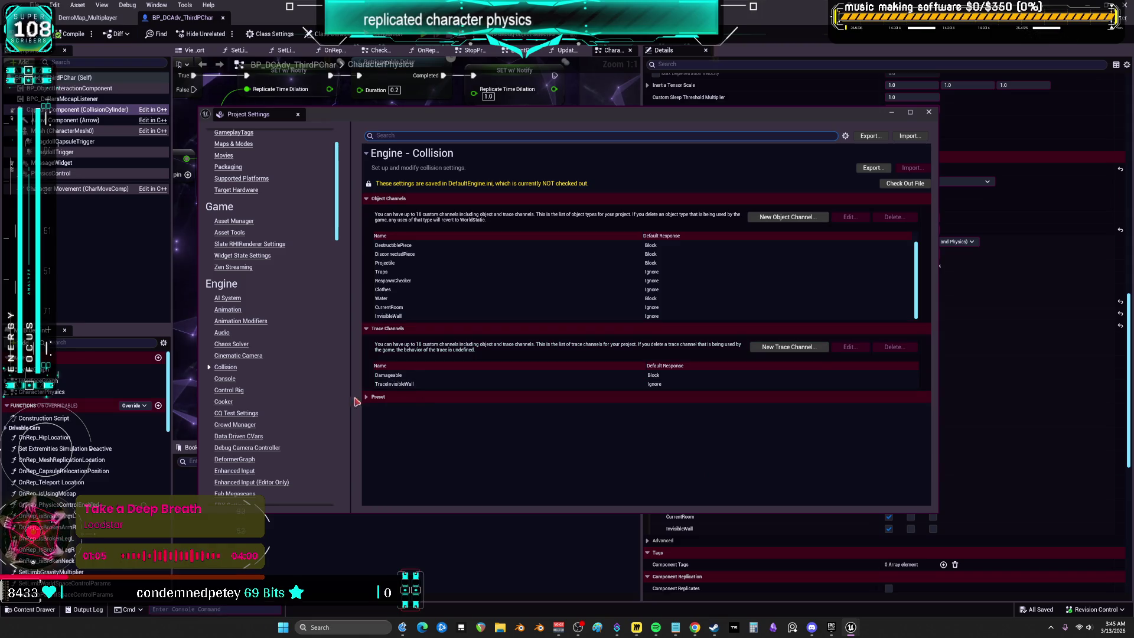
{"action": "left_click", "coordinate": [461, 396]}
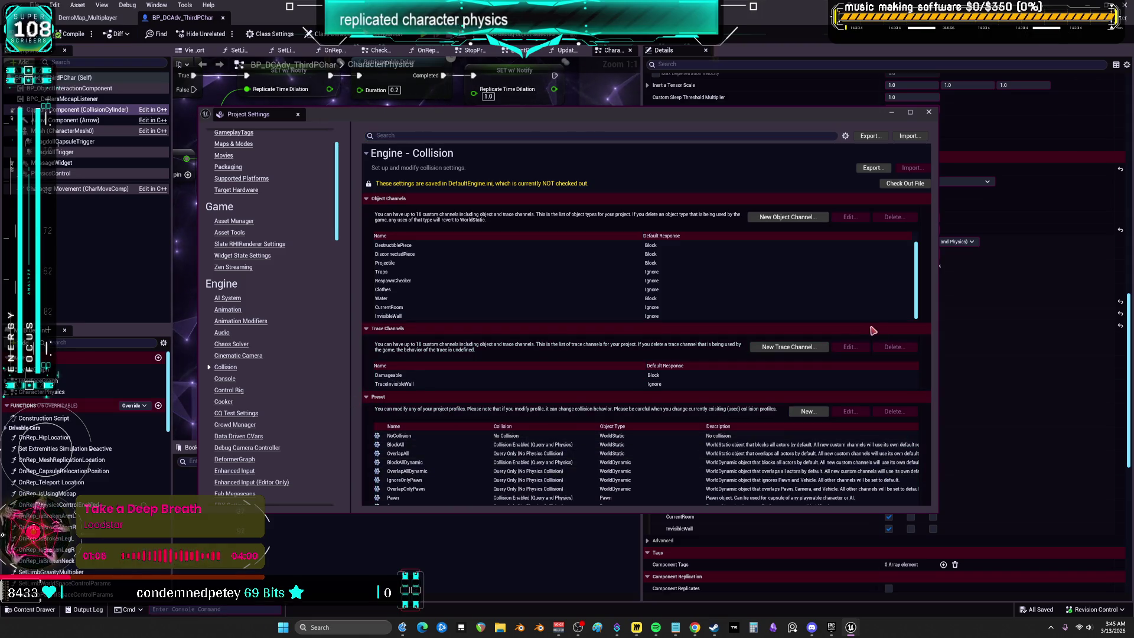
{"action": "left_click", "coordinate": [903, 375]}
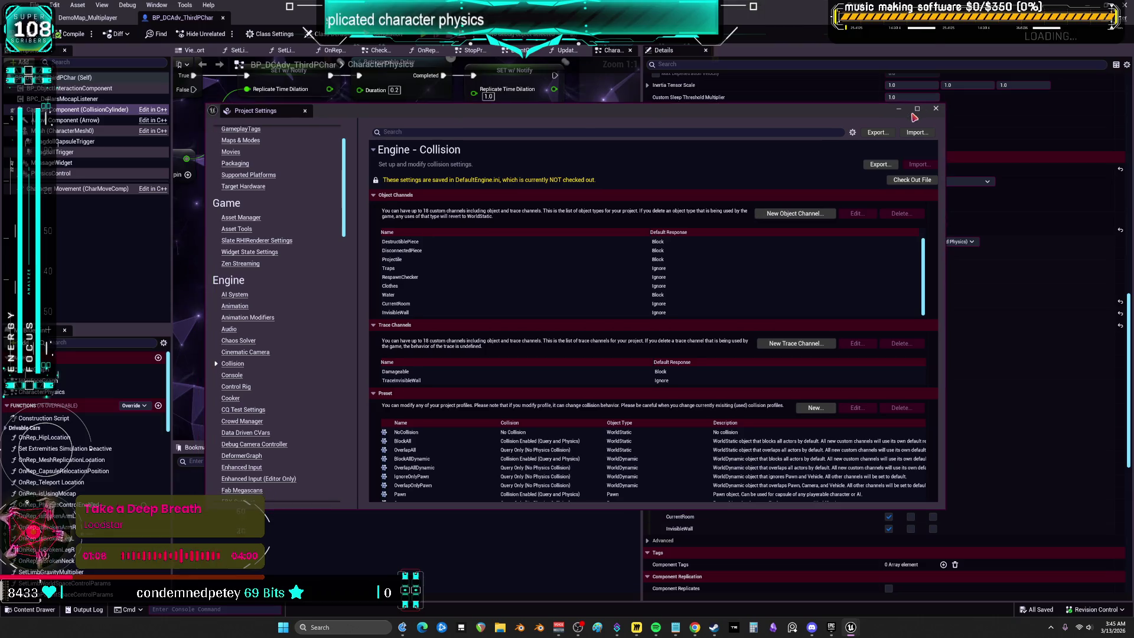
{"action": "left_click", "coordinate": [911, 112]}
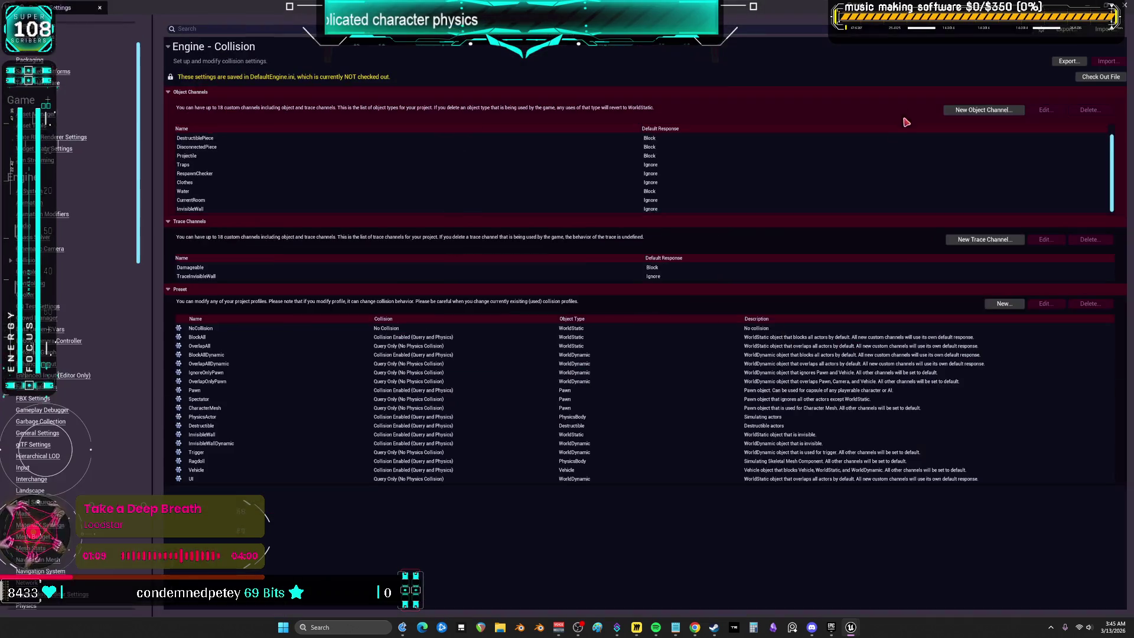
Step: Check the Trigger preset's object type options, close it unchanged, and start a new object channel
{"action": "double_click", "coordinate": [257, 453]}
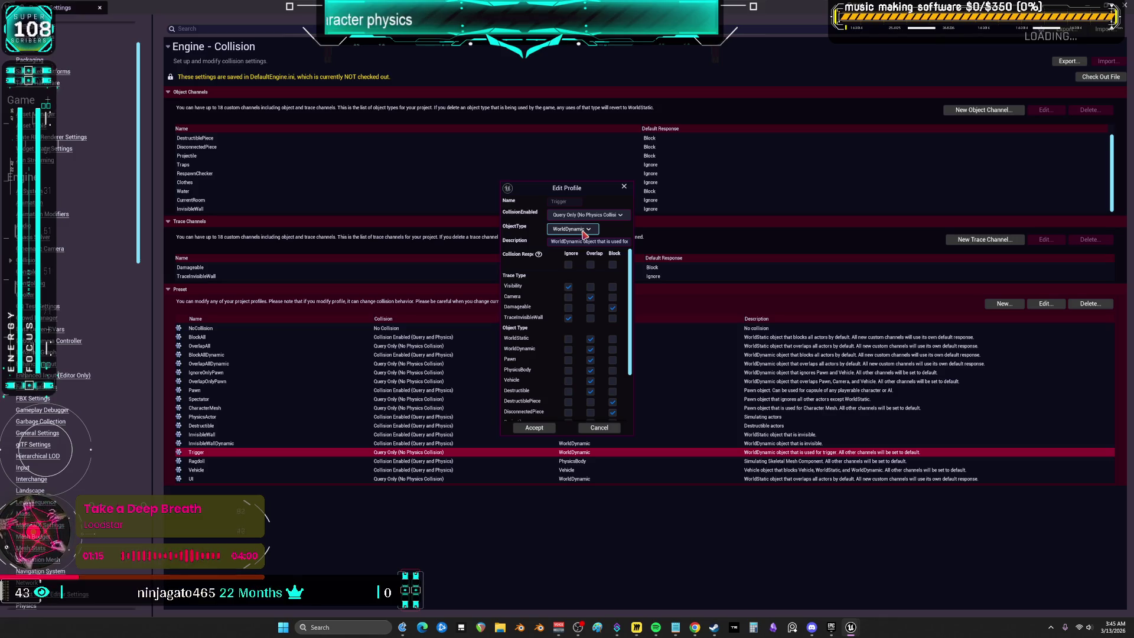
{"action": "left_click", "coordinate": [583, 234]}
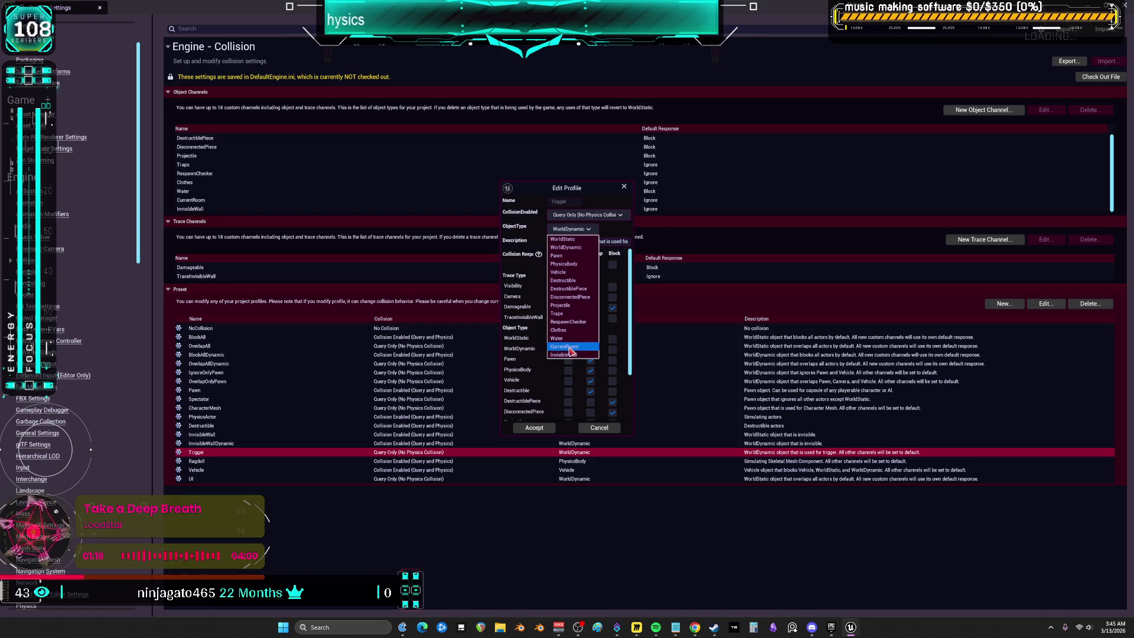
{"action": "left_click", "coordinate": [623, 569]}
{"action": "left_click", "coordinate": [624, 186]}
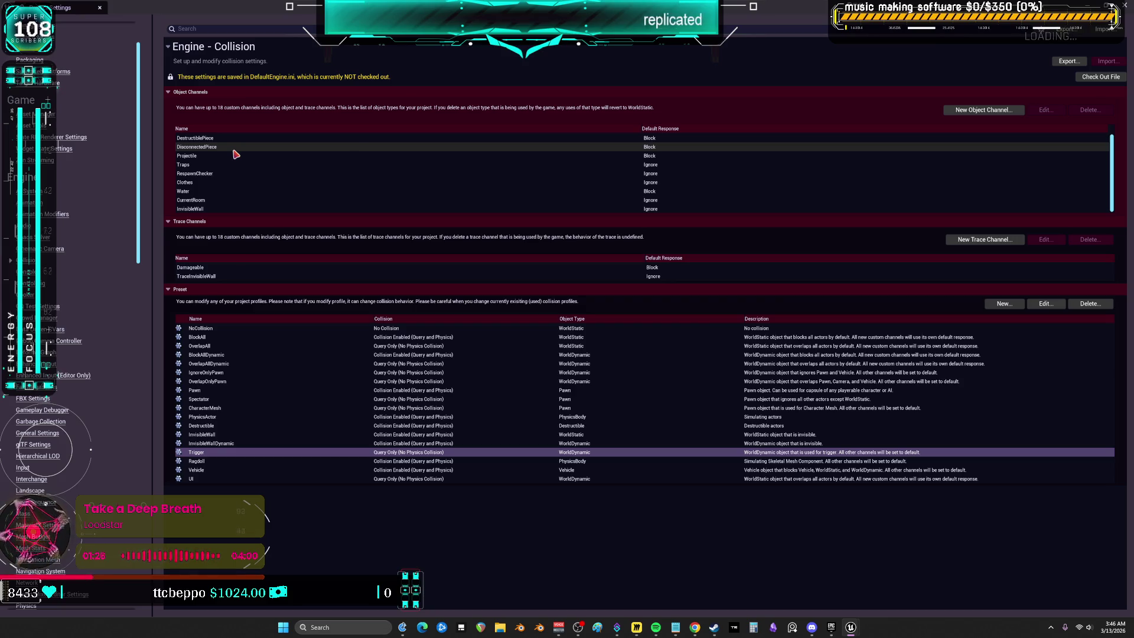
{"action": "left_click", "coordinate": [991, 114]}
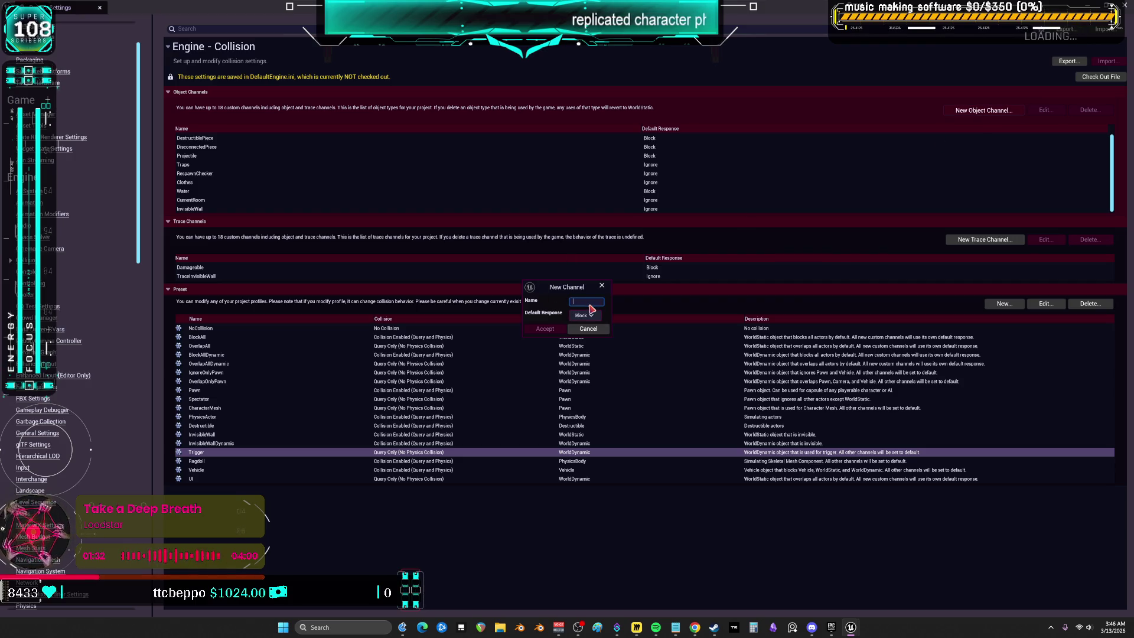
Step: Create a new Trigger object channel with a default response of Ignore
{"action": "type", "text": "Trigger"}
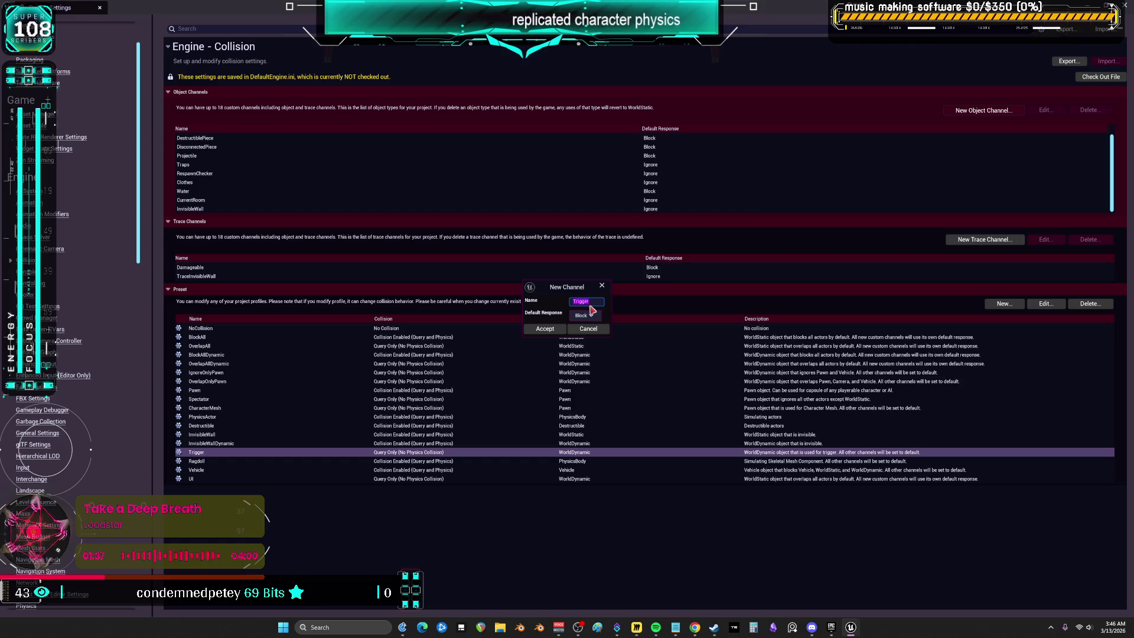
{"action": "left_click", "coordinate": [585, 315]}
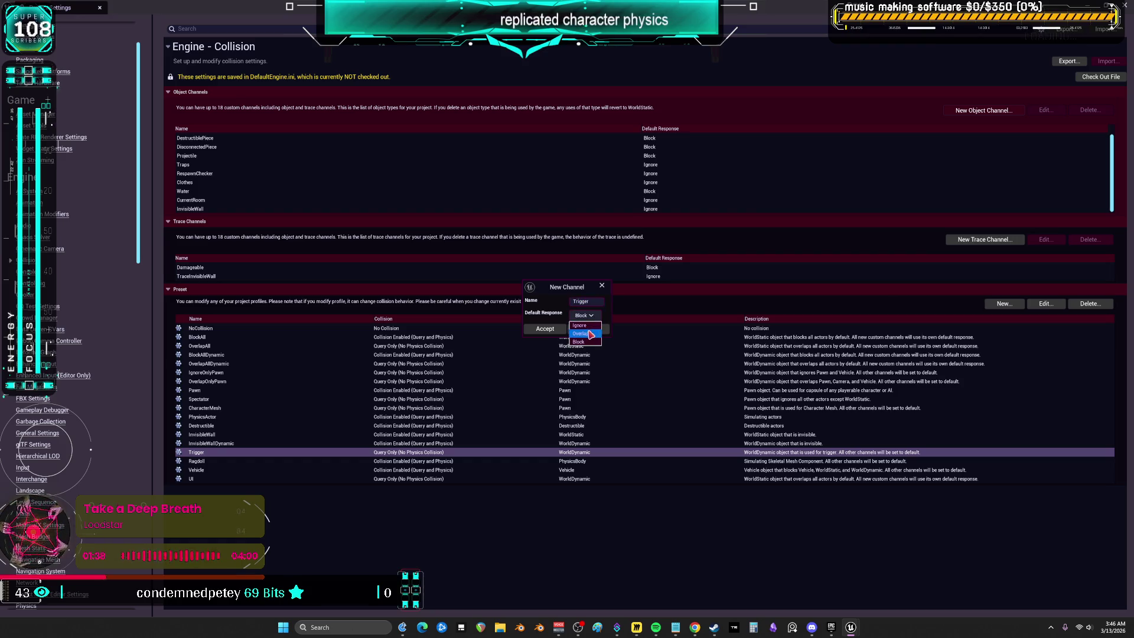
{"action": "left_click", "coordinate": [547, 329]}
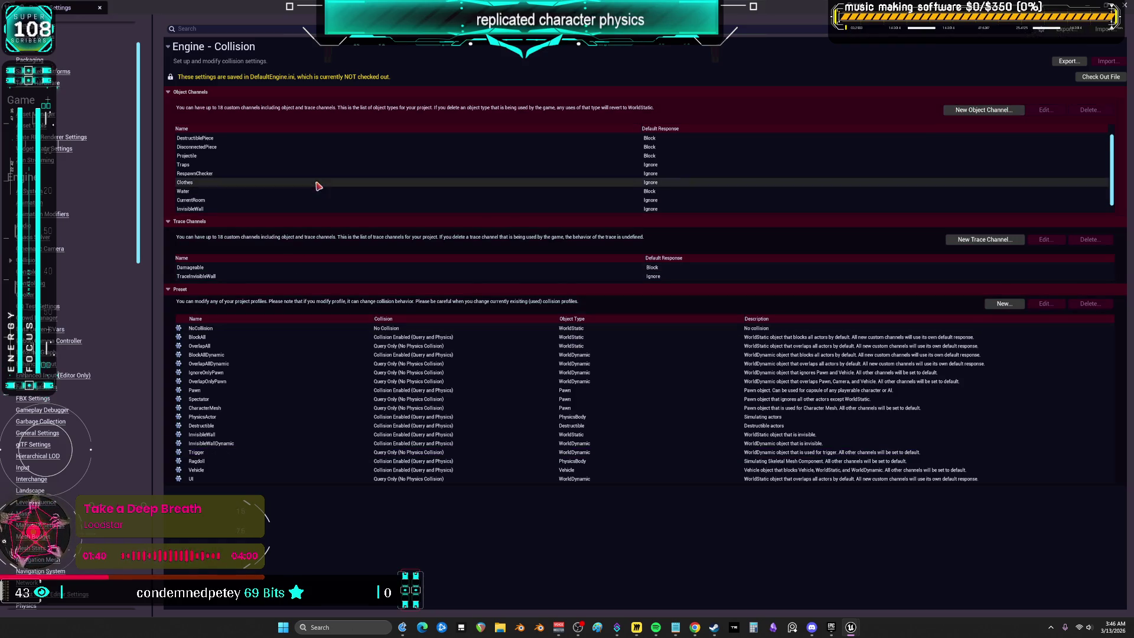
{"action": "left_click", "coordinate": [292, 209]}
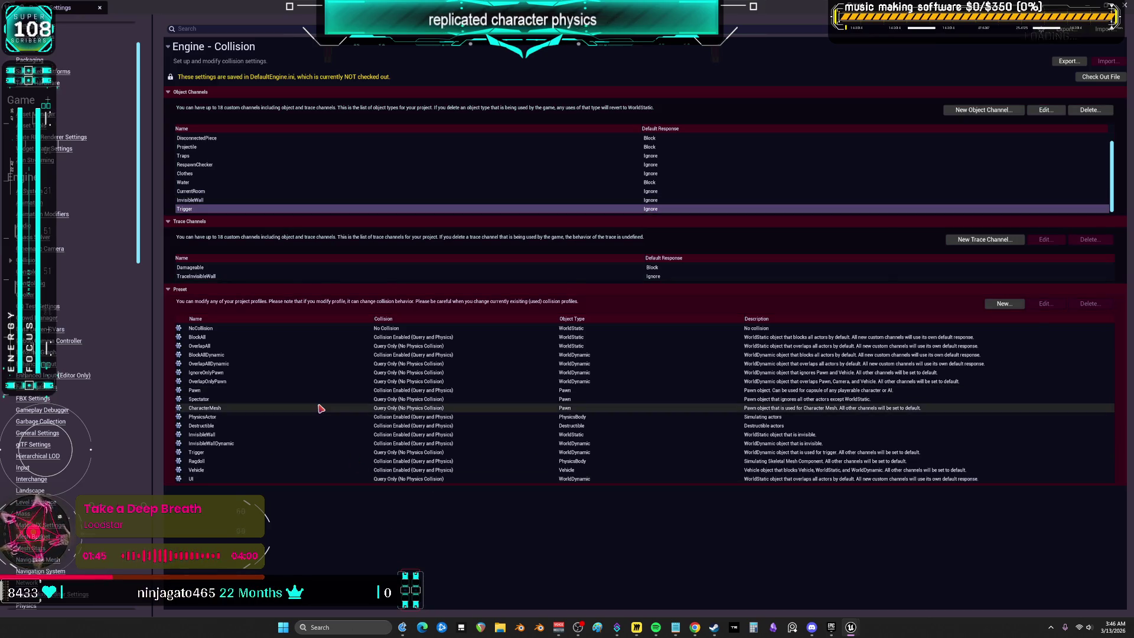
Step: Give the Trigger preset object type Trigger and Probe Only collision, then close Project Settings
{"action": "double_click", "coordinate": [269, 453]}
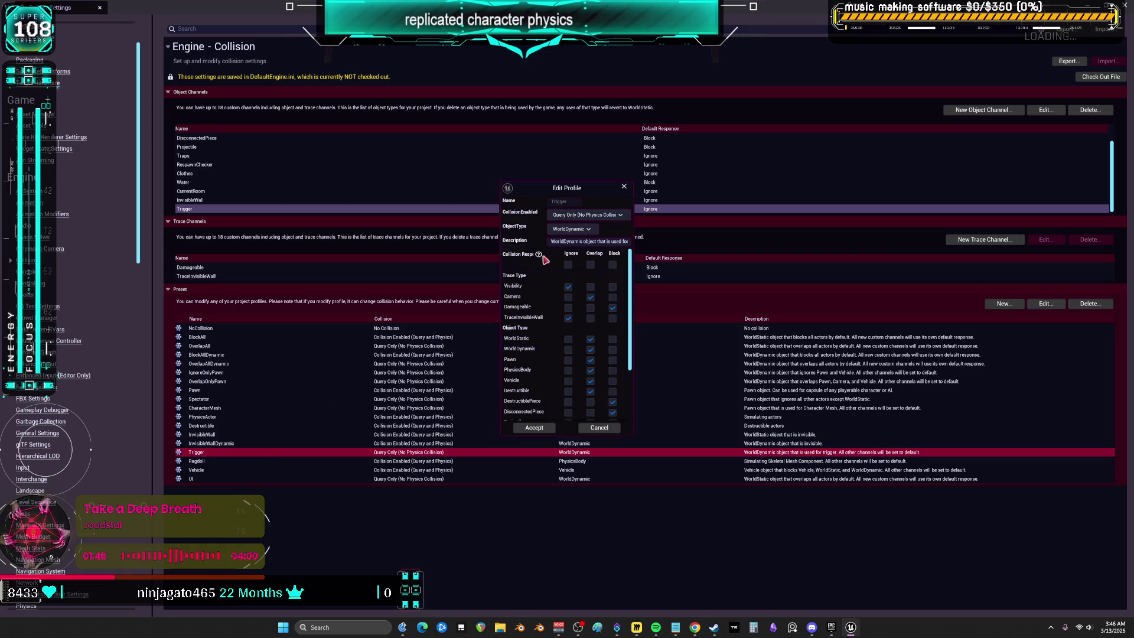
{"action": "left_click", "coordinate": [583, 232]}
{"action": "left_click", "coordinate": [579, 363]}
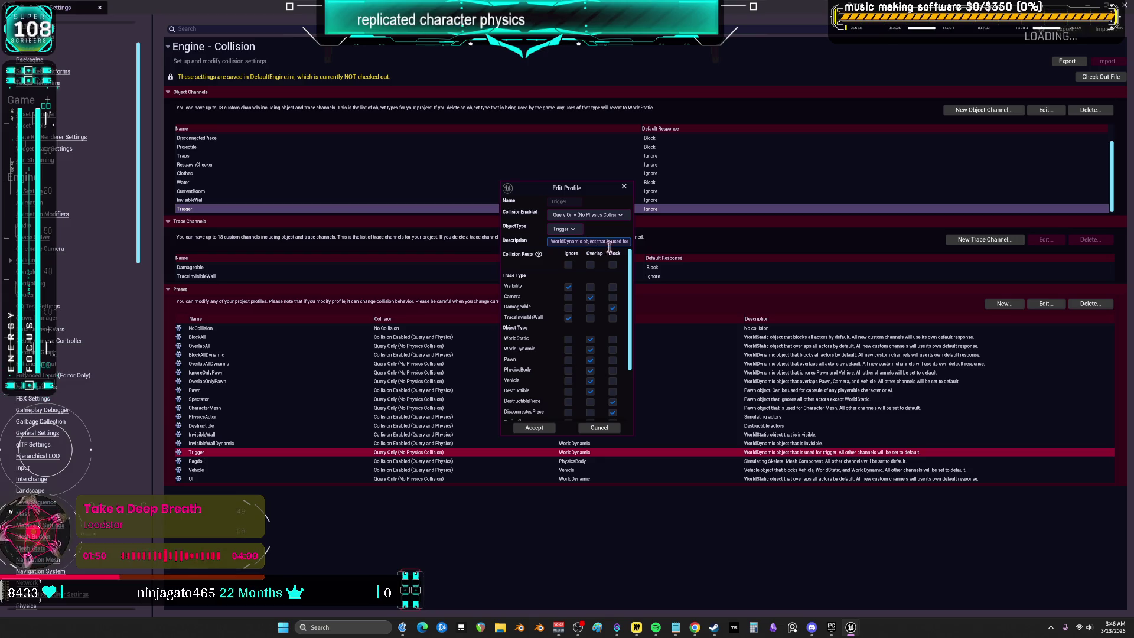
{"action": "type", "text": "Overlap on Pawns Only"}
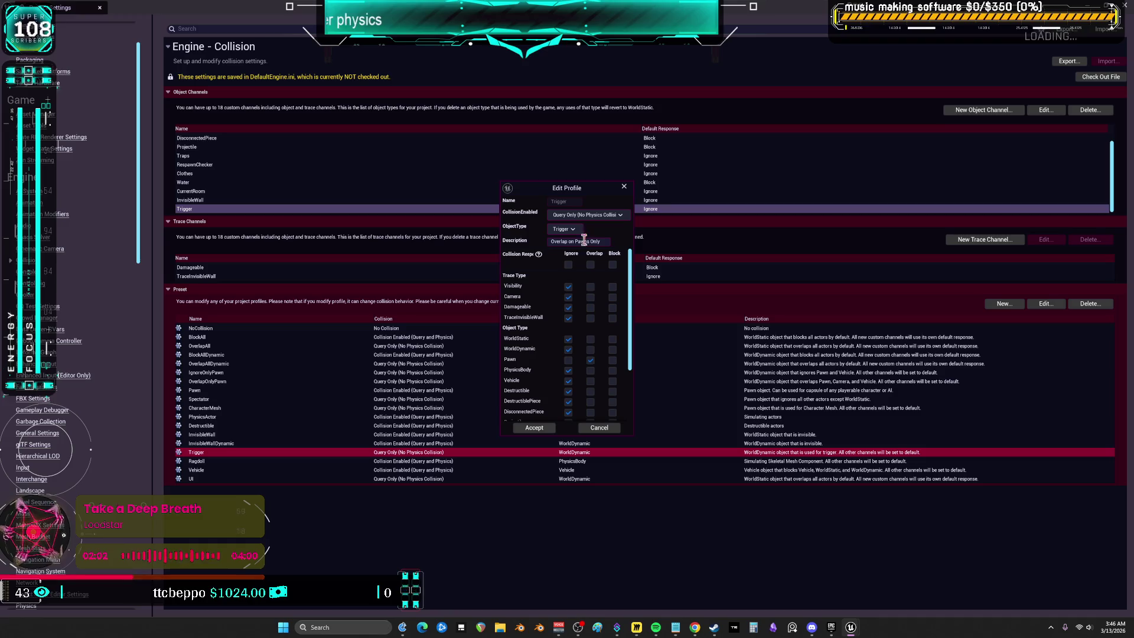
{"action": "left_click", "coordinate": [586, 215]}
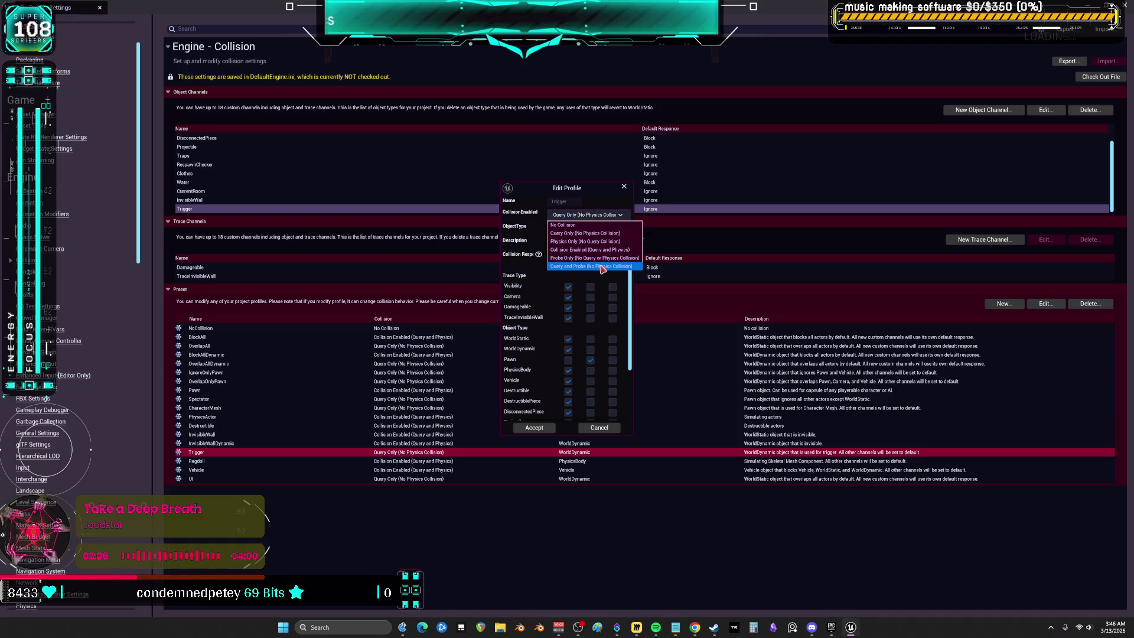
{"action": "left_click", "coordinate": [601, 258]}
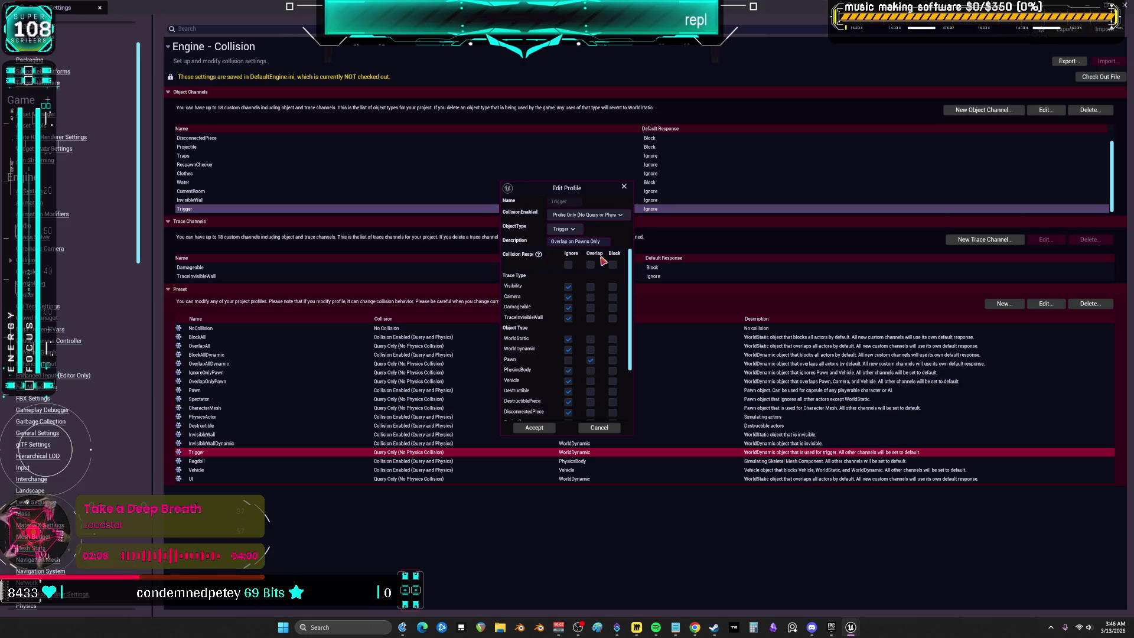
{"action": "left_click", "coordinate": [532, 430]}
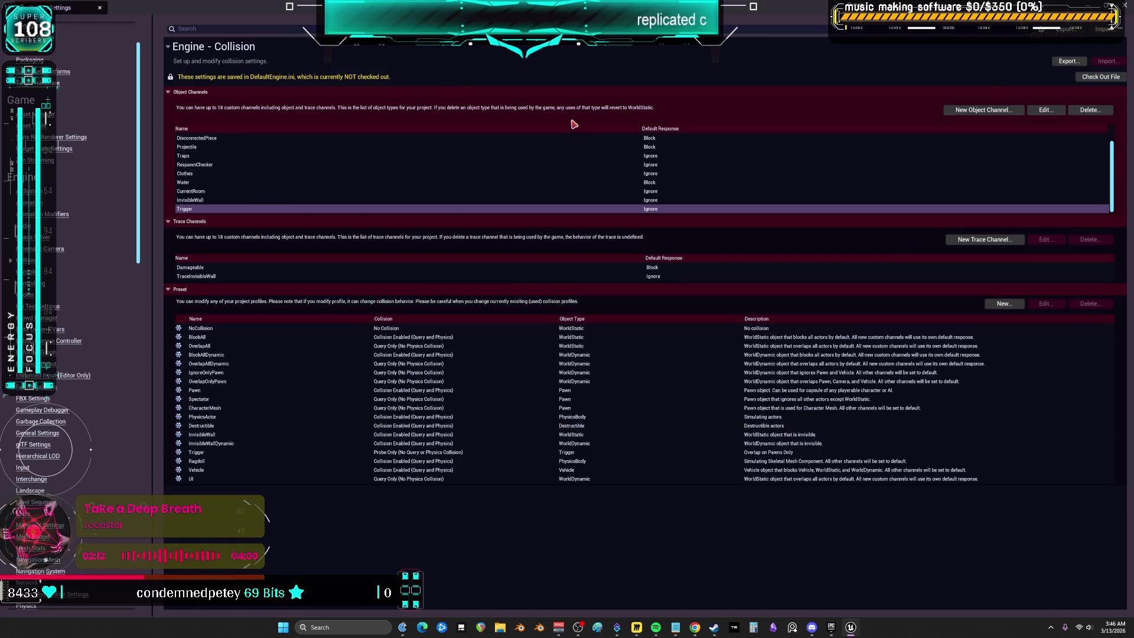
{"action": "left_click", "coordinate": [100, 7]}
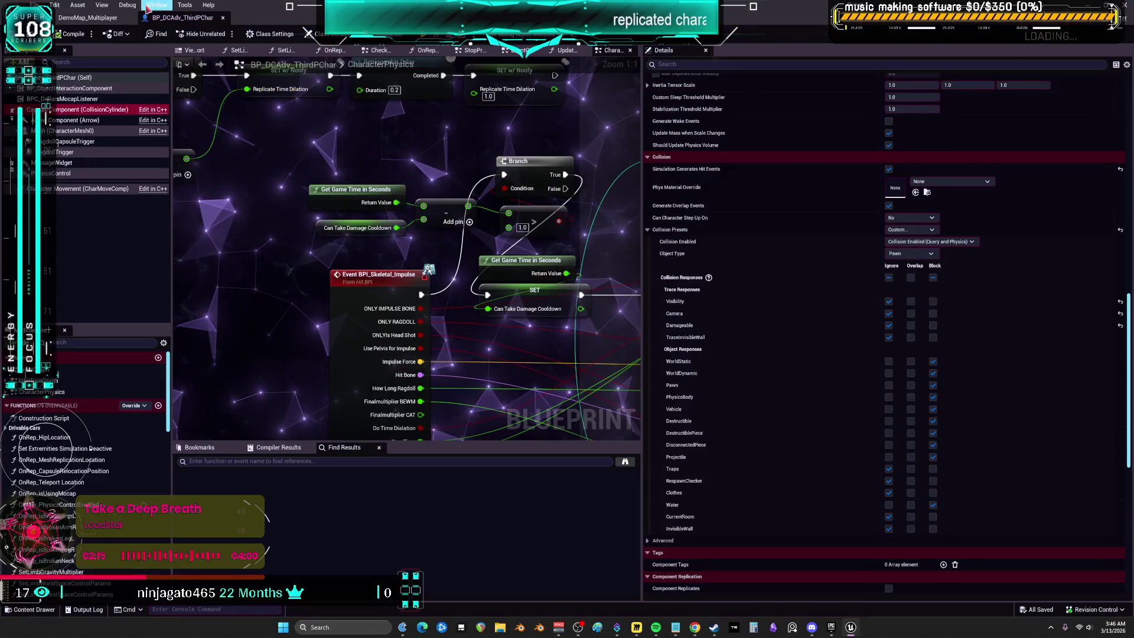
Step: Save the character blueprint, switch to DemoMap_Multiplayer, and briefly open BP_DCAdv_ThirdPChar
{"action": "left_click", "coordinate": [37, 5]}
{"action": "left_click", "coordinate": [59, 89]}
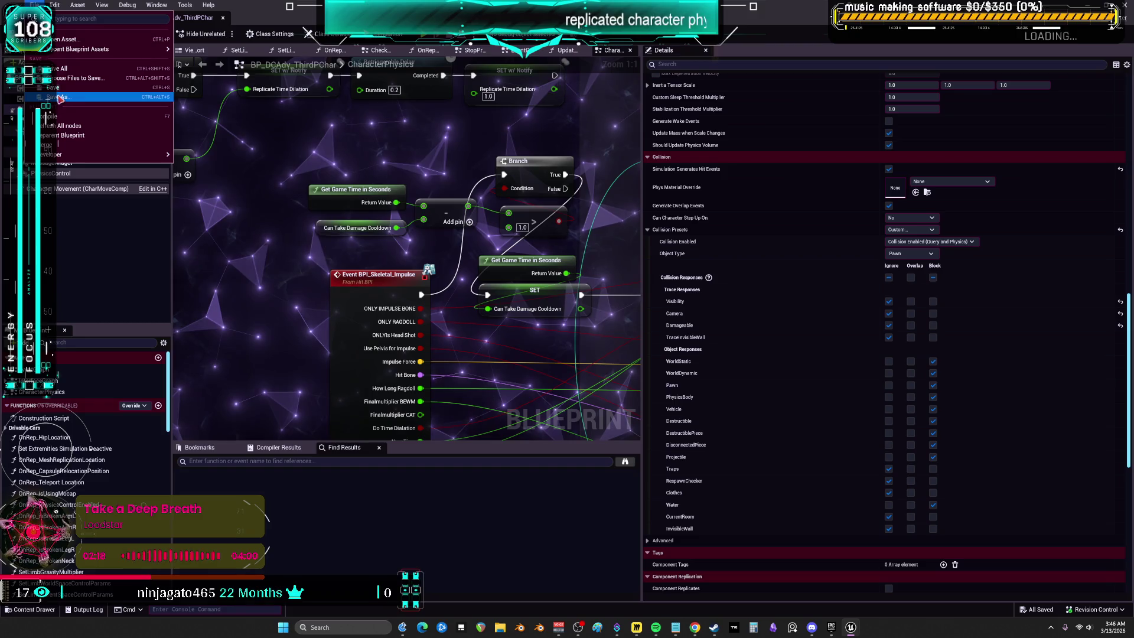
{"action": "key", "text": "Escape"}
{"action": "left_click", "coordinate": [86, 23]}
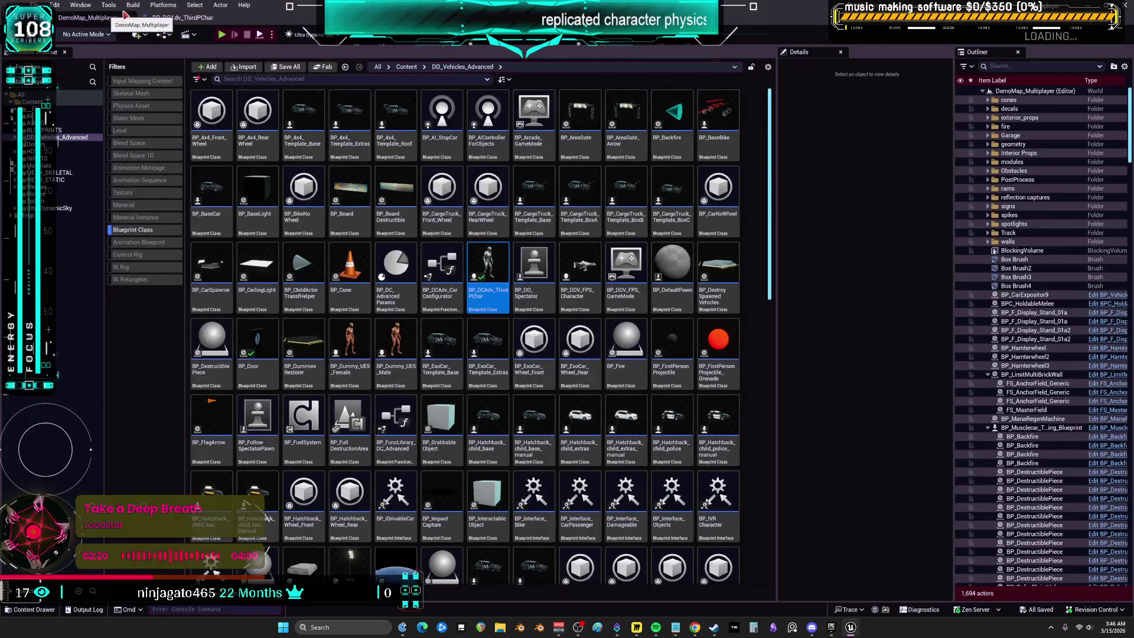
{"action": "double_click", "coordinate": [488, 265]}
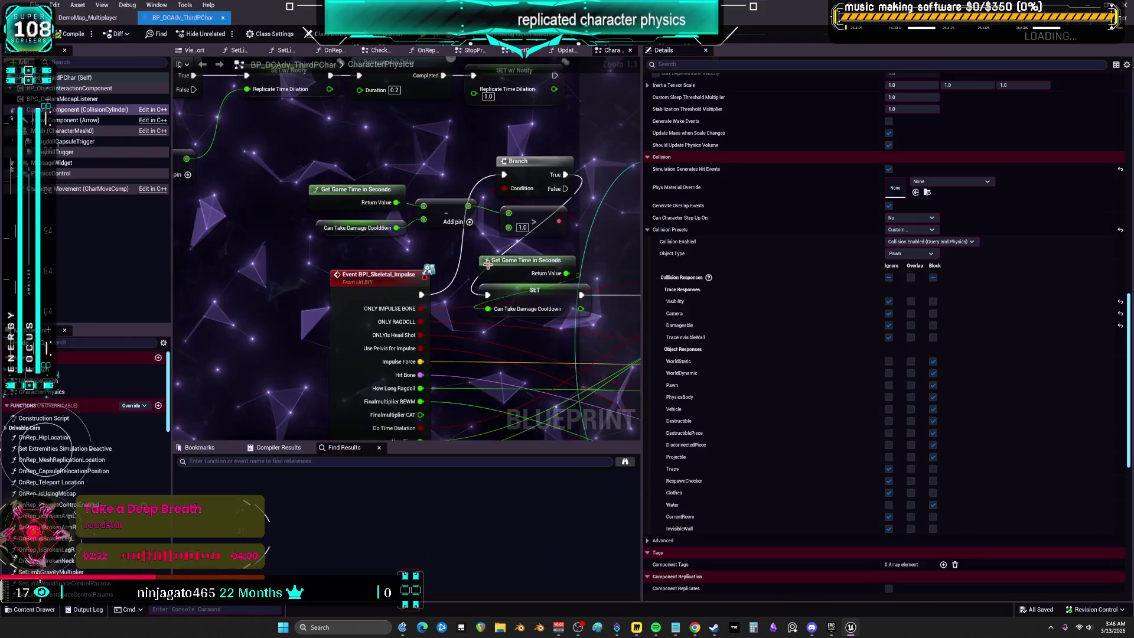
{"action": "left_click", "coordinate": [197, 51]}
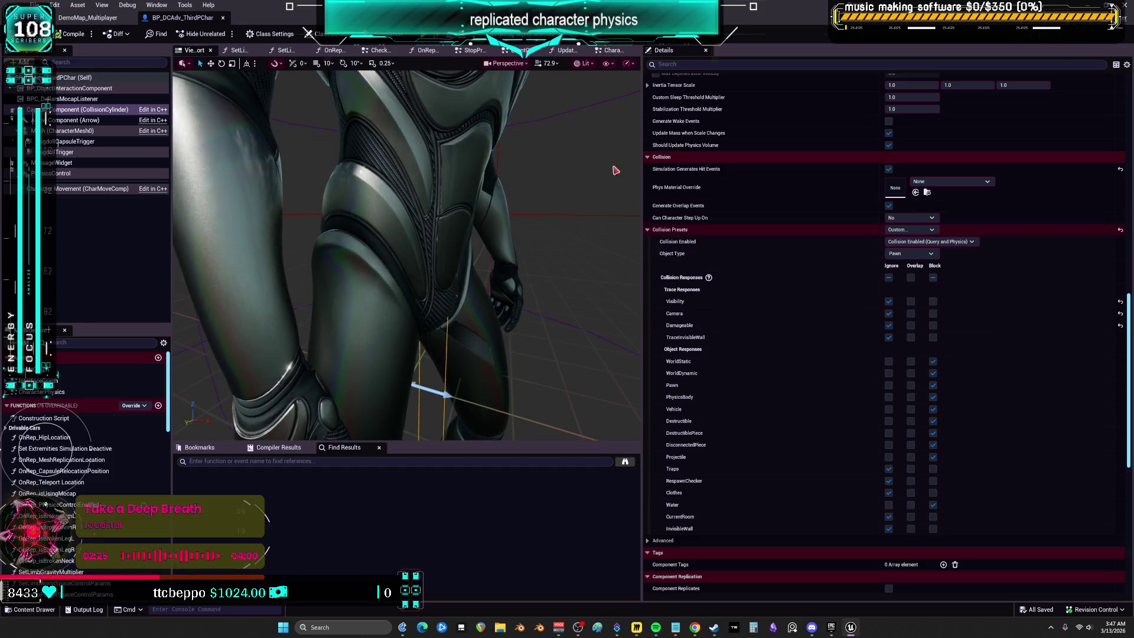
{"action": "left_click", "coordinate": [222, 18]}
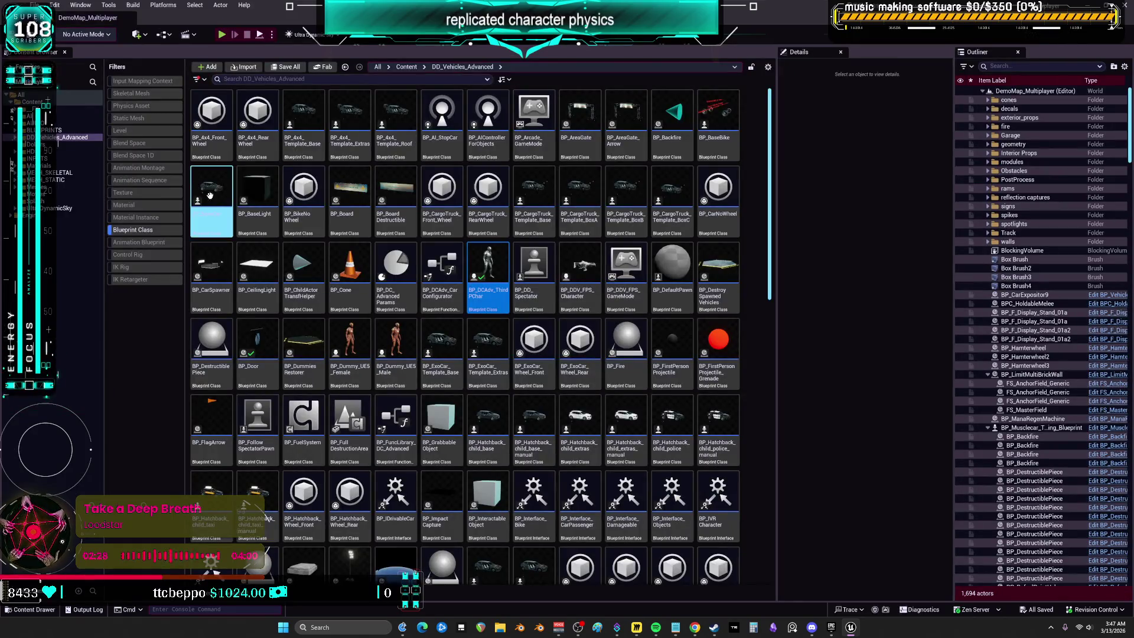
Step: Reopen BP_DCAdv_ThirdPChar, make its capsule Overlap the Trigger channel, save, and close it
{"action": "double_click", "coordinate": [488, 271]}
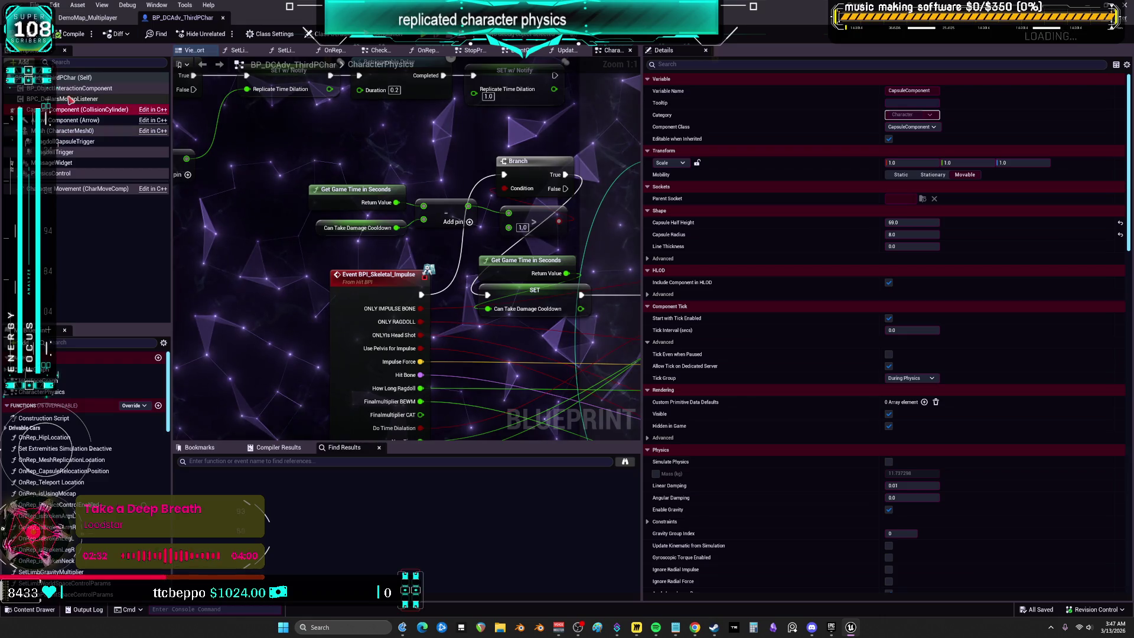
{"action": "scroll", "coordinate": [801, 319], "scroll_direction": "down", "scroll_amount": 15}
{"action": "scroll", "coordinate": [801, 322], "scroll_direction": "down", "scroll_amount": 10}
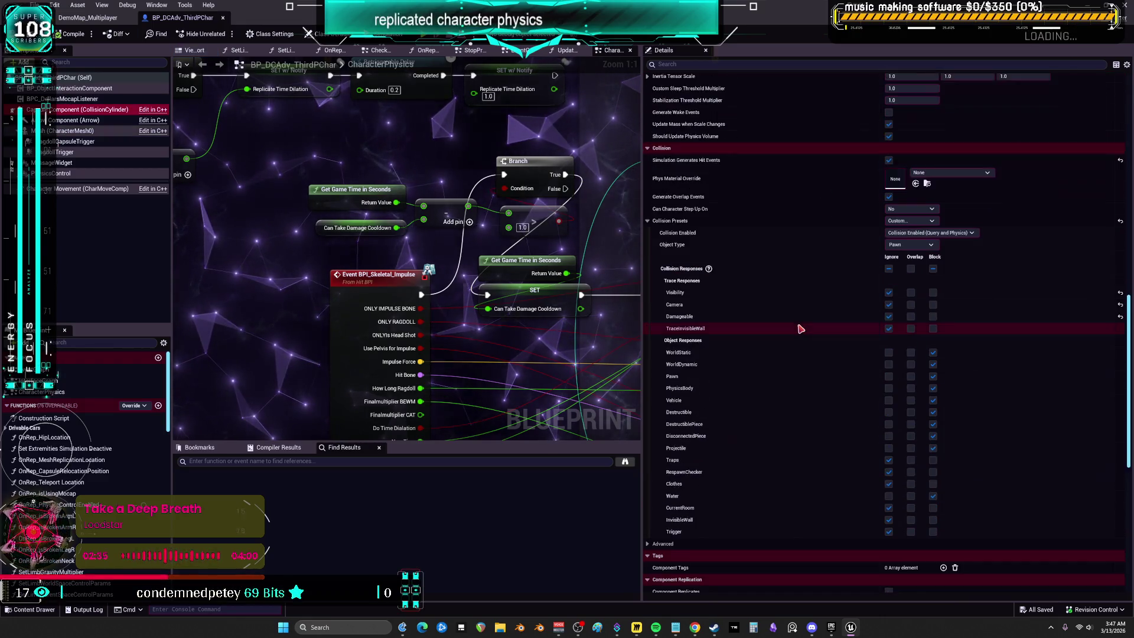
{"action": "left_click", "coordinate": [911, 504]}
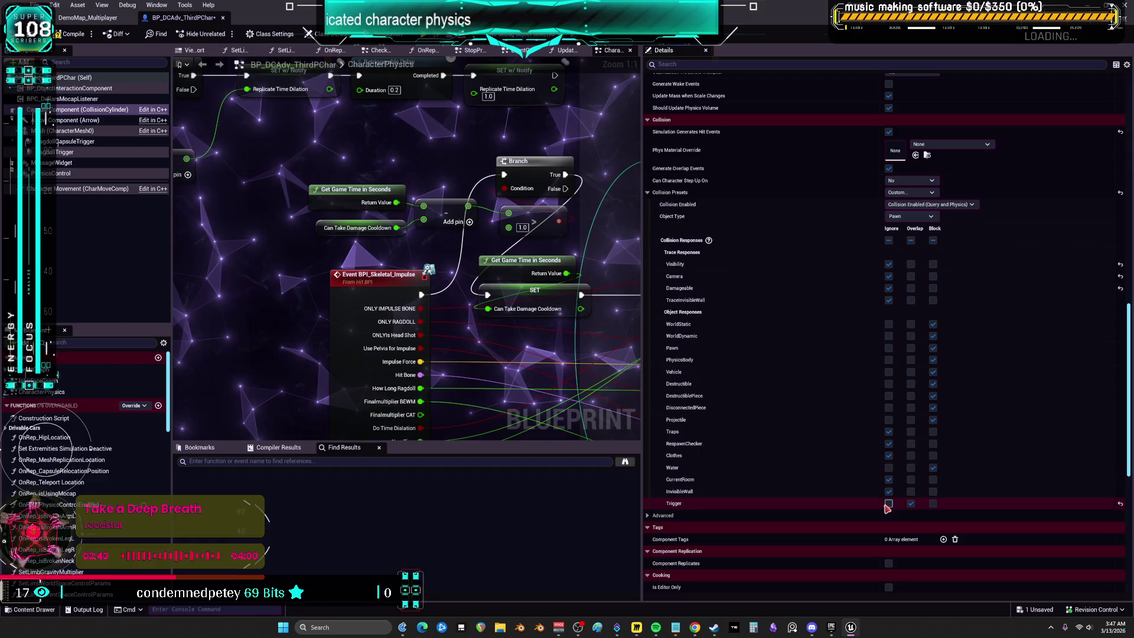
{"action": "left_click", "coordinate": [79, 78]}
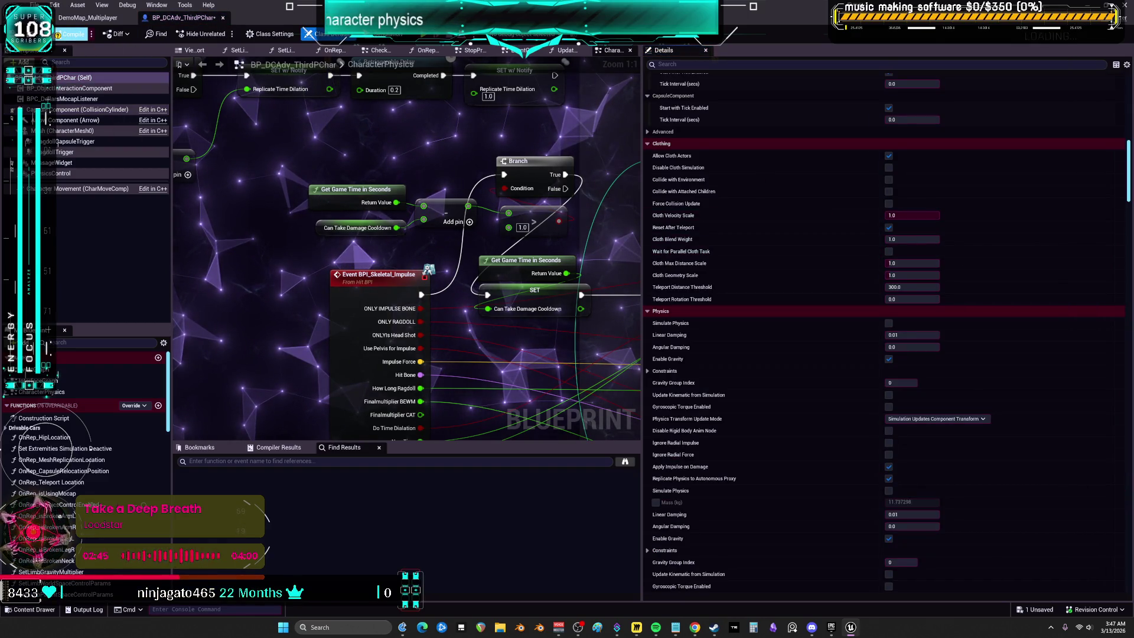
{"action": "key", "text": "ctrl+s"}
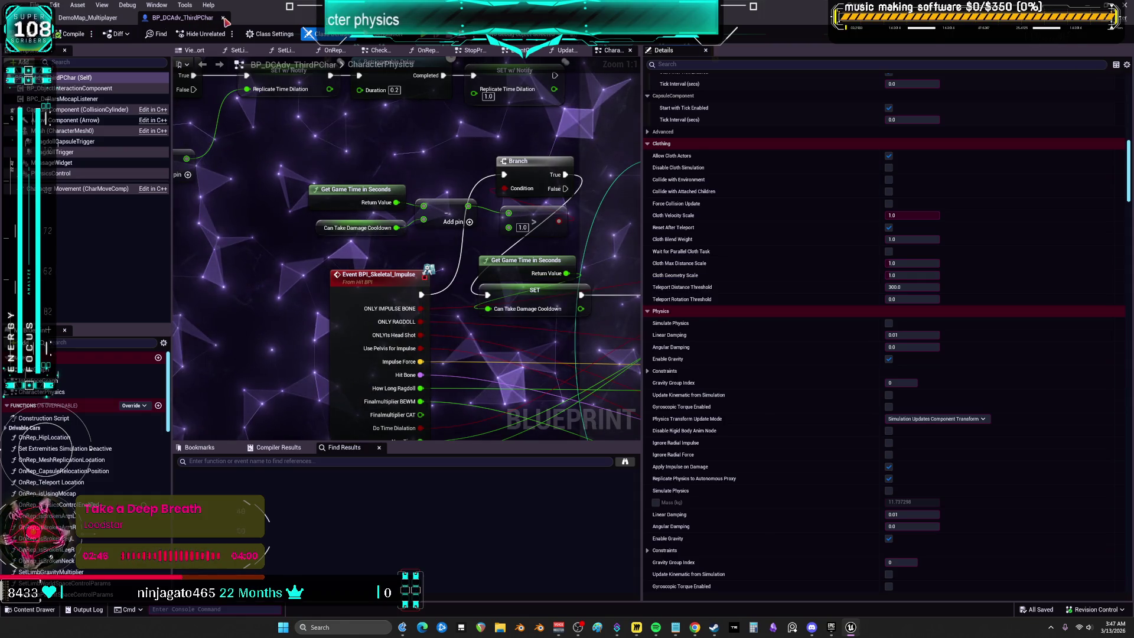
{"action": "left_click", "coordinate": [222, 18]}
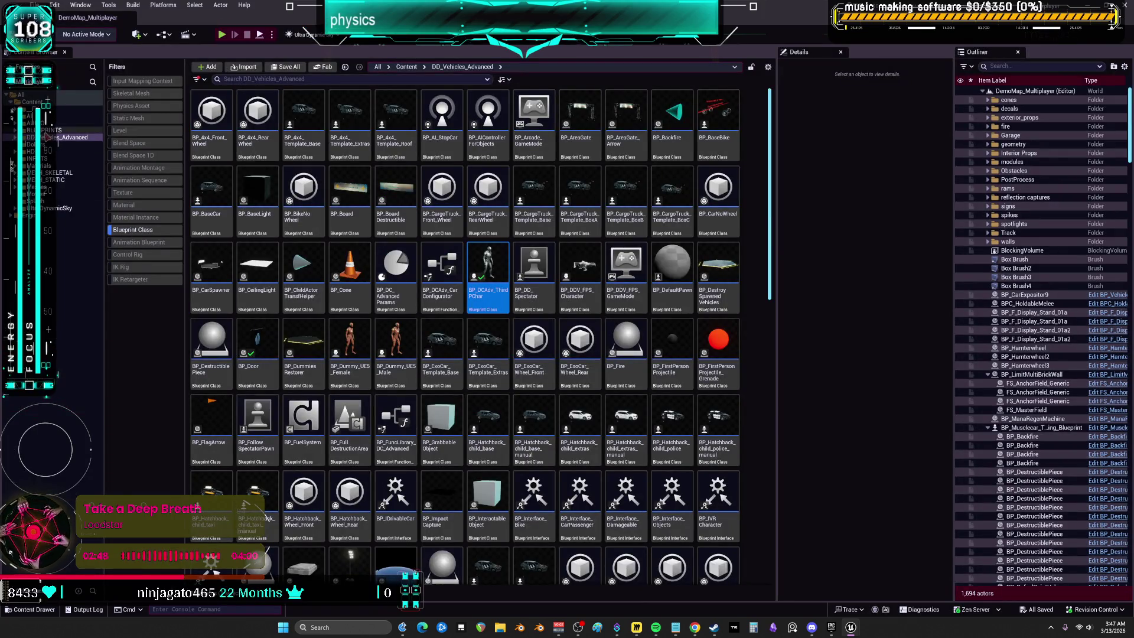
Step: Open BP_LimitMultiBrickWall from the BLUEPRINTS folder
{"action": "double_click", "coordinate": [53, 130]}
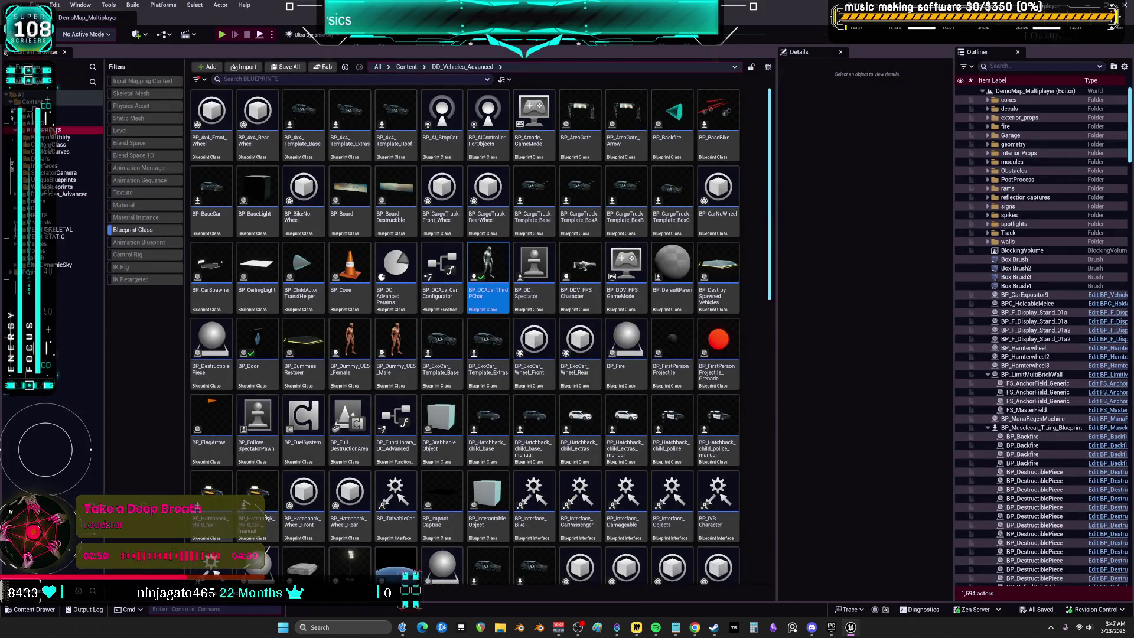
{"action": "left_click", "coordinate": [52, 129]}
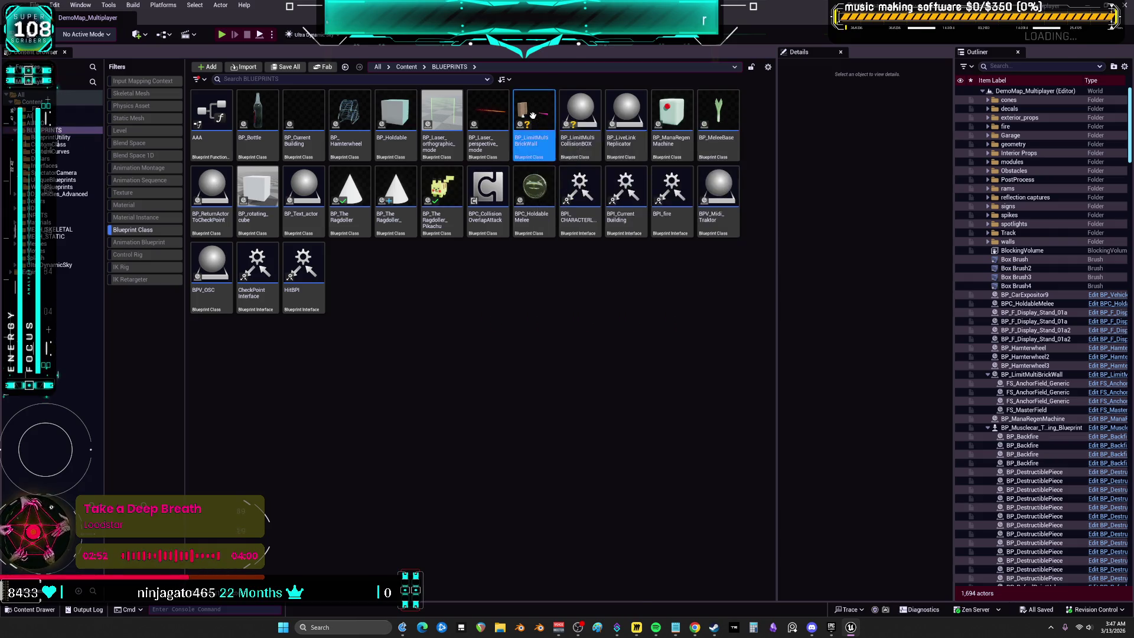
{"action": "double_click", "coordinate": [529, 142]}
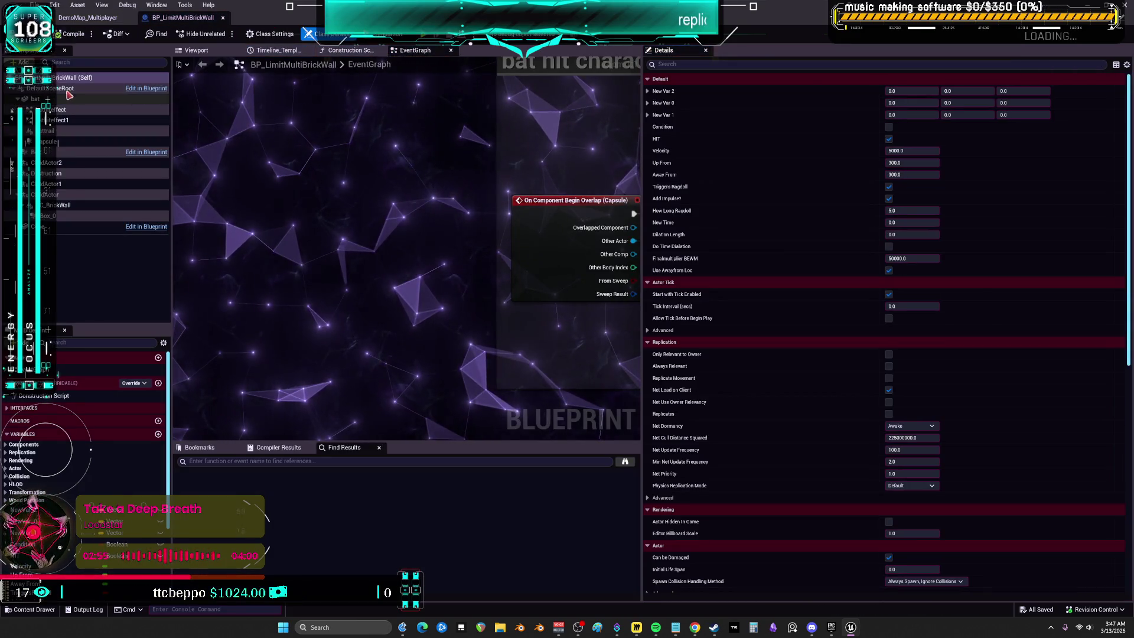
Step: Set the wall's Box_0 collision preset to Trigger
{"action": "left_click", "coordinate": [66, 219]}
{"action": "scroll", "coordinate": [746, 273], "scroll_direction": "down", "scroll_amount": 10}
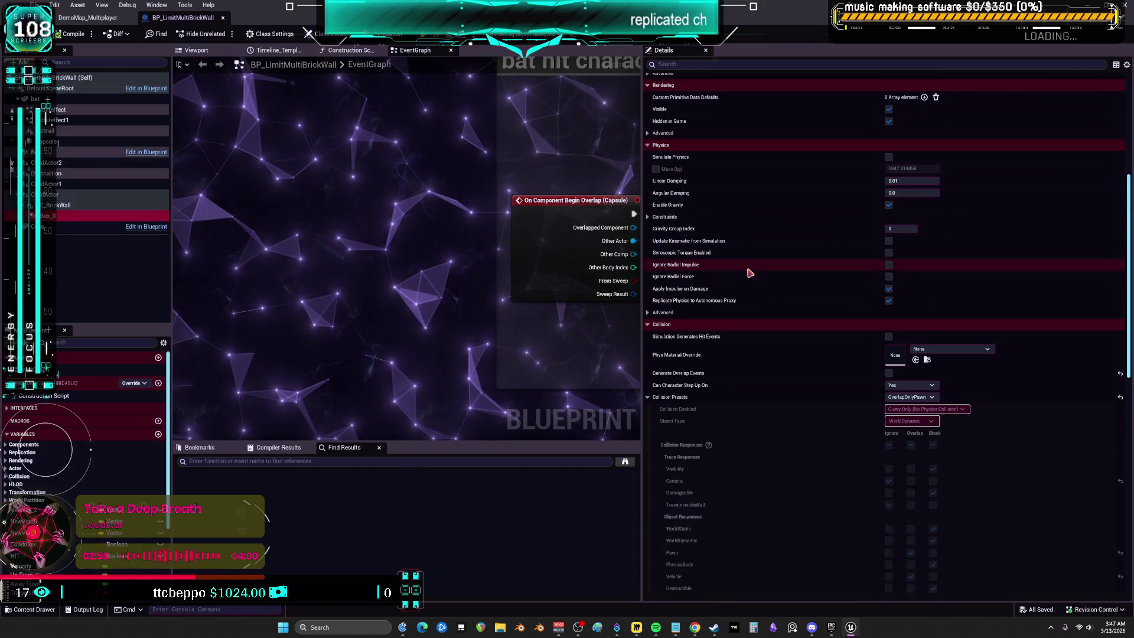
{"action": "left_click", "coordinate": [918, 297]}
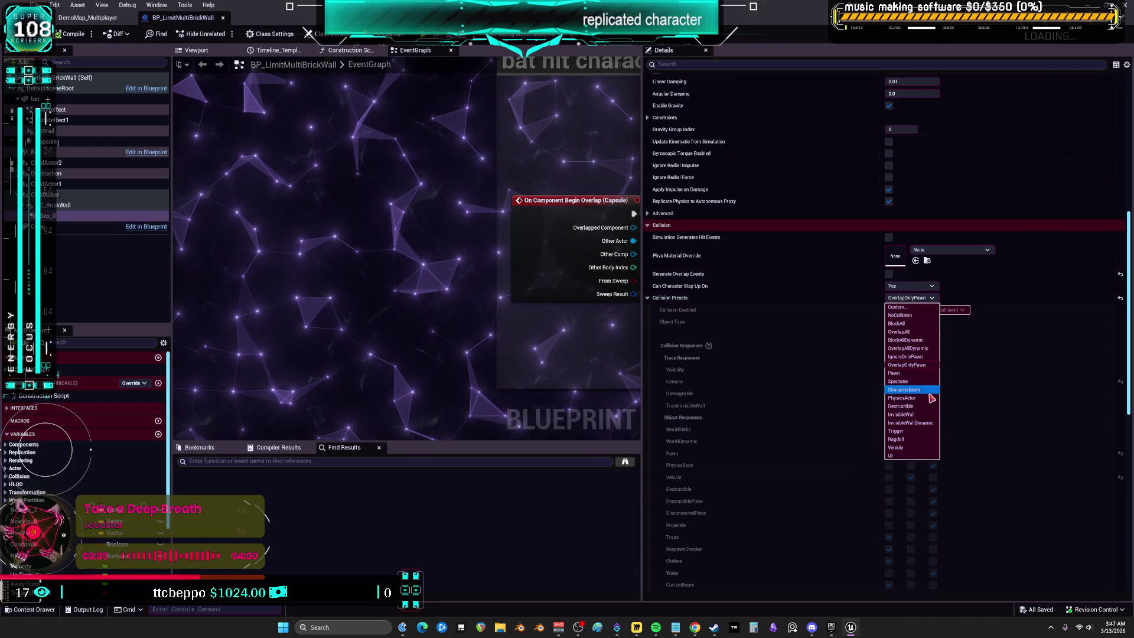
{"action": "left_click", "coordinate": [912, 365]}
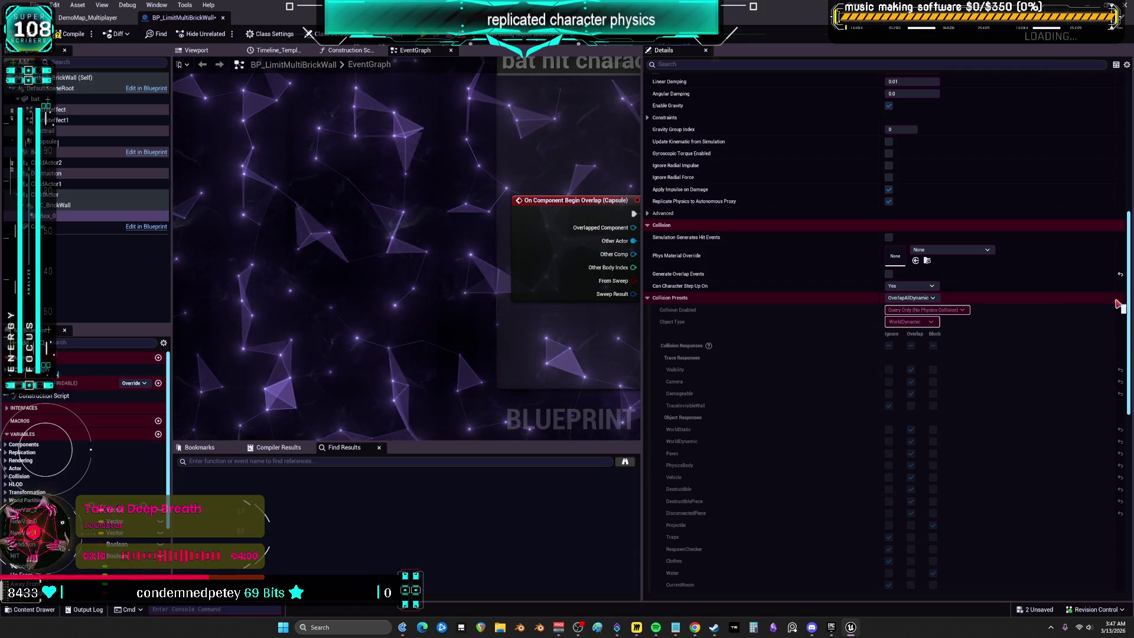
{"action": "left_click", "coordinate": [921, 298]}
{"action": "left_click", "coordinate": [922, 298]}
{"action": "left_click", "coordinate": [931, 299]}
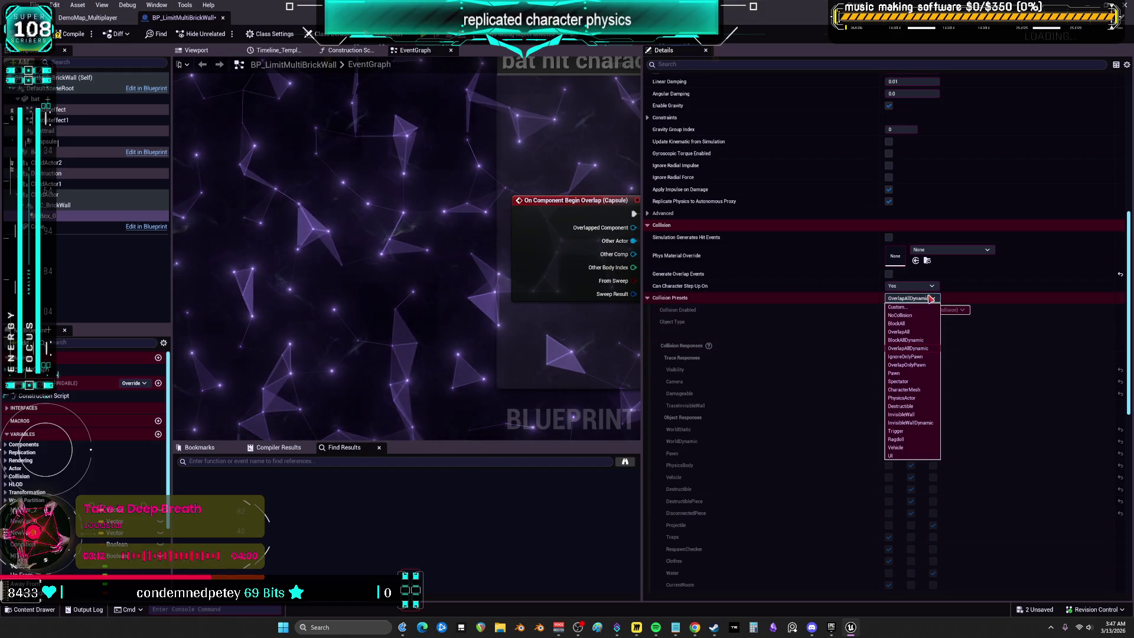
{"action": "key", "text": "Return"}
{"action": "left_click", "coordinate": [930, 299]}
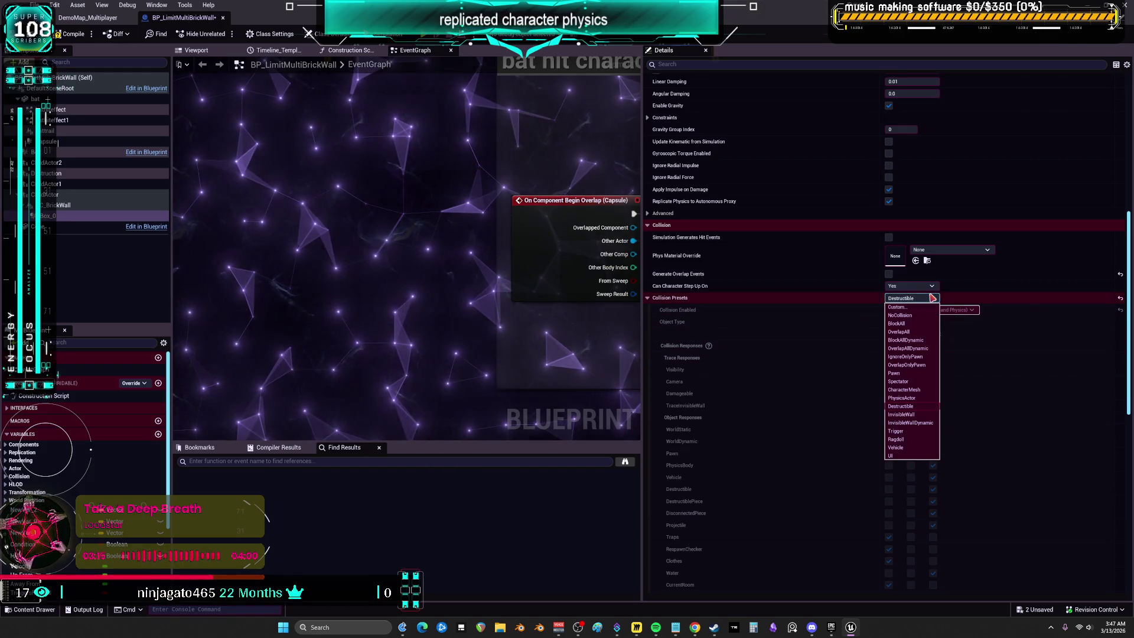
{"action": "left_click", "coordinate": [916, 432]}
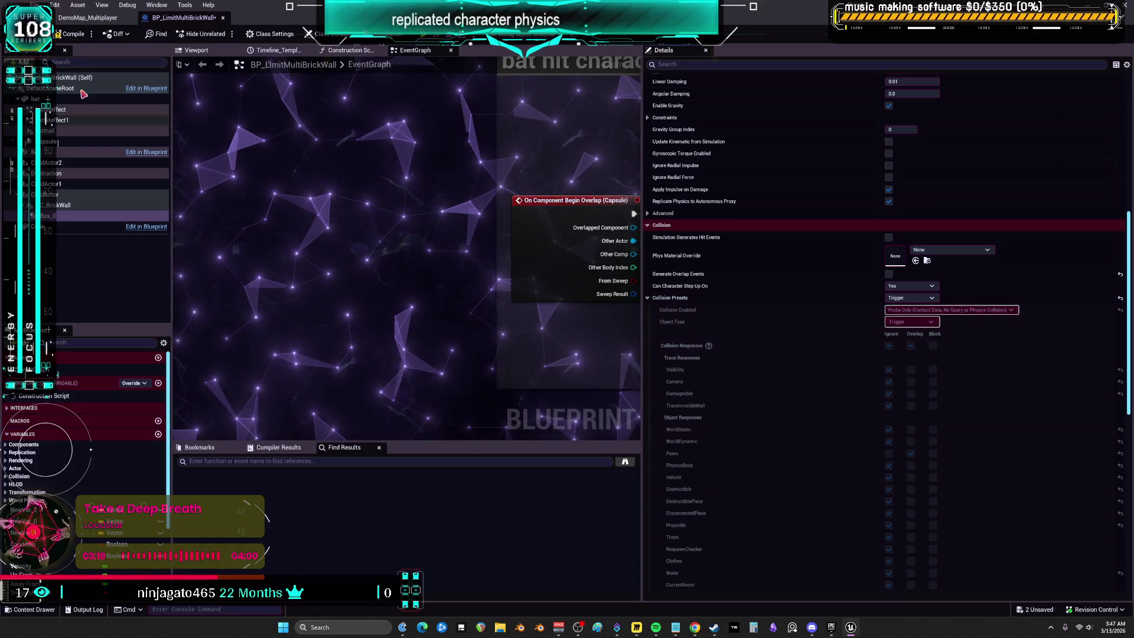
Step: Set the wall's Capsule collision preset to Trigger as well
{"action": "left_click", "coordinate": [59, 140]}
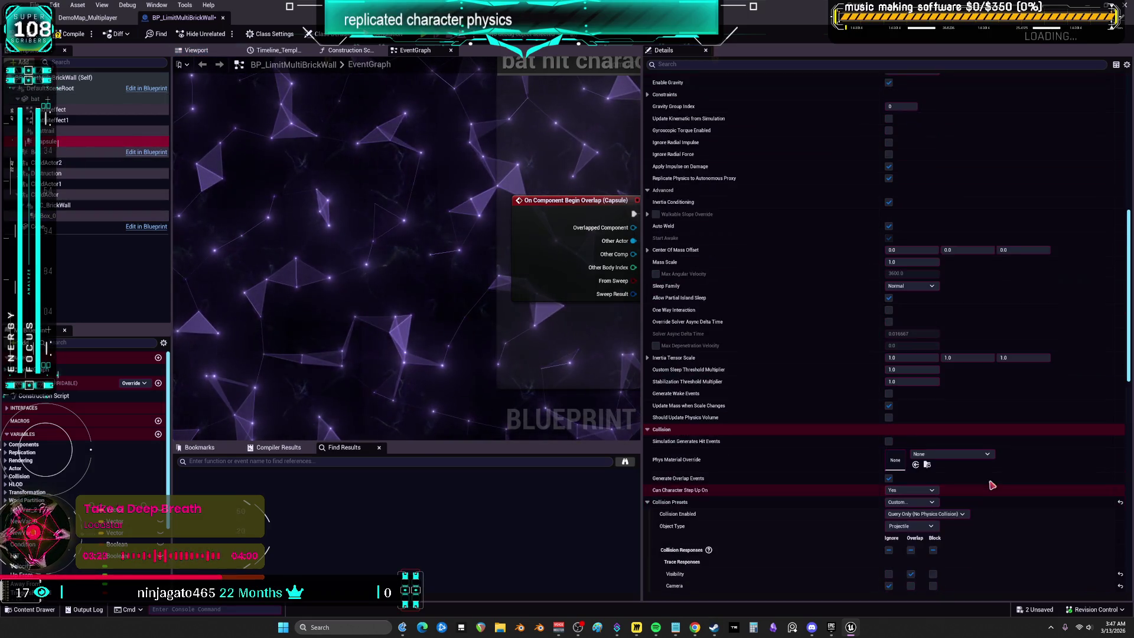
{"action": "scroll", "coordinate": [983, 472], "scroll_direction": "down", "scroll_amount": 3}
{"action": "left_click", "coordinate": [935, 343]}
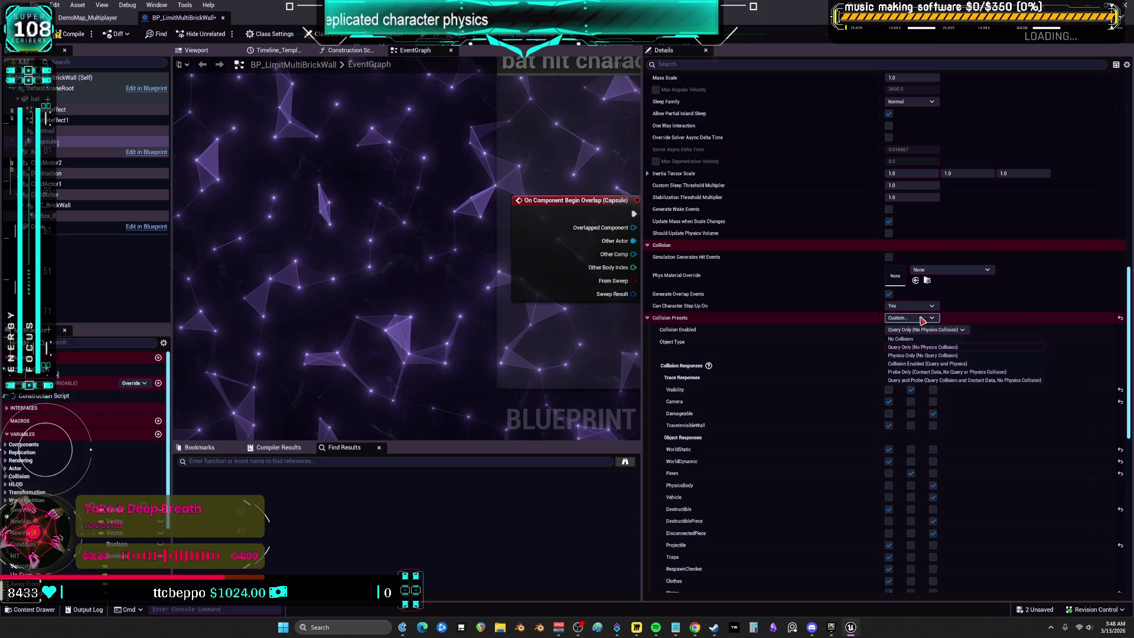
{"action": "left_click", "coordinate": [912, 318]}
{"action": "left_click", "coordinate": [903, 452]}
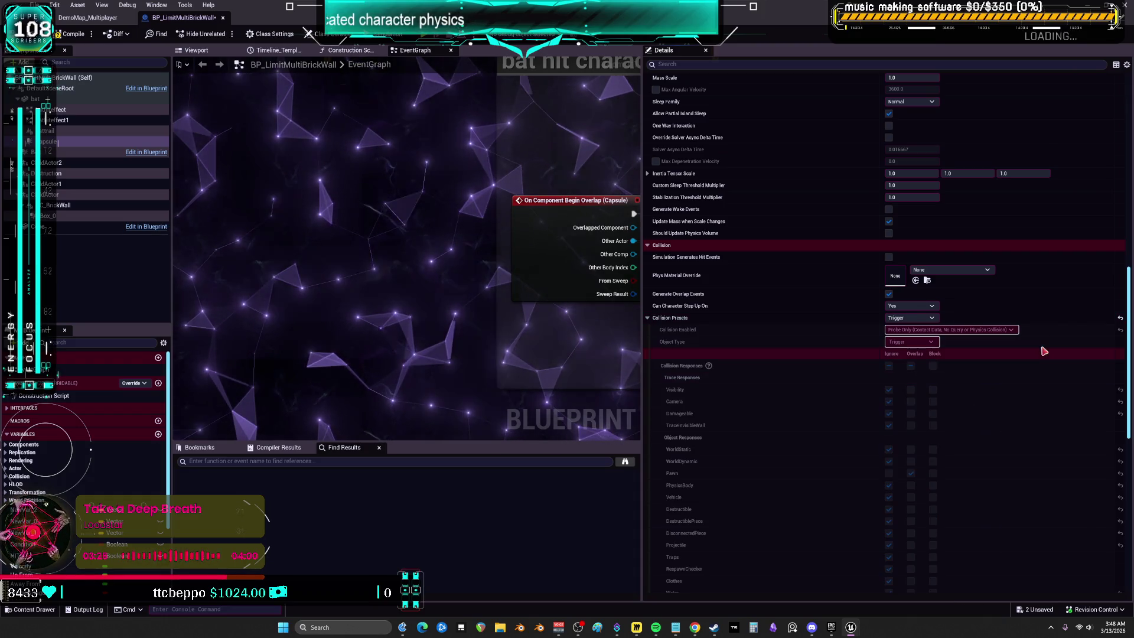
Step: Compile the brick wall blueprint and run the character around in a multiplayer play-test
{"action": "left_click", "coordinate": [69, 37]}
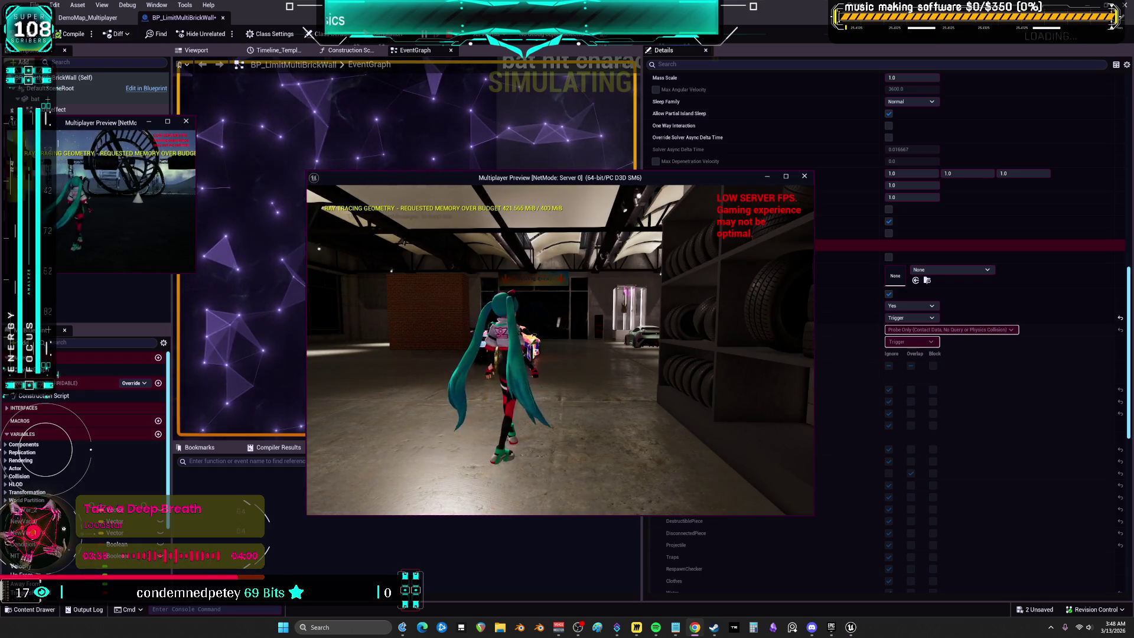
{"action": "left_click", "coordinate": [578, 352]}
{"action": "key", "text": "w"}
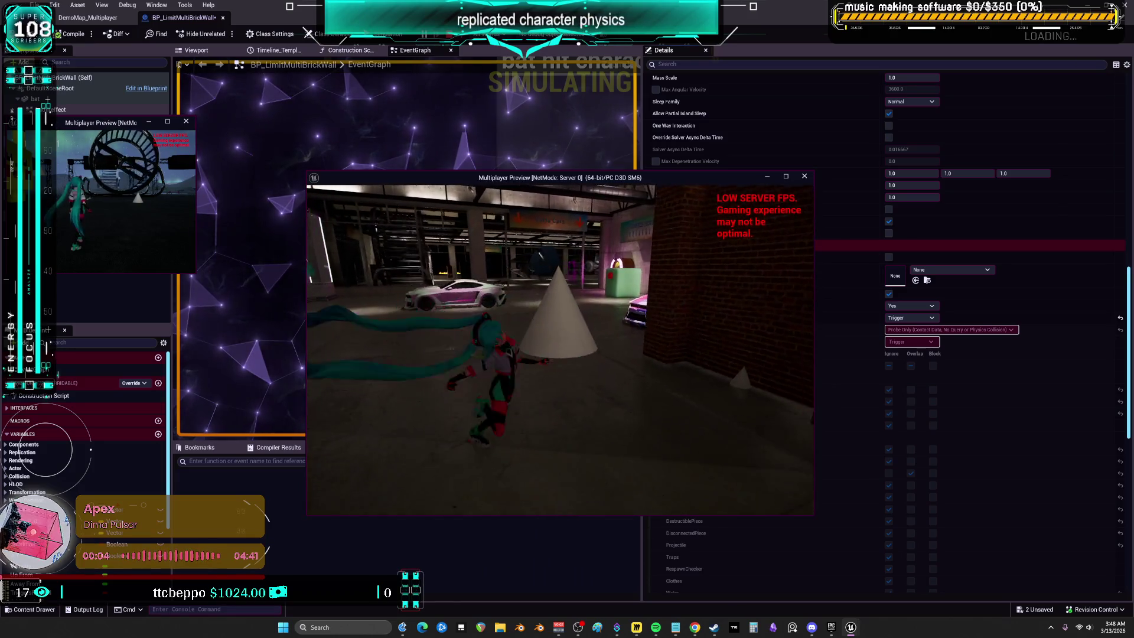
{"action": "key", "text": "Escape"}
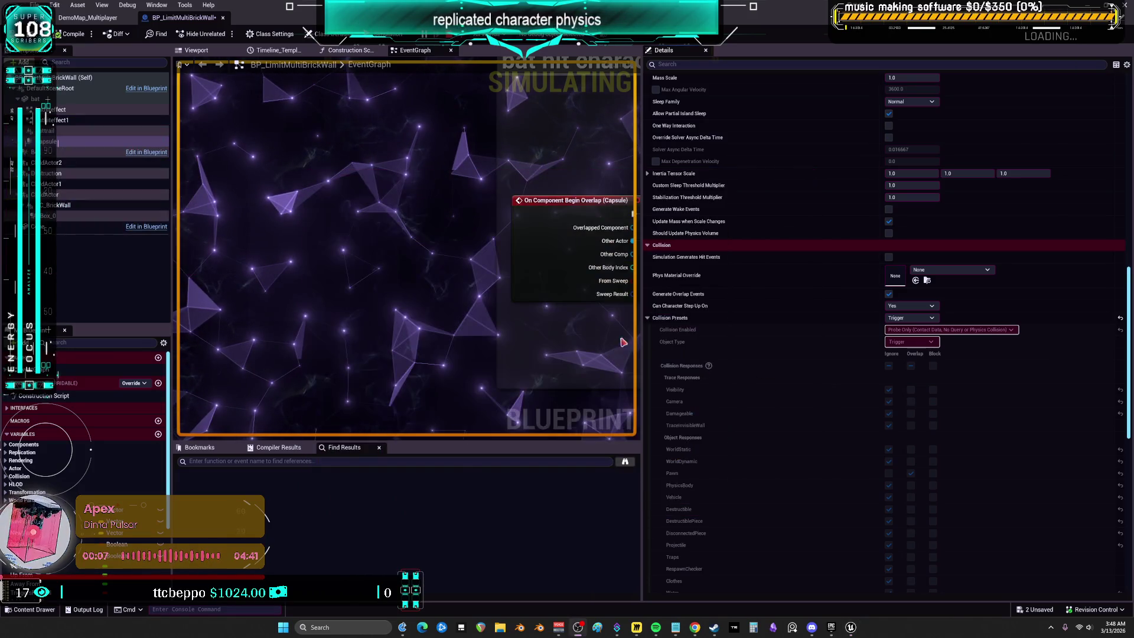
Step: Enable Capsule hit events, set its Can Character Step Up On to No, and compile
{"action": "left_click", "coordinate": [970, 231]}
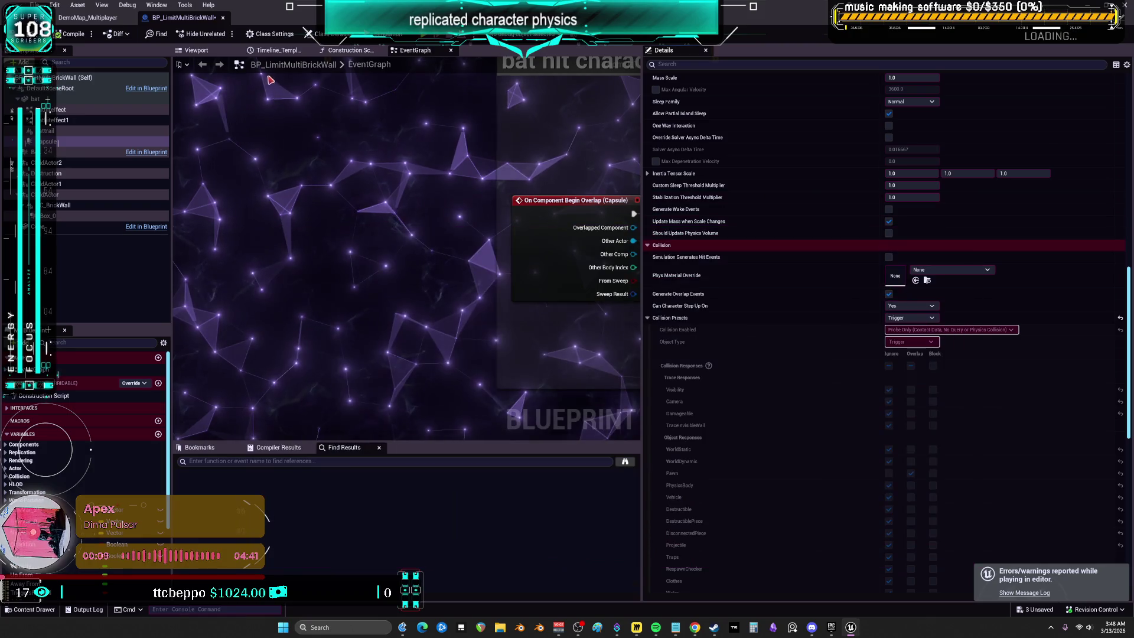
{"action": "mouse_move", "coordinate": [655, 206]}
{"action": "left_mouse_down"}
{"action": "mouse_move", "coordinate": [792, 193]}
{"action": "mouse_move", "coordinate": [407, 191]}
{"action": "left_mouse_up"}
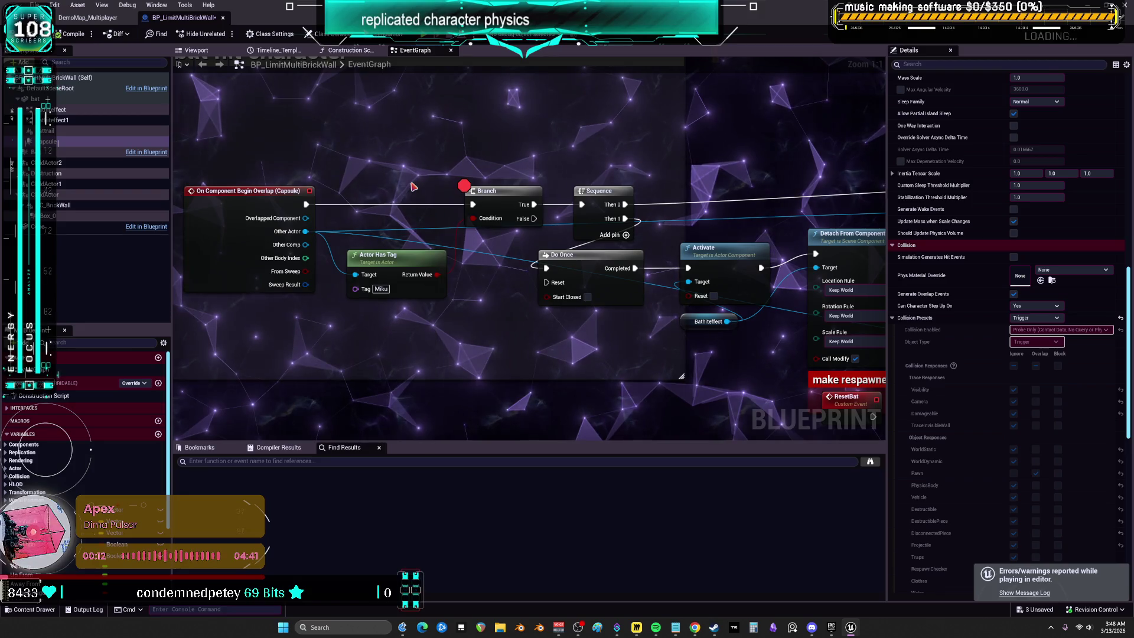
{"action": "left_click", "coordinate": [222, 200]}
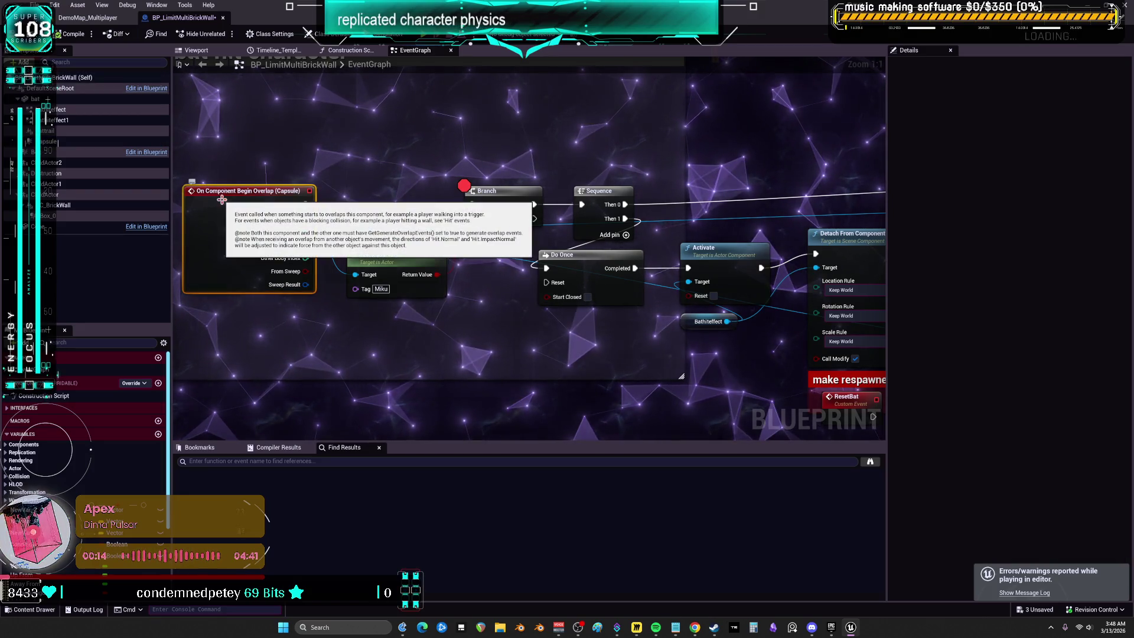
{"action": "left_click", "coordinate": [48, 142]}
{"action": "scroll", "coordinate": [975, 322], "scroll_direction": "down", "scroll_amount": 1}
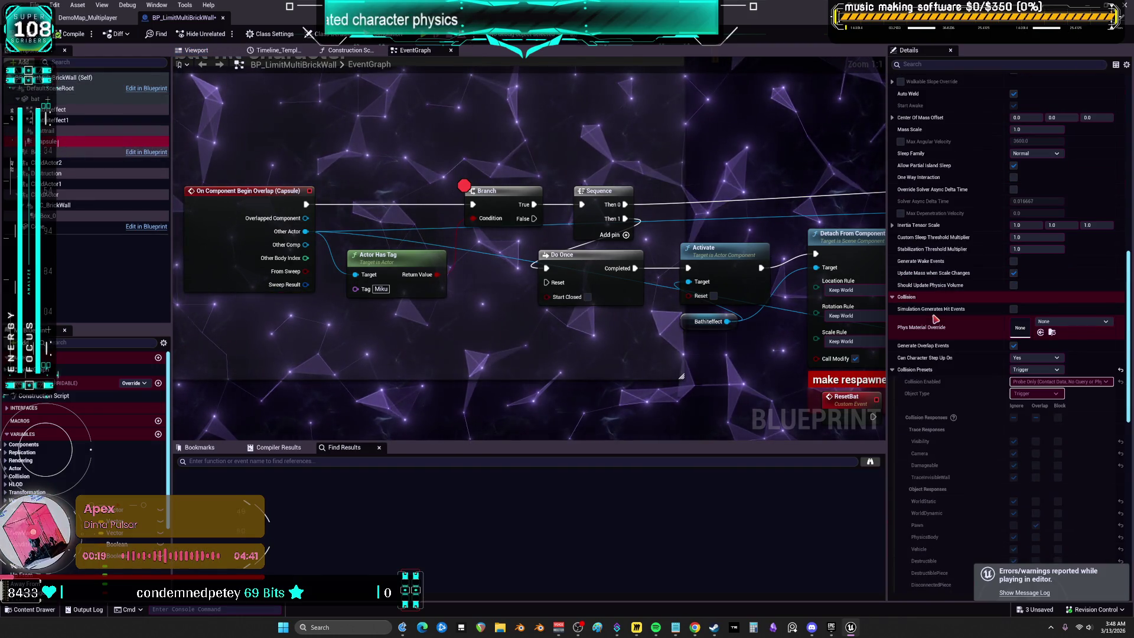
{"action": "left_click", "coordinate": [1013, 310]}
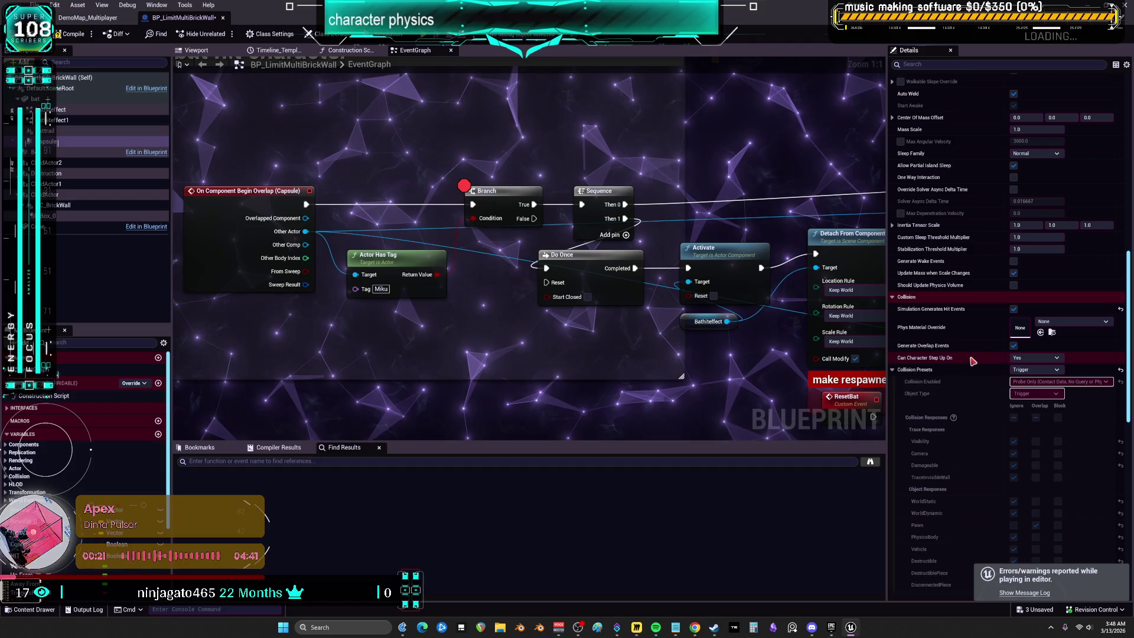
{"action": "scroll", "coordinate": [1020, 313], "scroll_direction": "down", "scroll_amount": 4}
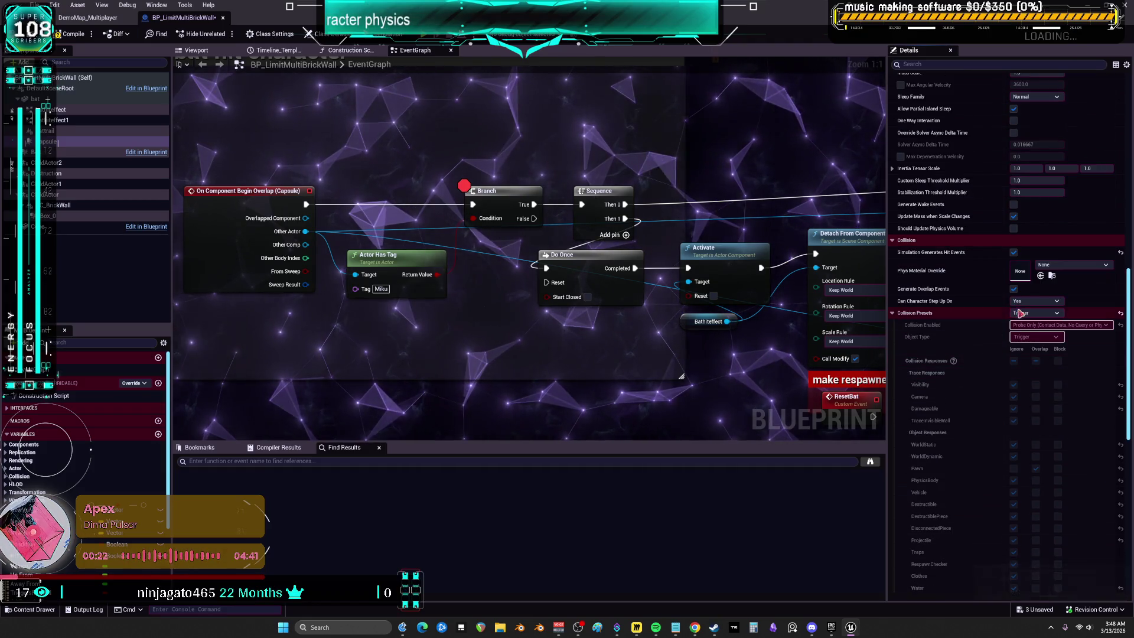
{"action": "left_click", "coordinate": [1033, 301]}
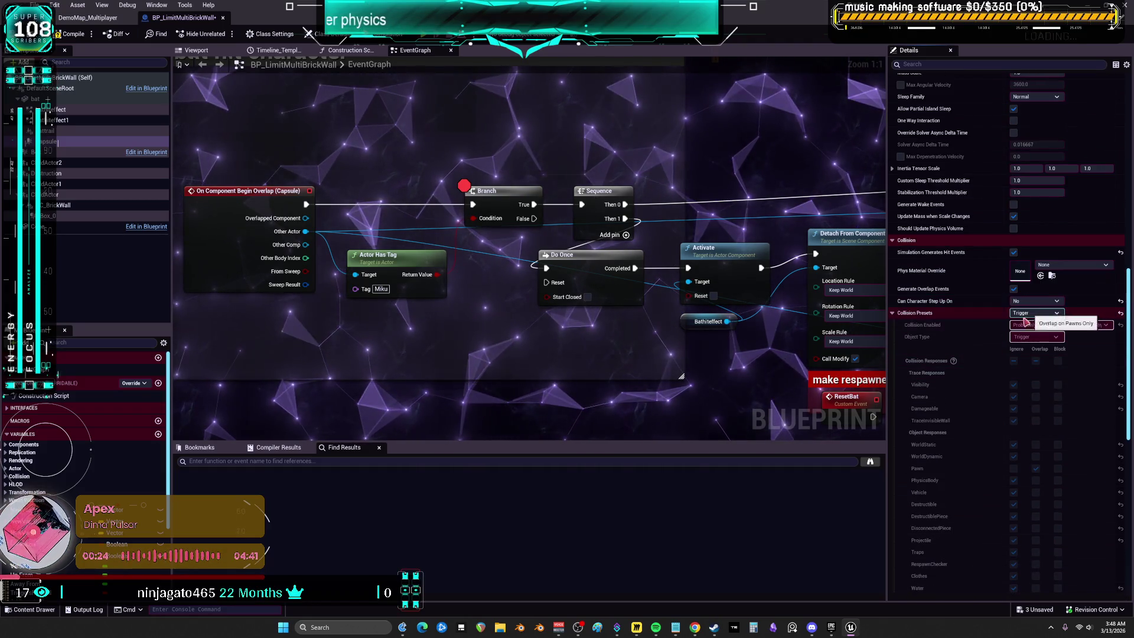
{"action": "left_click", "coordinate": [1033, 310]}
{"action": "scroll", "coordinate": [943, 361], "scroll_direction": "down", "scroll_amount": 3}
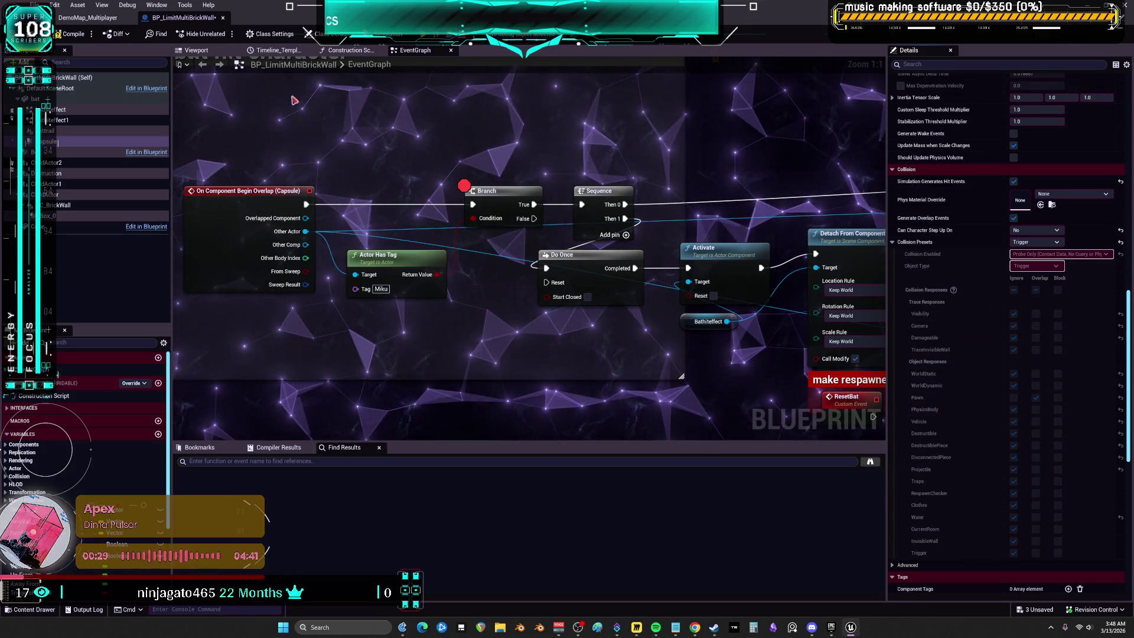
{"action": "left_click", "coordinate": [403, 274]}
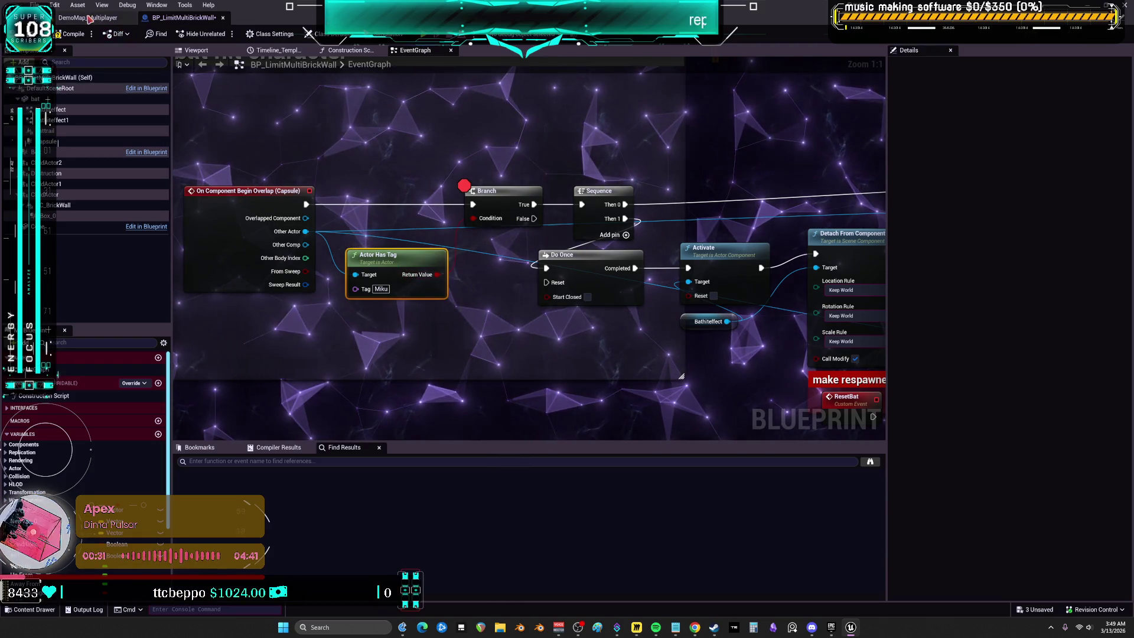
{"action": "left_click", "coordinate": [74, 34]}
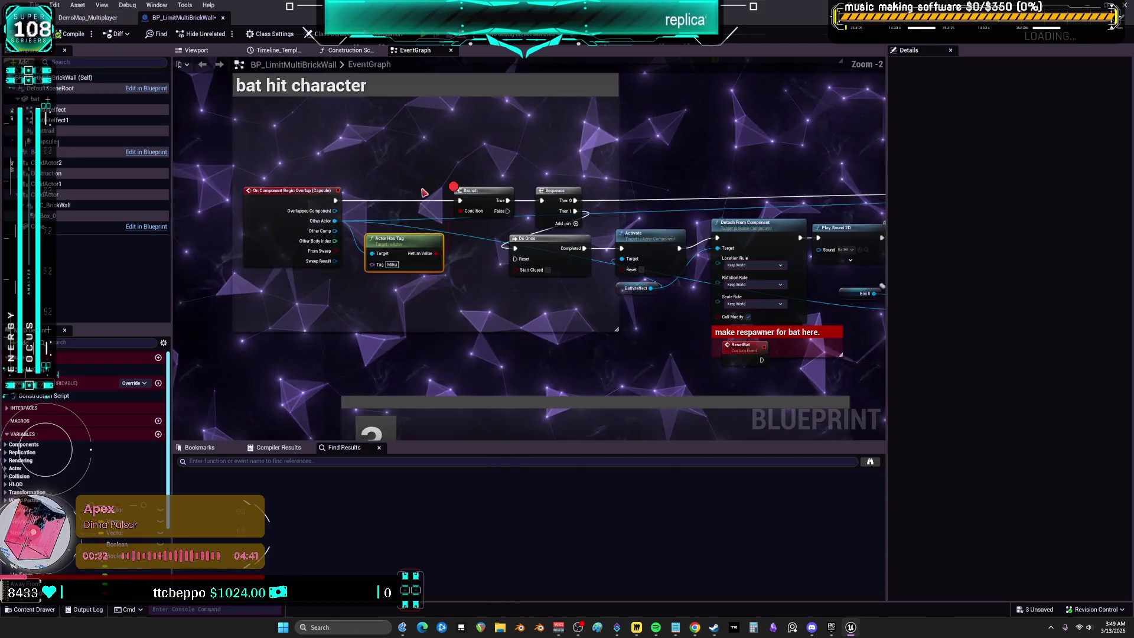
Step: Set Box_0's Can Character Step Up On to No, turn off Capsule hit events, and recompile
{"action": "left_click", "coordinate": [58, 217]}
{"action": "scroll", "coordinate": [914, 297], "scroll_direction": "up", "scroll_amount": 5}
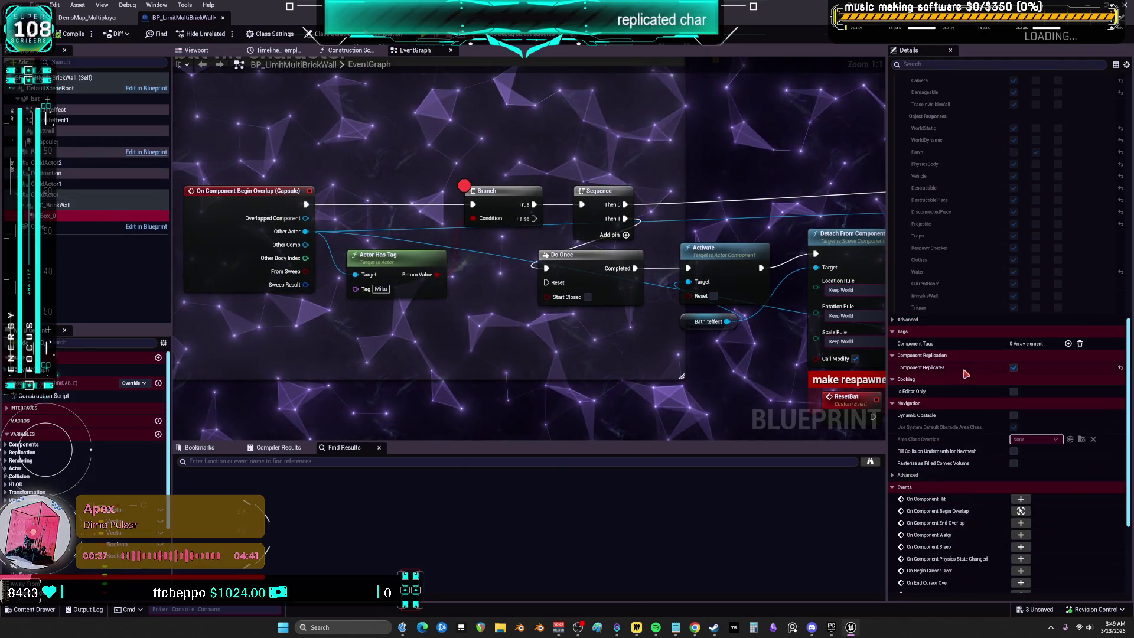
{"action": "scroll", "coordinate": [971, 138], "scroll_direction": "up", "scroll_amount": 3}
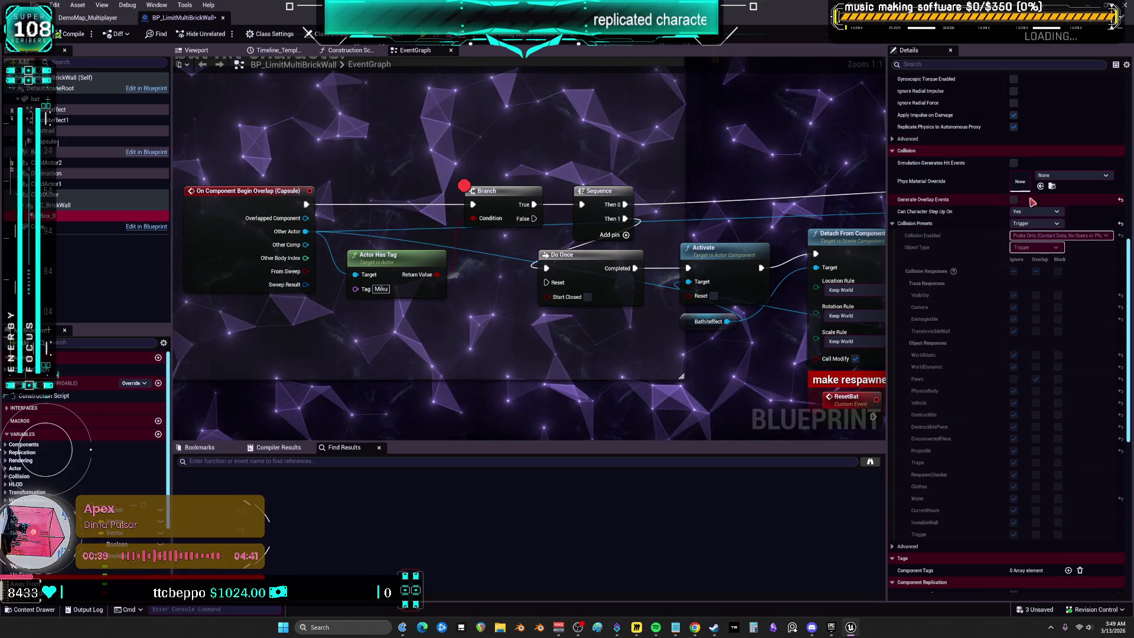
{"action": "left_click", "coordinate": [1036, 211]}
{"action": "left_click", "coordinate": [1020, 220]}
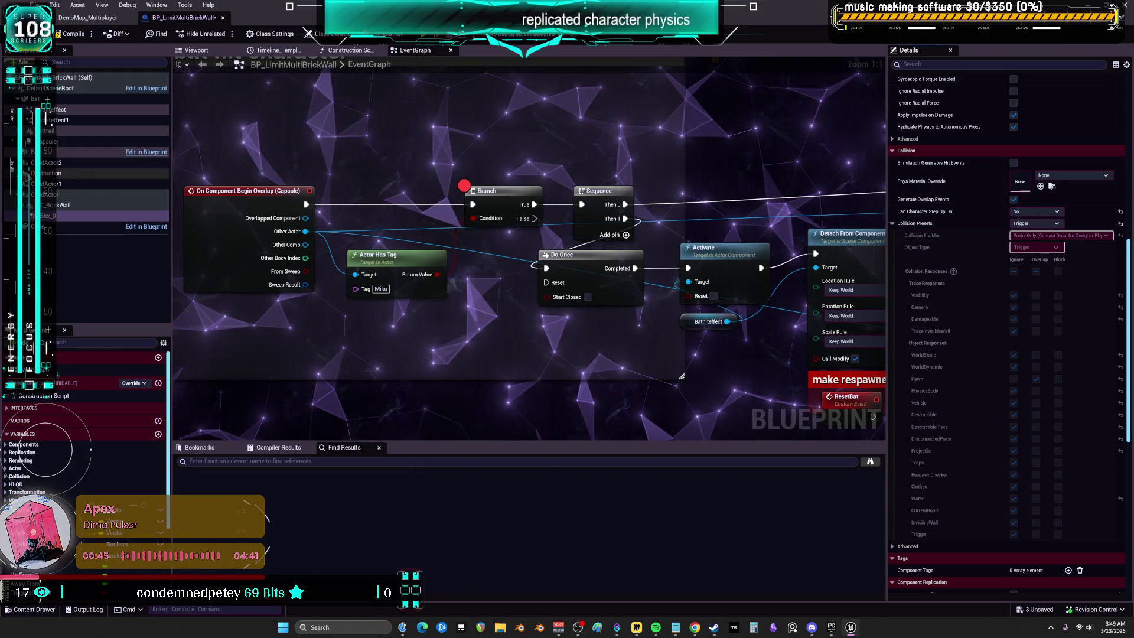
{"action": "left_click", "coordinate": [60, 142]}
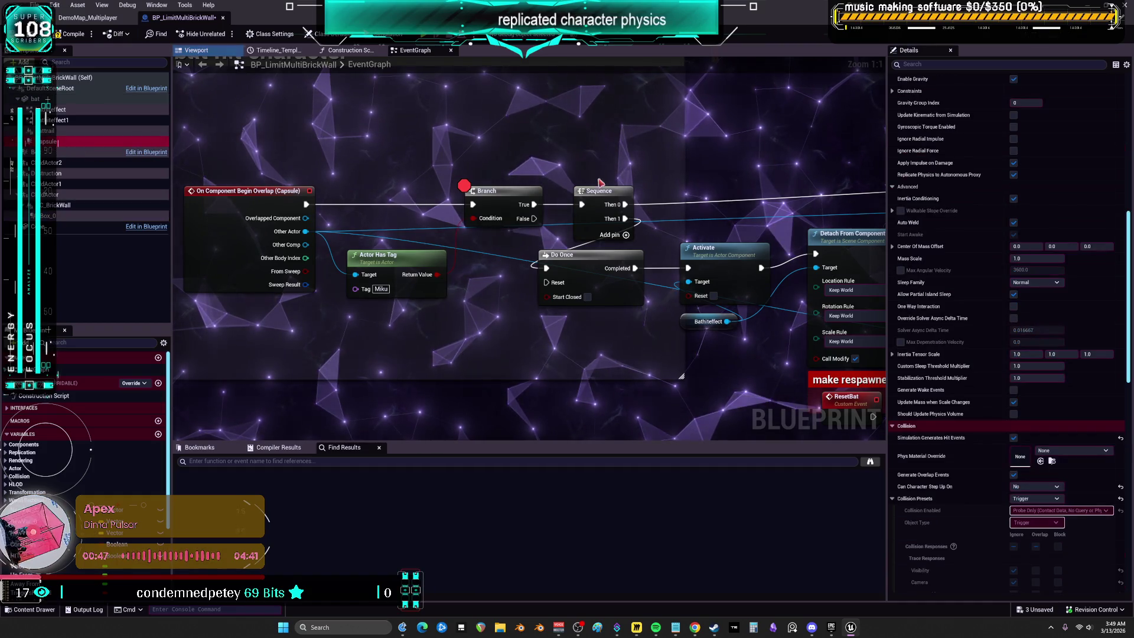
{"action": "left_click", "coordinate": [1013, 438]}
{"action": "left_click", "coordinate": [70, 35]}
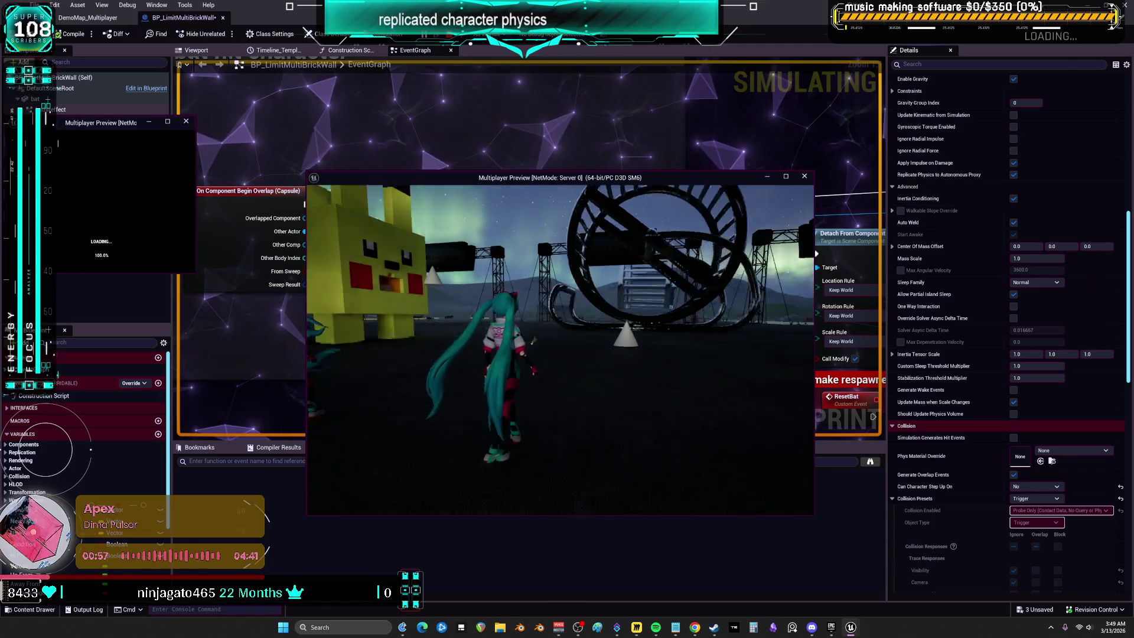
Step: Run the character toward the glass garage and into the brick wall, then end the play-test
{"action": "key", "text": "w"}
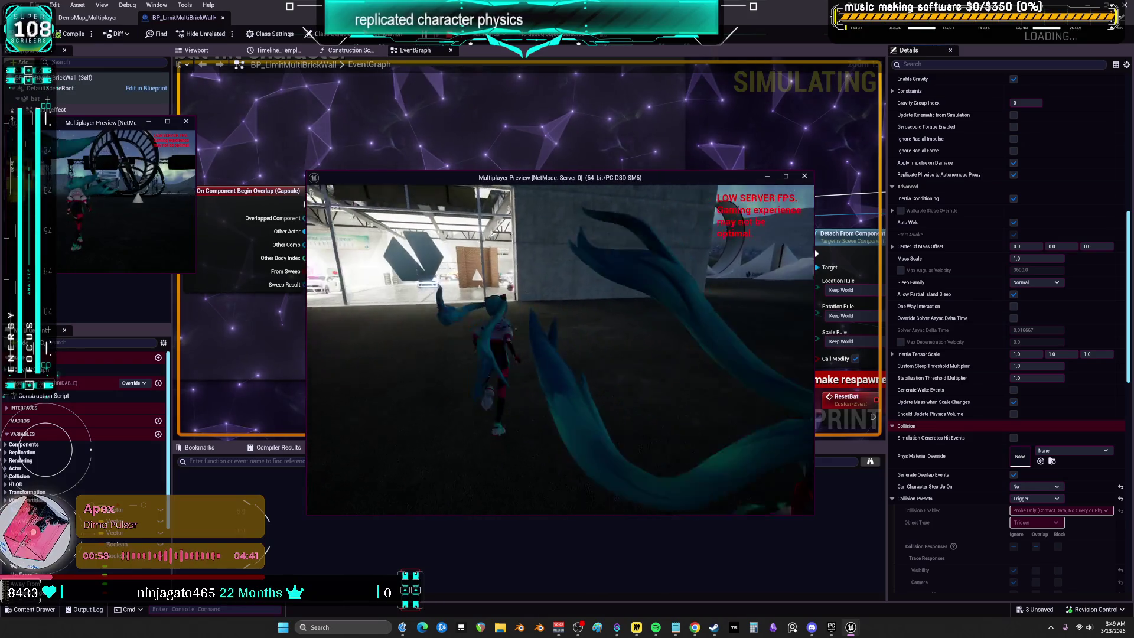
{"action": "key", "text": "w"}
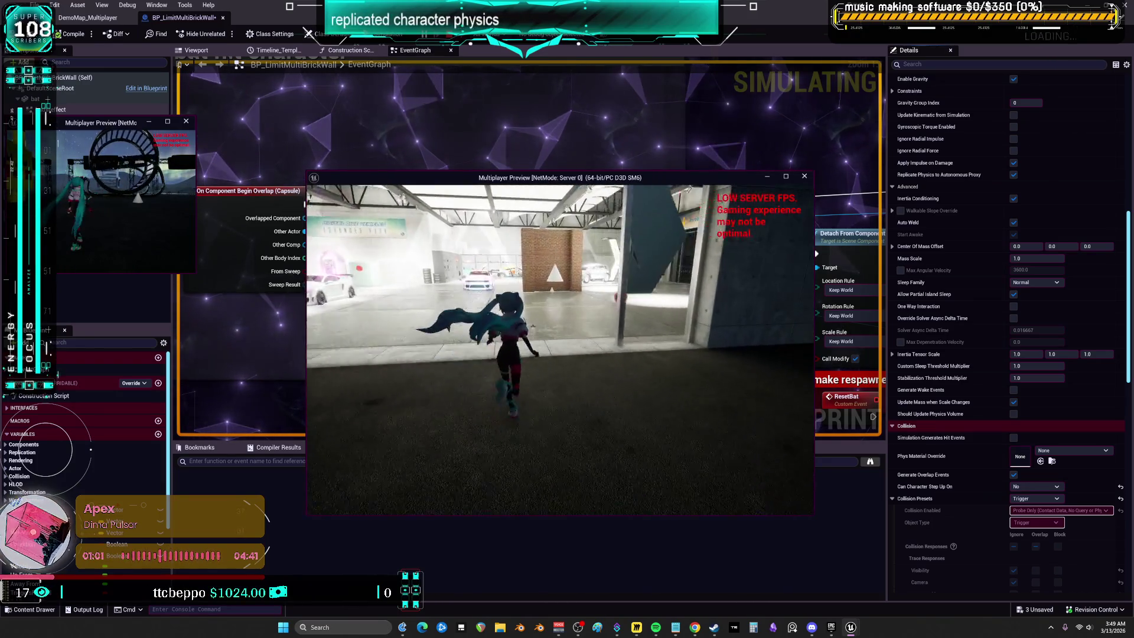
{"action": "key", "text": "w"}
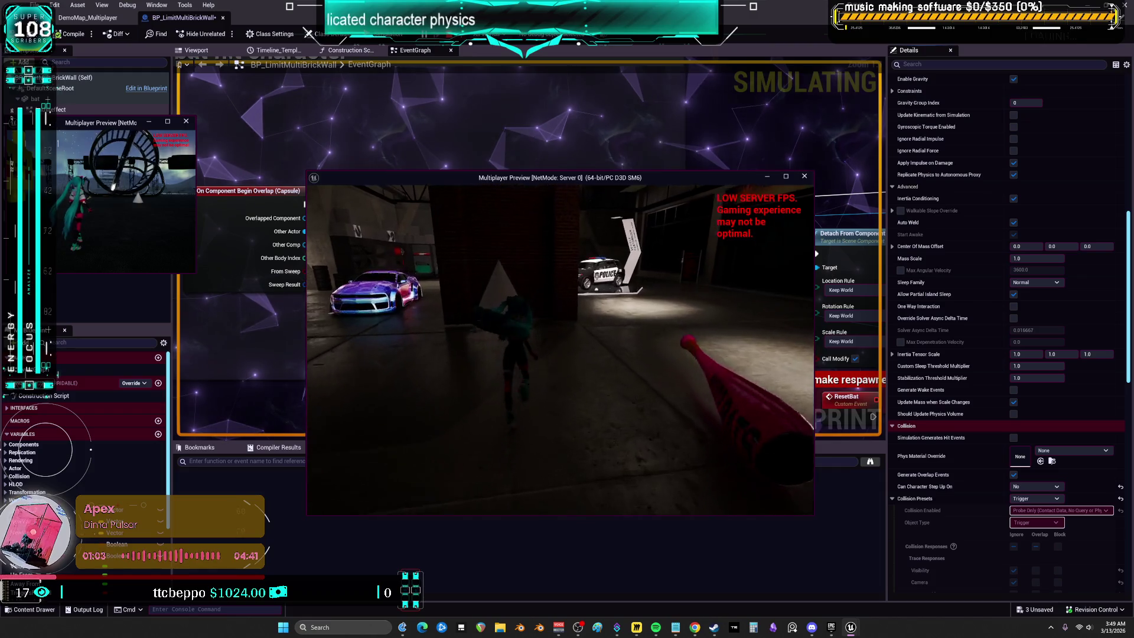
{"action": "key", "text": "w"}
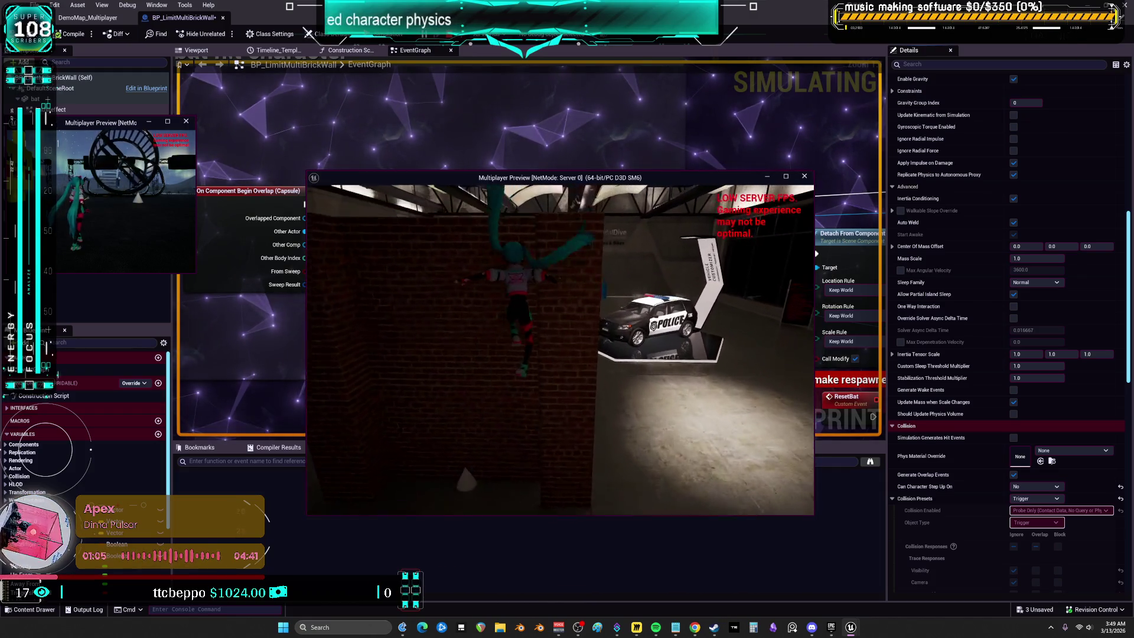
{"action": "key", "text": "w"}
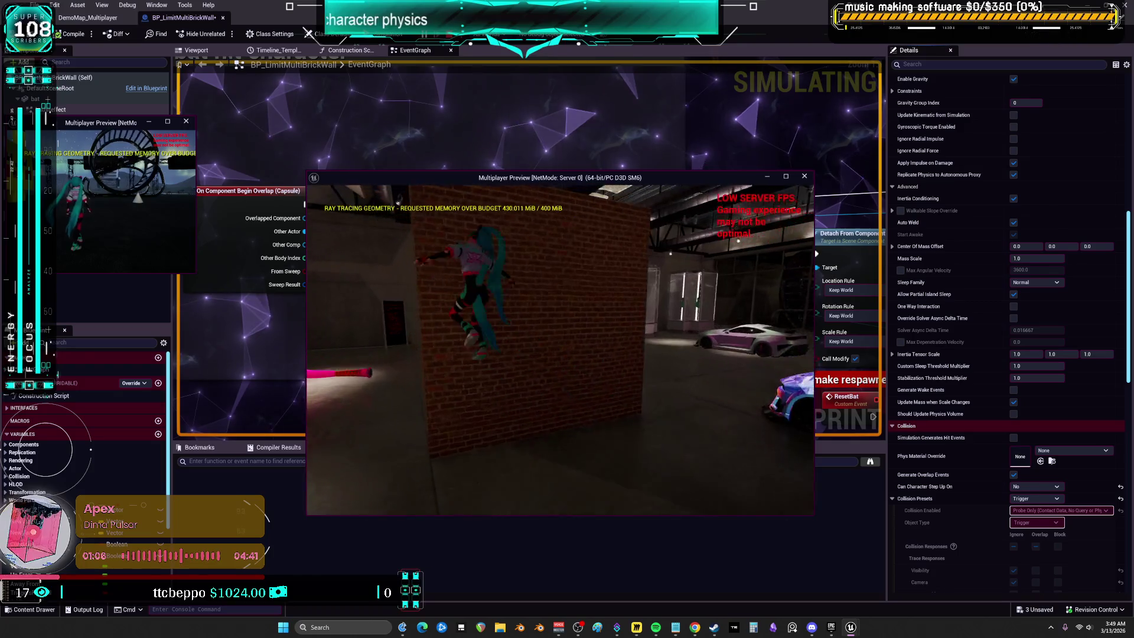
{"action": "key", "text": "Escape"}
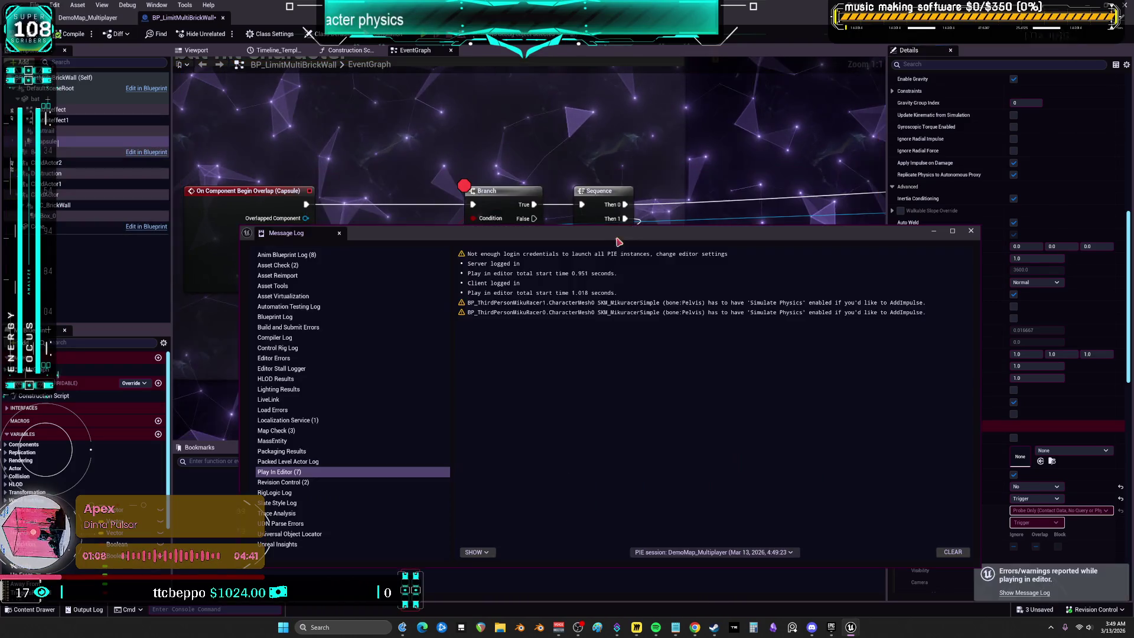
Step: Close the Message Log showing the Pelvis Simulate Physics warning
{"action": "left_click", "coordinate": [971, 233]}
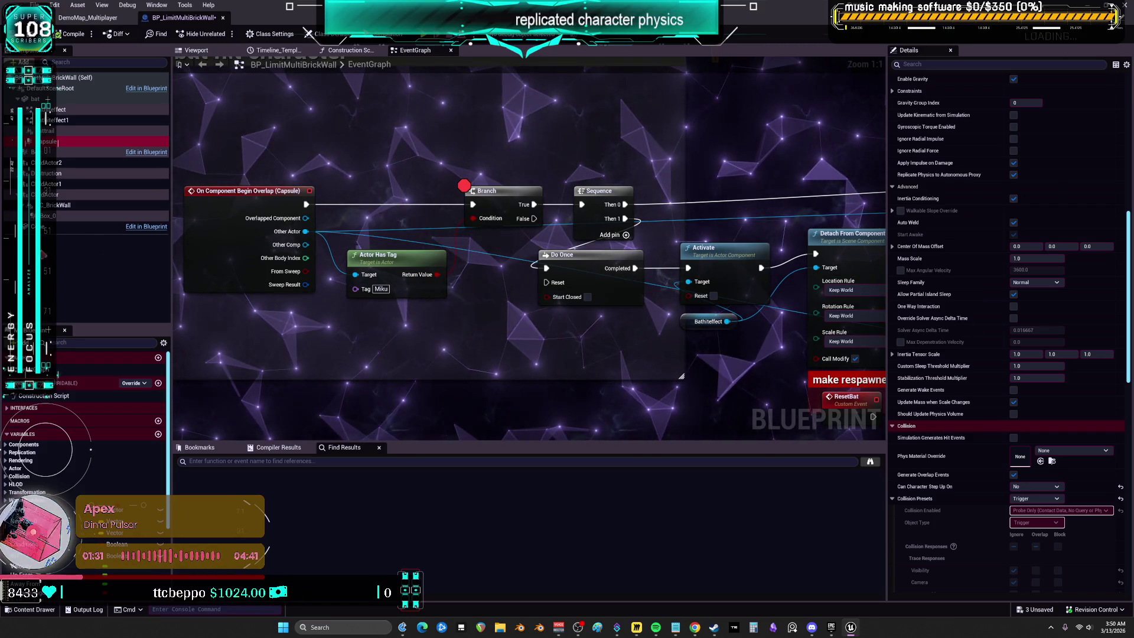
Step: Enable Simulation Generates Hit Events on both Box_0 and the Capsule
{"action": "left_click", "coordinate": [65, 216]}
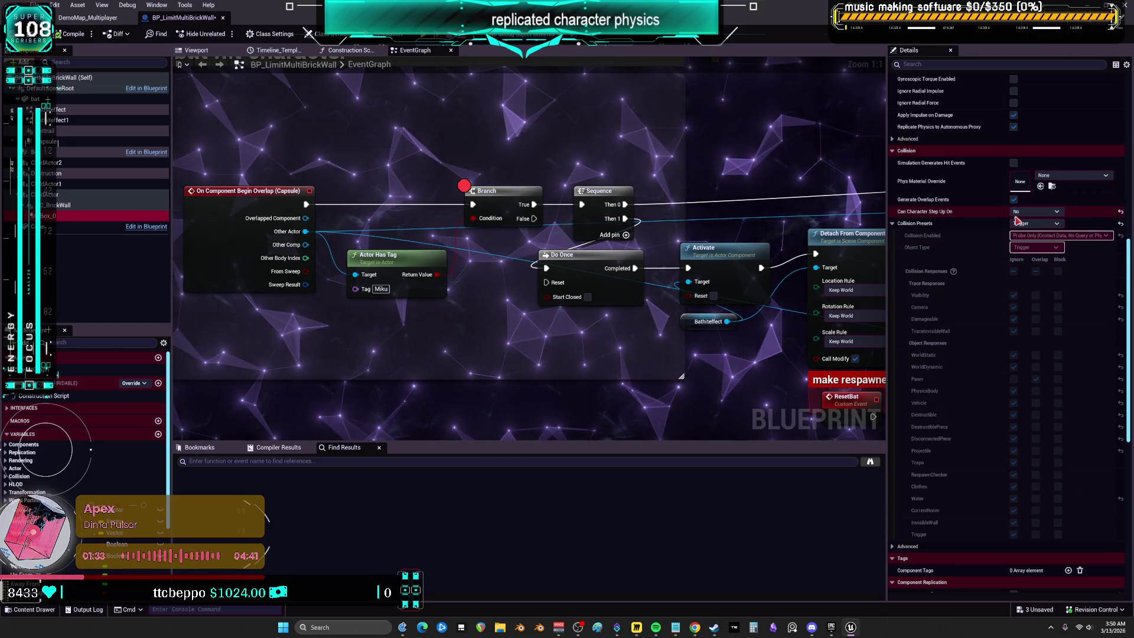
{"action": "scroll", "coordinate": [1017, 220], "scroll_direction": "up", "scroll_amount": 1}
{"action": "left_click", "coordinate": [1013, 191]}
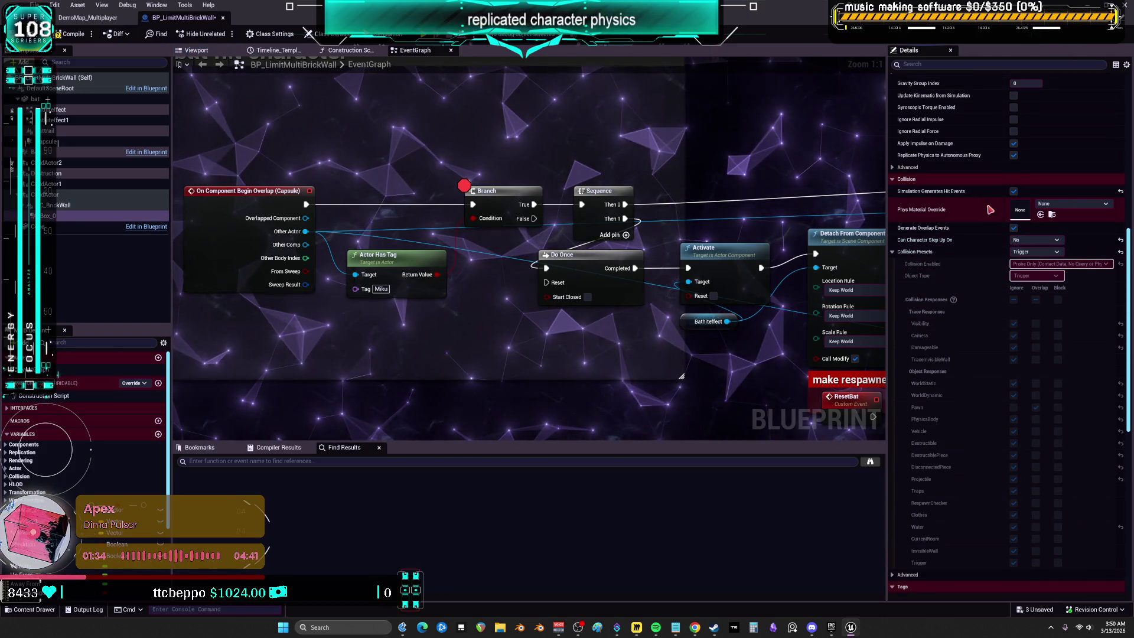
{"action": "scroll", "coordinate": [990, 209], "scroll_direction": "up", "scroll_amount": 7}
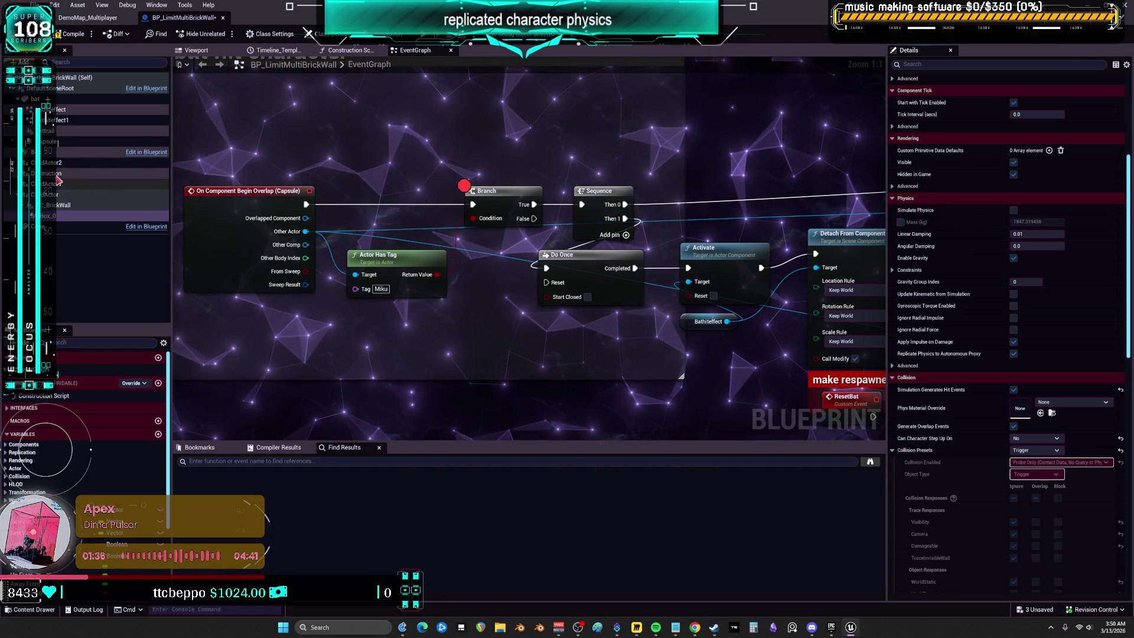
{"action": "left_click", "coordinate": [53, 141]}
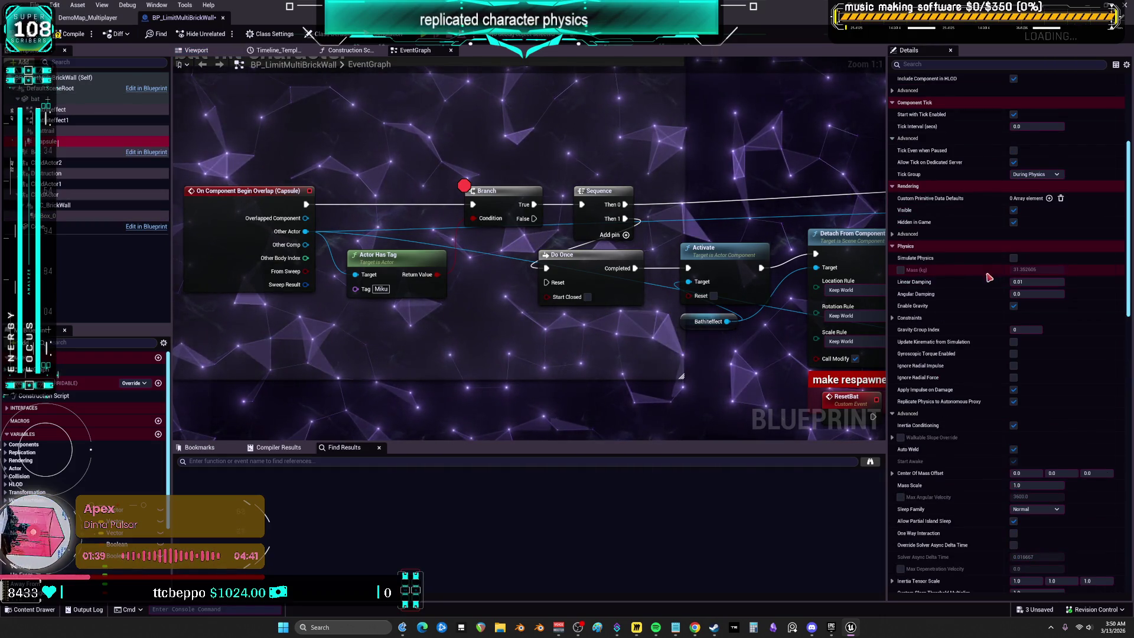
{"action": "scroll", "coordinate": [989, 277], "scroll_direction": "down", "scroll_amount": 11}
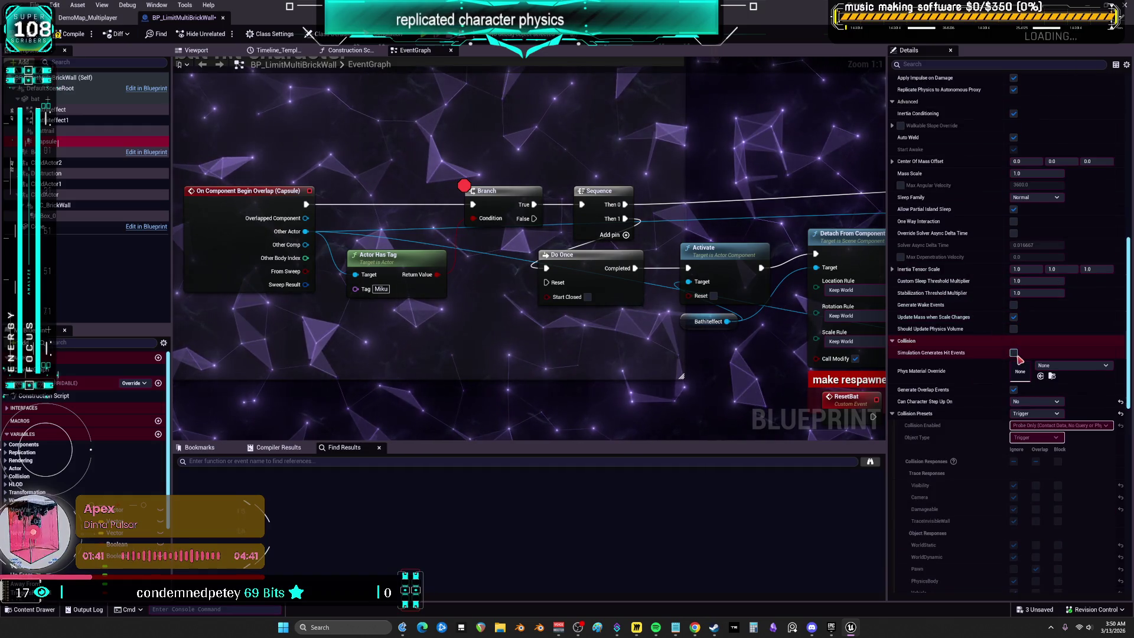
{"action": "left_click", "coordinate": [1015, 353]}
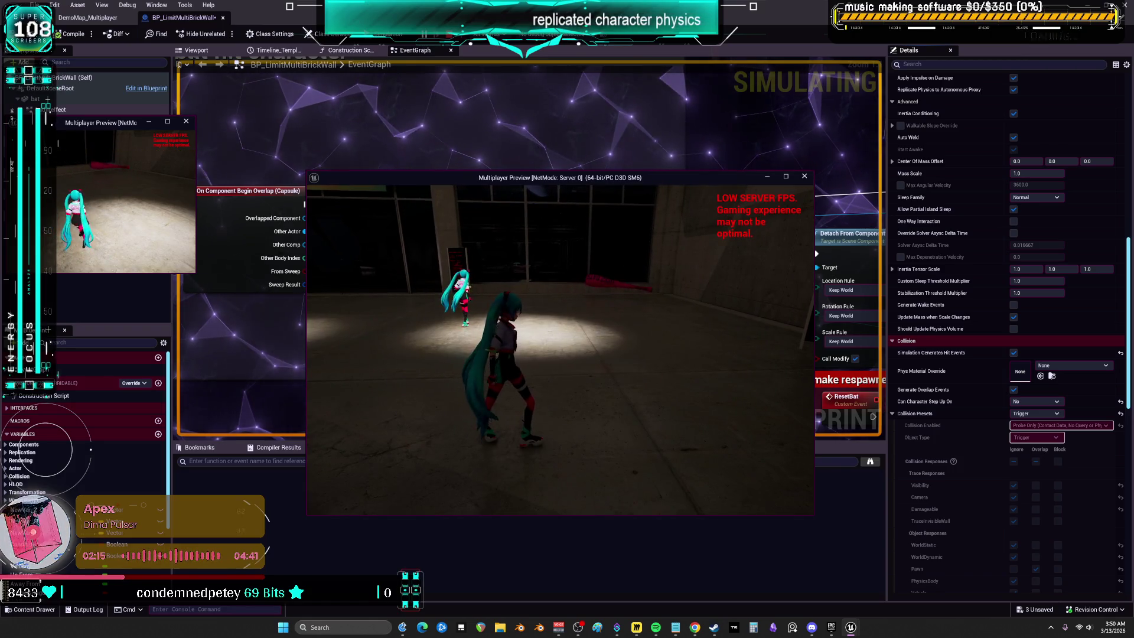
Step: Stop the multiplayer play-test and return to the DemoMap_Multiplayer level
{"action": "key", "text": "Escape"}
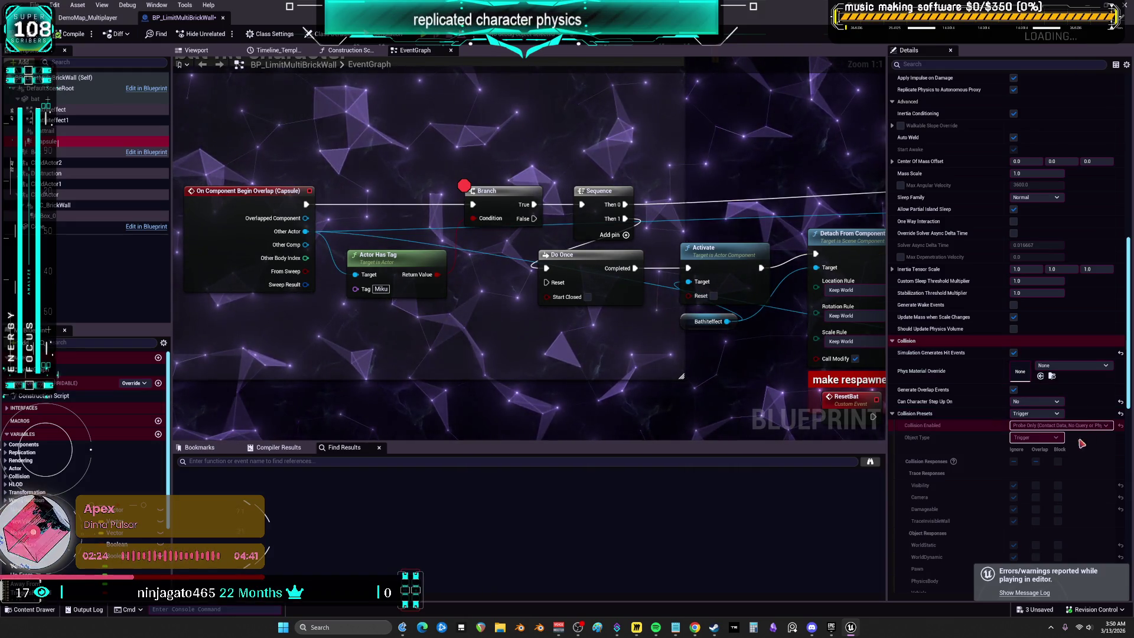
{"action": "scroll", "coordinate": [1063, 440], "scroll_direction": "down", "scroll_amount": 2}
{"action": "scroll", "coordinate": [1025, 522], "scroll_direction": "down", "scroll_amount": 3}
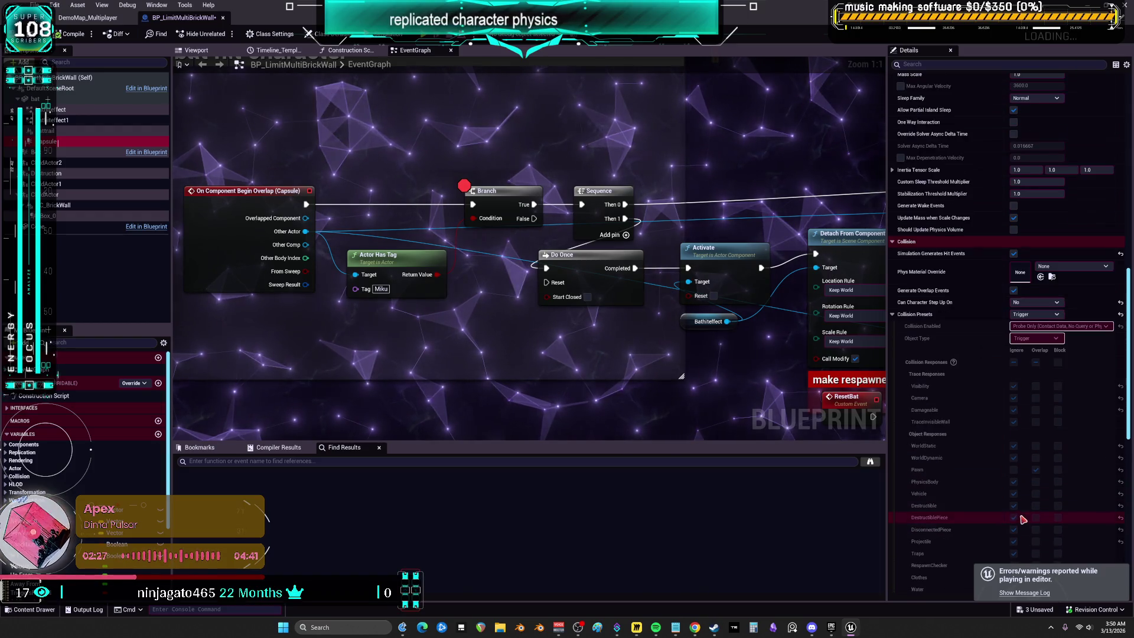
{"action": "left_click", "coordinate": [100, 20]}
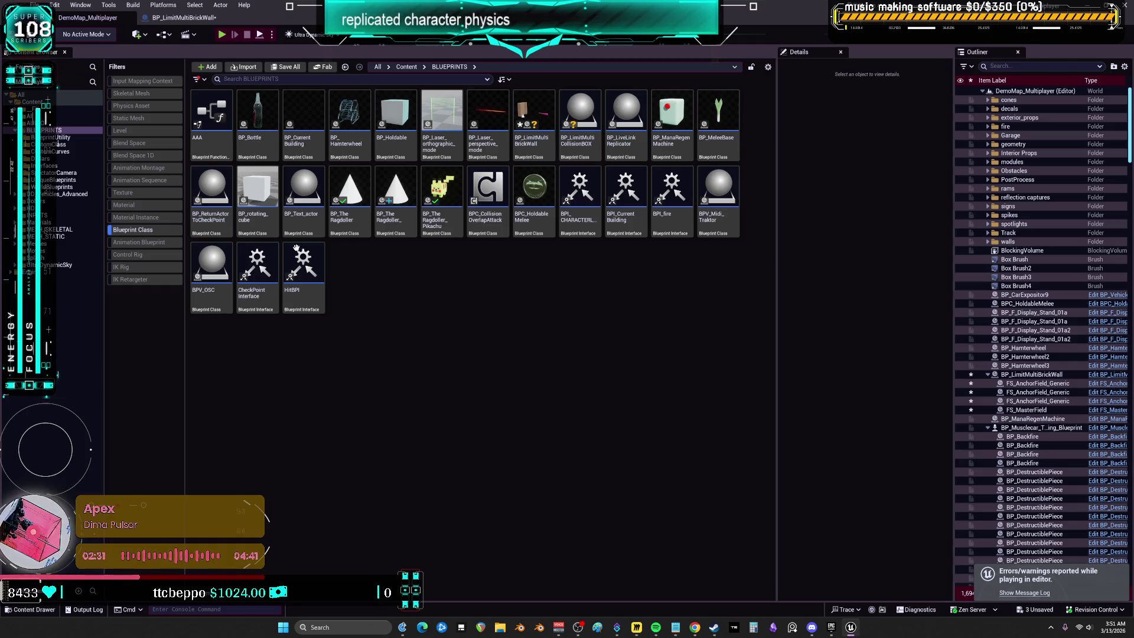
Step: Clear the Blueprint Class filter and go back to the brick wall's event graph
{"action": "left_click", "coordinate": [130, 232]}
{"action": "left_click", "coordinate": [167, 19]}
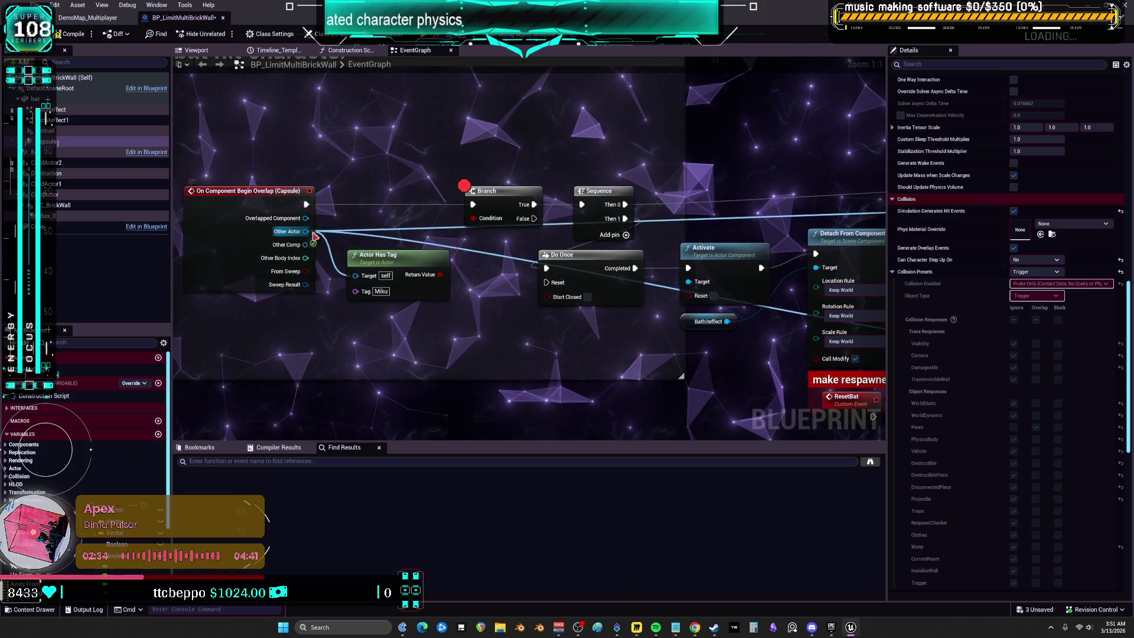
{"action": "left_click_drag", "start_coordinate": [308, 253], "coordinate": [307, 253]}
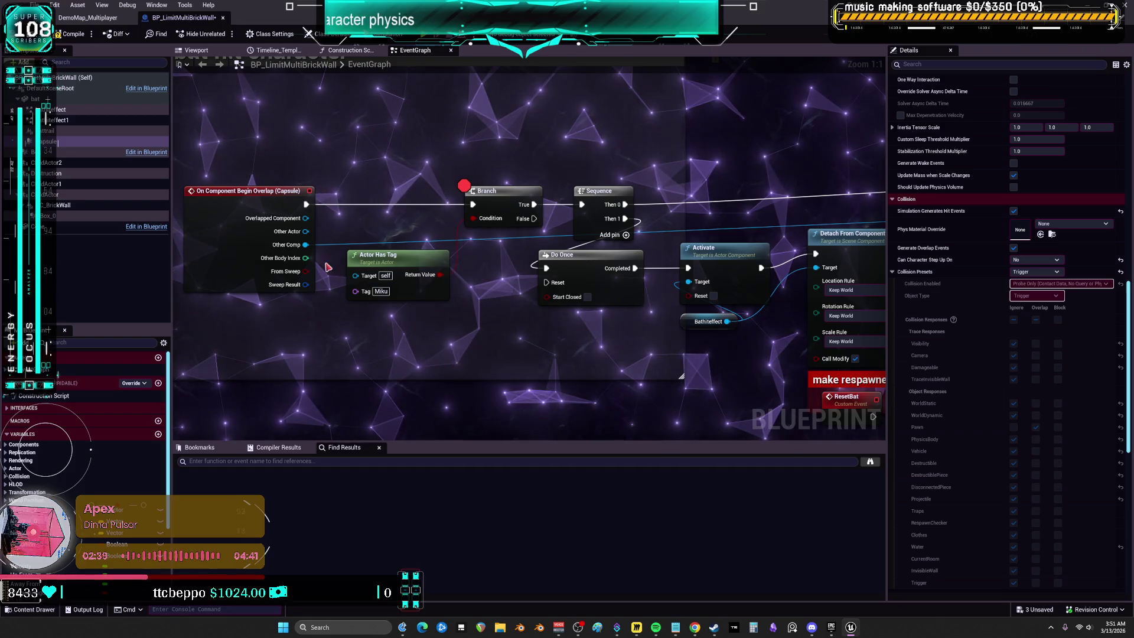
Step: Add a Component Has Tag node wired from Other Comp and position it
{"action": "mouse_move", "coordinate": [305, 244]}
{"action": "left_mouse_down"}
{"action": "mouse_move", "coordinate": [372, 336]}
{"action": "mouse_move", "coordinate": [359, 332]}
{"action": "left_mouse_up"}
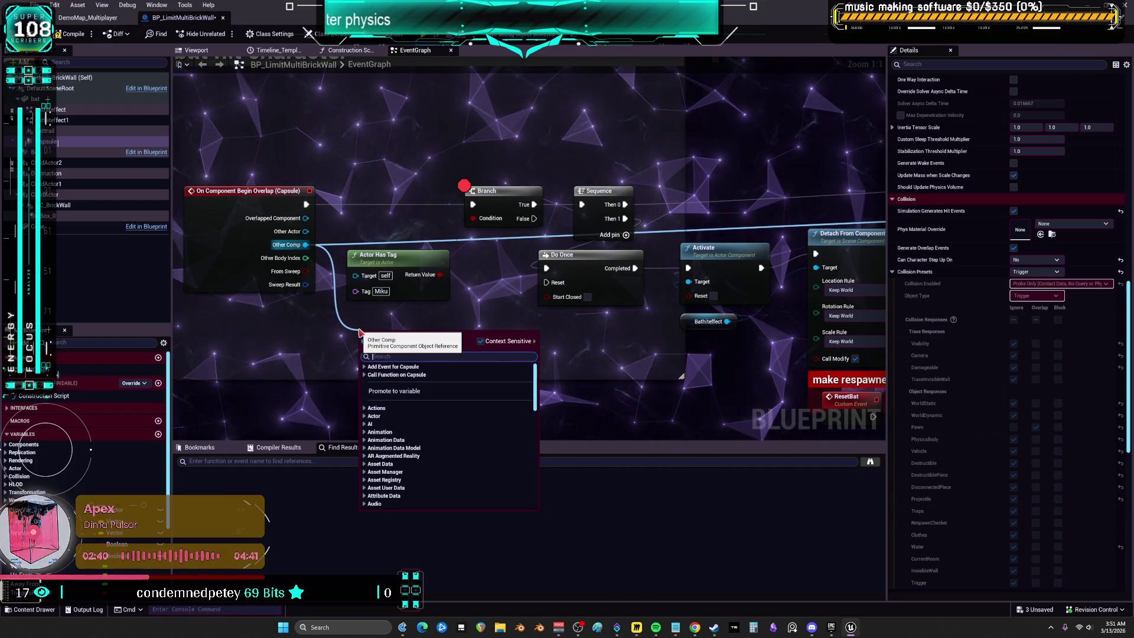
{"action": "type", "text": "cop"}
{"action": "key", "text": "BackSpace"}
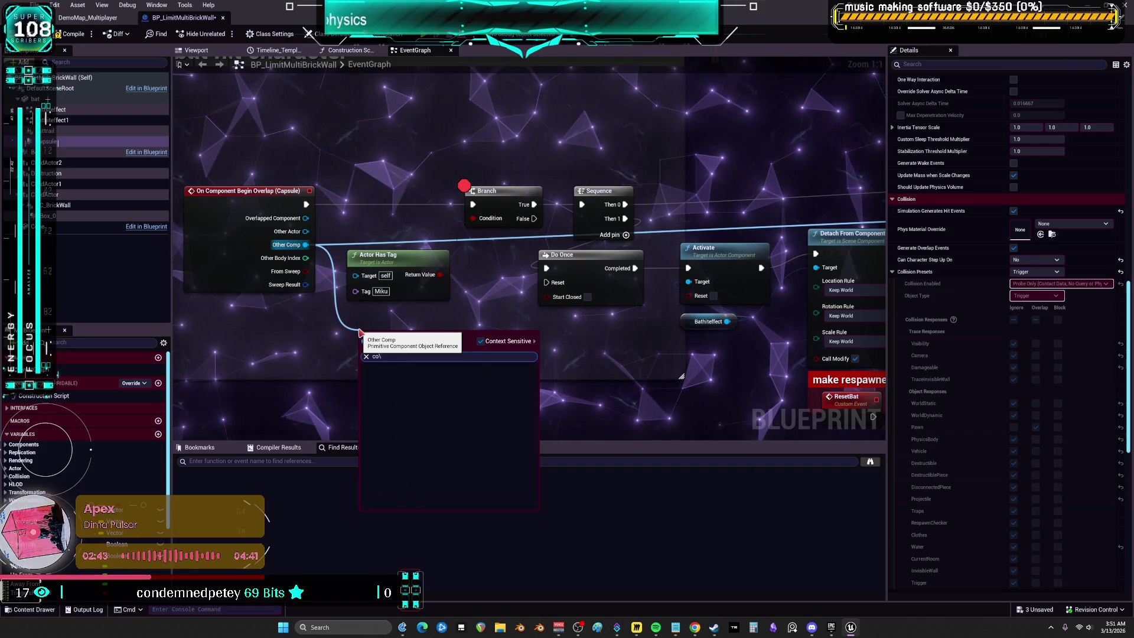
{"action": "type", "text": "mponent has ta"}
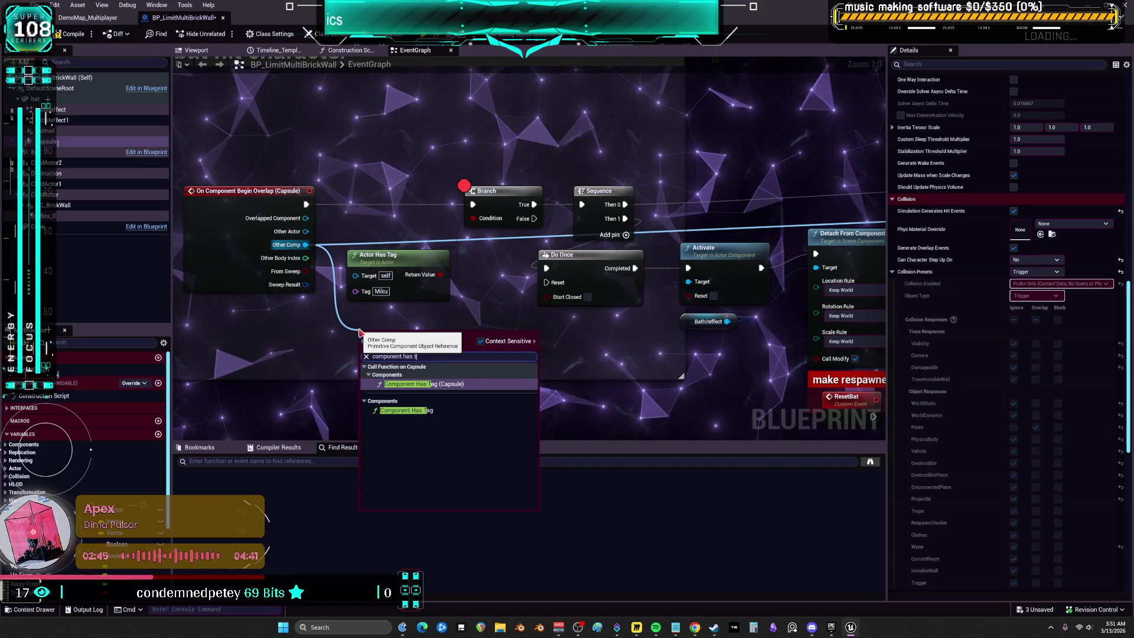
{"action": "left_click", "coordinate": [417, 413]}
{"action": "left_click_drag", "start_coordinate": [392, 348], "coordinate": [390, 341]}
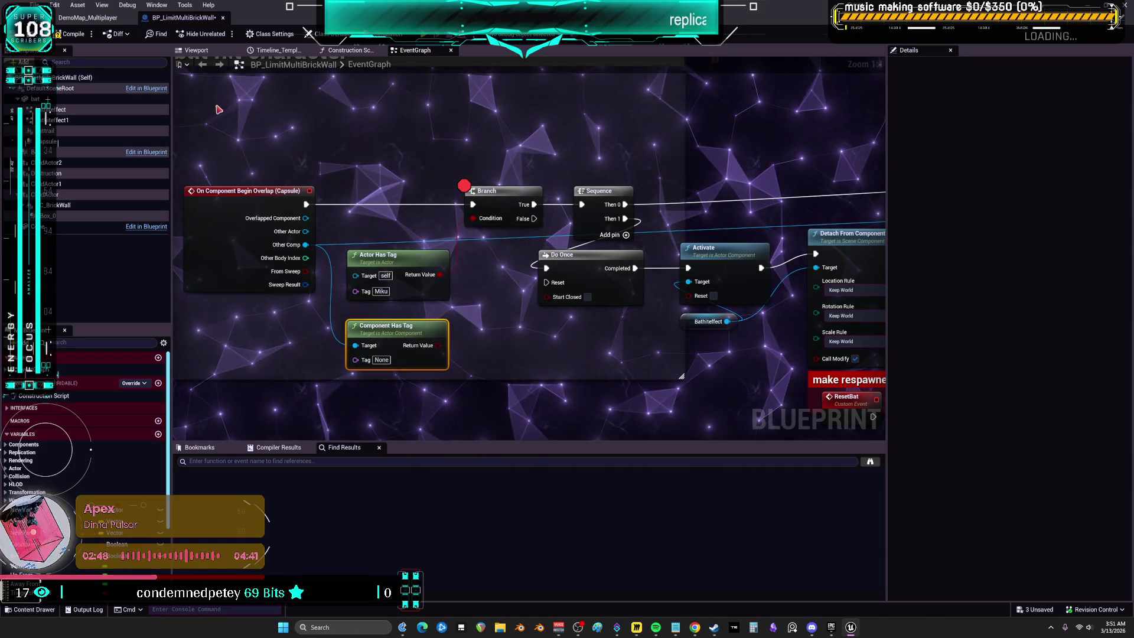
{"action": "left_click", "coordinate": [92, 20]}
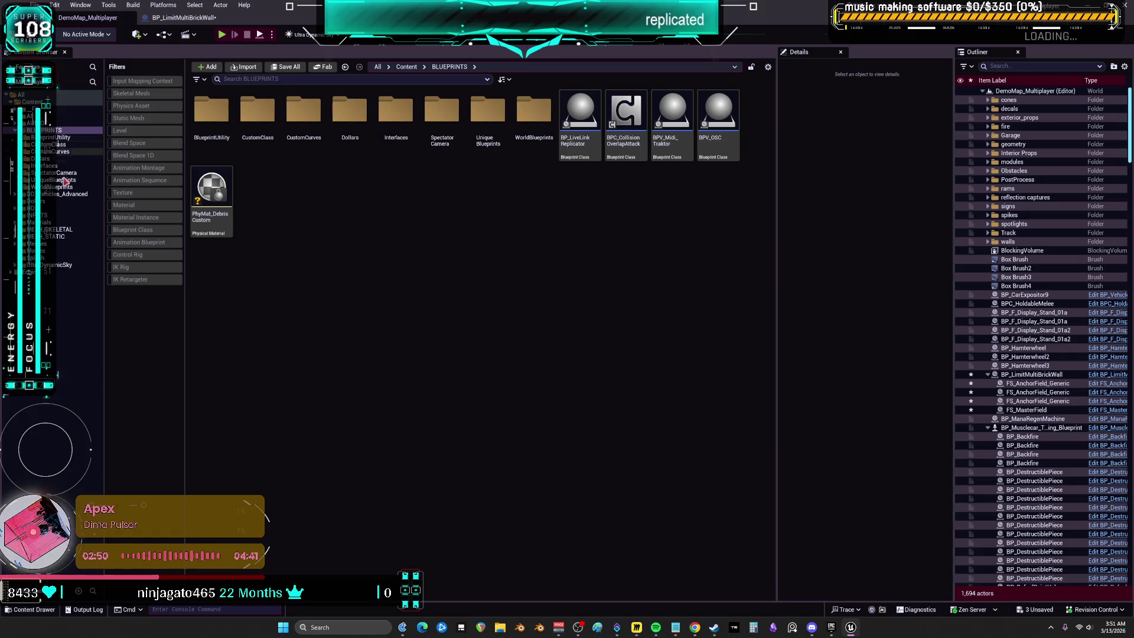
Step: Open BP_DCAdv_ThirdPChar and search its CapsuleComponent's Details for tag settings
{"action": "left_click", "coordinate": [133, 229]}
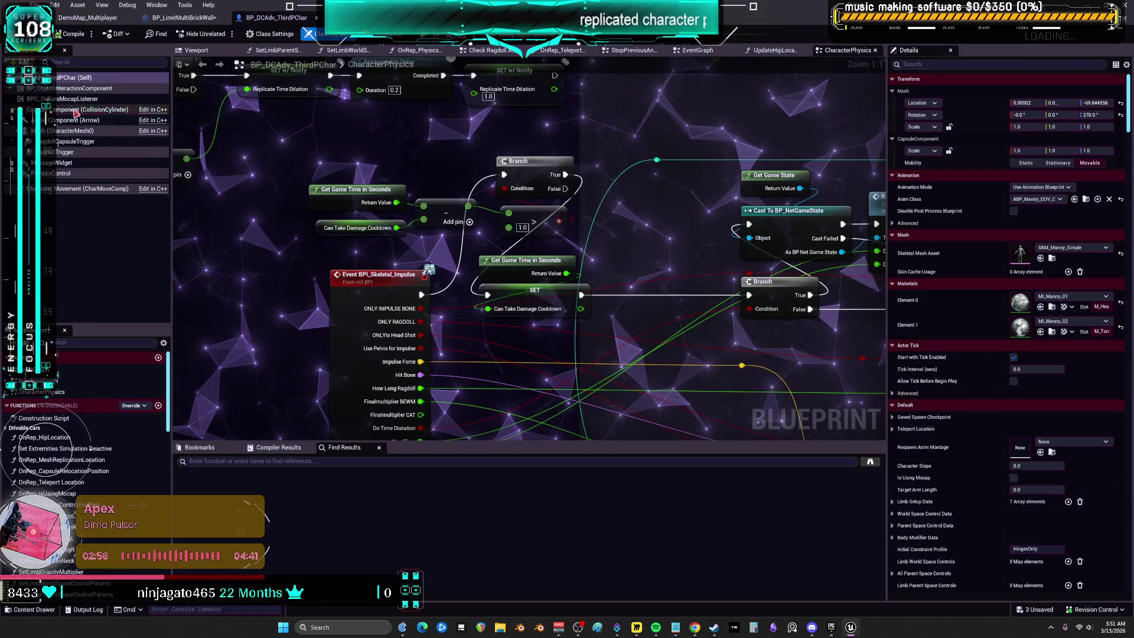
{"action": "left_click", "coordinate": [78, 110]}
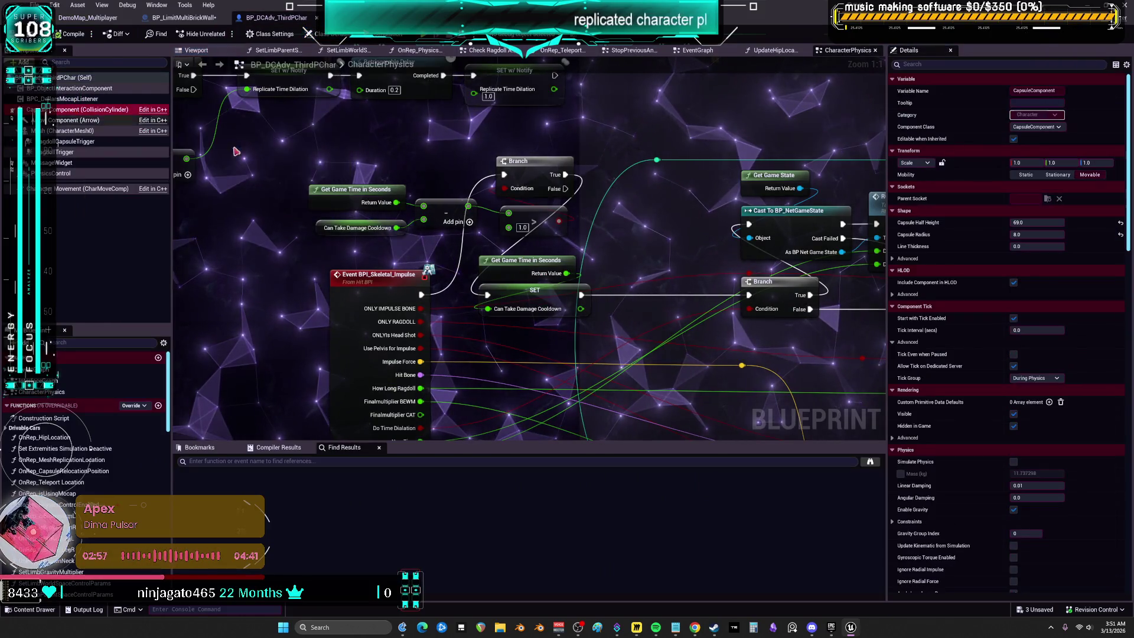
{"action": "left_click", "coordinate": [945, 63]}
Step: Add Component Tag 'PlayerTrigger' to BP_DCAdv_ThirdPChar's capsule and save the blueprint
{"action": "type", "text": "tag"}
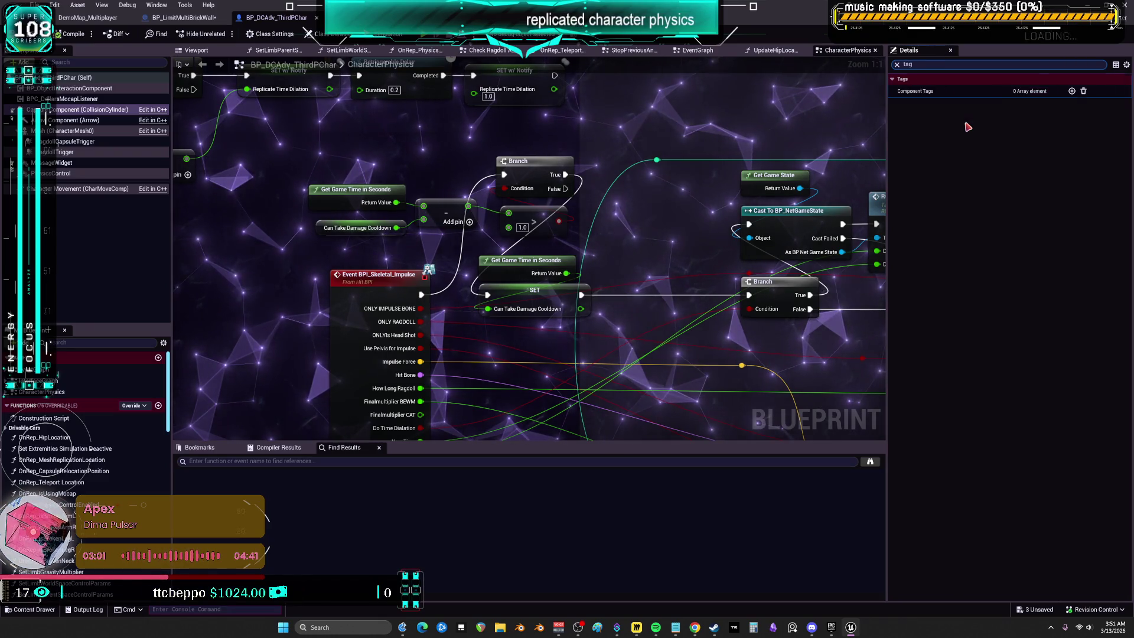
{"action": "left_click", "coordinate": [1072, 91]}
{"action": "type", "text": "PlayerTriggewr"}
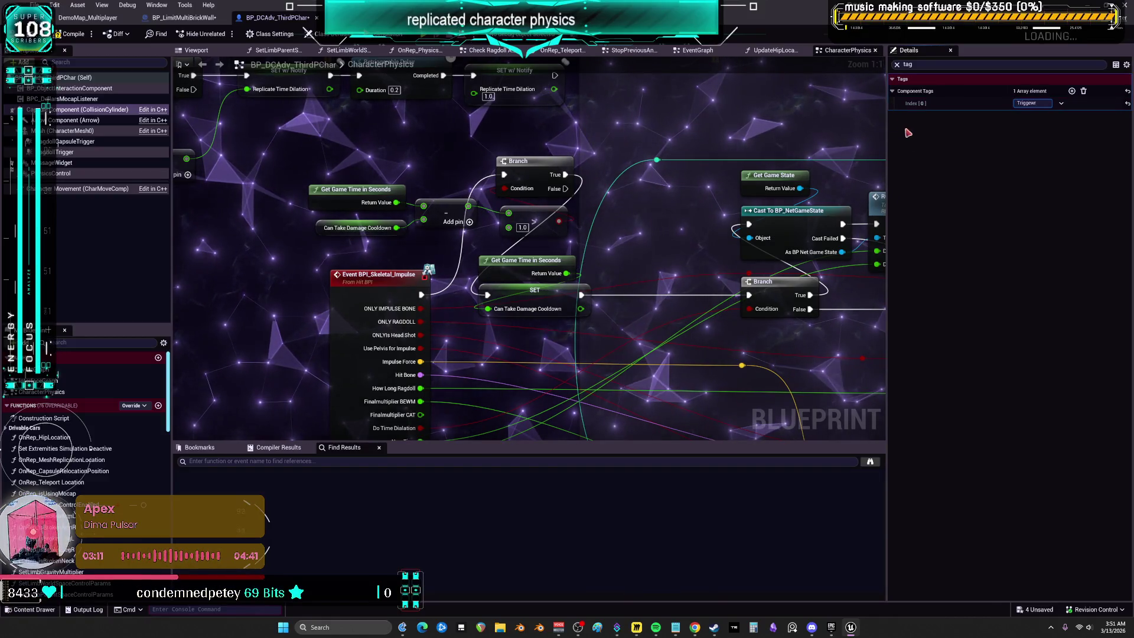
{"action": "key", "text": "BackSpace"}
{"action": "key", "text": "BackSpace"}
{"action": "type", "text": "r"}
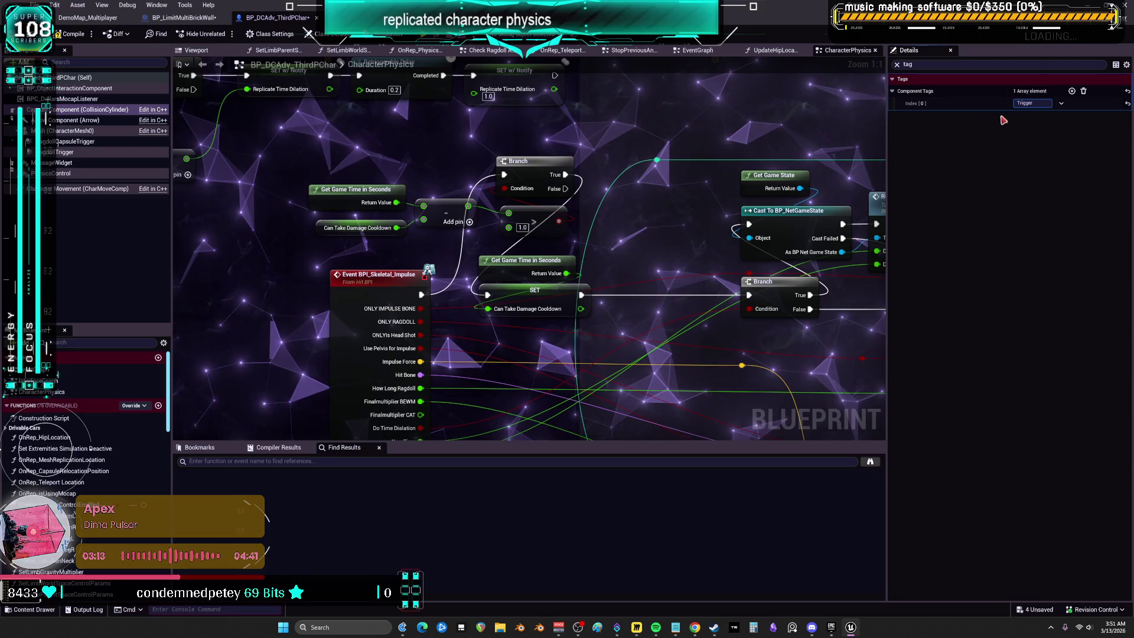
{"action": "left_click", "coordinate": [1020, 103]}
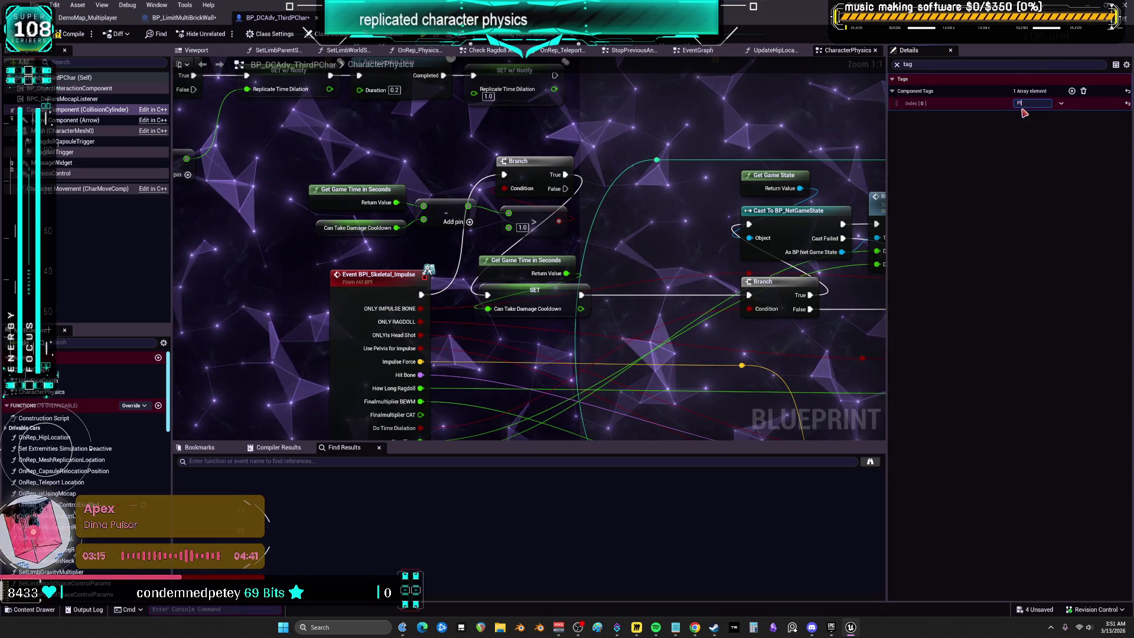
{"action": "key", "text": "BackSpace"}
{"action": "key", "text": "BackSpace"}
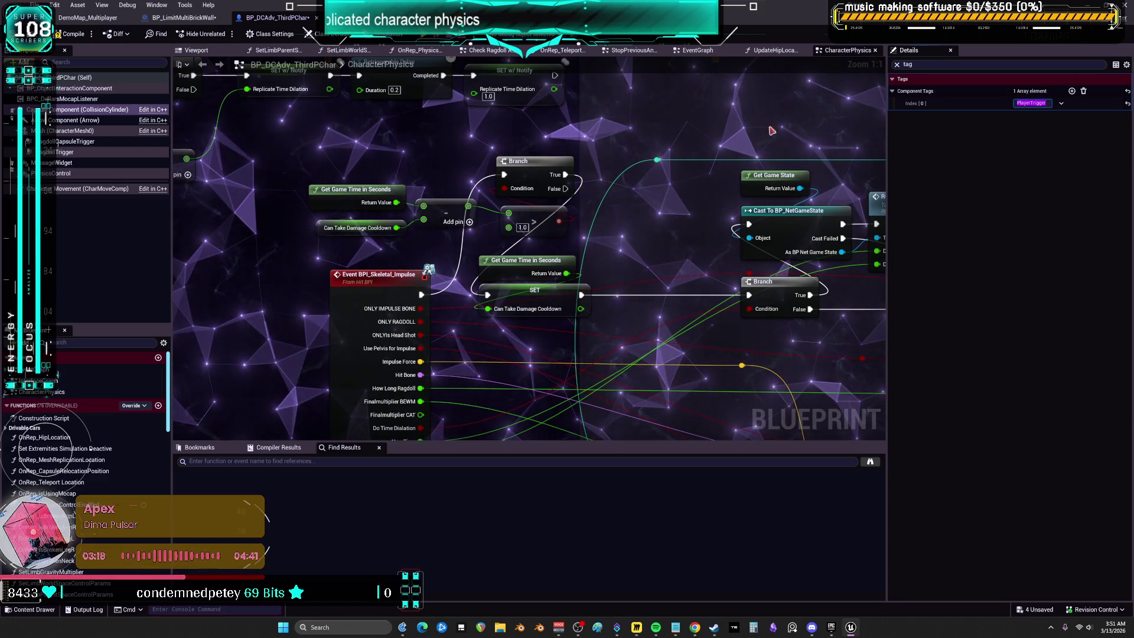
{"action": "key", "text": "Return"}
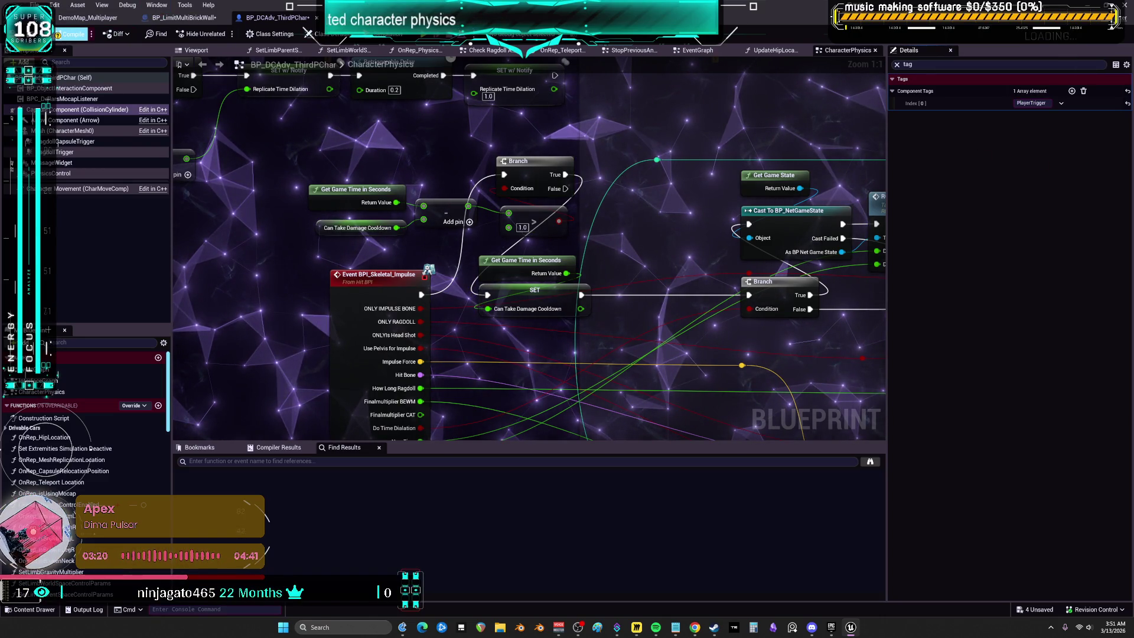
{"action": "key", "text": "ctrl+s"}
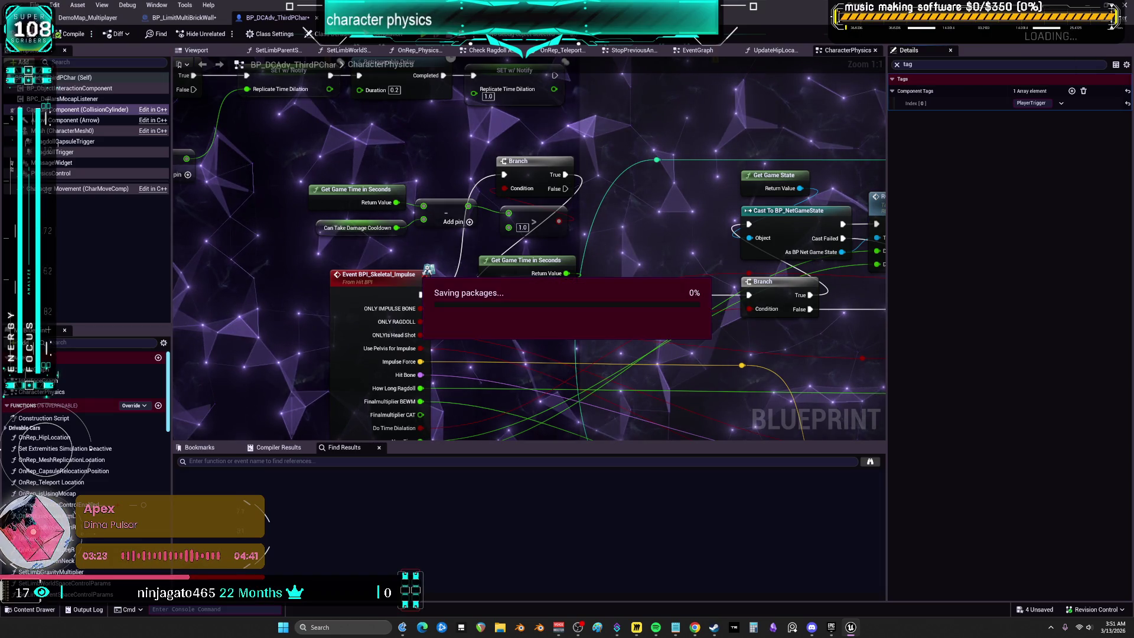
{"action": "left_click", "coordinate": [171, 17]}
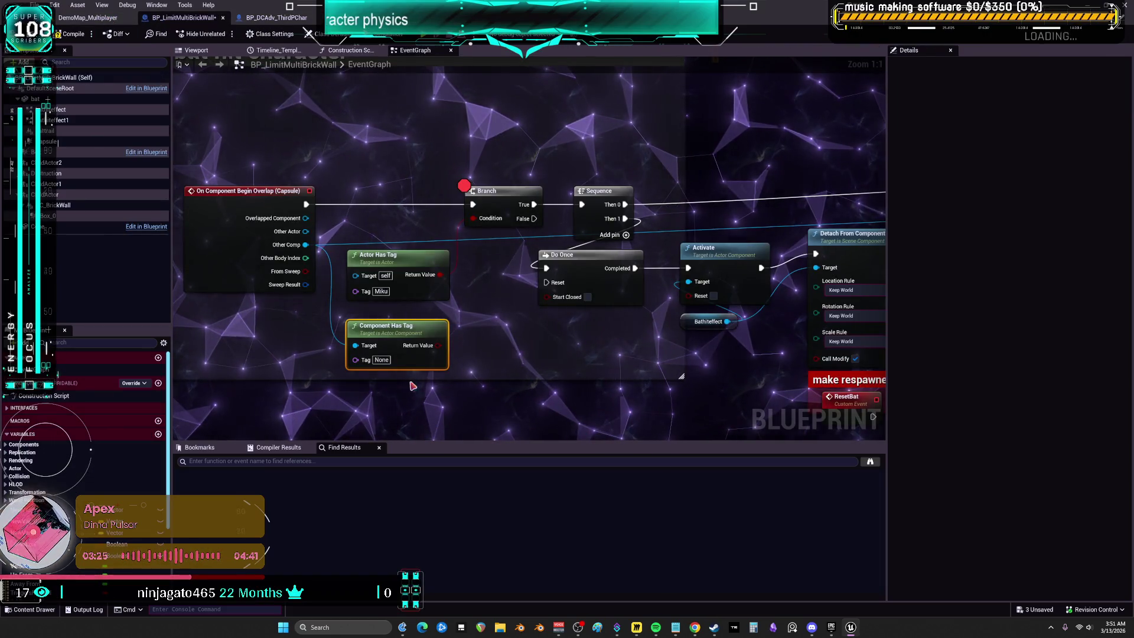
Step: Check PlayerTrigger with Component Has Tag into the Branch, delete Actor Has Tag, and play multiplayer
{"action": "left_click", "coordinate": [382, 360]}
{"action": "type", "text": "PlayerTrigger"}
{"action": "left_click_drag", "start_coordinate": [467, 311], "coordinate": [474, 218]}
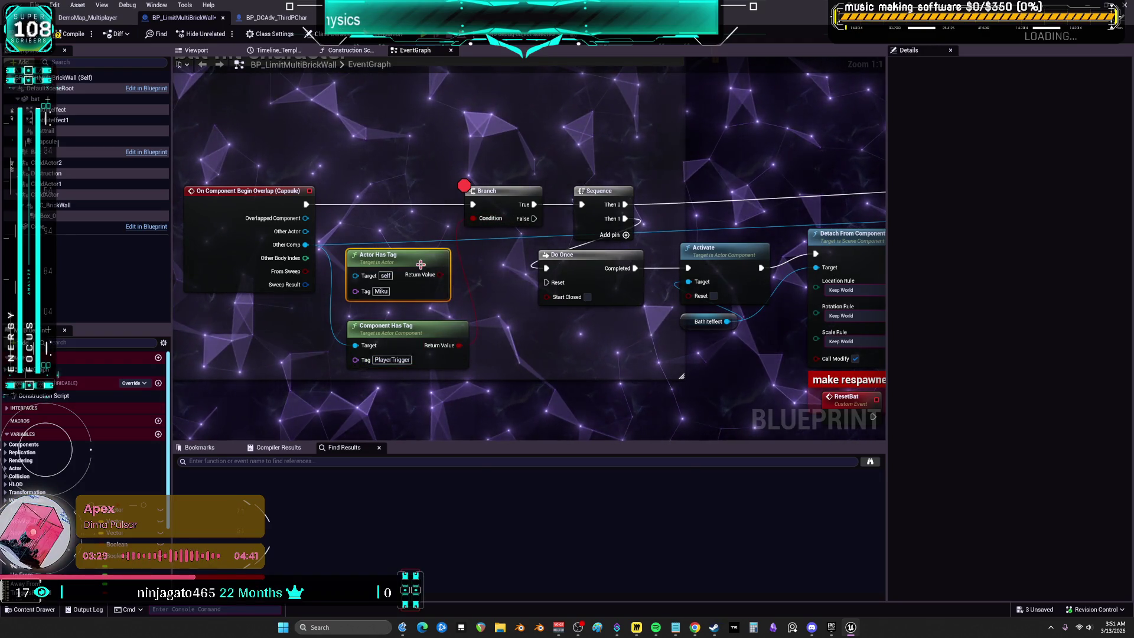
{"action": "key", "text": "Delete"}
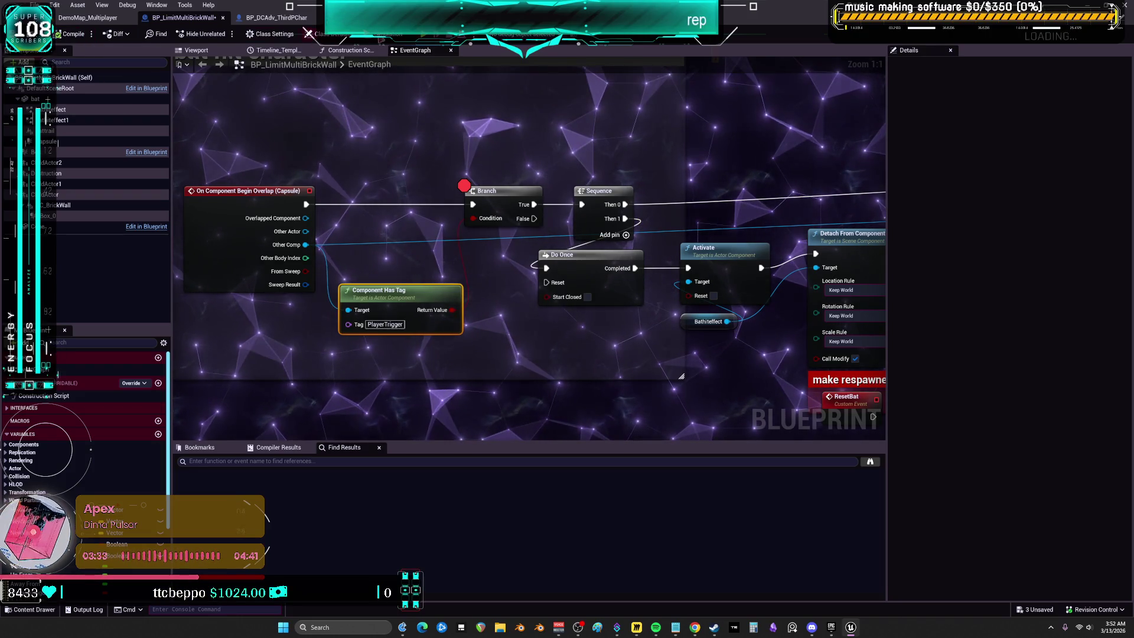
{"action": "key", "text": "alt+p"}
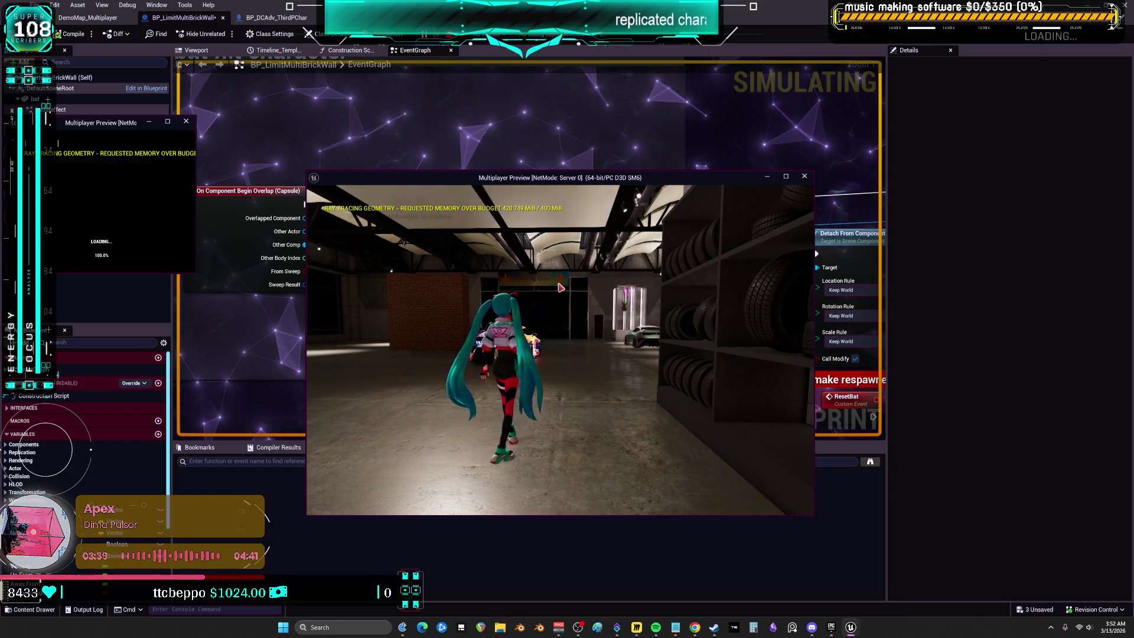
Step: Walk the server character toward the brick wall, then end the play-test
{"action": "left_click", "coordinate": [561, 288]}
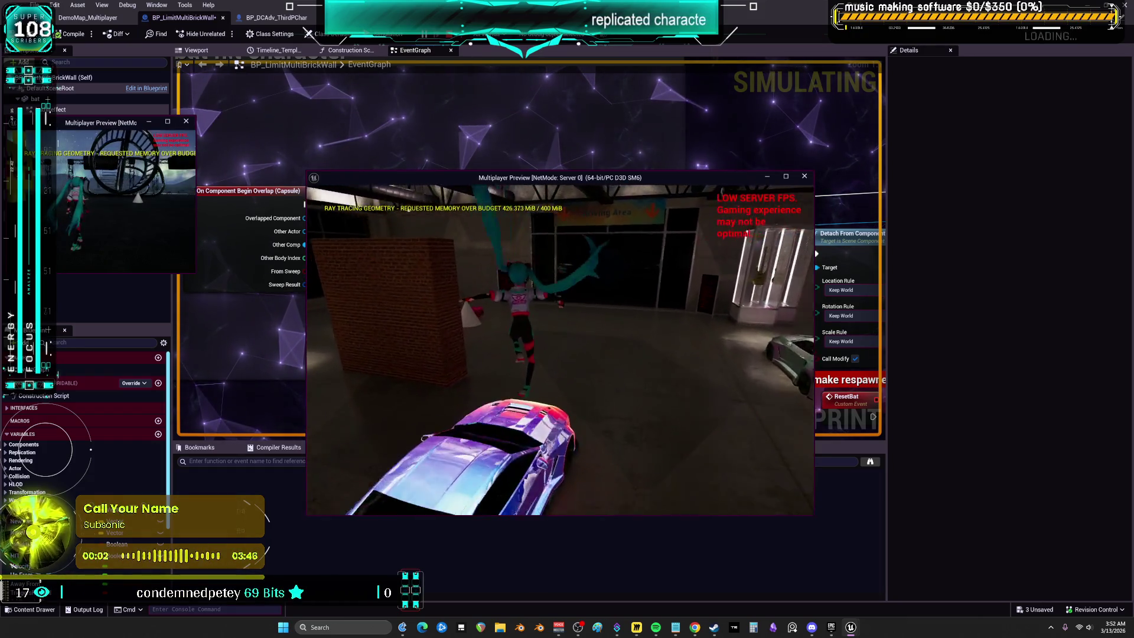
{"action": "key", "text": "w"}
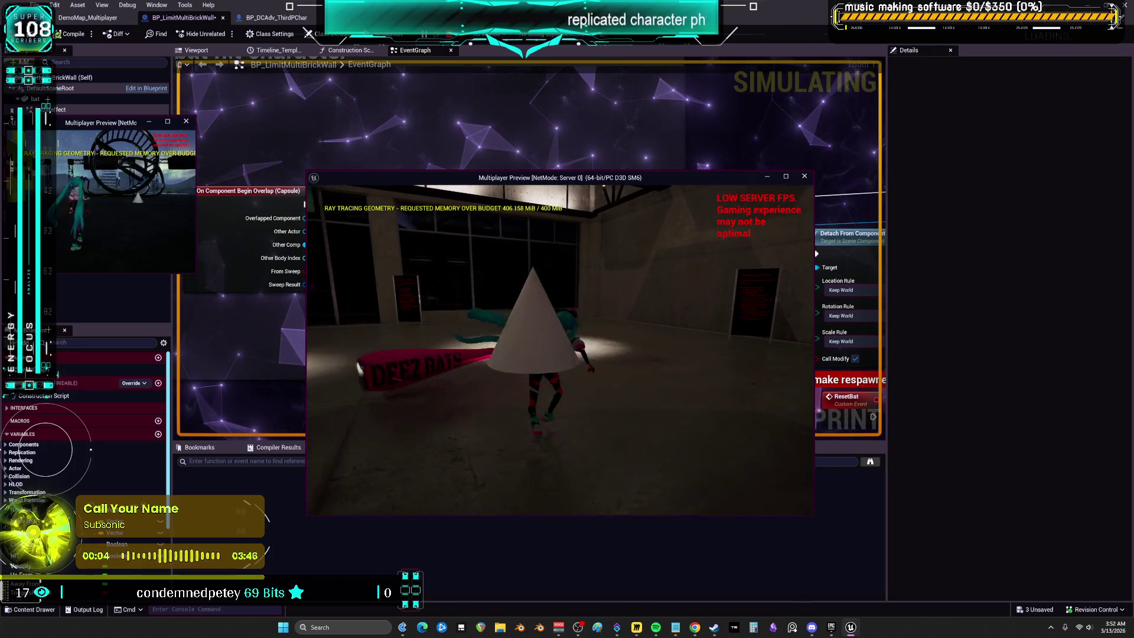
{"action": "key", "text": "w"}
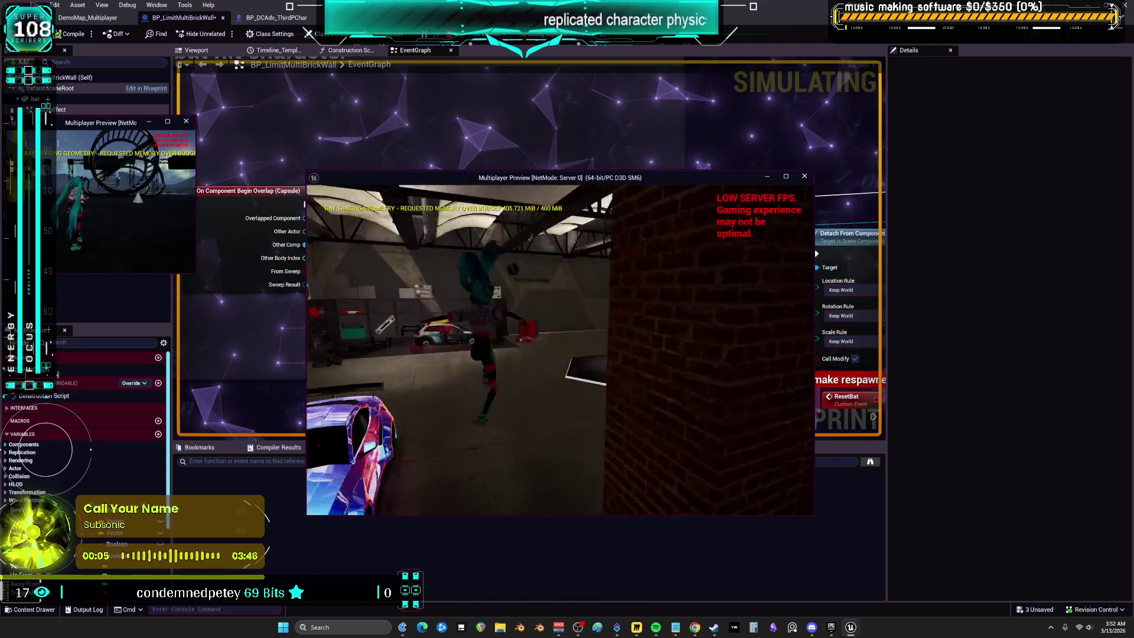
{"action": "key", "text": "Escape"}
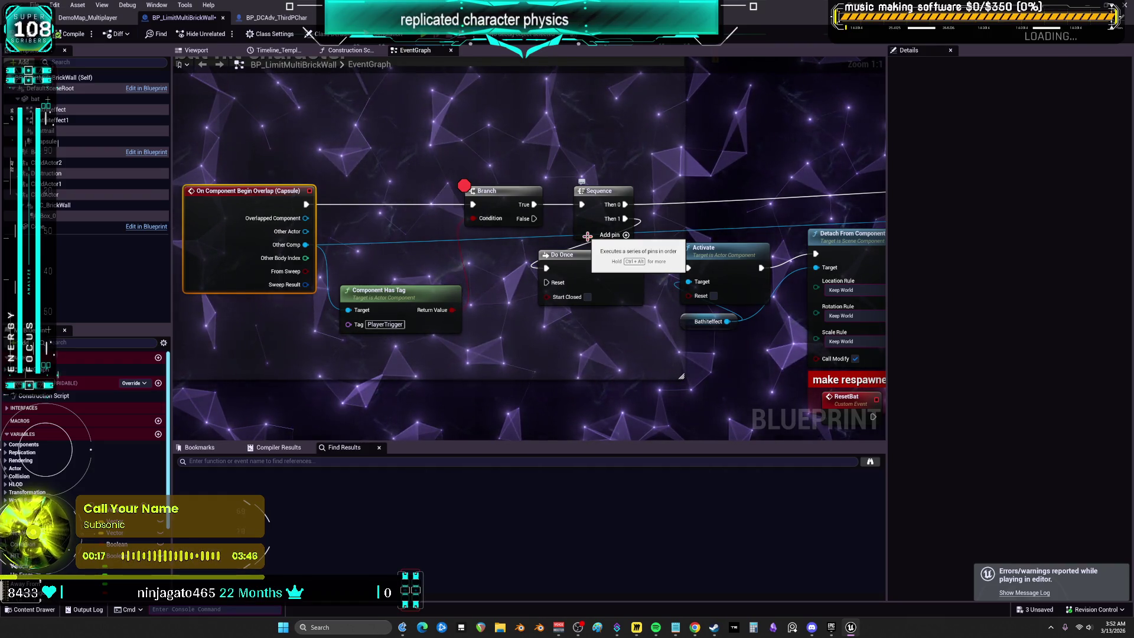
Step: Open BP_ThirdPersonMikuRacer from MESH_SKELETAL and select its collision capsule
{"action": "left_click", "coordinate": [87, 17]}
{"action": "left_click", "coordinate": [59, 230]}
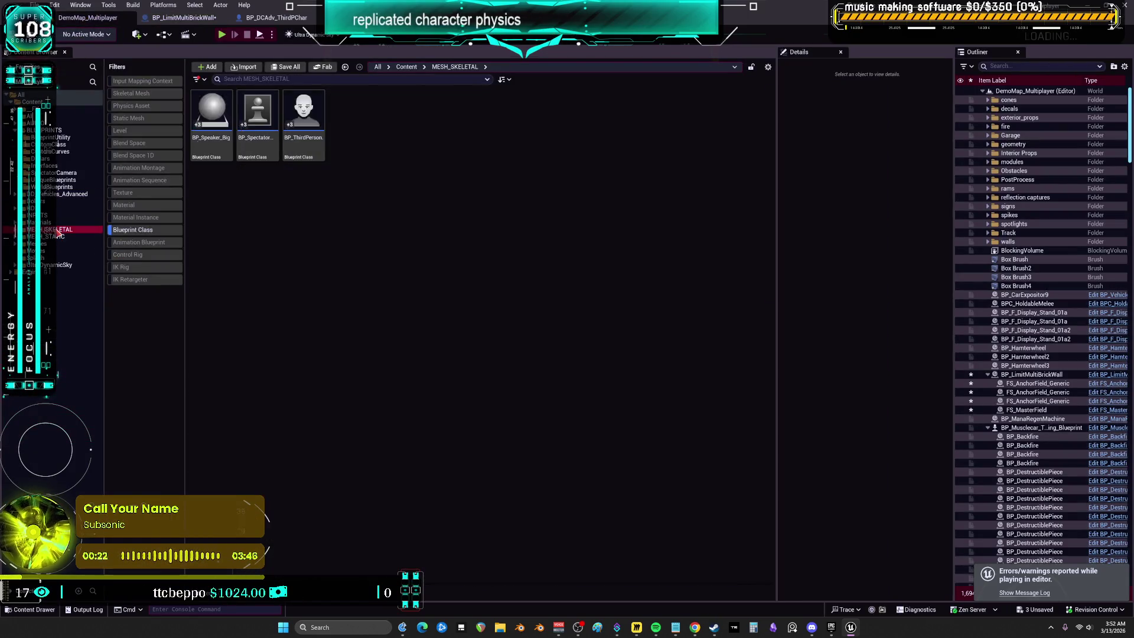
{"action": "double_click", "coordinate": [310, 106]}
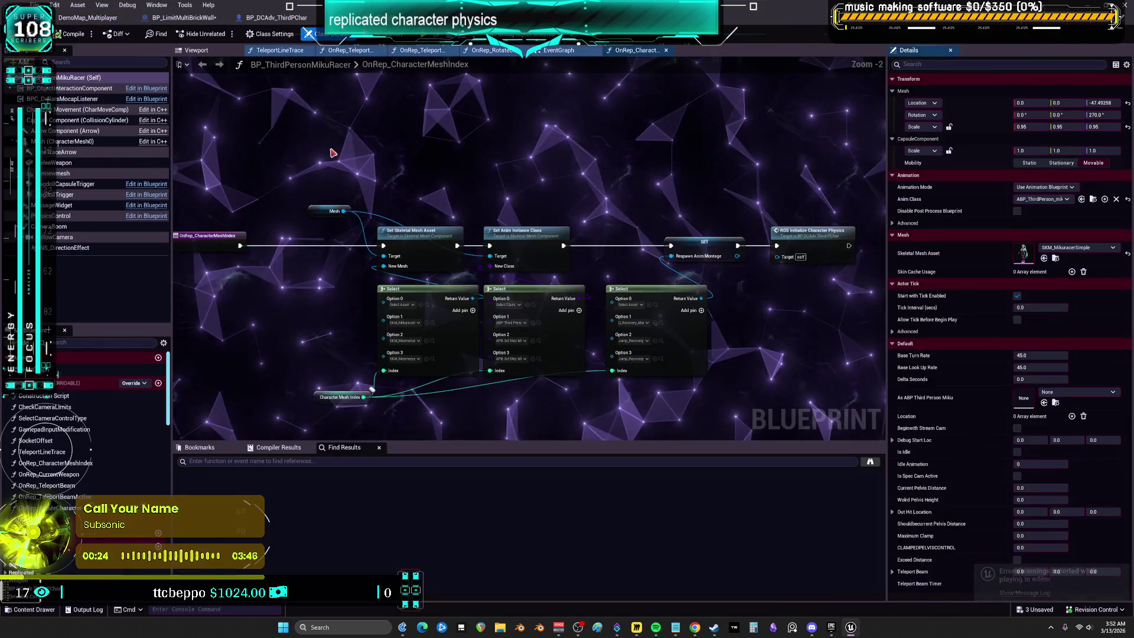
{"action": "scroll", "coordinate": [920, 277], "scroll_direction": "down", "scroll_amount": 15}
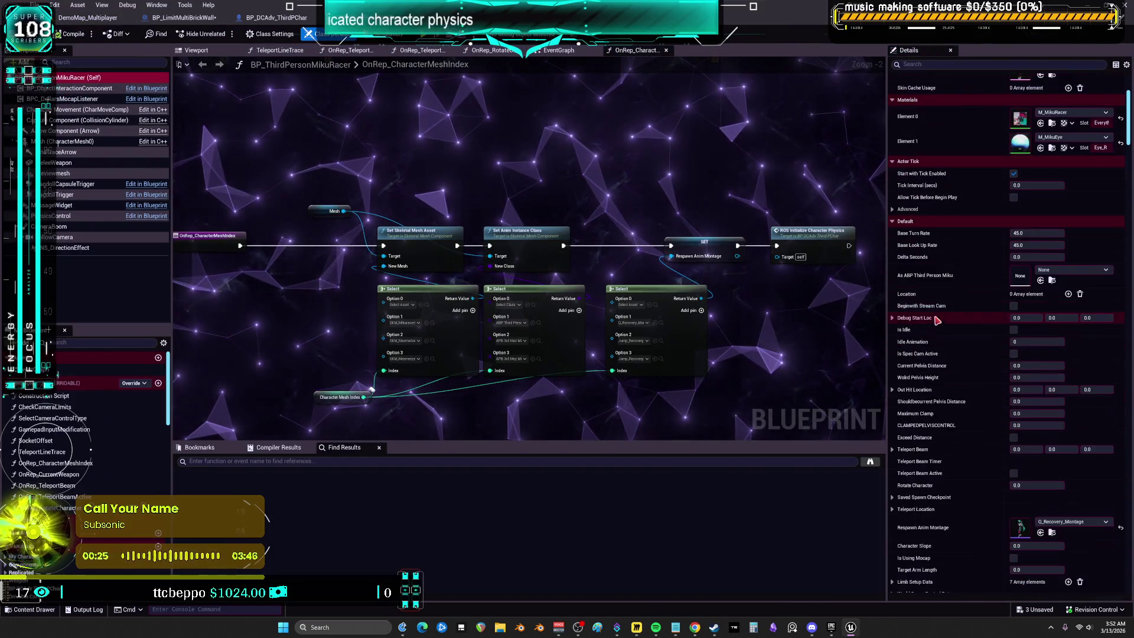
{"action": "scroll", "coordinate": [936, 338], "scroll_direction": "down", "scroll_amount": 10}
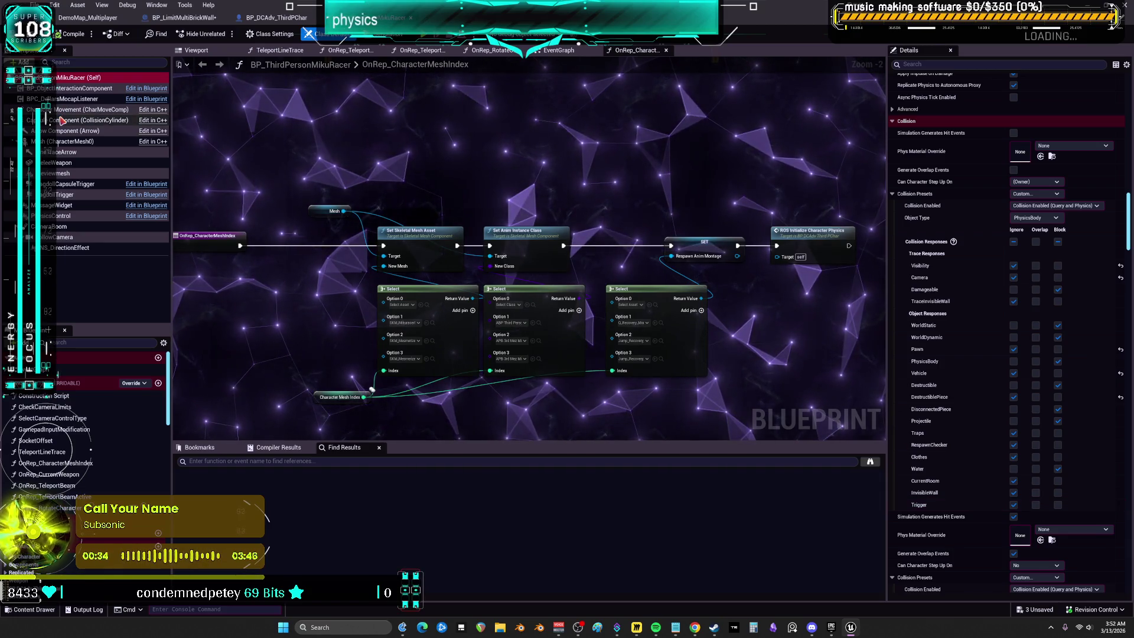
{"action": "left_click", "coordinate": [88, 120]}
{"action": "scroll", "coordinate": [1070, 329], "scroll_direction": "up", "scroll_amount": 5}
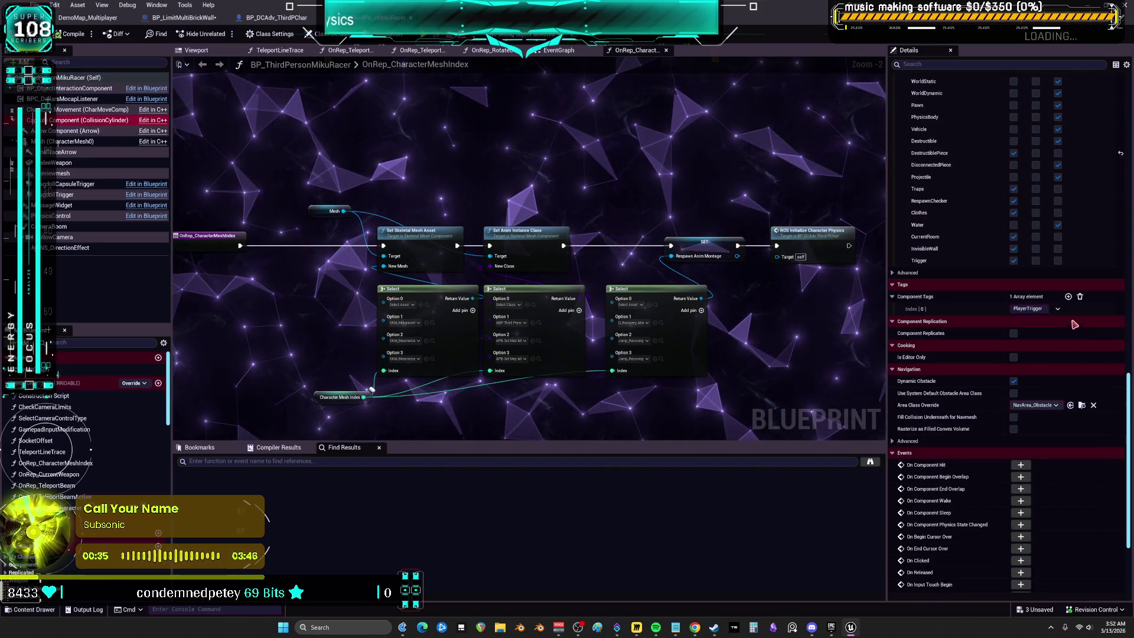
{"action": "scroll", "coordinate": [1104, 271], "scroll_direction": "up", "scroll_amount": 9}
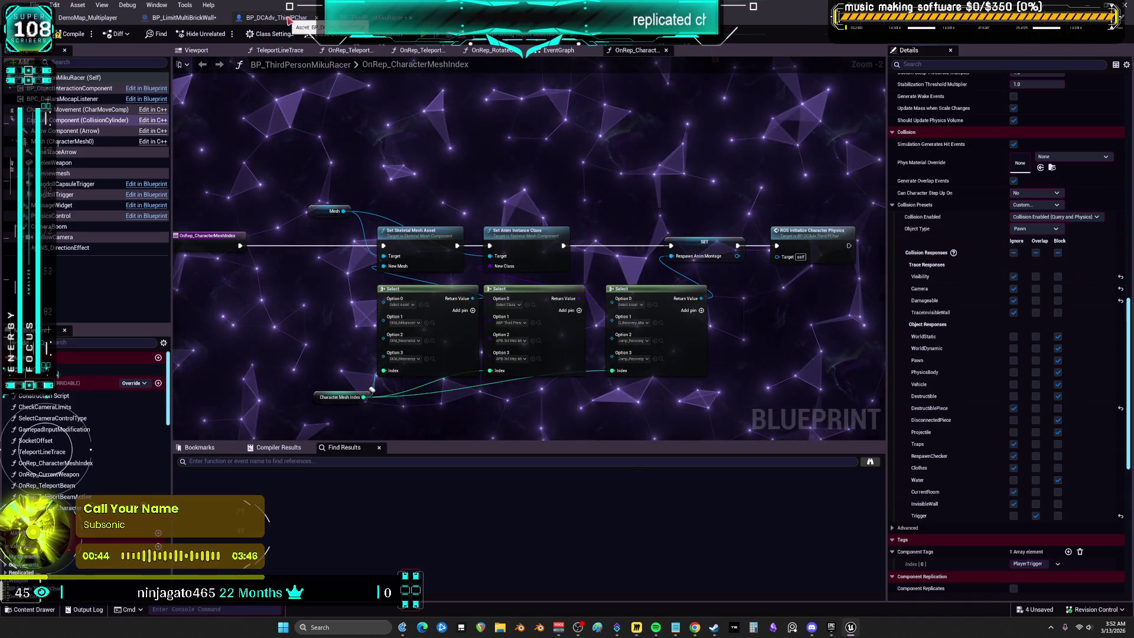
Step: Compare the capsule Component Tags in BP_DCAdv_ThirdPChar and BP_ThirdPersonMikuRacer
{"action": "left_click", "coordinate": [290, 20]}
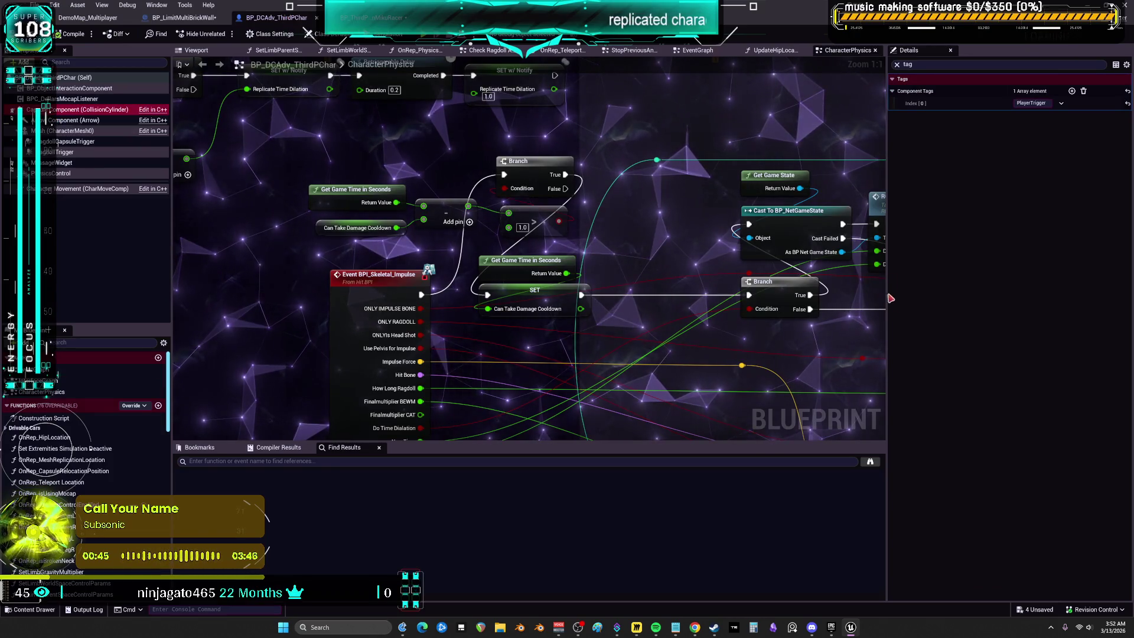
{"action": "left_click", "coordinate": [922, 62]}
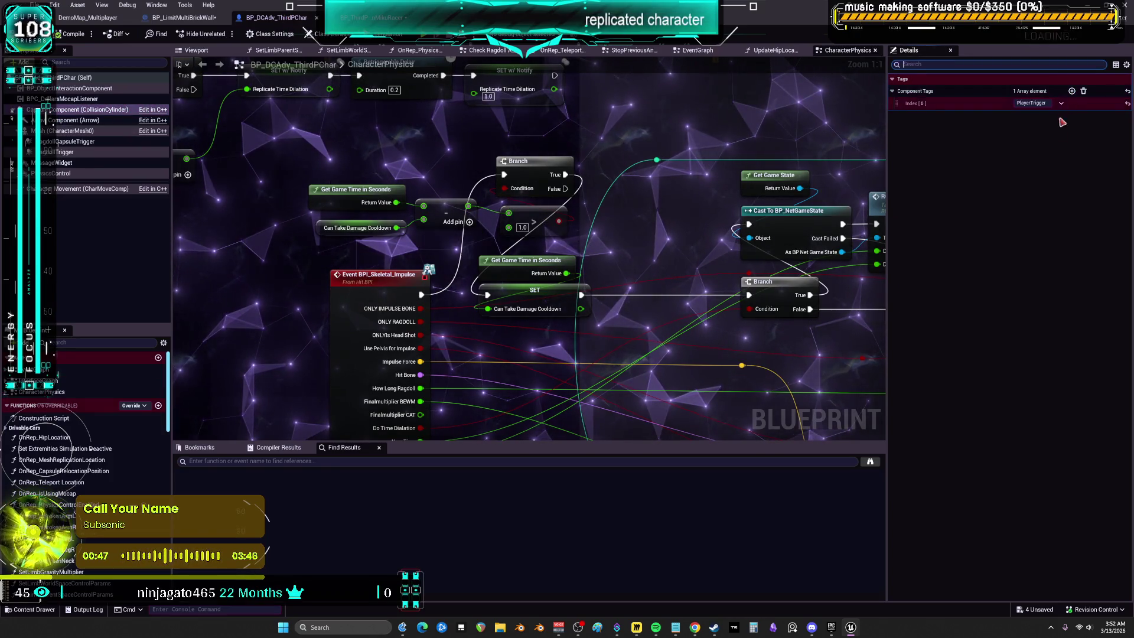
{"action": "scroll", "coordinate": [983, 371], "scroll_direction": "down", "scroll_amount": 10}
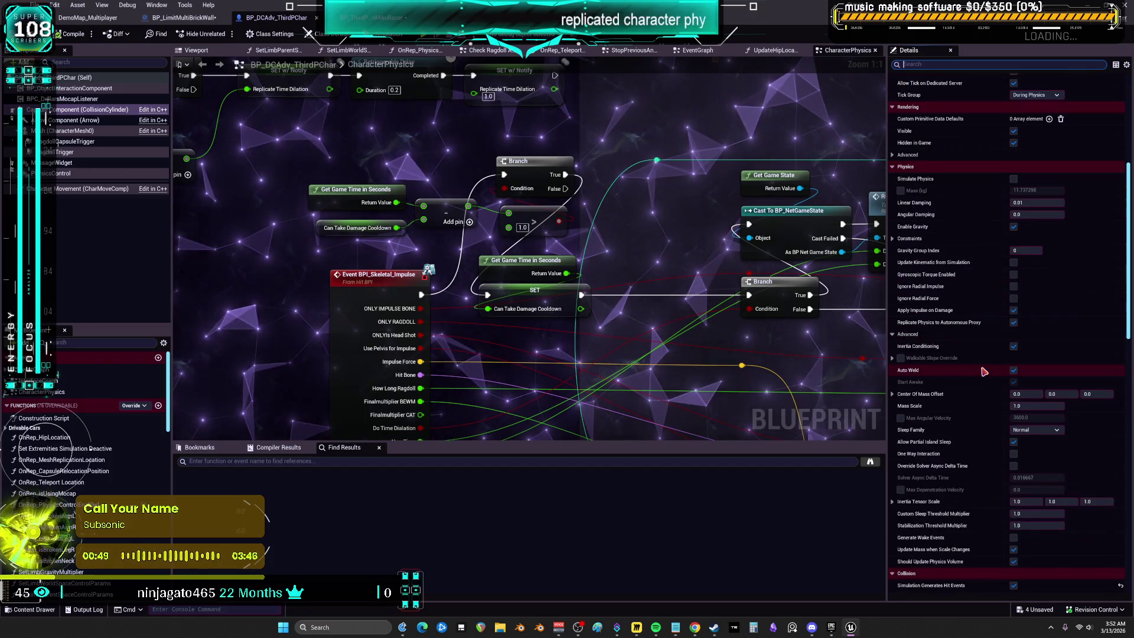
{"action": "scroll", "coordinate": [983, 370], "scroll_direction": "down", "scroll_amount": 15}
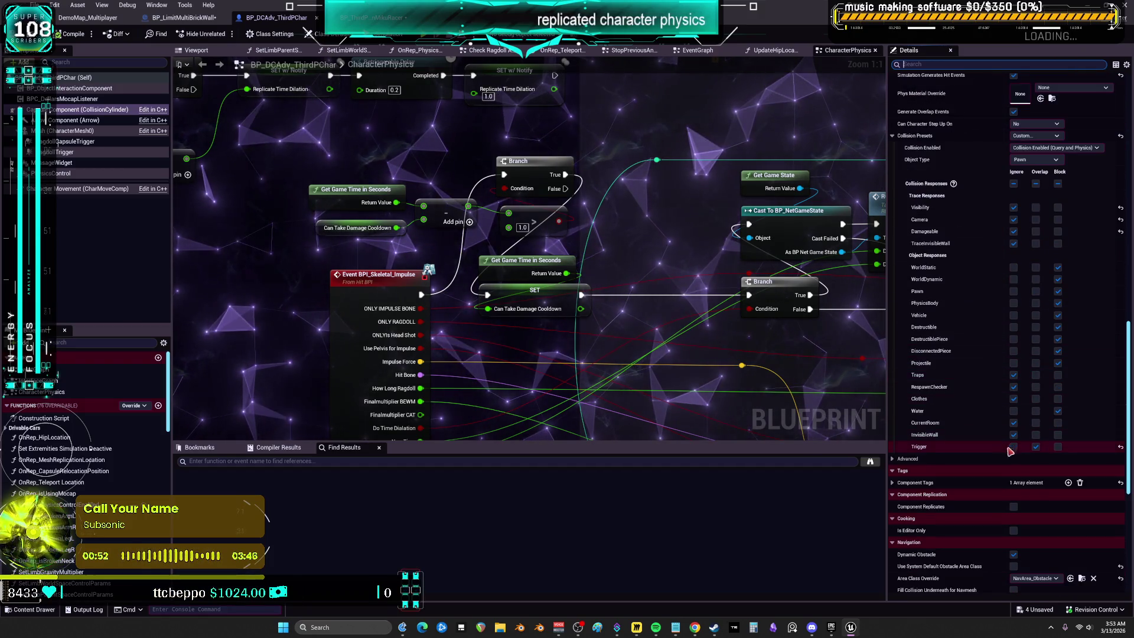
{"action": "left_click", "coordinate": [372, 17]}
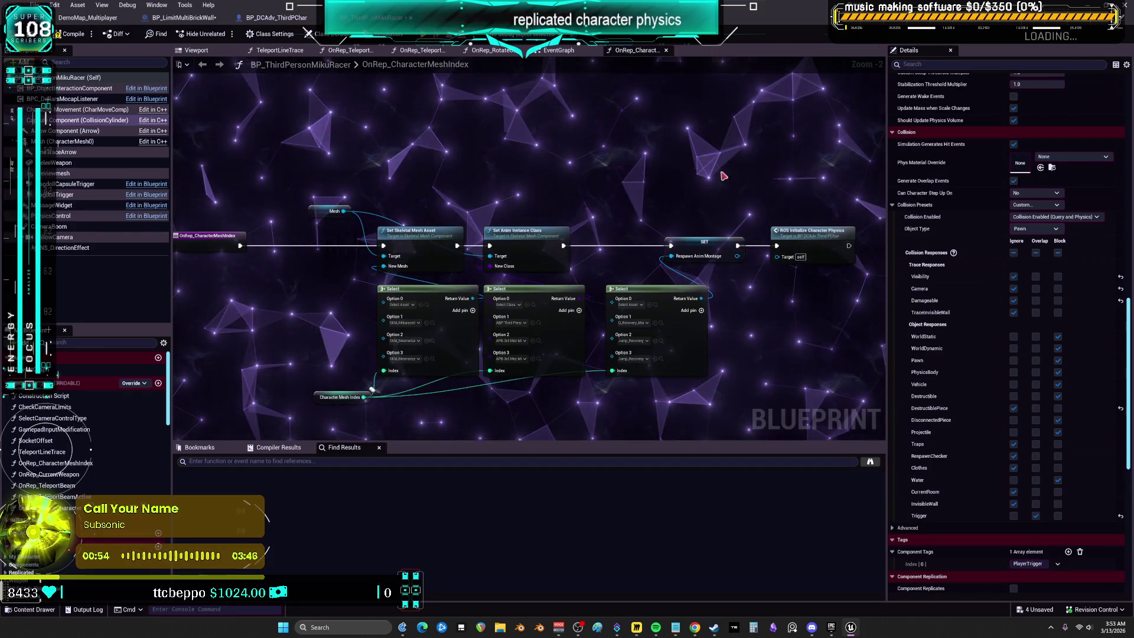
{"action": "left_click", "coordinate": [945, 64]}
{"action": "type", "text": "tag"}
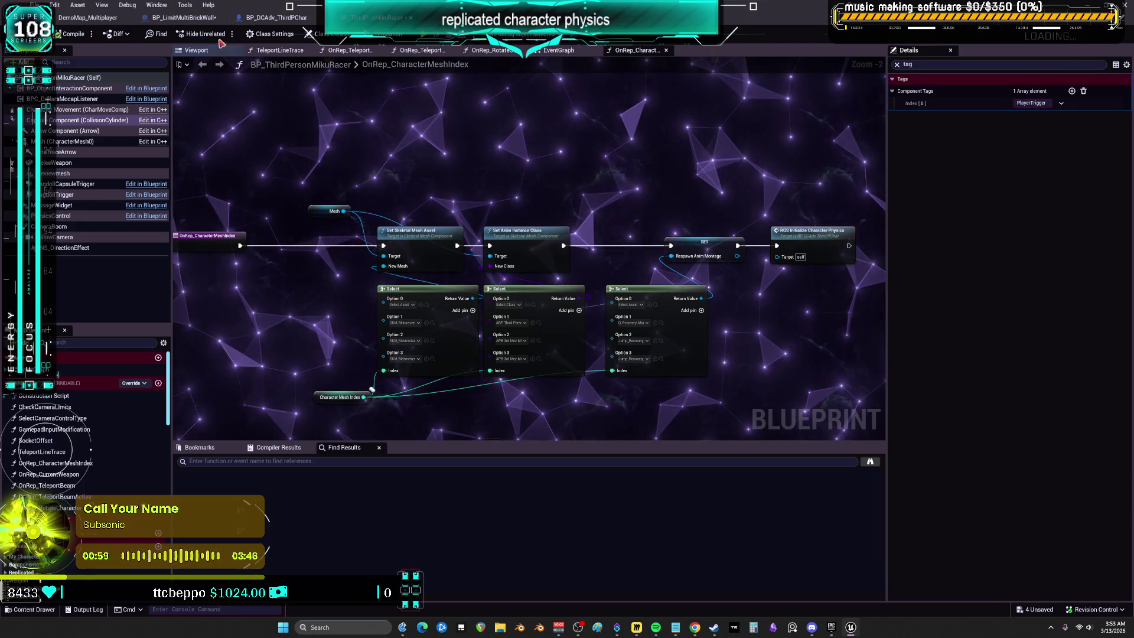
{"action": "left_click", "coordinate": [282, 19]}
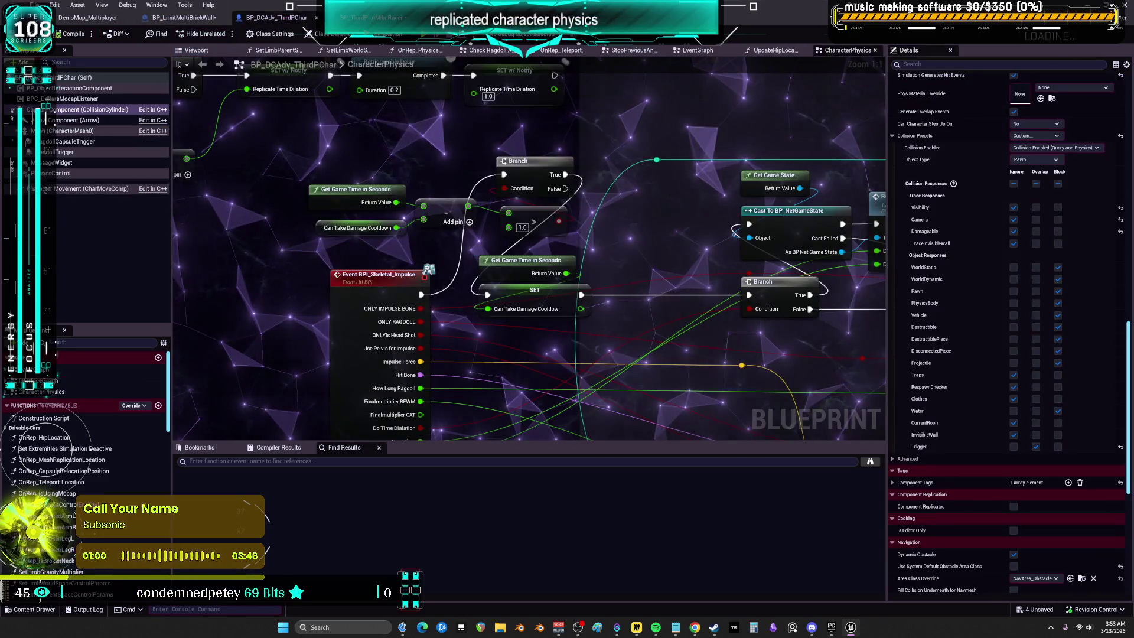
{"action": "left_click", "coordinate": [87, 18]}
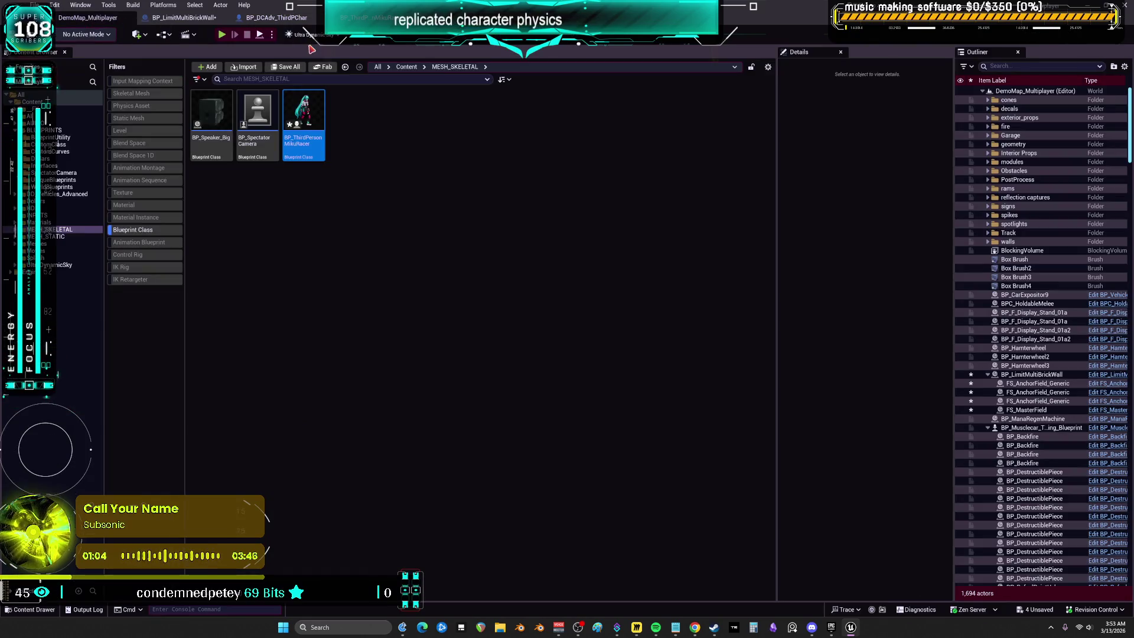
{"action": "key", "text": "alt+p"}
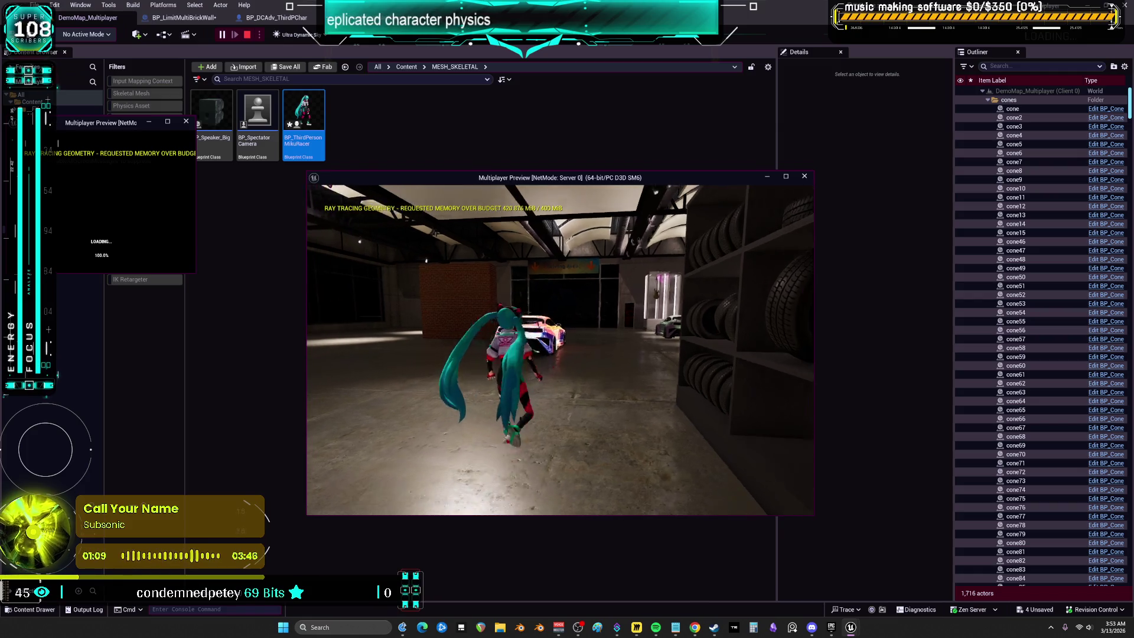
{"action": "key", "text": "w"}
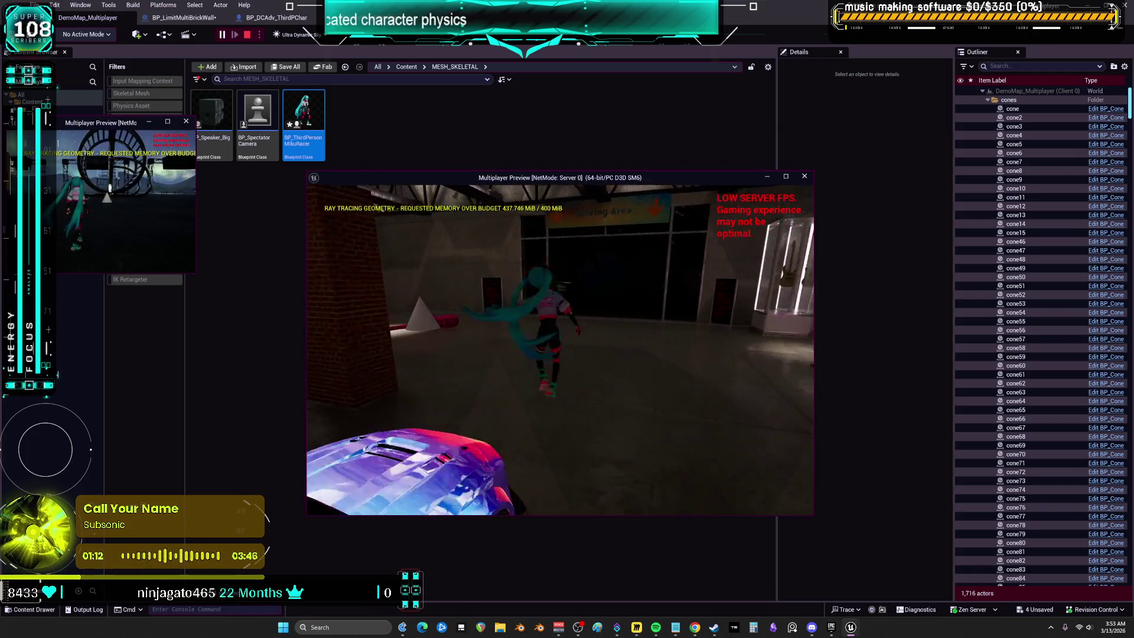
{"action": "key", "text": "w"}
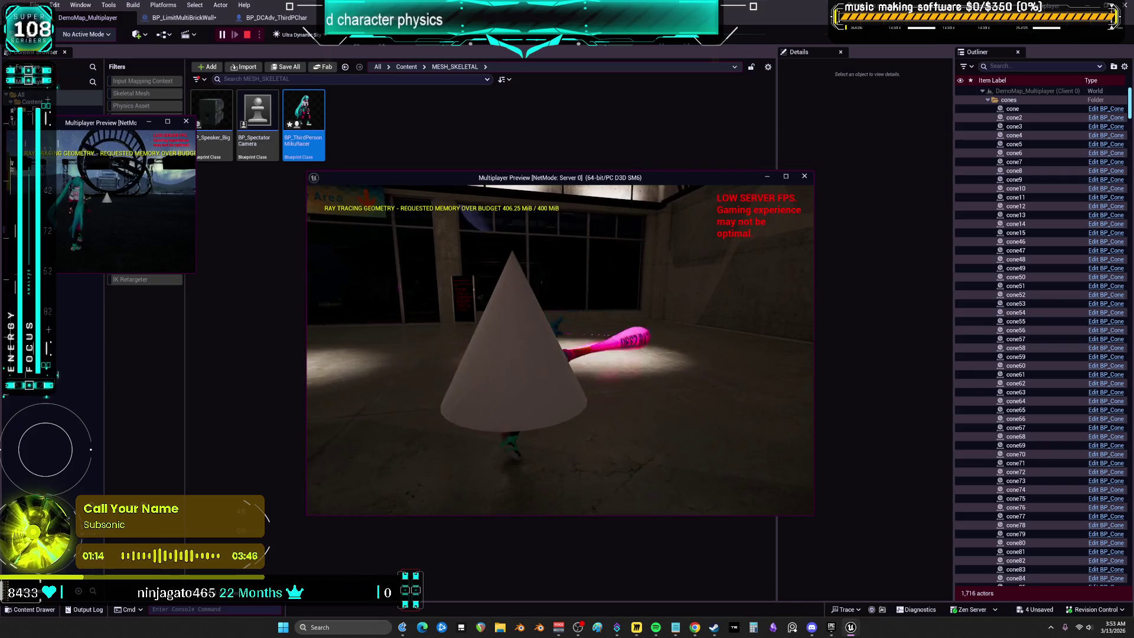
{"action": "key", "text": "w"}
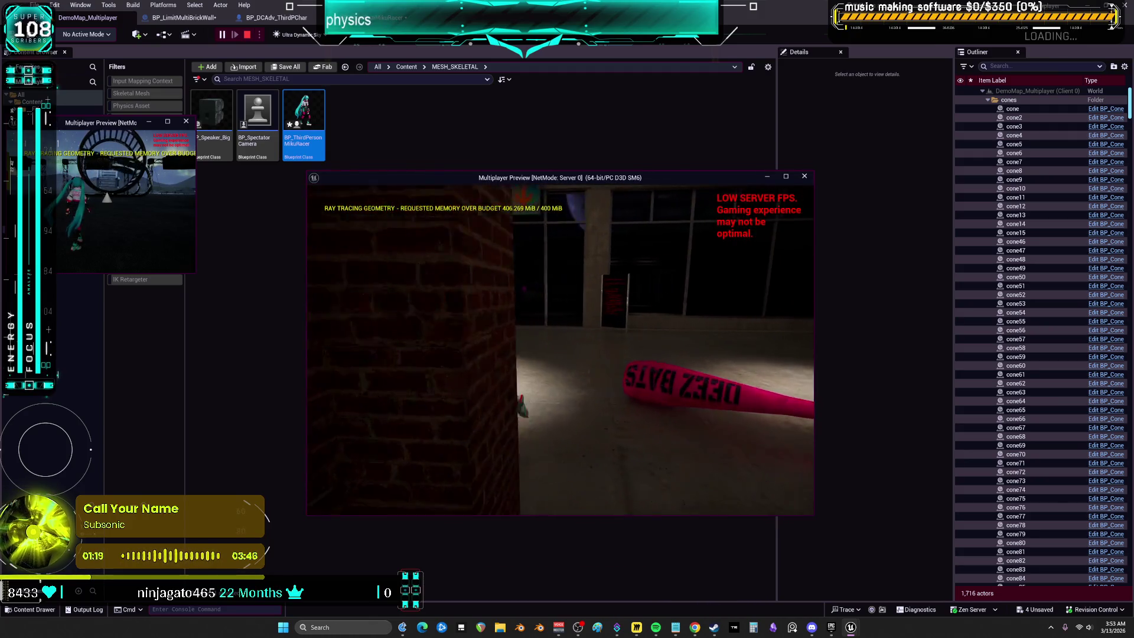
{"action": "key", "text": "Escape"}
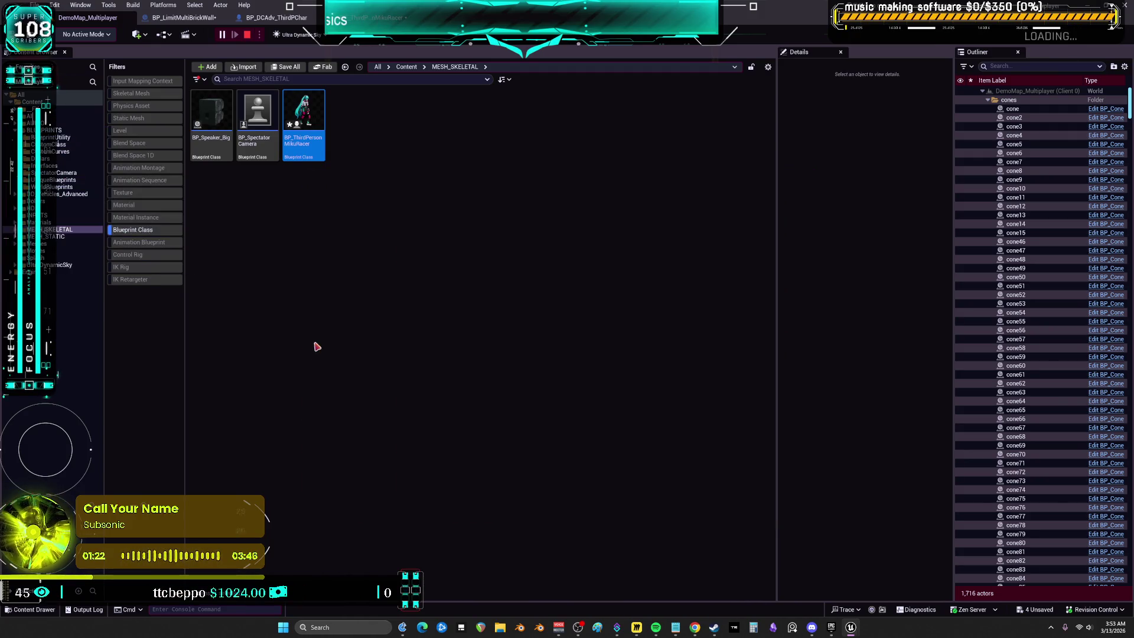
{"action": "left_click", "coordinate": [251, 18]}
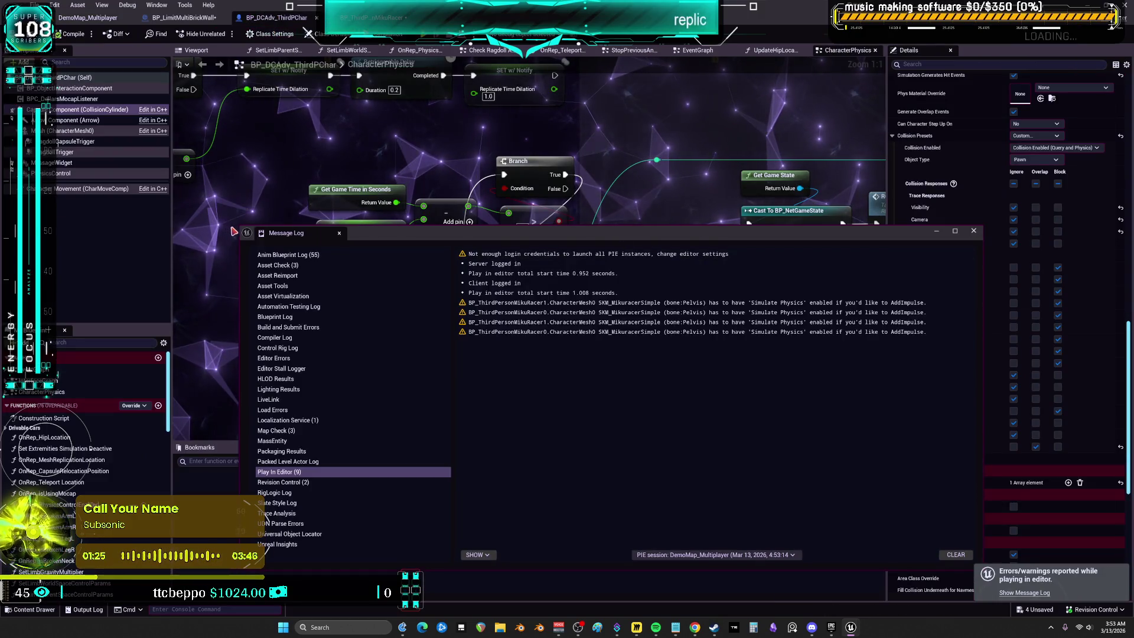
Step: Feed Component Has Tag's Target from Other Actor through a Get Root Component node
{"action": "mouse_move", "coordinate": [242, 230]}
{"action": "left_mouse_down"}
{"action": "mouse_move", "coordinate": [901, 382]}
{"action": "mouse_move", "coordinate": [899, 503]}
{"action": "left_mouse_up"}
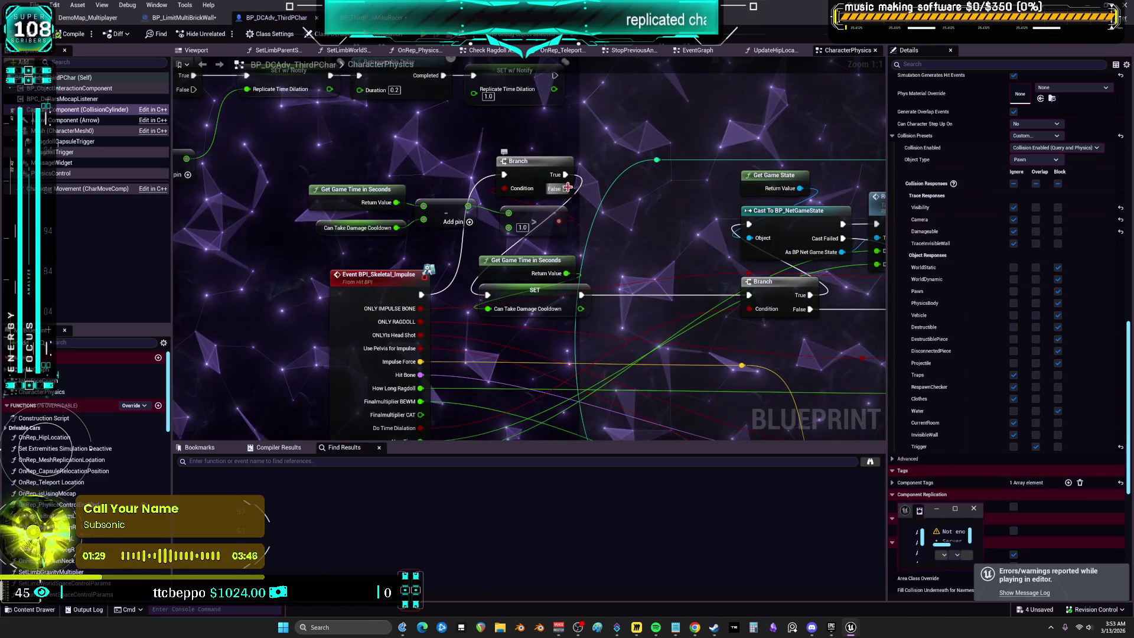
{"action": "left_click", "coordinate": [369, 17]}
{"action": "left_click", "coordinate": [184, 18]}
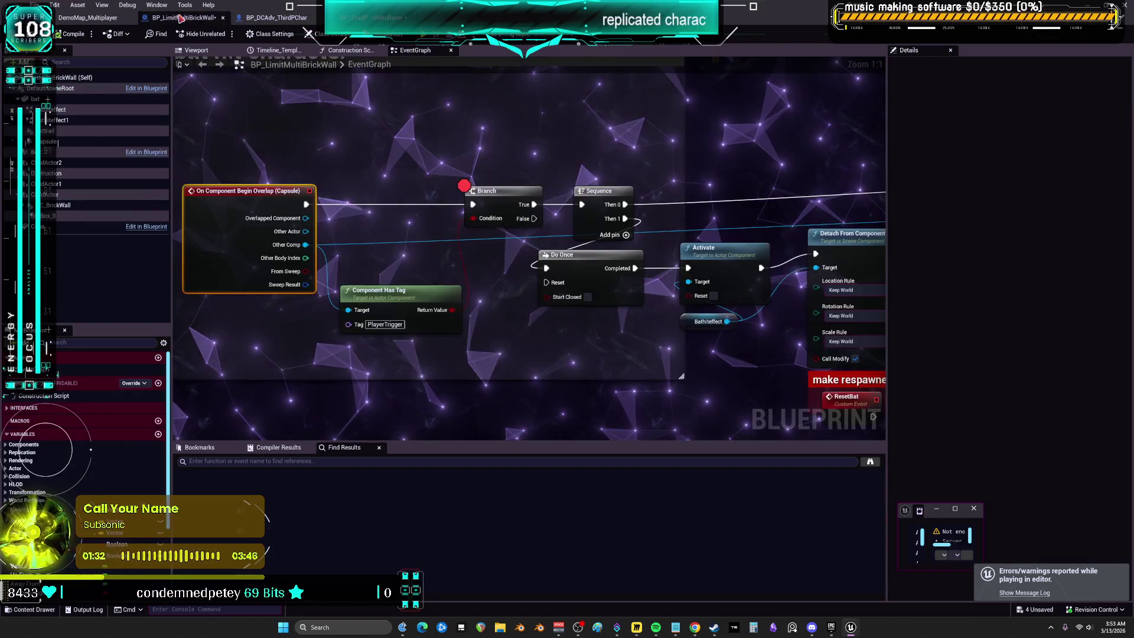
{"action": "left_click", "coordinate": [263, 218]}
{"action": "mouse_move", "coordinate": [348, 310]}
{"action": "left_mouse_down"}
{"action": "mouse_move", "coordinate": [311, 233]}
{"action": "mouse_move", "coordinate": [287, 338]}
{"action": "mouse_move", "coordinate": [266, 328]}
{"action": "left_mouse_up"}
{"action": "left_click", "coordinate": [337, 245]}
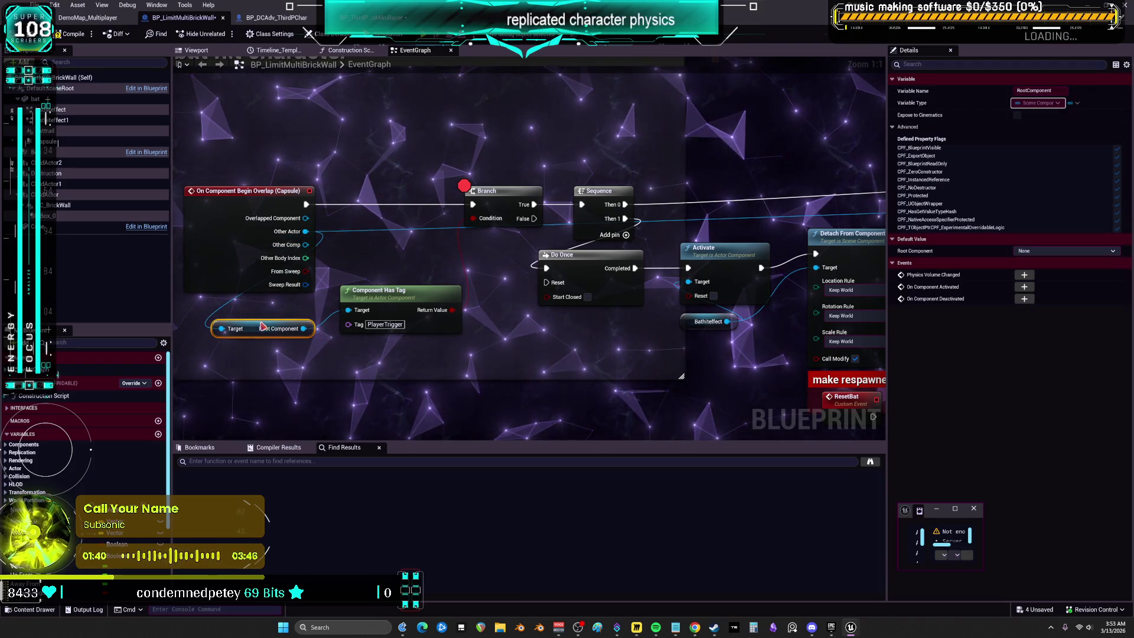
{"action": "left_click_drag", "start_coordinate": [388, 298], "coordinate": [389, 312]}
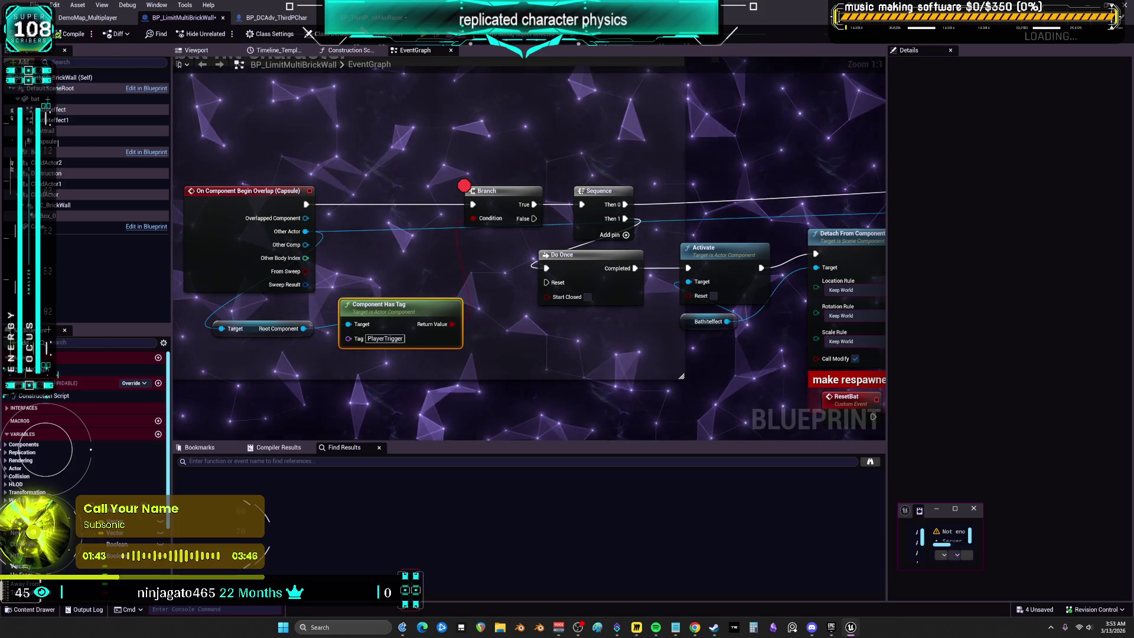
Step: Inspect the Begin Overlap node and the Box_0 and capsule collision settings
{"action": "left_click", "coordinate": [237, 208]}
{"action": "scroll", "coordinate": [440, 201], "scroll_direction": "down", "scroll_amount": 4}
{"action": "left_click_drag", "start_coordinate": [564, 147], "coordinate": [593, 300]}
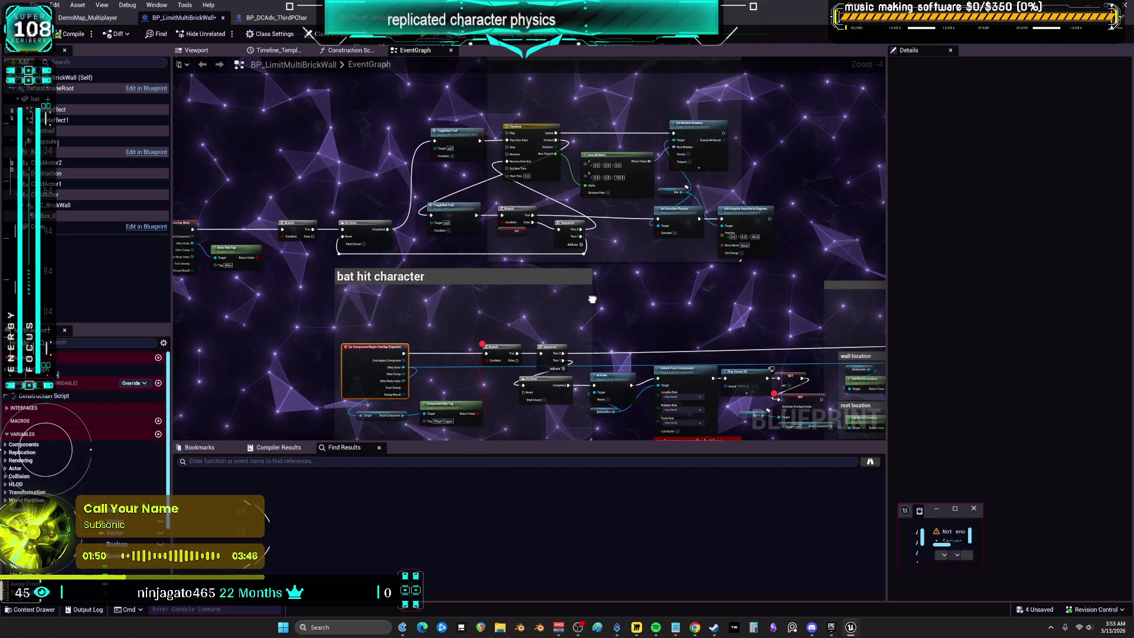
{"action": "scroll", "coordinate": [356, 128], "scroll_direction": "up", "scroll_amount": 5}
{"action": "left_click_drag", "start_coordinate": [343, 138], "coordinate": [318, 243]}
{"action": "left_click", "coordinate": [88, 215]}
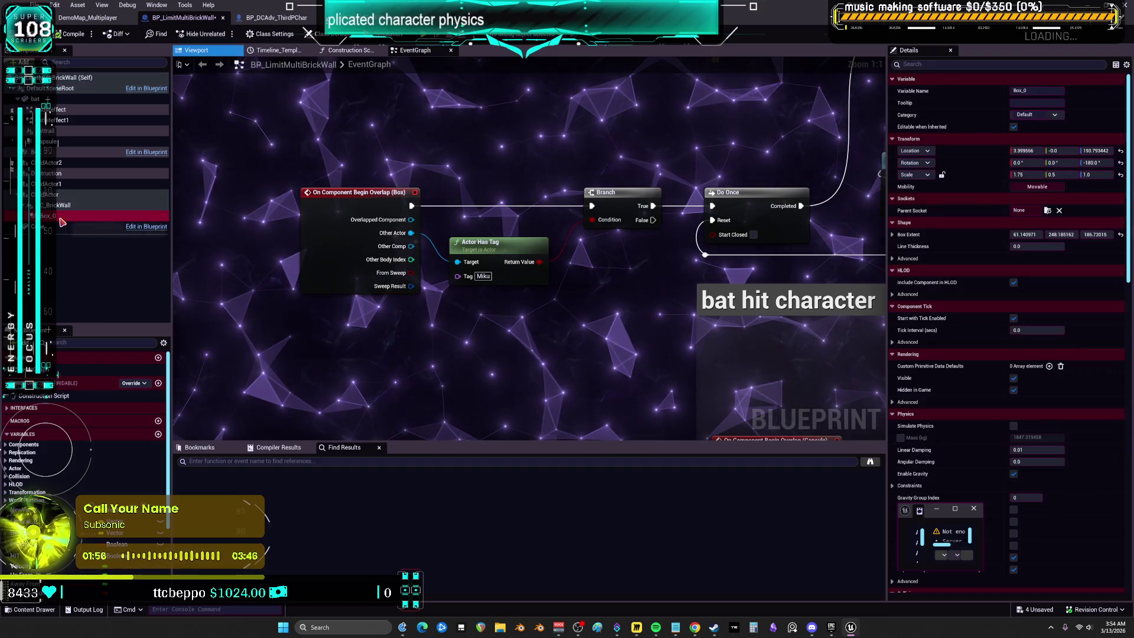
{"action": "scroll", "coordinate": [942, 271], "scroll_direction": "down", "scroll_amount": 10}
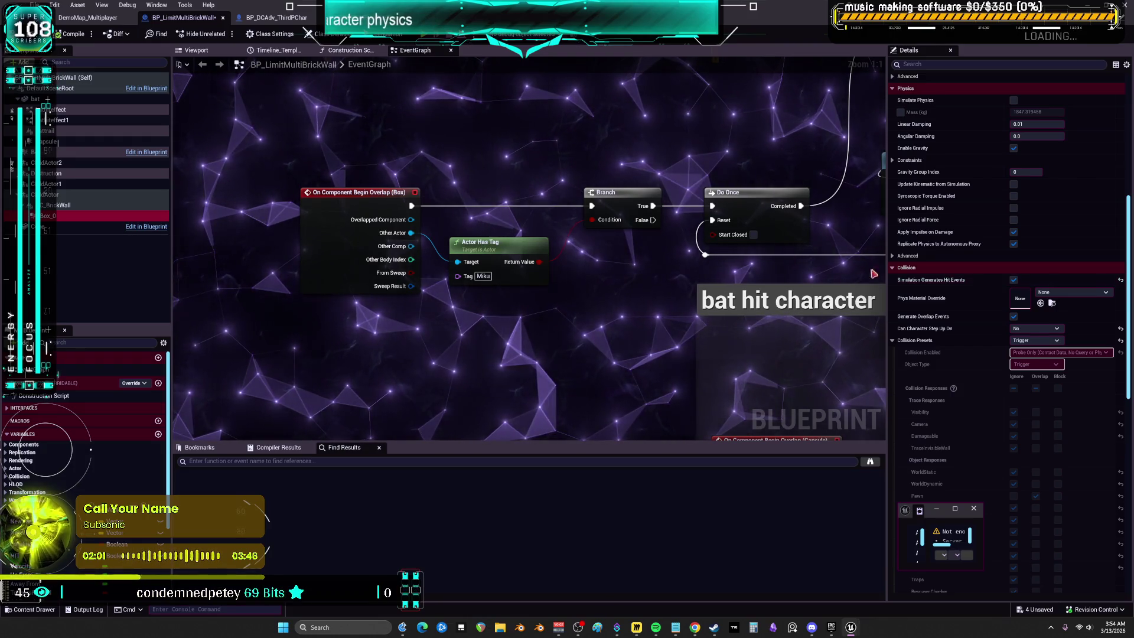
{"action": "left_click", "coordinate": [74, 143]}
{"action": "scroll", "coordinate": [950, 197], "scroll_direction": "down", "scroll_amount": 10}
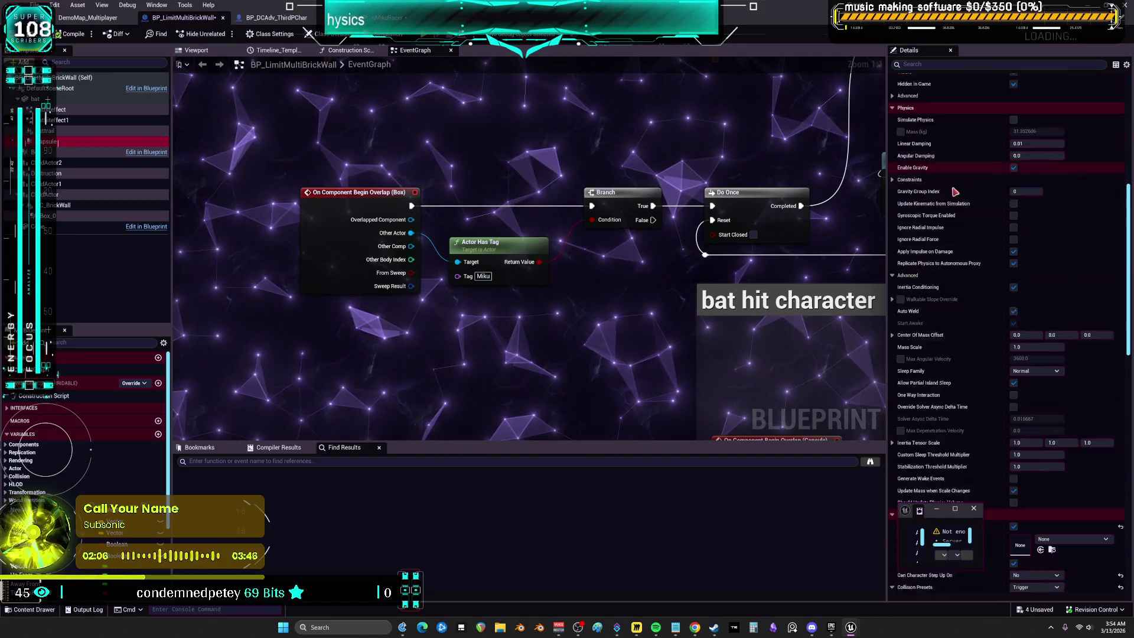
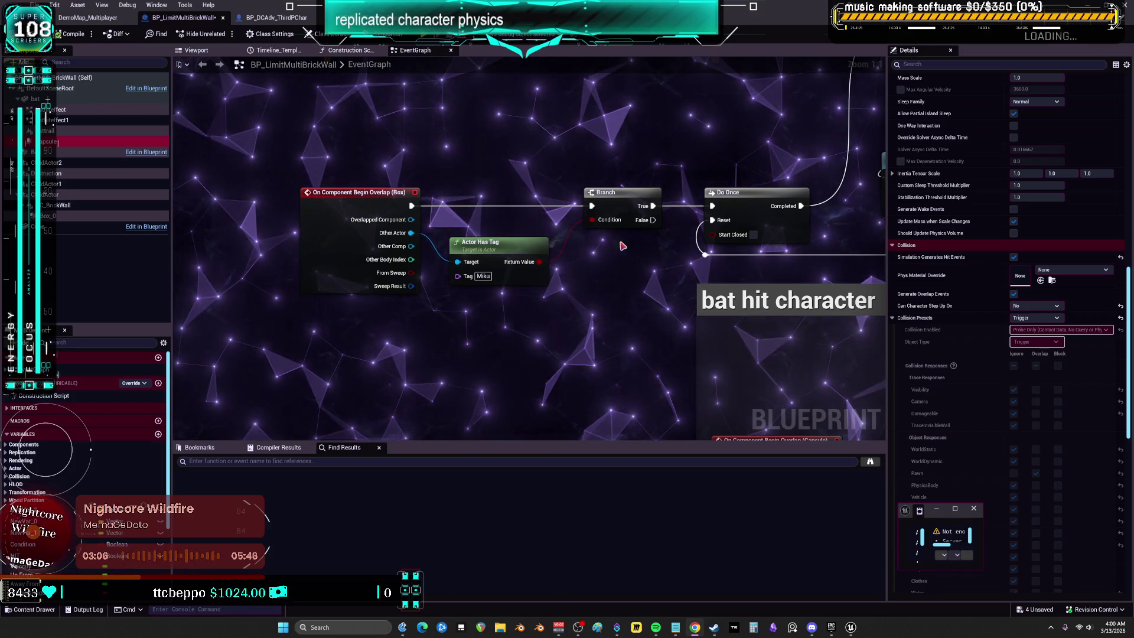
Step: Select the On Component Begin Overlap (Box) event node in BP_LimitMultiBrickWall's event graph
{"action": "scroll", "coordinate": [559, 248], "scroll_direction": "down", "scroll_amount": 3}
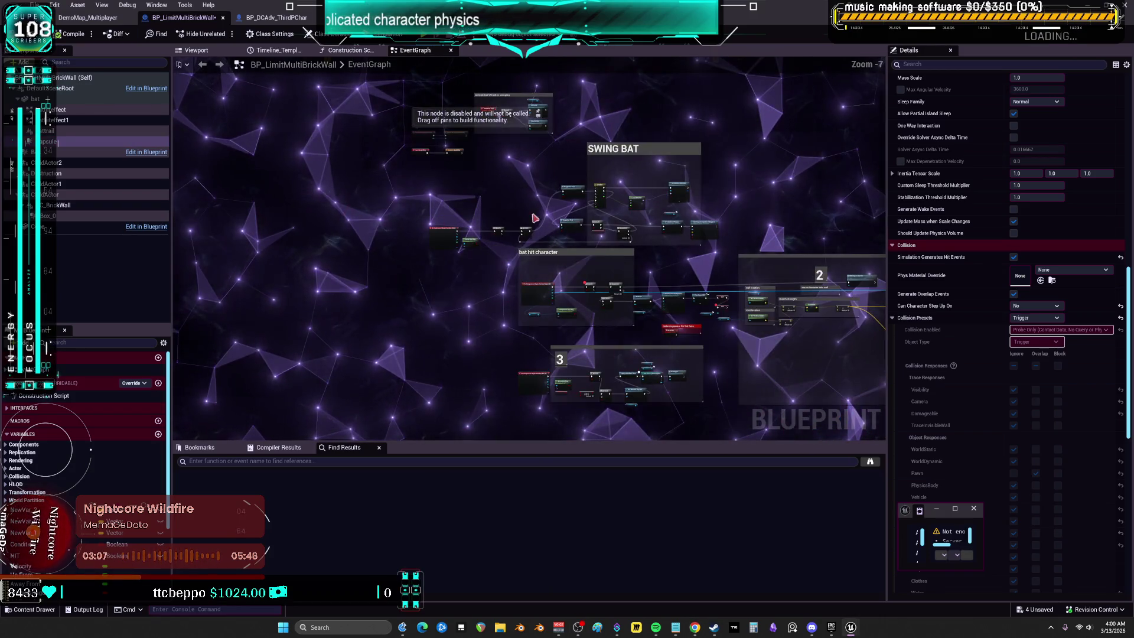
{"action": "scroll", "coordinate": [511, 185], "scroll_direction": "up", "scroll_amount": 4}
{"action": "left_click_drag", "start_coordinate": [393, 157], "coordinate": [319, 253]}
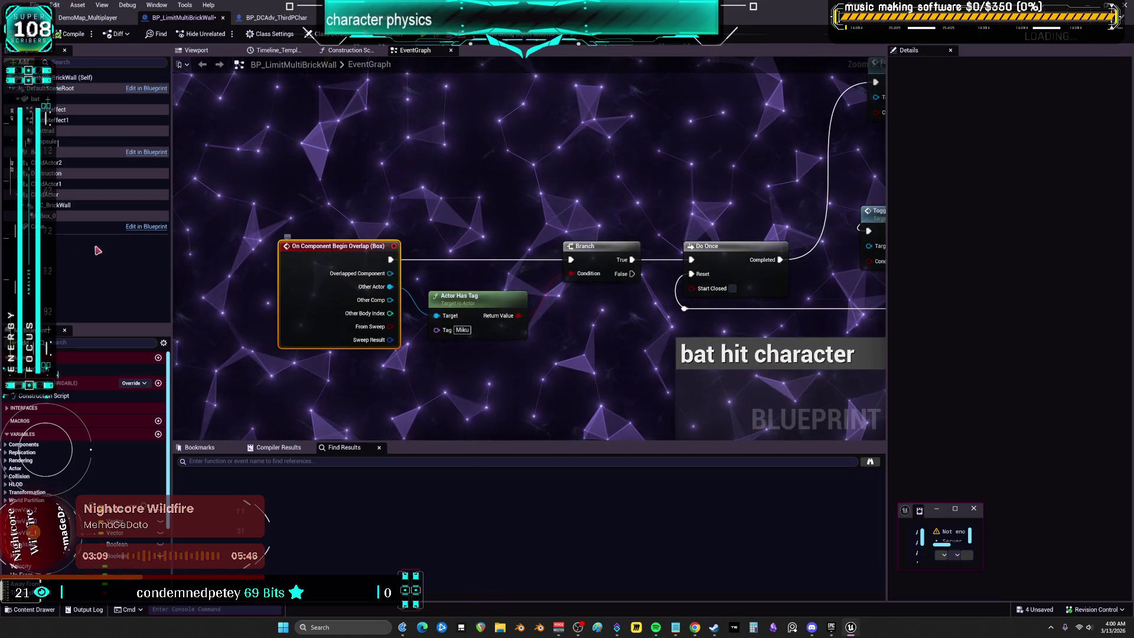
Step: Give the Box component object type Trigger and the Trigger collision preset, then start a two-player preview
{"action": "left_click", "coordinate": [52, 218]}
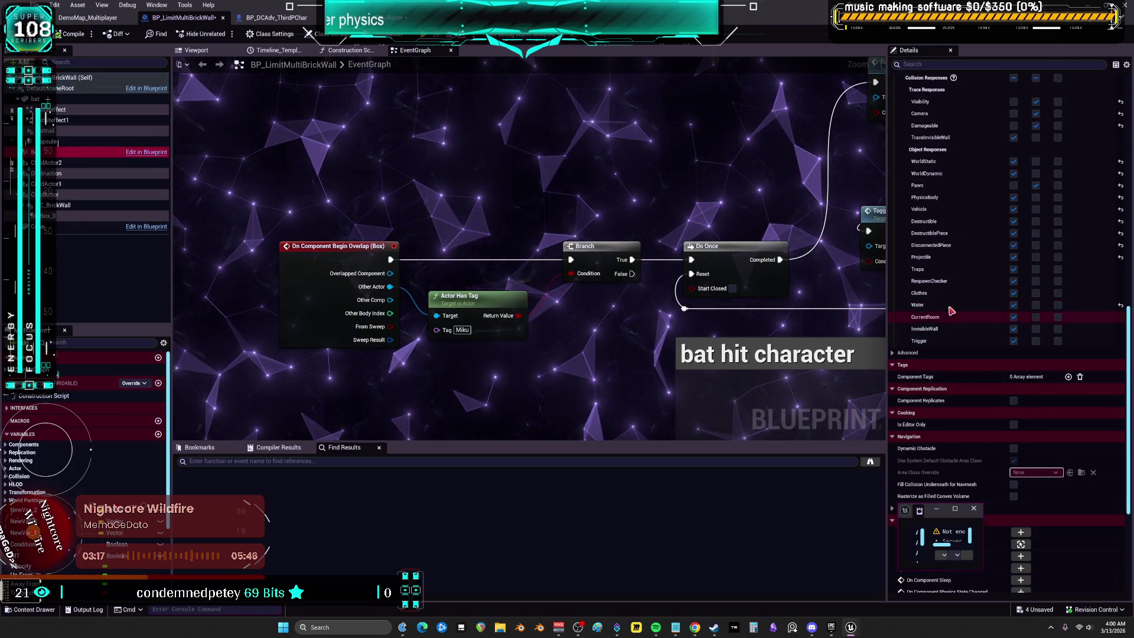
{"action": "scroll", "coordinate": [974, 319], "scroll_direction": "up", "scroll_amount": 4}
{"action": "scroll", "coordinate": [953, 306], "scroll_direction": "up", "scroll_amount": 7}
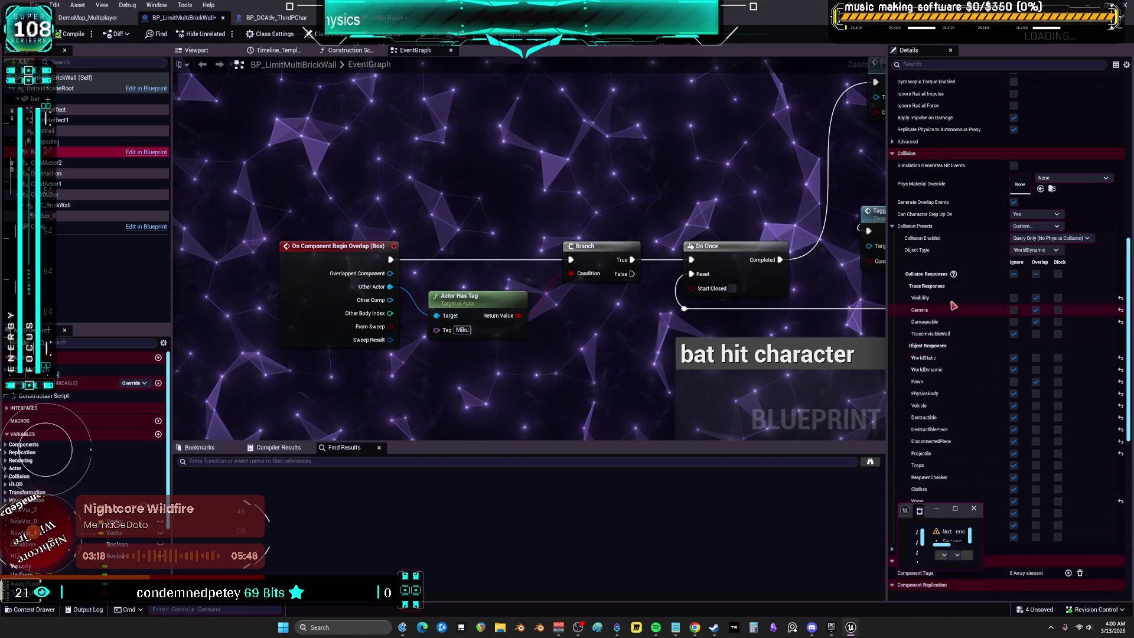
{"action": "scroll", "coordinate": [955, 302], "scroll_direction": "down", "scroll_amount": 4}
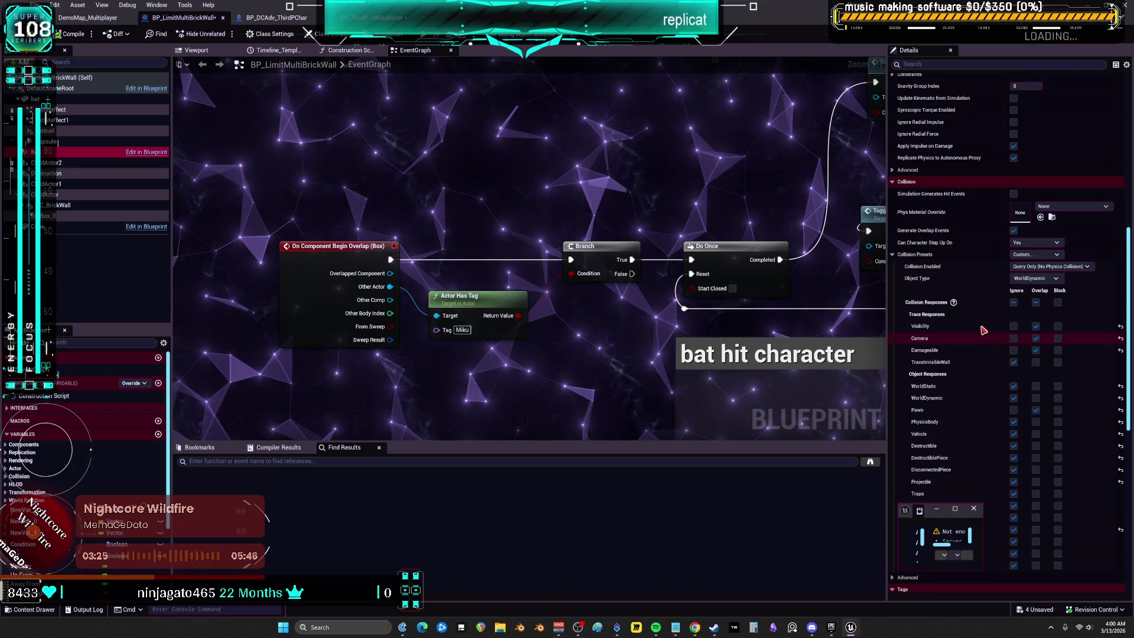
{"action": "scroll", "coordinate": [1023, 330], "scroll_direction": "down", "scroll_amount": 1}
{"action": "left_click", "coordinate": [1035, 278]}
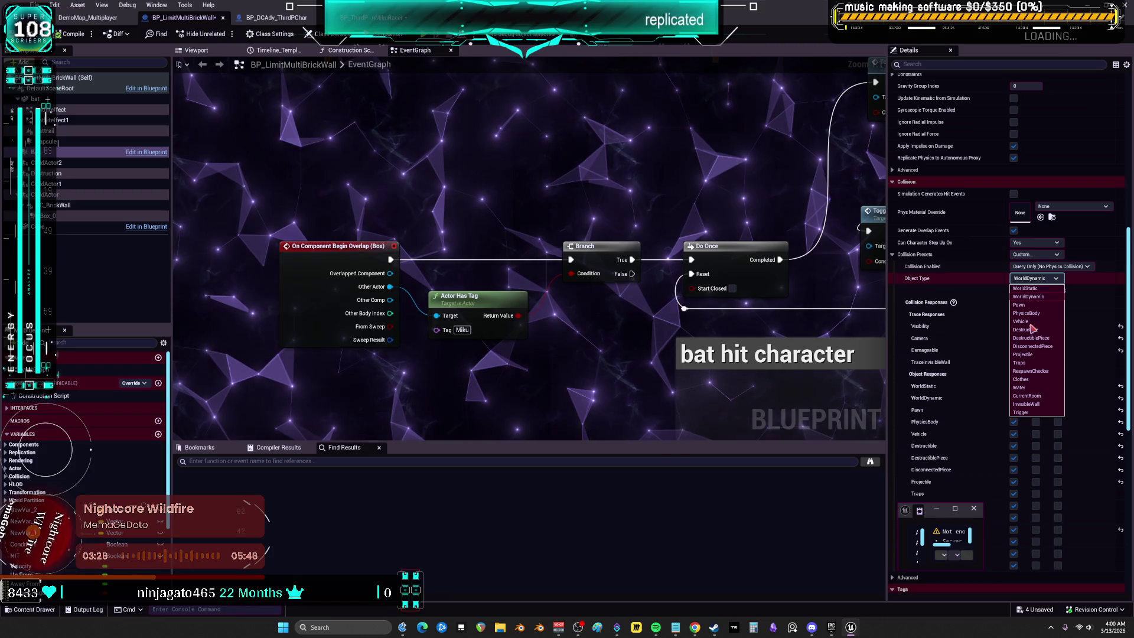
{"action": "left_click", "coordinate": [1028, 413]}
{"action": "left_click", "coordinate": [1042, 256]}
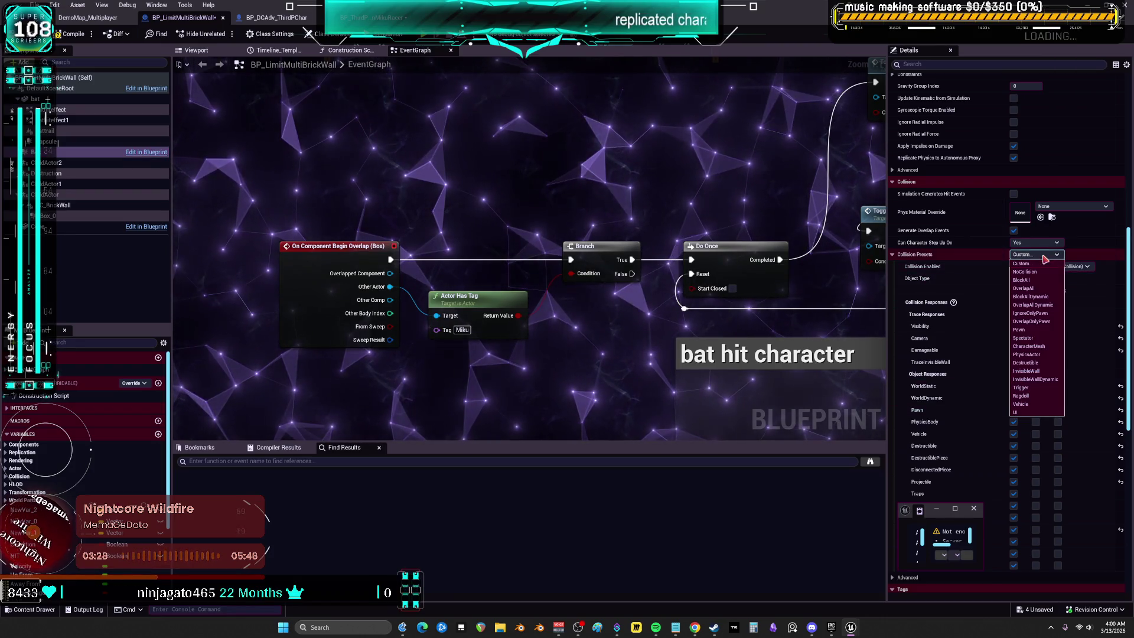
{"action": "left_click", "coordinate": [1020, 364]}
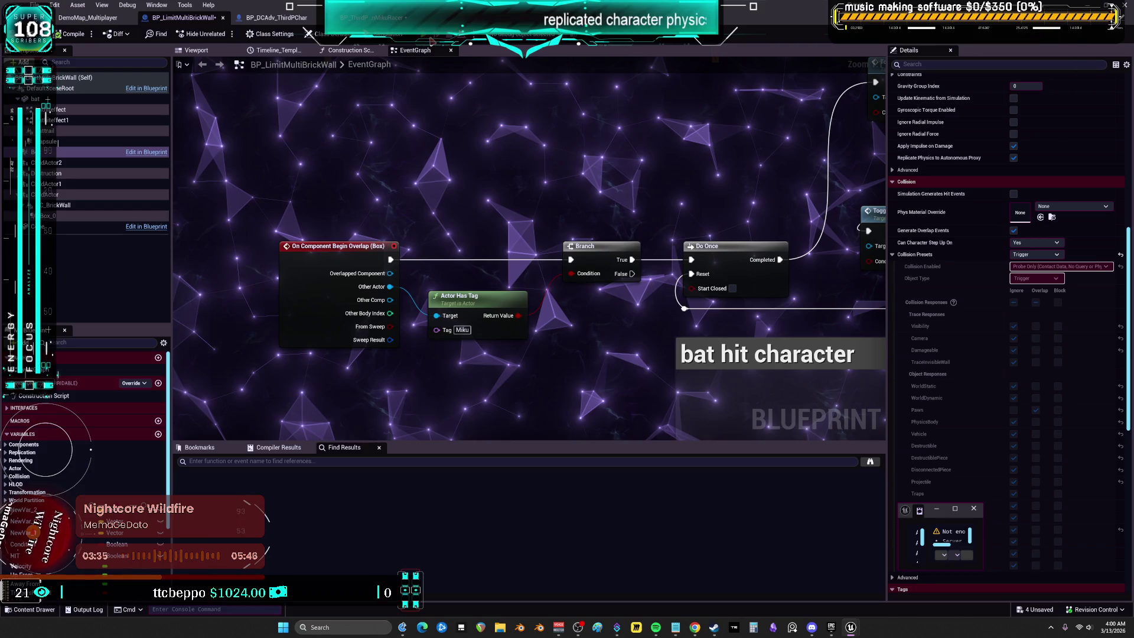
{"action": "key", "text": "alt+p"}
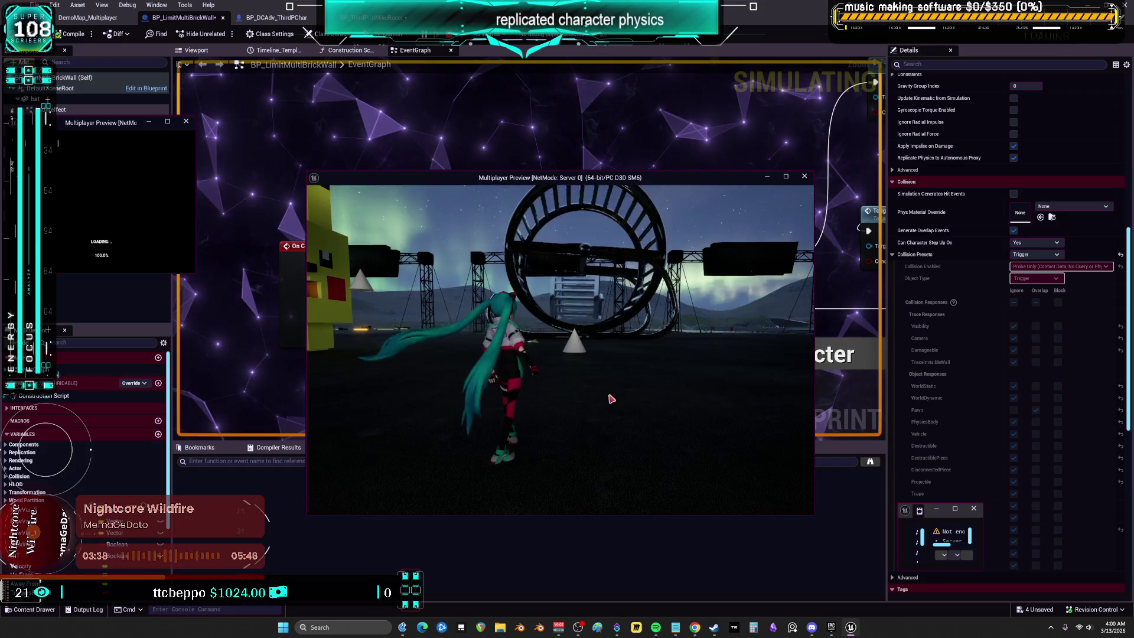
{"action": "left_click", "coordinate": [611, 399]}
{"action": "key", "text": "w"}
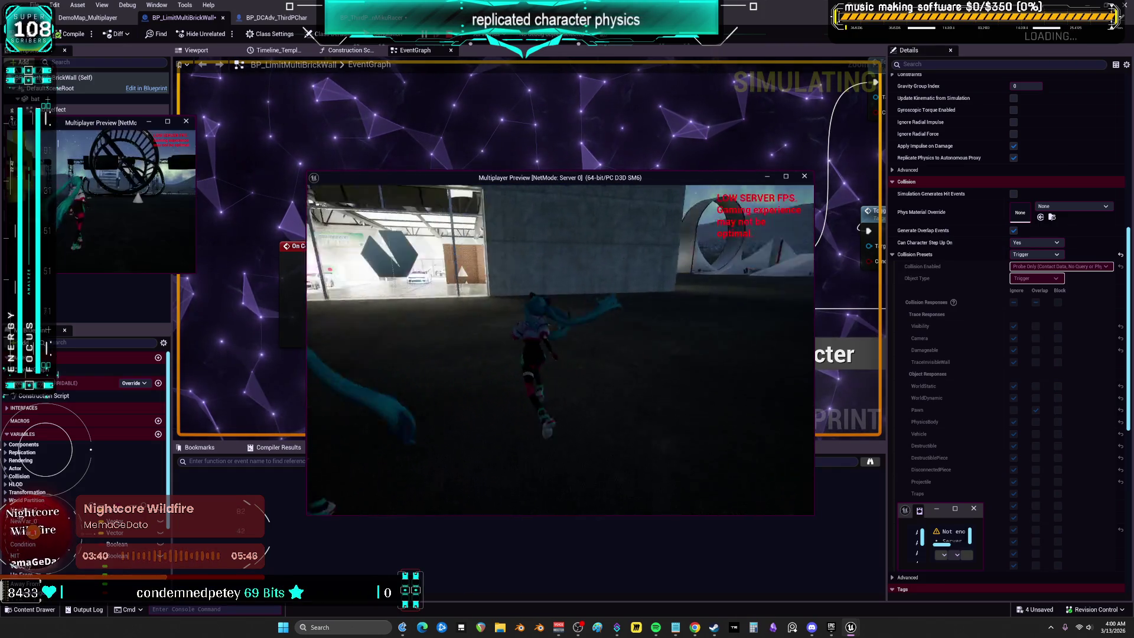
{"action": "key", "text": "w"}
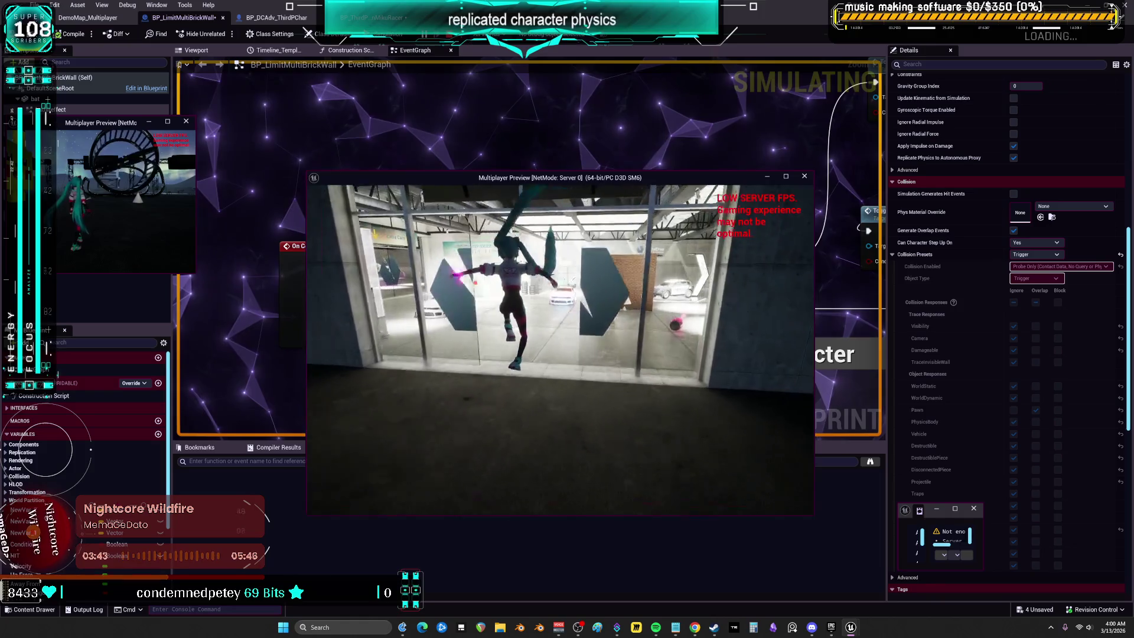
{"action": "key", "text": "w"}
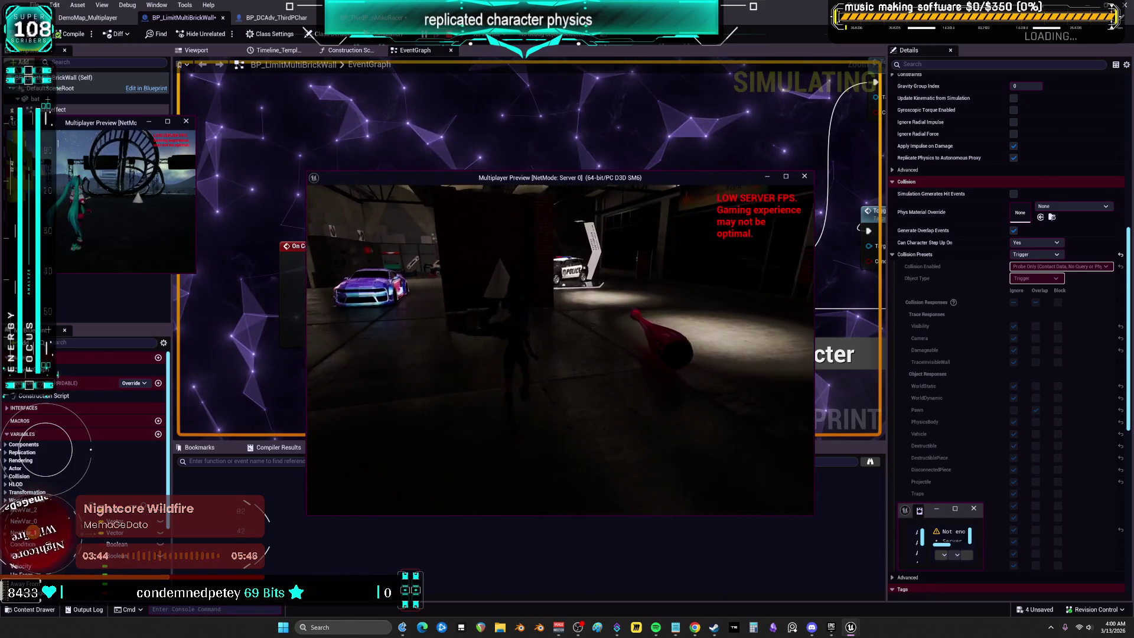
{"action": "key", "text": "w"}
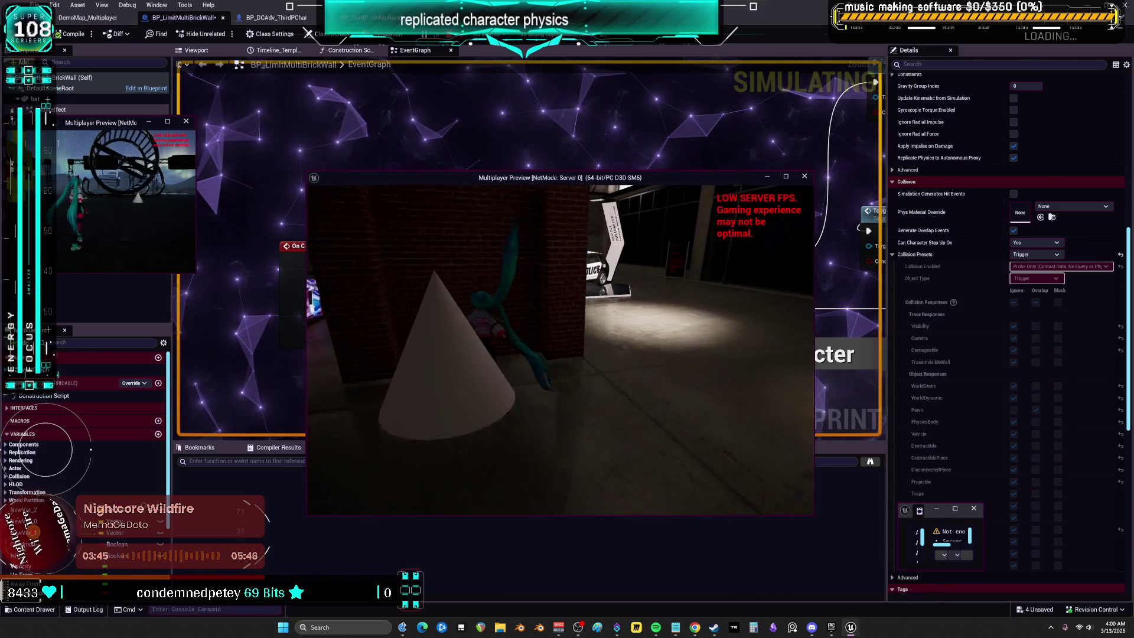
{"action": "key", "text": "w"}
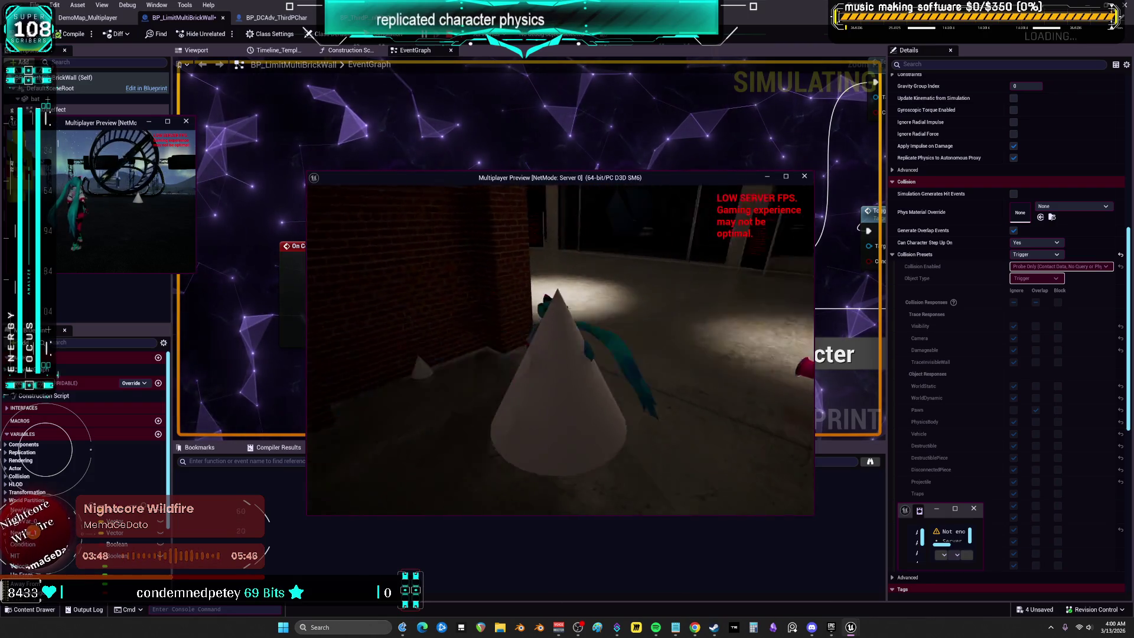
{"action": "key", "text": "w"}
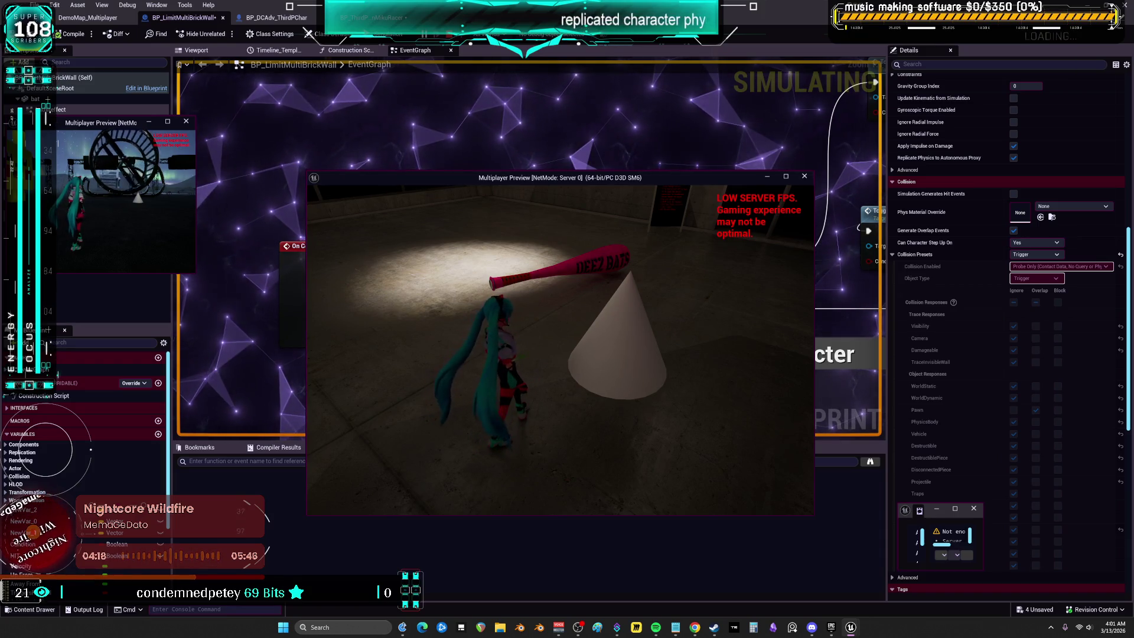
{"action": "key", "text": "w"}
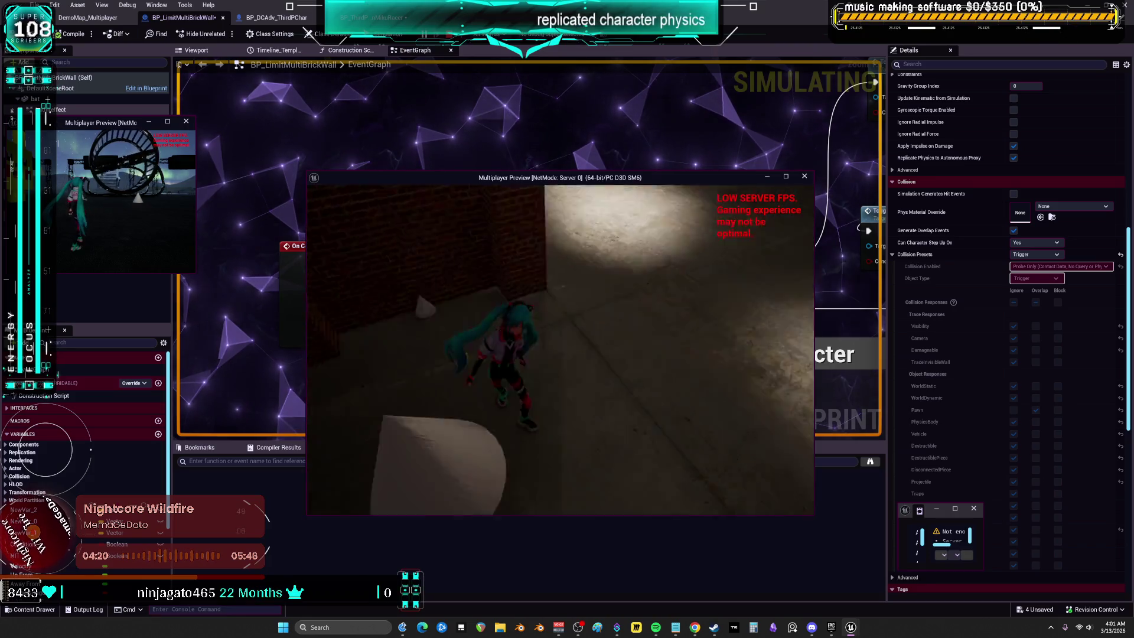
{"action": "key", "text": "w"}
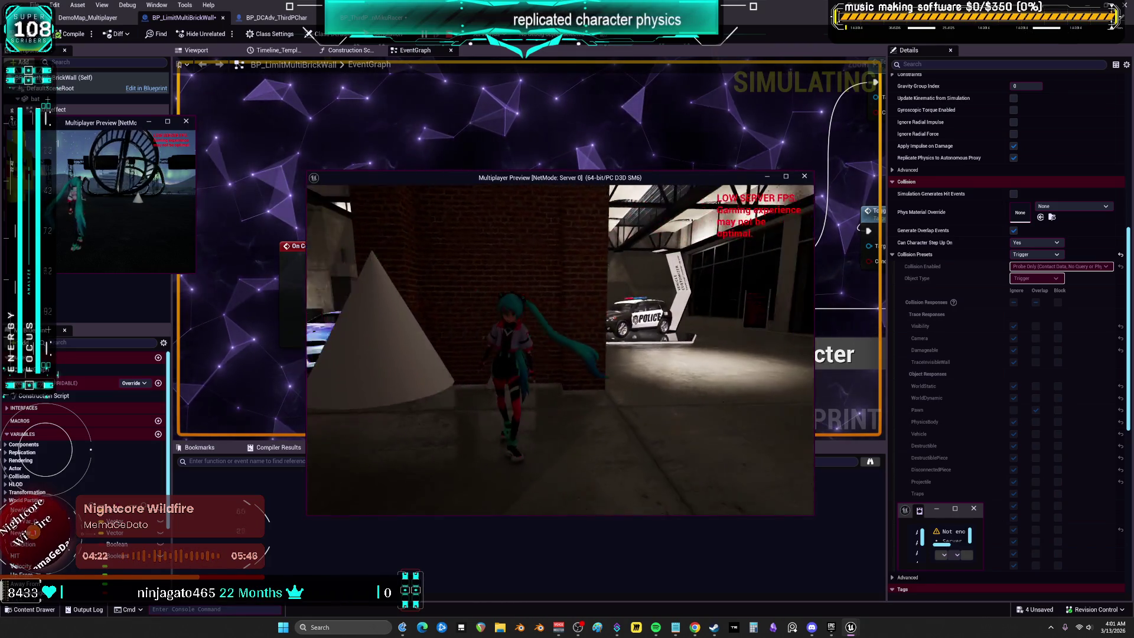
{"action": "key", "text": "Escape"}
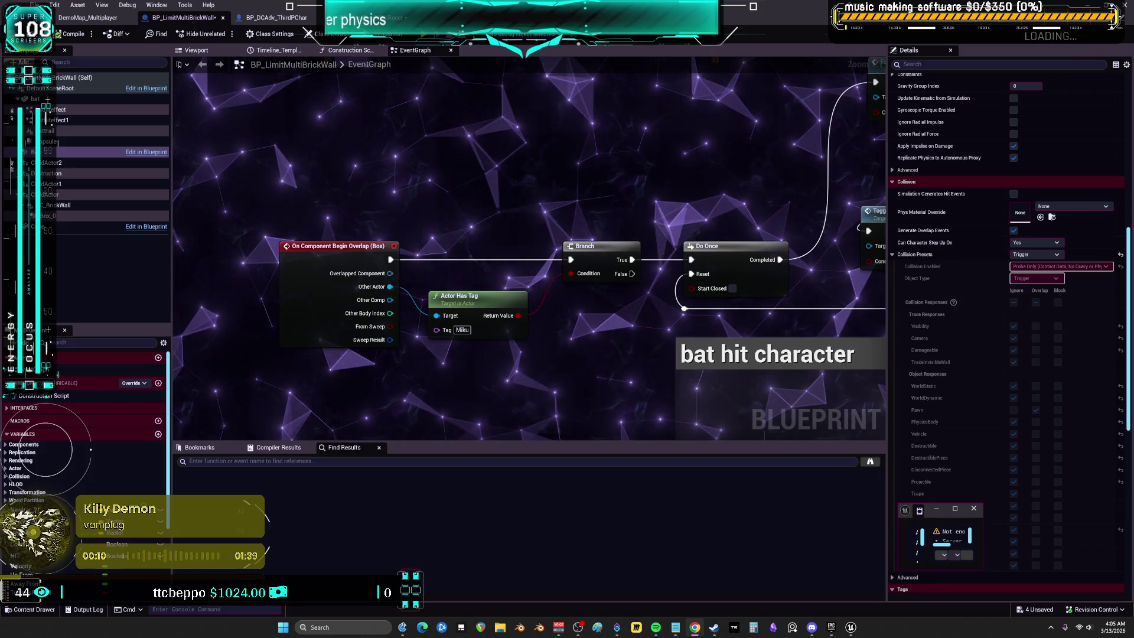
Step: Open Project Settings from the Edit menu
{"action": "mouse_move", "coordinate": [1066, 267]}
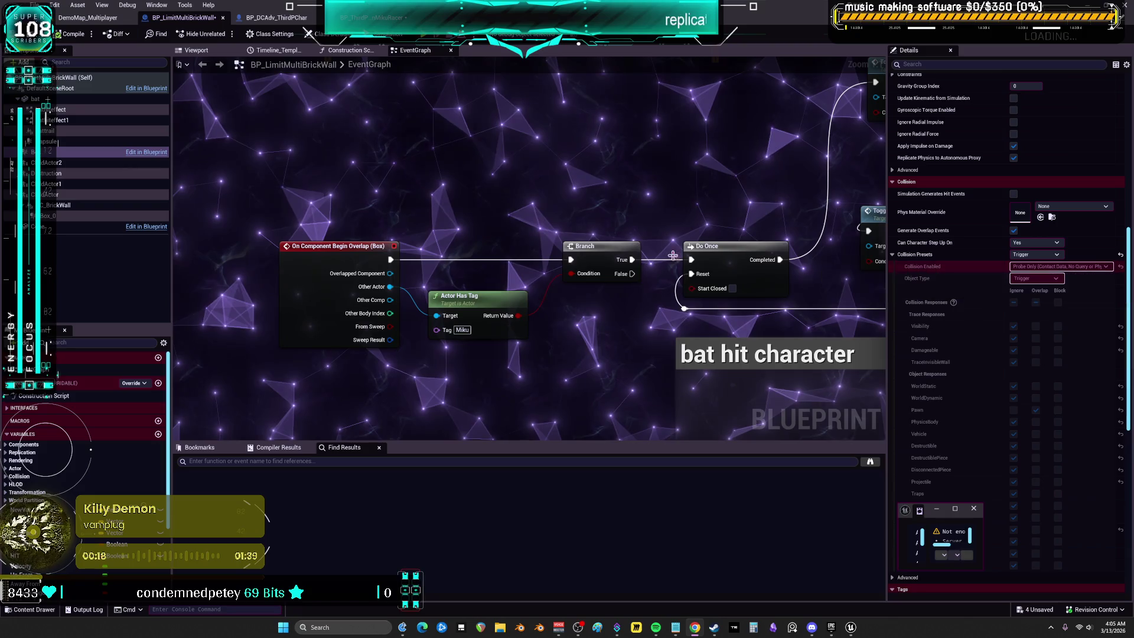
{"action": "left_click", "coordinate": [55, 5]}
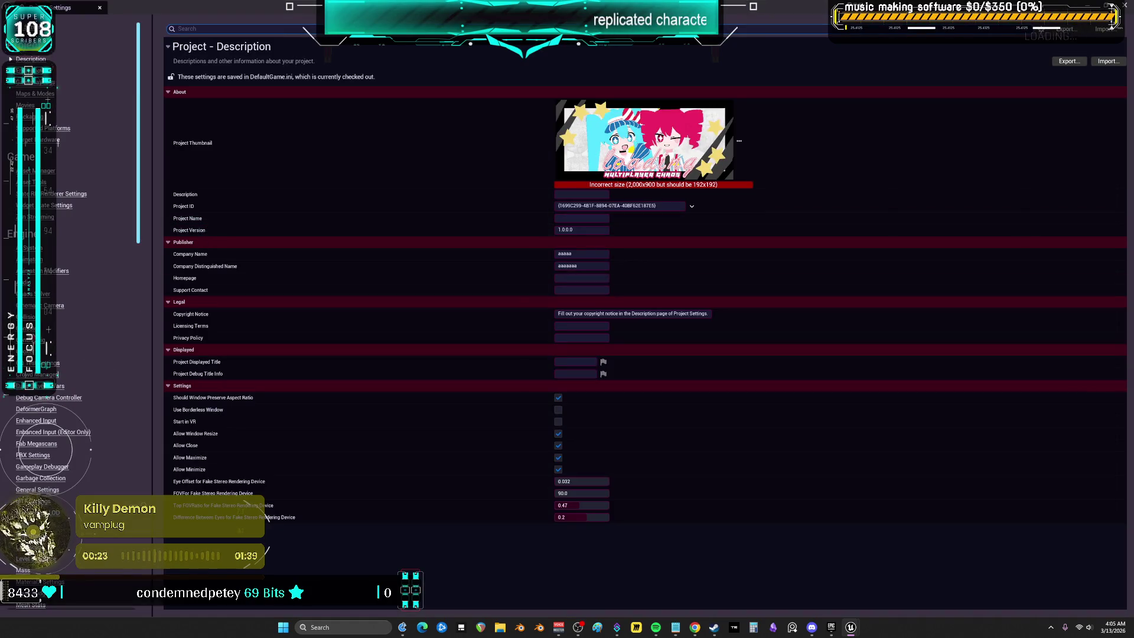
Step: On the Collision settings page, set the Trigger preset's collision to Query and Probe
{"action": "left_click", "coordinate": [30, 328]}
{"action": "left_click", "coordinate": [30, 316]}
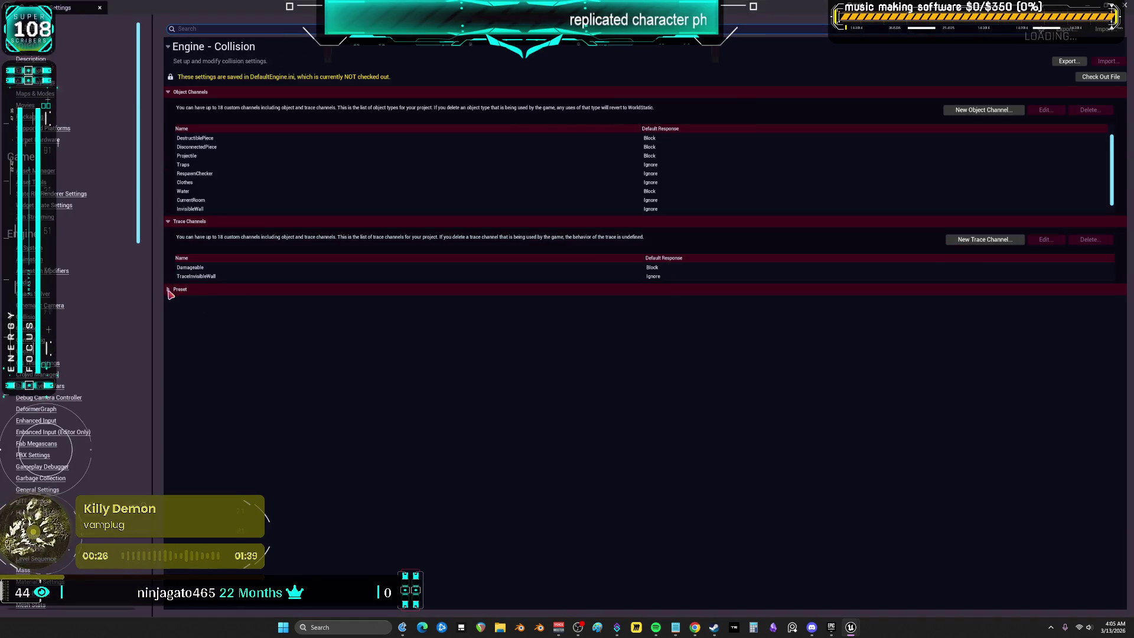
{"action": "left_click", "coordinate": [169, 290]}
{"action": "left_click", "coordinate": [266, 453]}
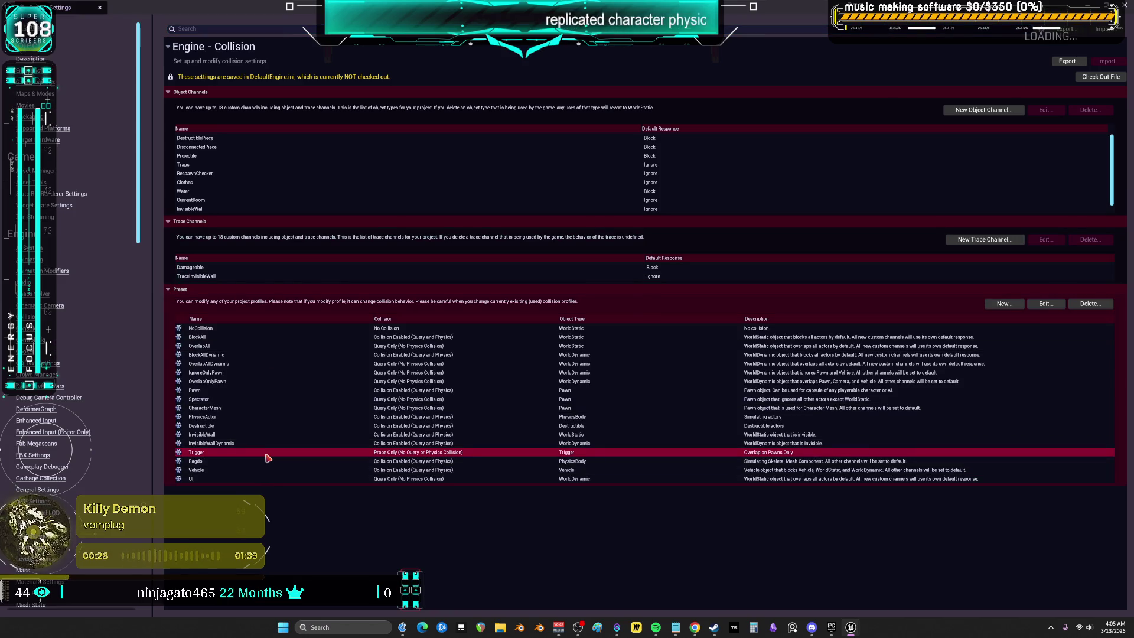
{"action": "double_click", "coordinate": [266, 458]}
{"action": "left_click", "coordinate": [597, 215]}
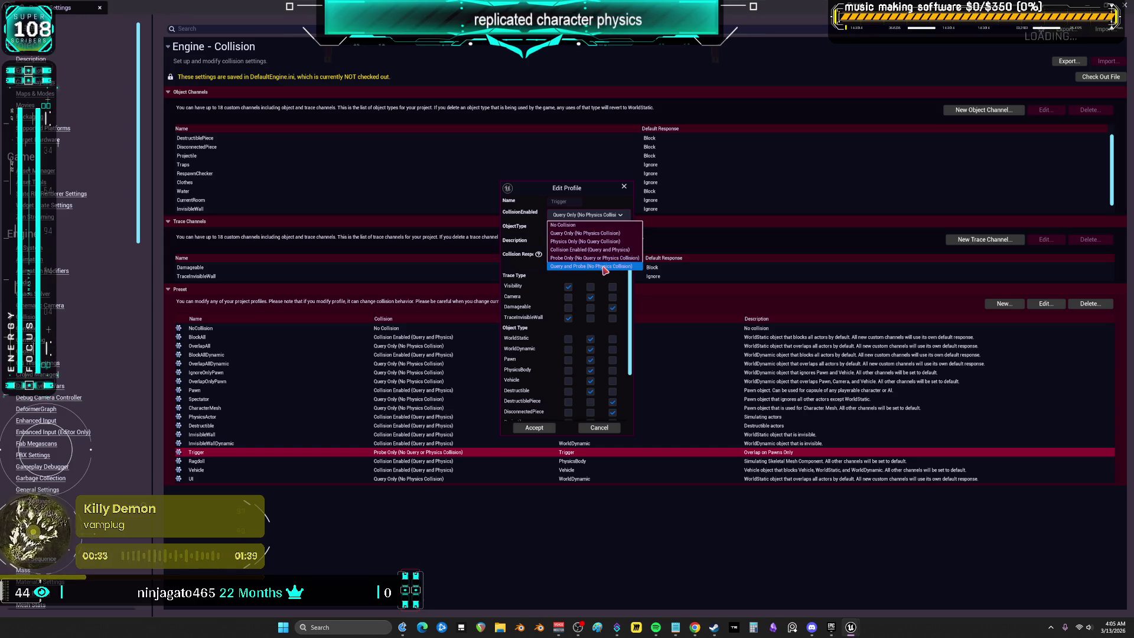
{"action": "left_click", "coordinate": [604, 266]}
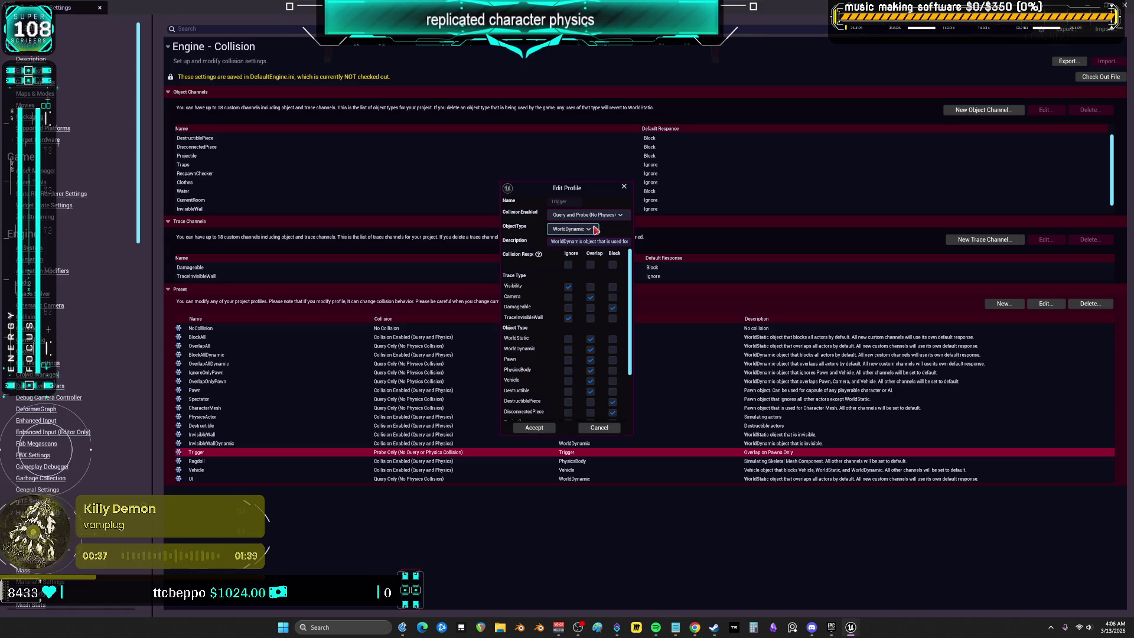
{"action": "left_click", "coordinate": [570, 229]}
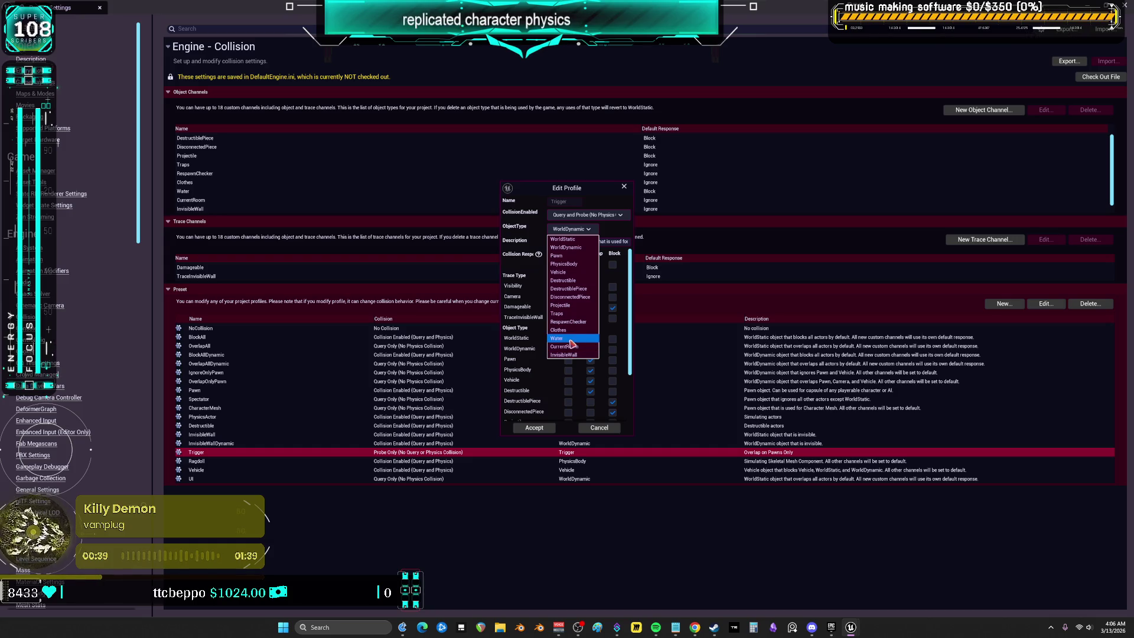
{"action": "left_click", "coordinate": [544, 244]}
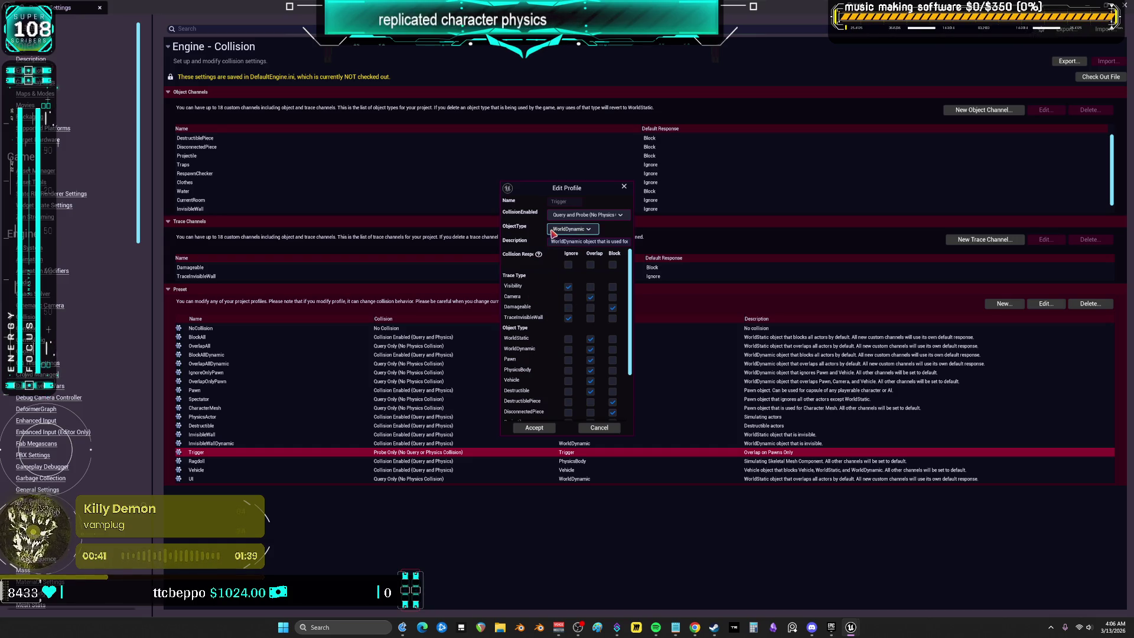
{"action": "left_click", "coordinate": [624, 186]}
{"action": "left_click", "coordinate": [255, 209]}
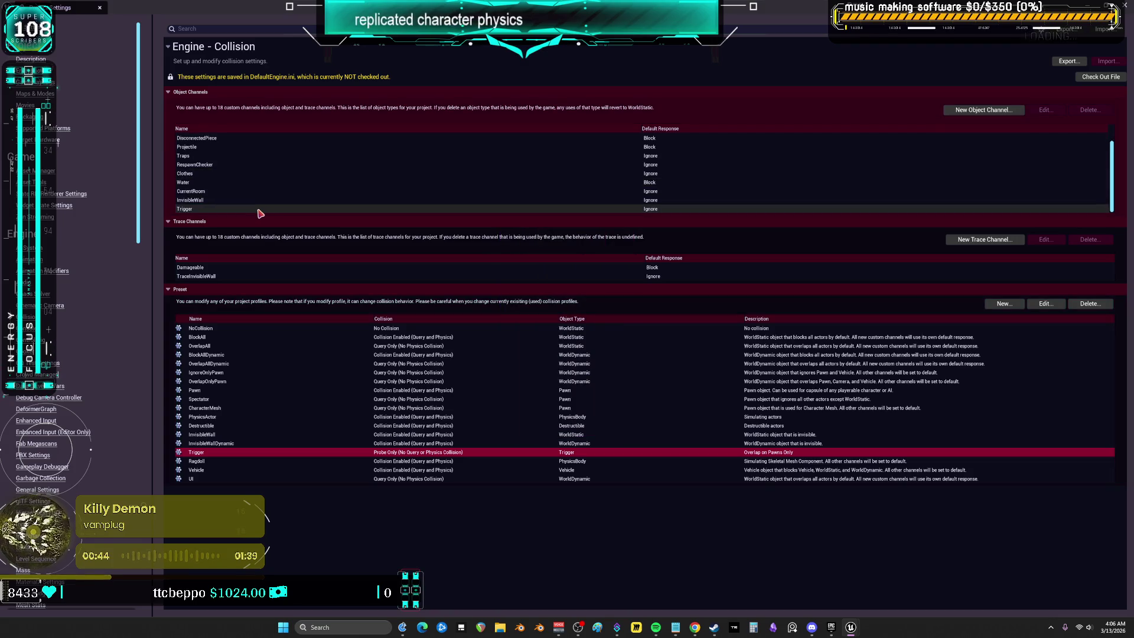
Step: Change the Trigger preset's object type to CurrentRoom and accept
{"action": "double_click", "coordinate": [226, 452]}
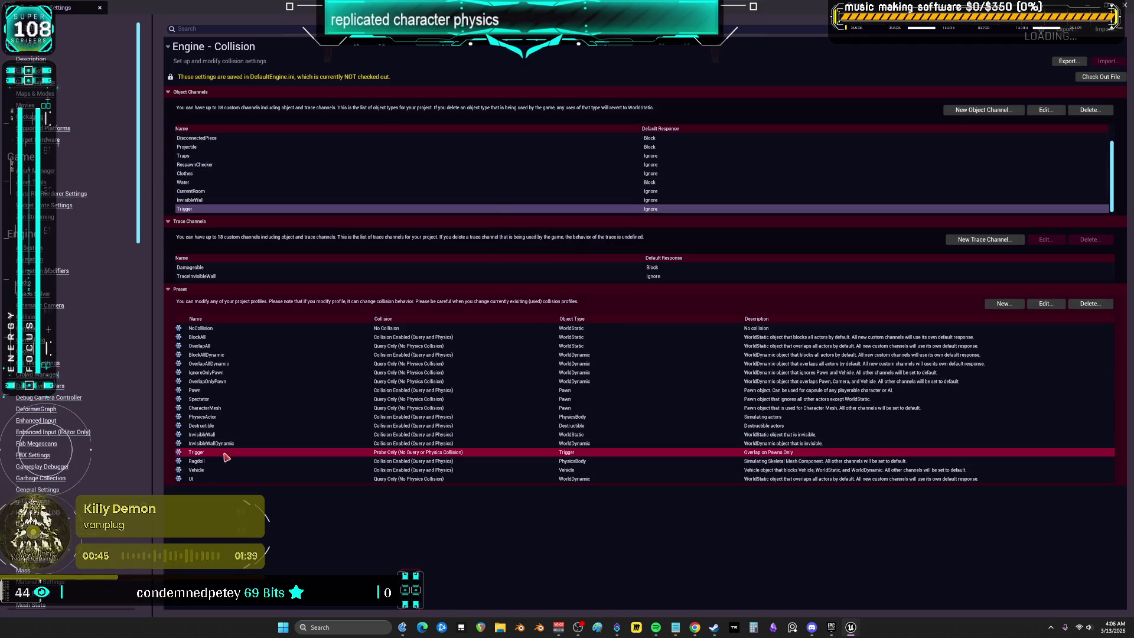
{"action": "scroll", "coordinate": [526, 335], "scroll_direction": "down", "scroll_amount": 5}
{"action": "scroll", "coordinate": [525, 330], "scroll_direction": "up", "scroll_amount": 5}
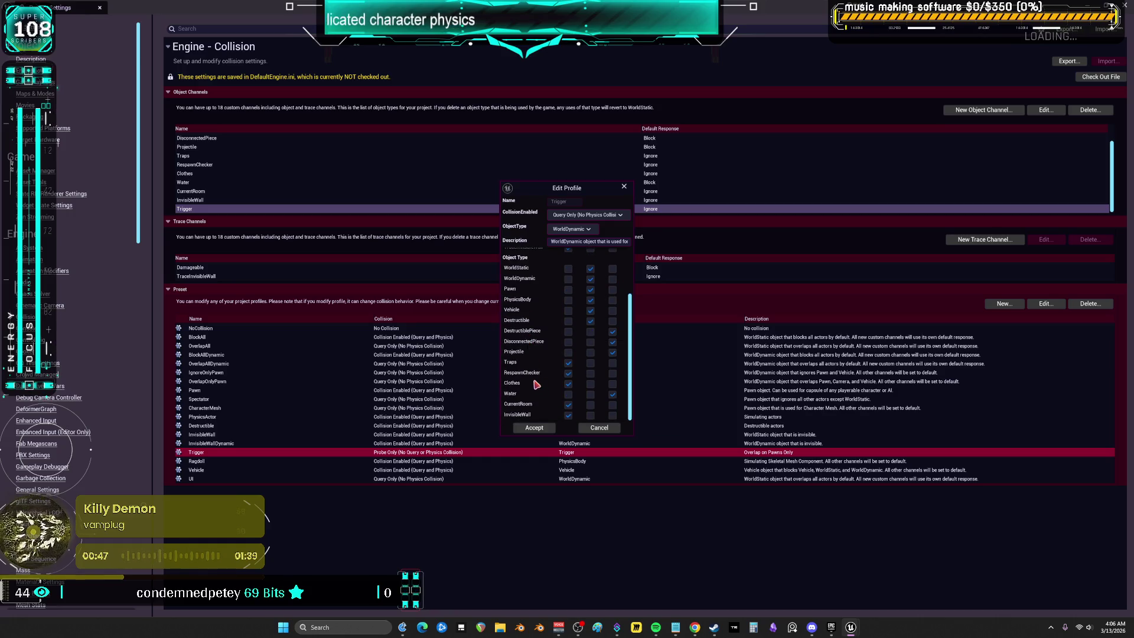
{"action": "left_click", "coordinate": [570, 230]}
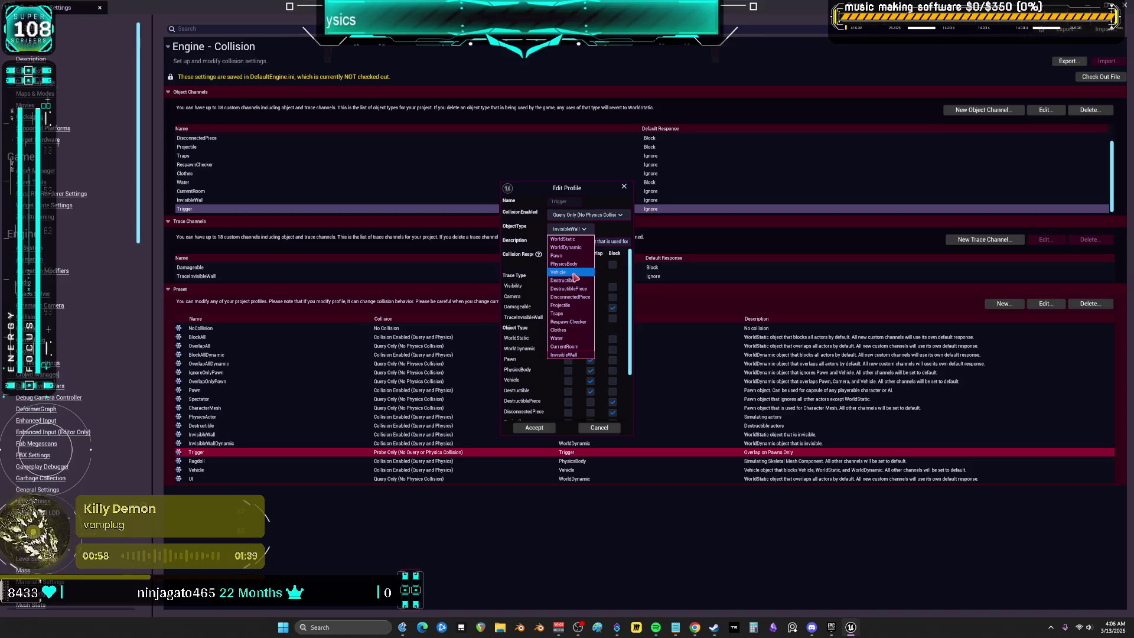
{"action": "left_click", "coordinate": [564, 346]}
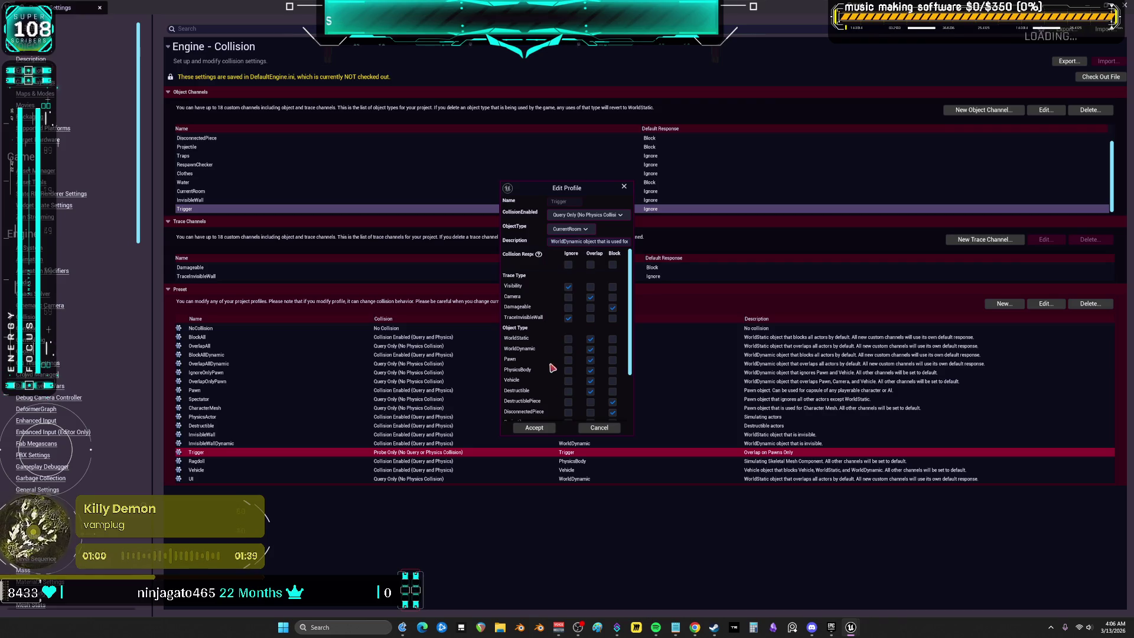
{"action": "left_click", "coordinate": [534, 427]}
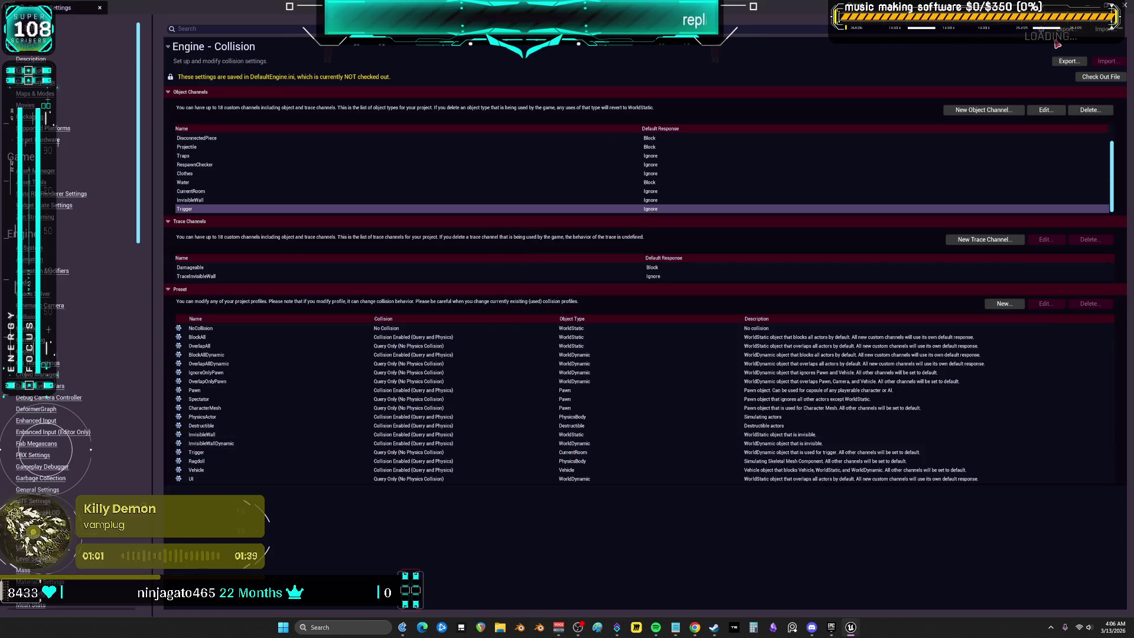
Step: Set every Trigger preset response to Ignore except Overlap for Pawn, and accept
{"action": "double_click", "coordinate": [236, 453]}
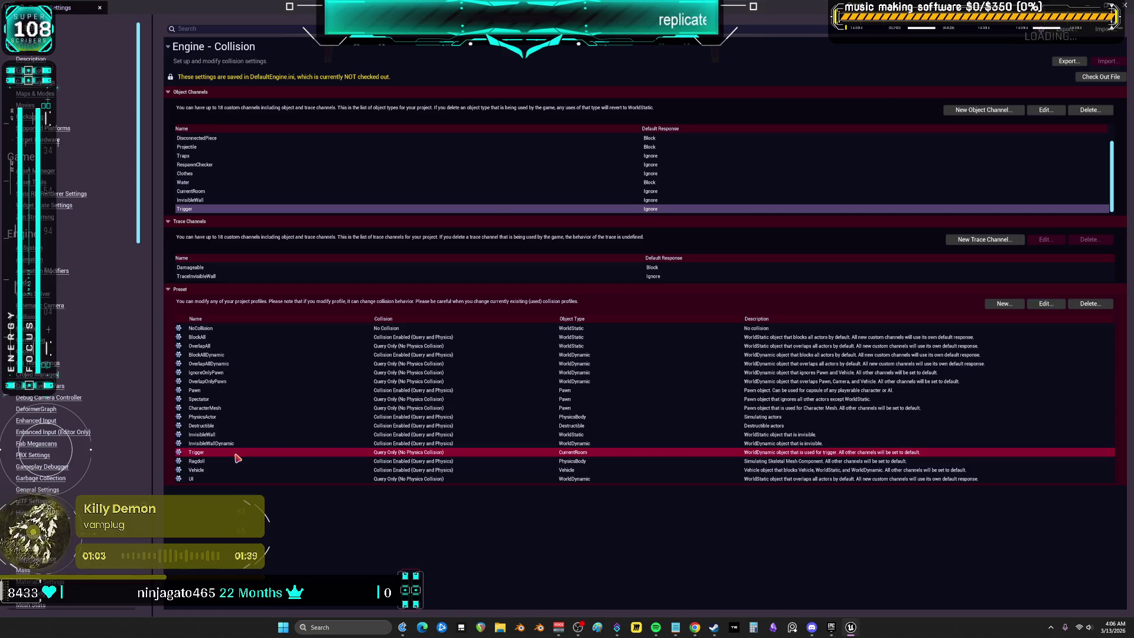
{"action": "left_click", "coordinate": [568, 265]}
{"action": "scroll", "coordinate": [570, 283], "scroll_direction": "down", "scroll_amount": 3}
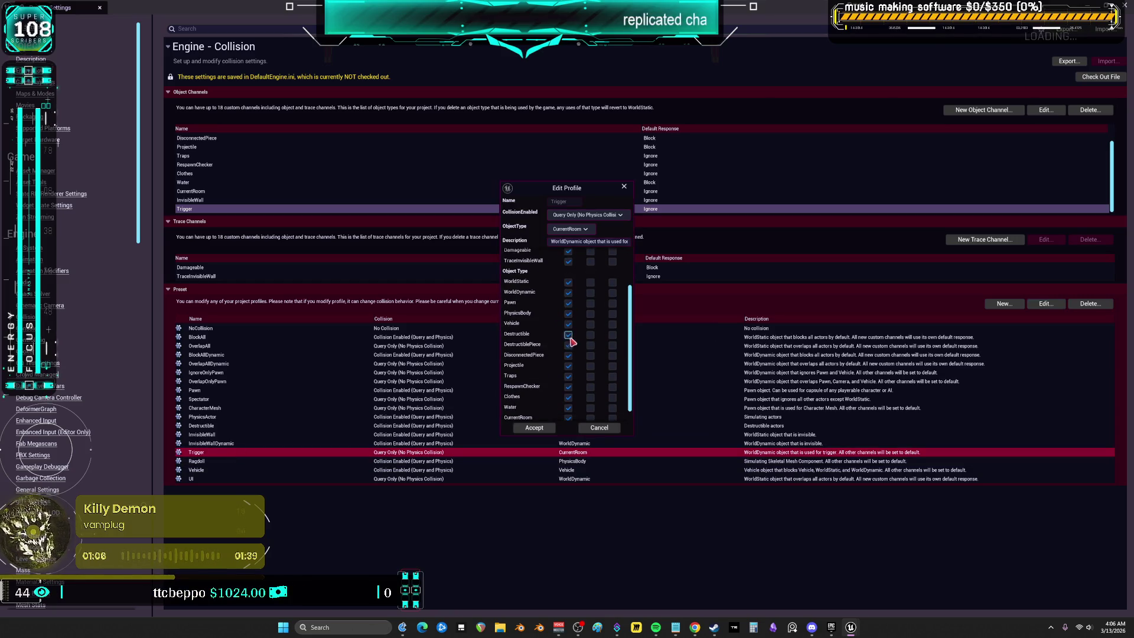
{"action": "left_click", "coordinate": [591, 303]}
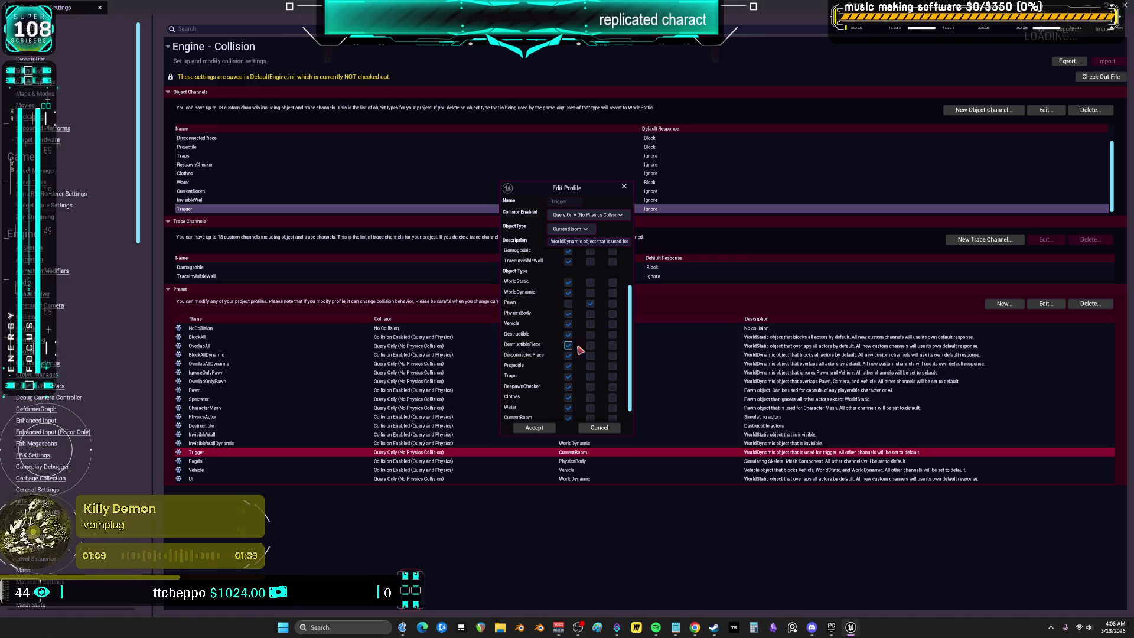
{"action": "left_click", "coordinate": [545, 432]}
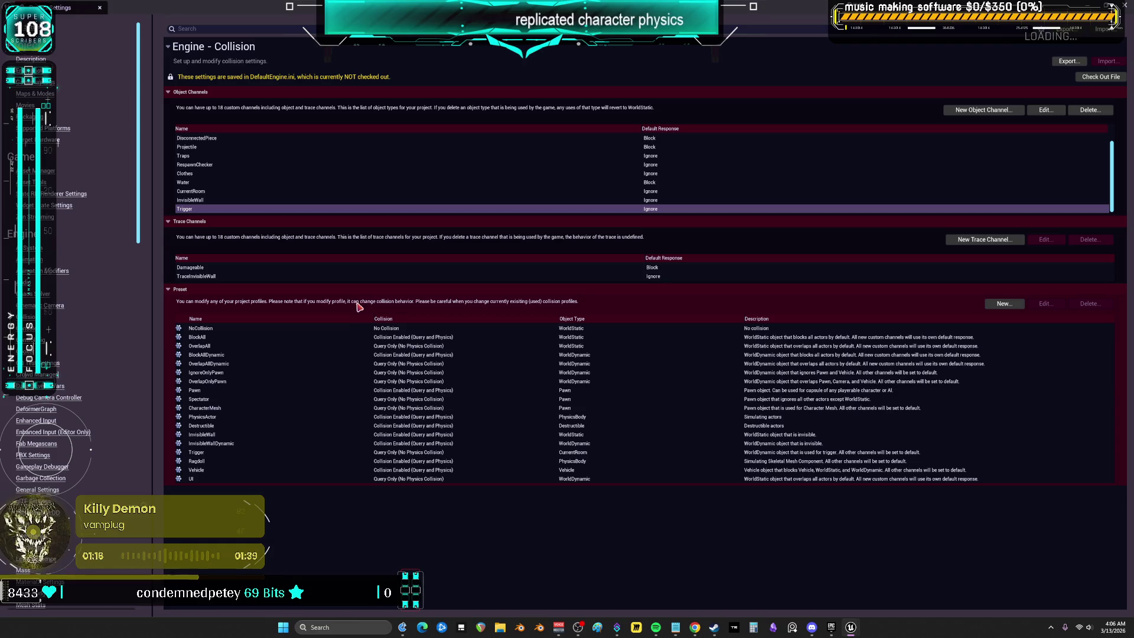
Step: Keep the Trigger channel's default response as Ignore, recheck the preset, and close Project Settings
{"action": "left_click", "coordinate": [686, 201]}
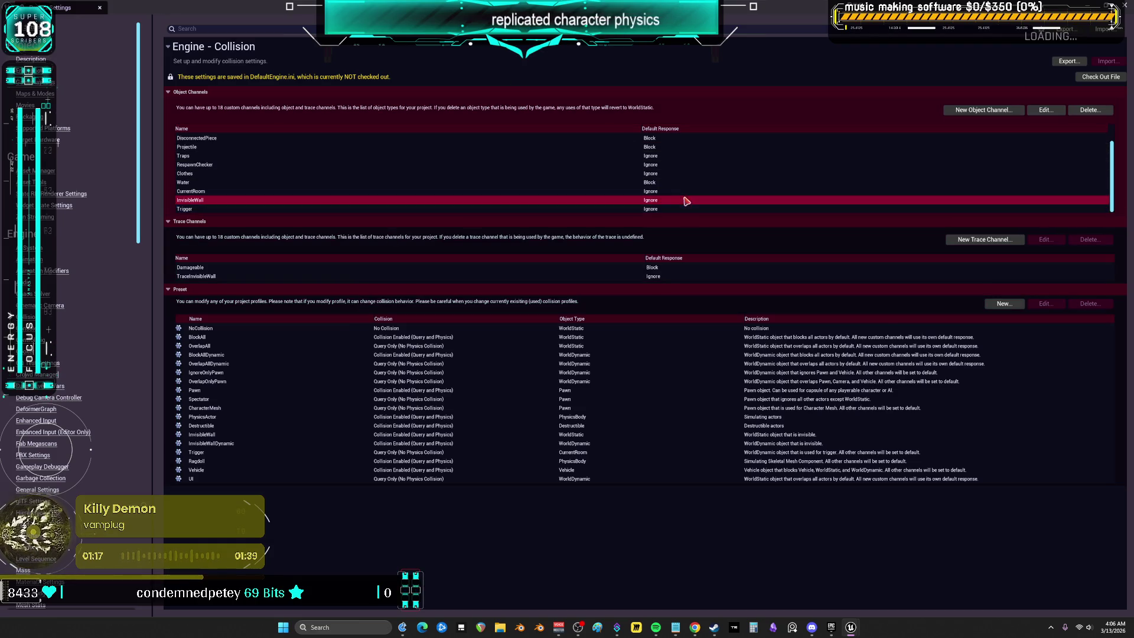
{"action": "double_click", "coordinate": [318, 209]}
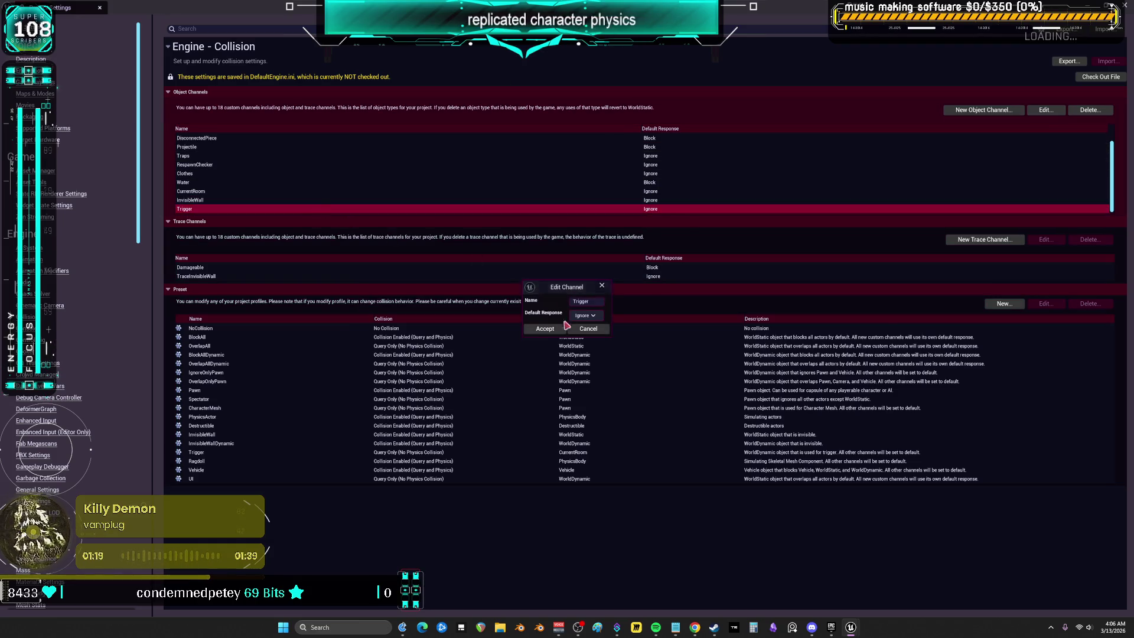
{"action": "left_click", "coordinate": [552, 329]}
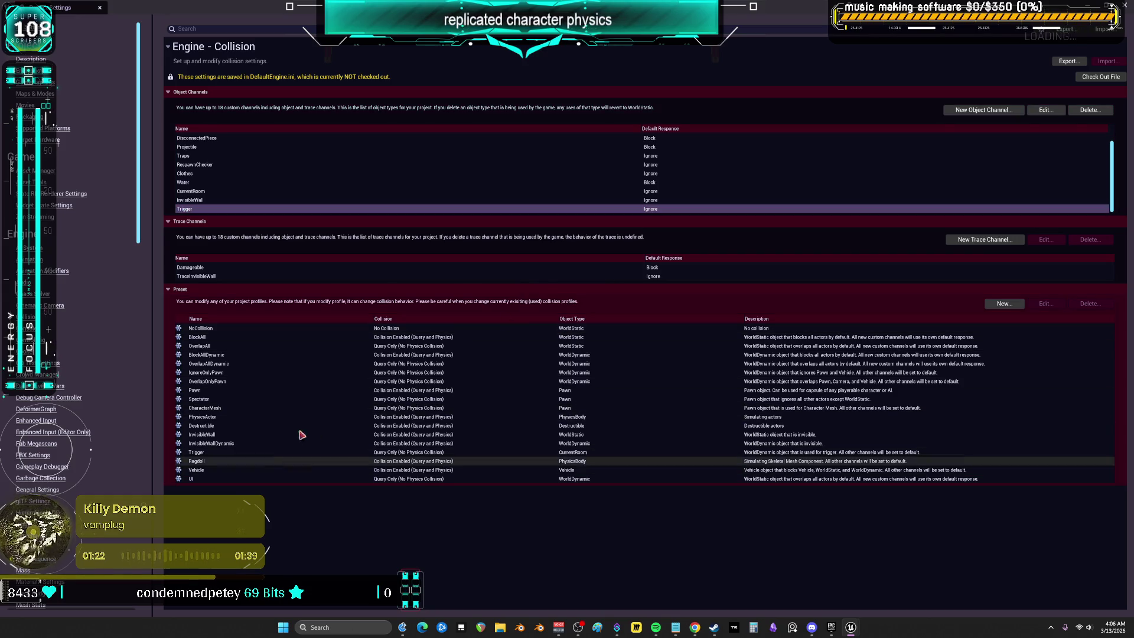
{"action": "double_click", "coordinate": [313, 452]}
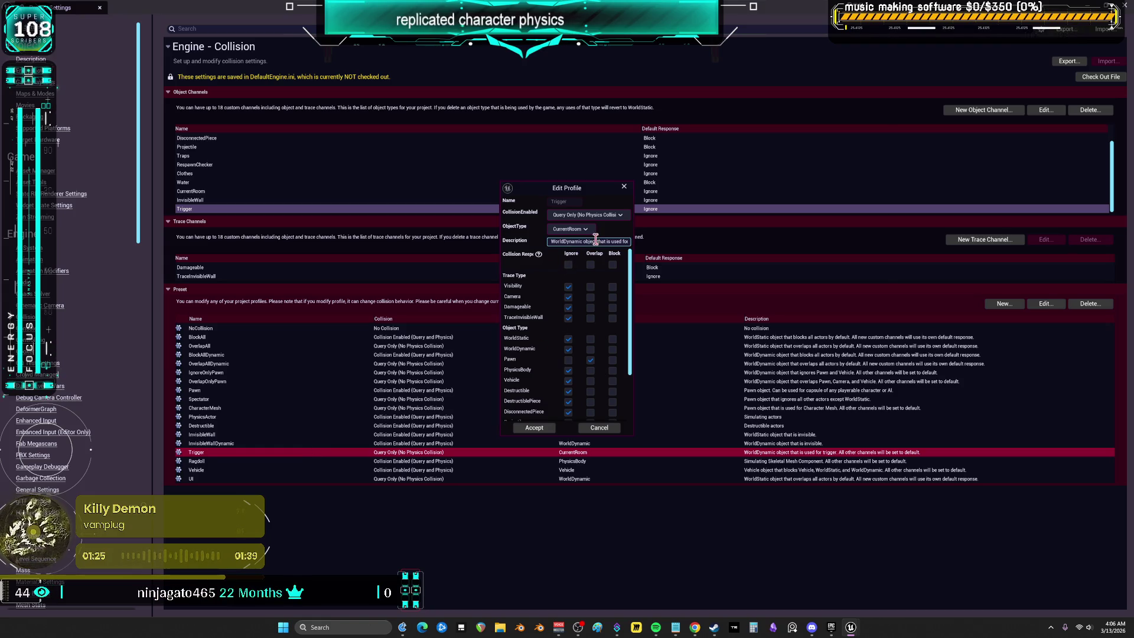
{"action": "left_click", "coordinate": [587, 230]}
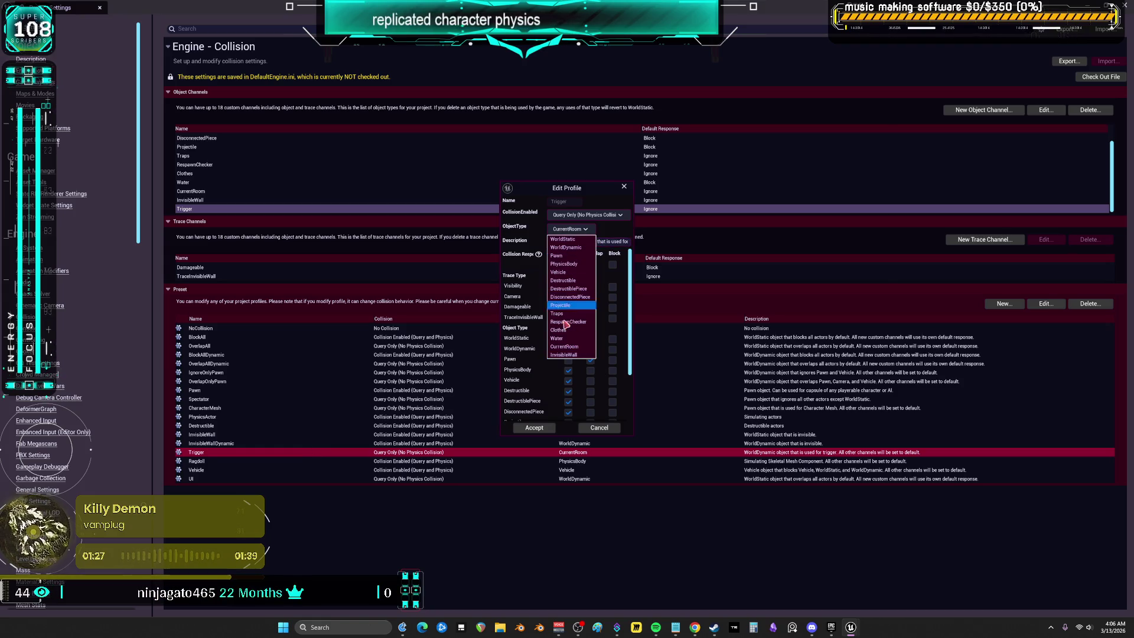
{"action": "left_click", "coordinate": [539, 431]}
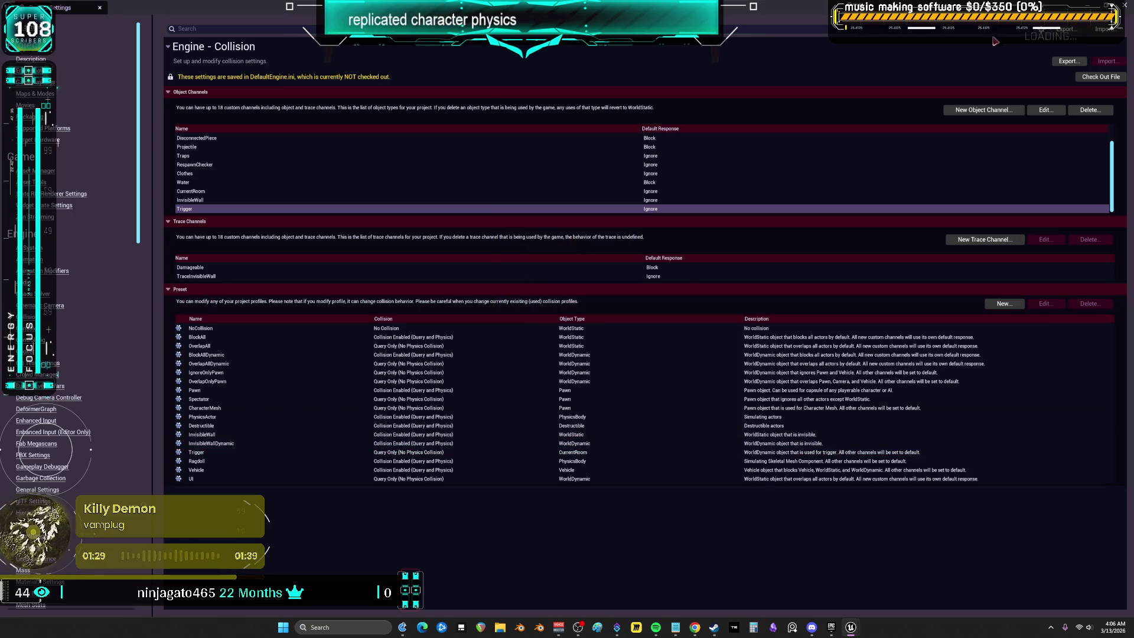
{"action": "left_click", "coordinate": [1125, 8]}
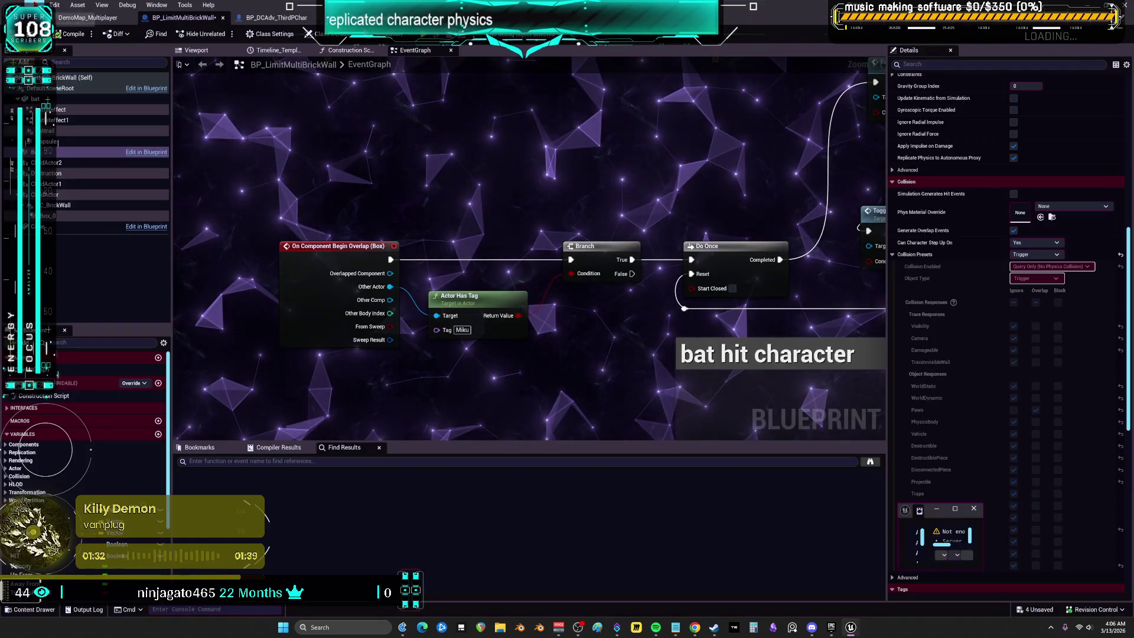
Step: Save all modified assets through the Check Out Assets dialog
{"action": "left_click", "coordinate": [831, 627]}
{"action": "mouse_move", "coordinate": [850, 627]}
{"action": "left_click", "coordinate": [933, 579]}
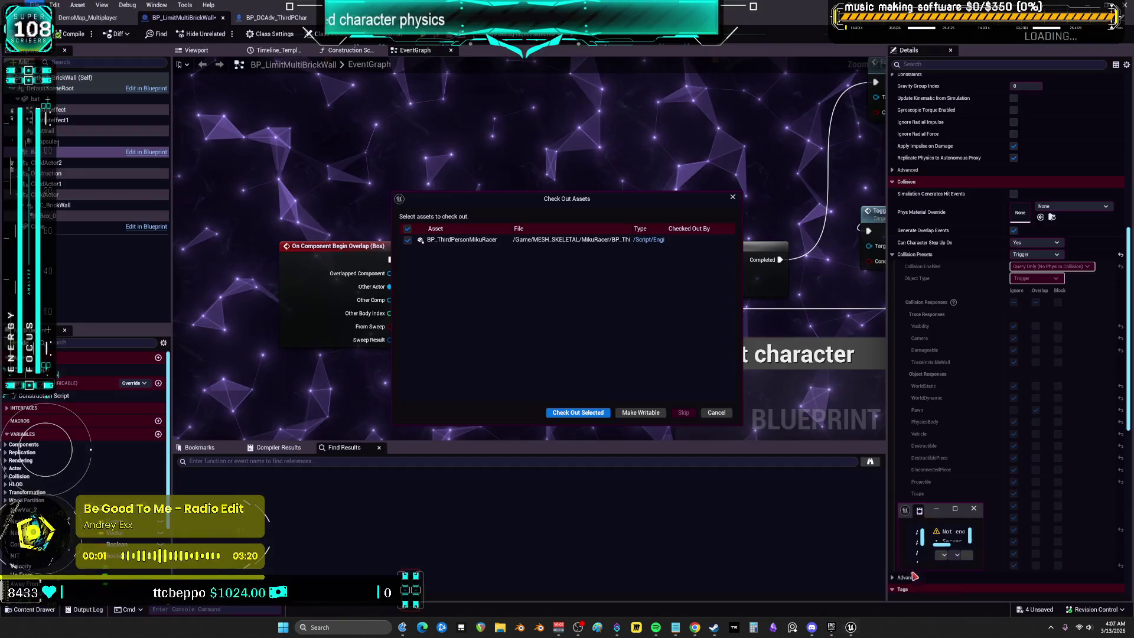
{"action": "left_click", "coordinate": [591, 412]}
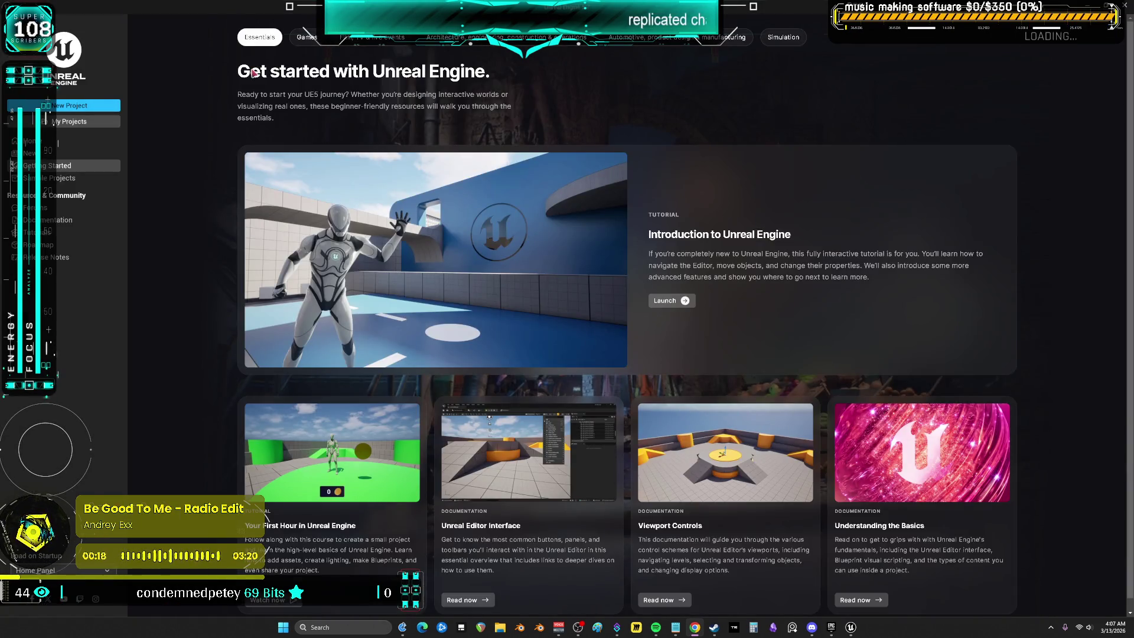
Step: Launch the Multiplayer project from the project browser's My Projects list
{"action": "left_click", "coordinate": [86, 121]}
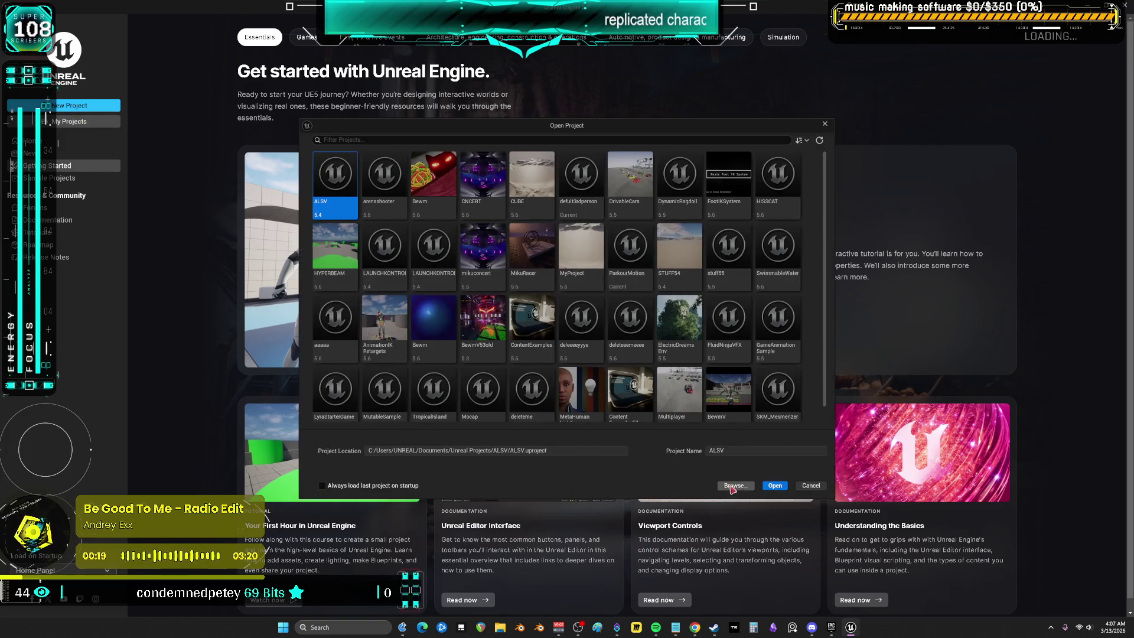
{"action": "left_click", "coordinate": [717, 485]}
{"action": "key", "text": "Escape"}
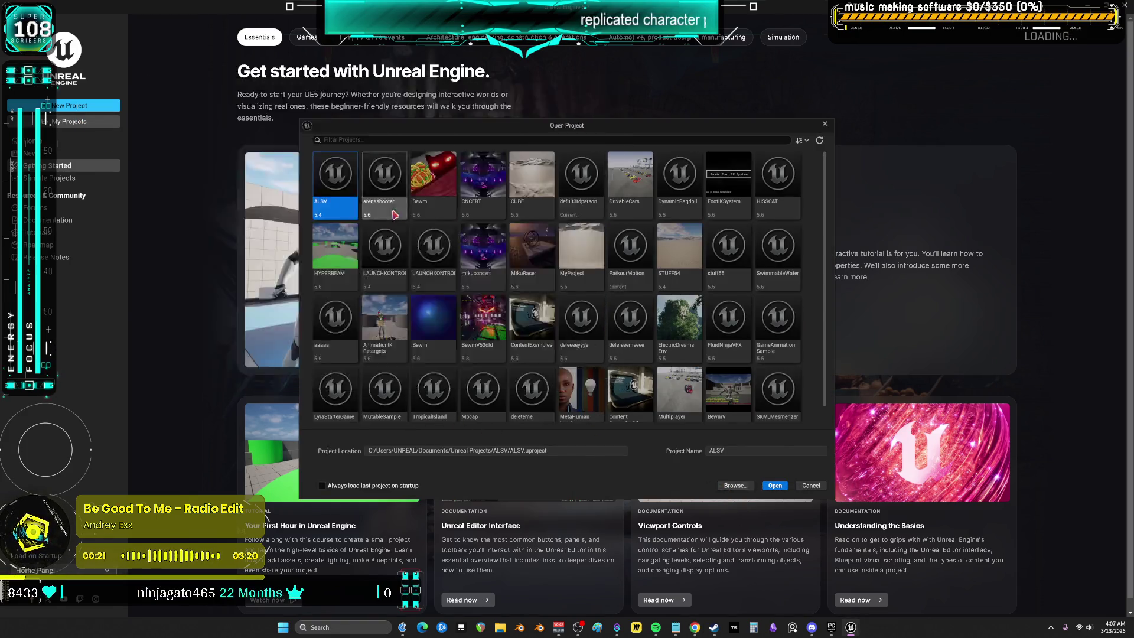
{"action": "double_click", "coordinate": [679, 389]}
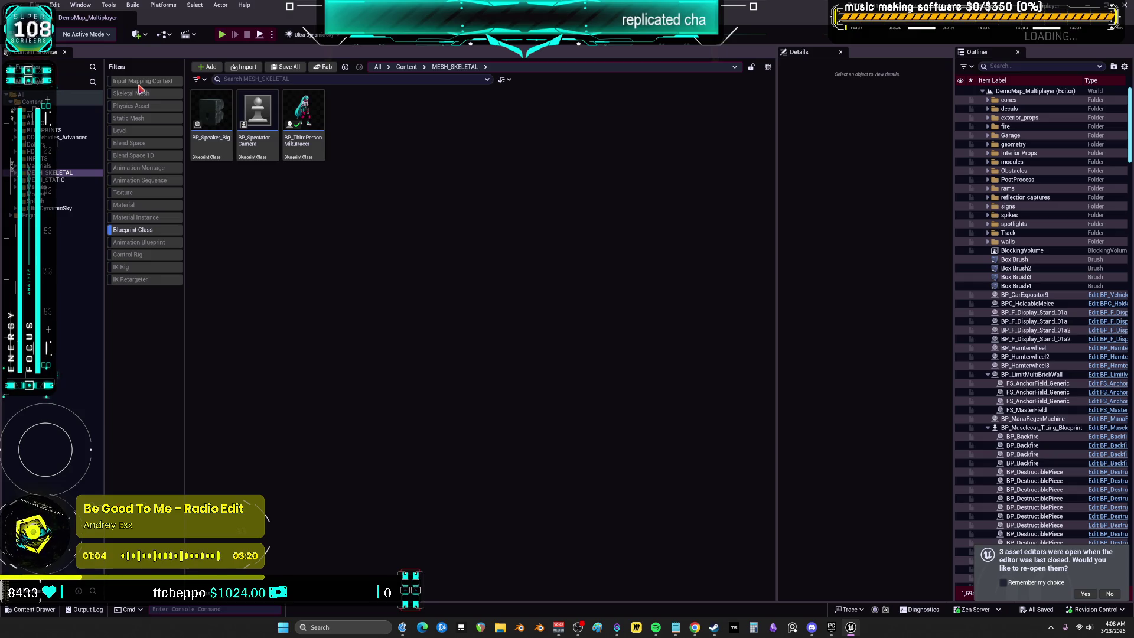
Step: Open Project Settings' Collision page and inspect the Trigger preset without changing it
{"action": "left_click", "coordinate": [55, 5]}
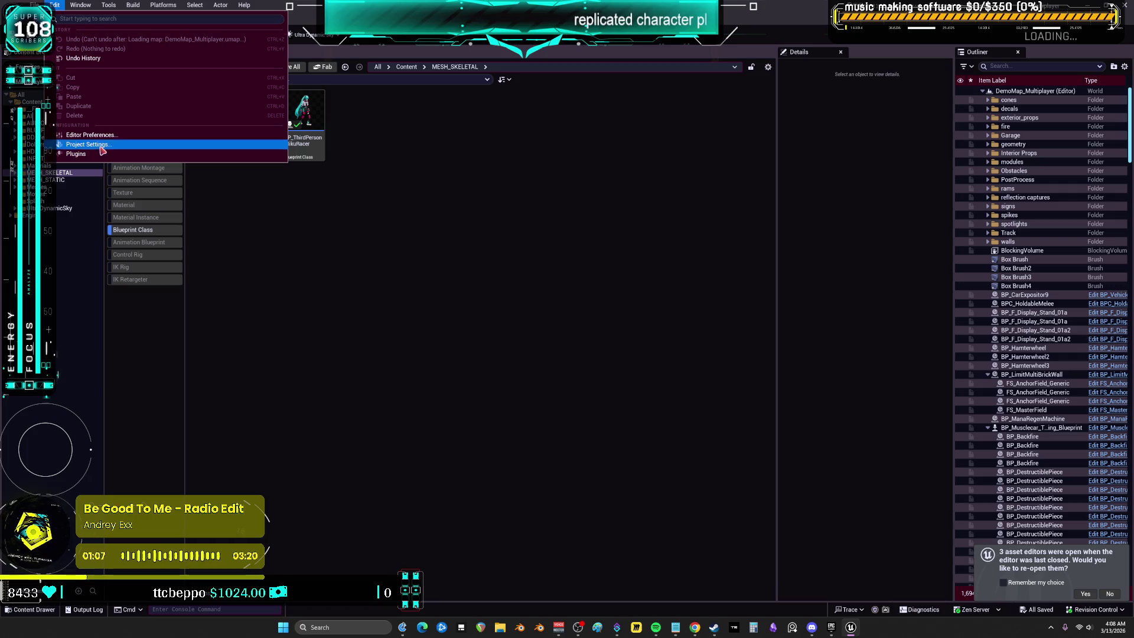
{"action": "left_click", "coordinate": [89, 145]}
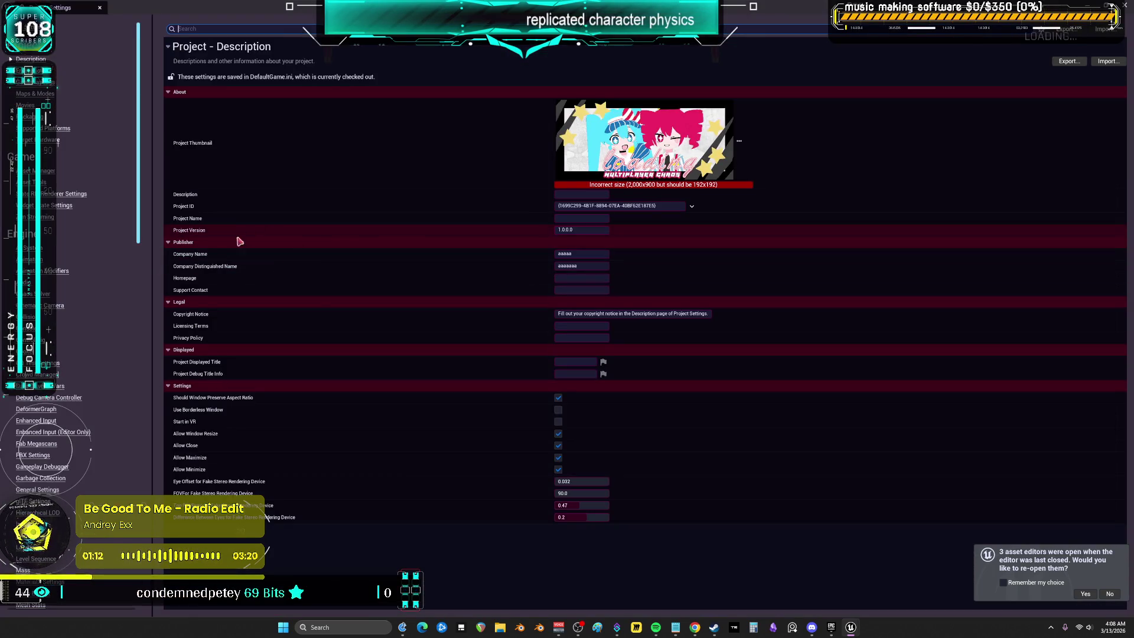
{"action": "left_click", "coordinate": [29, 316]}
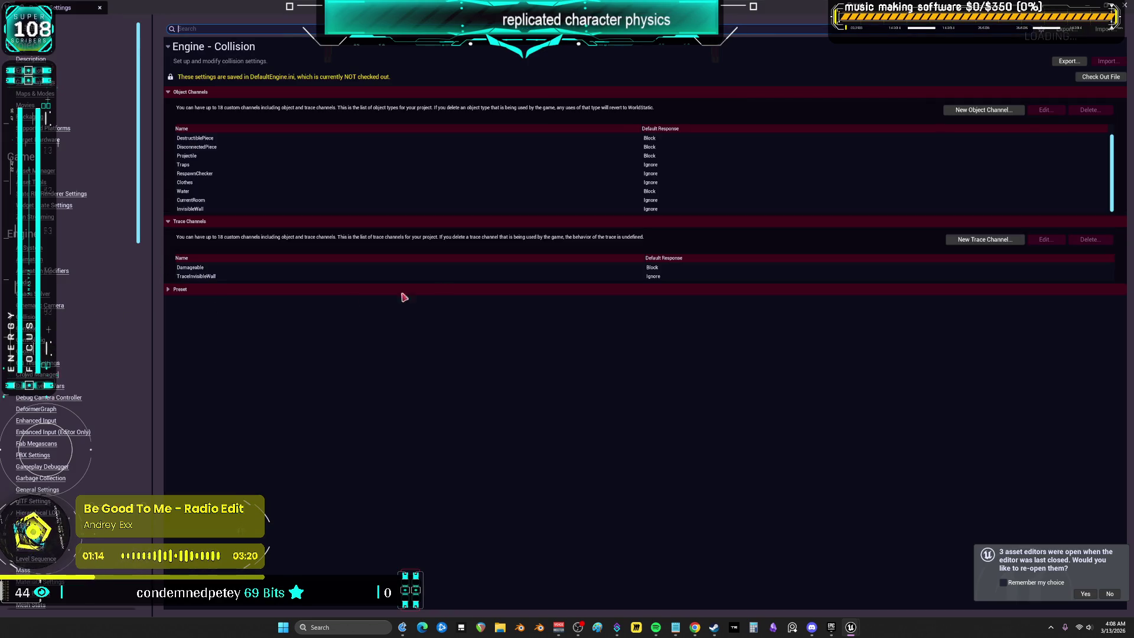
{"action": "left_click", "coordinate": [168, 290]}
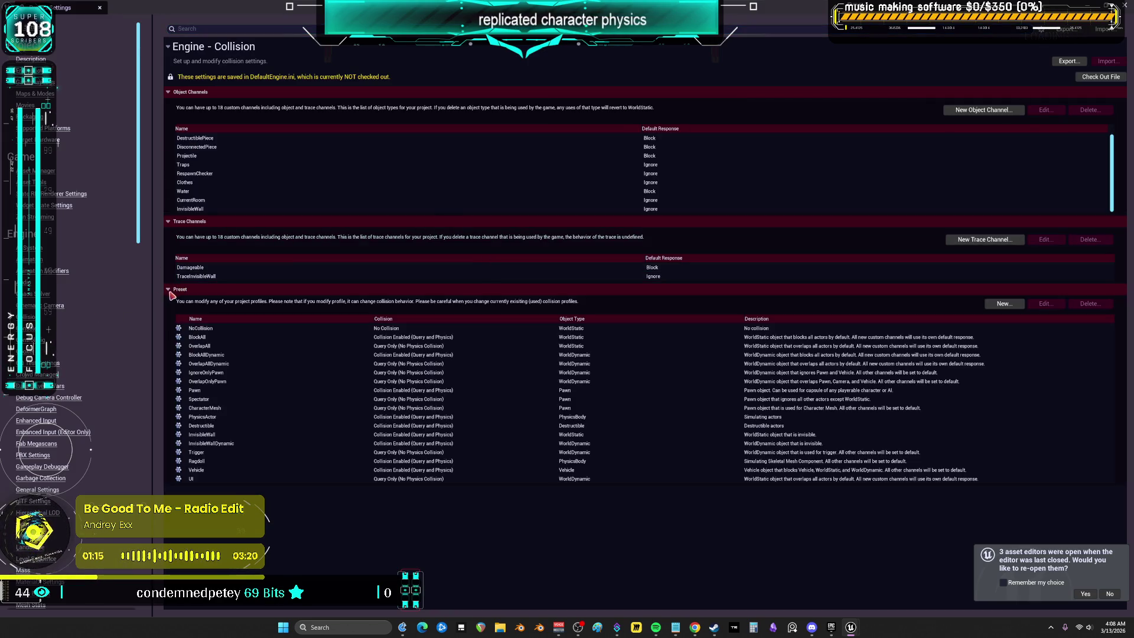
{"action": "double_click", "coordinate": [239, 455]}
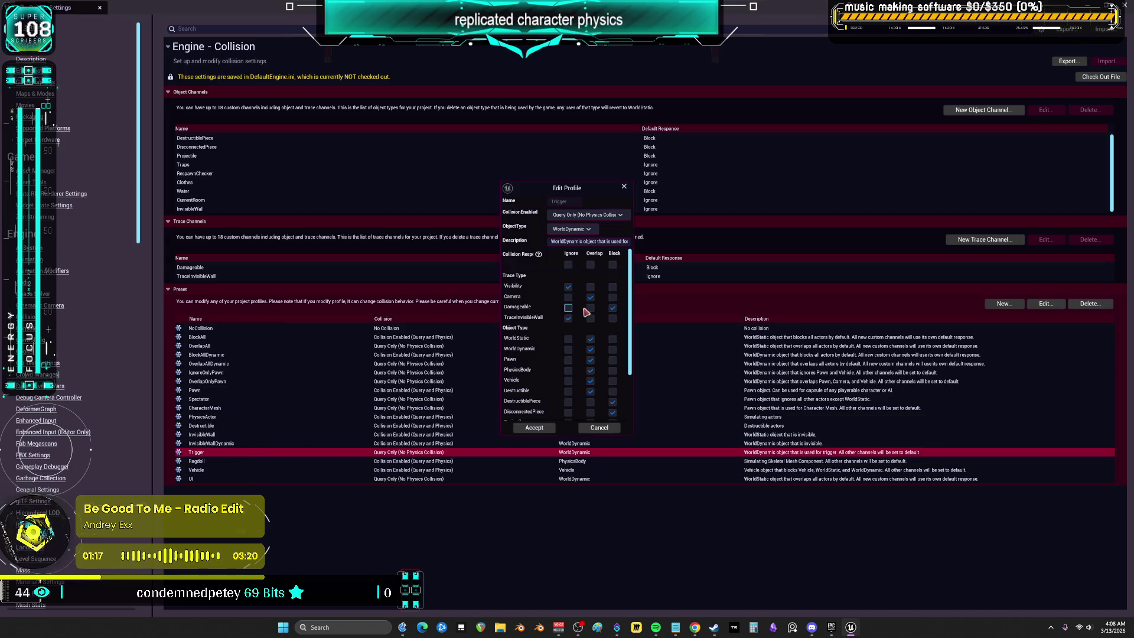
{"action": "left_click", "coordinate": [588, 232]}
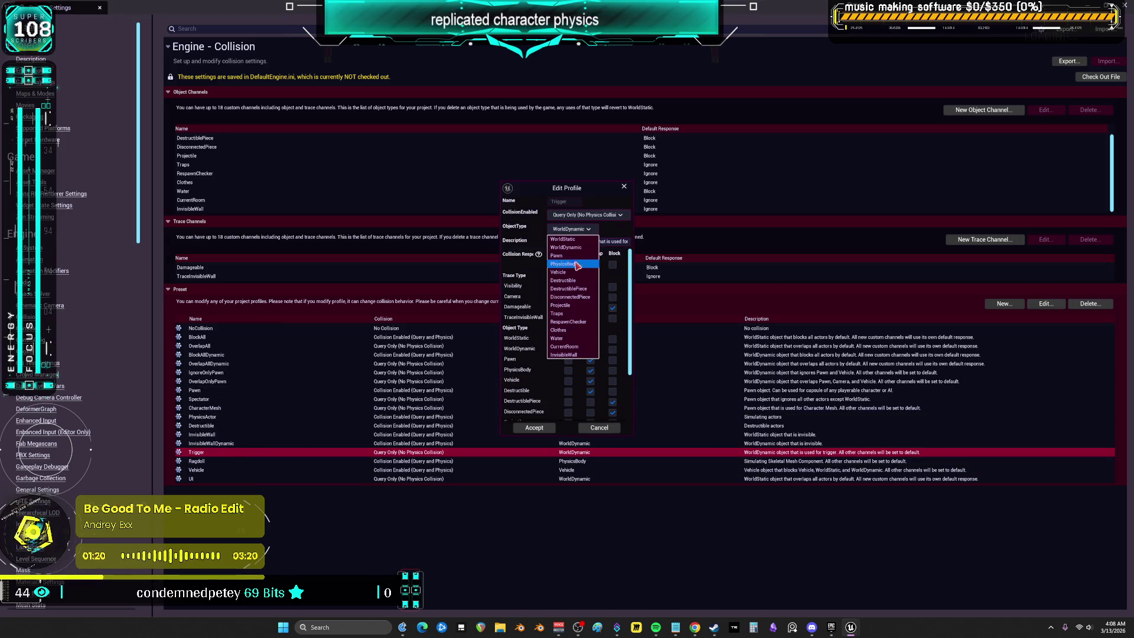
{"action": "left_click", "coordinate": [516, 234]}
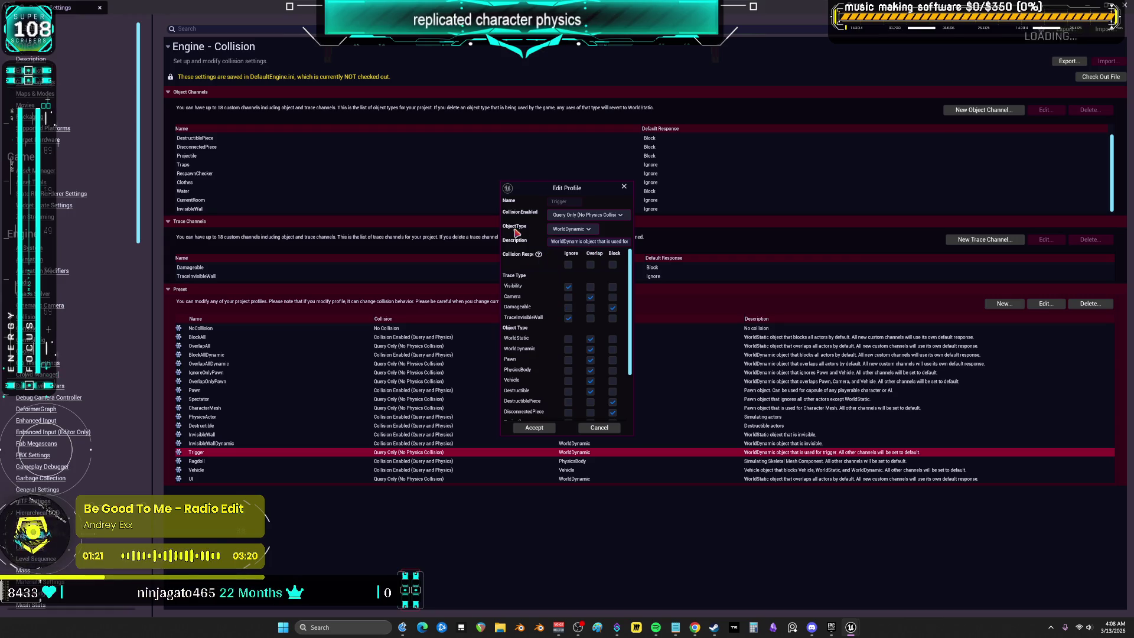
{"action": "left_click", "coordinate": [624, 188]}
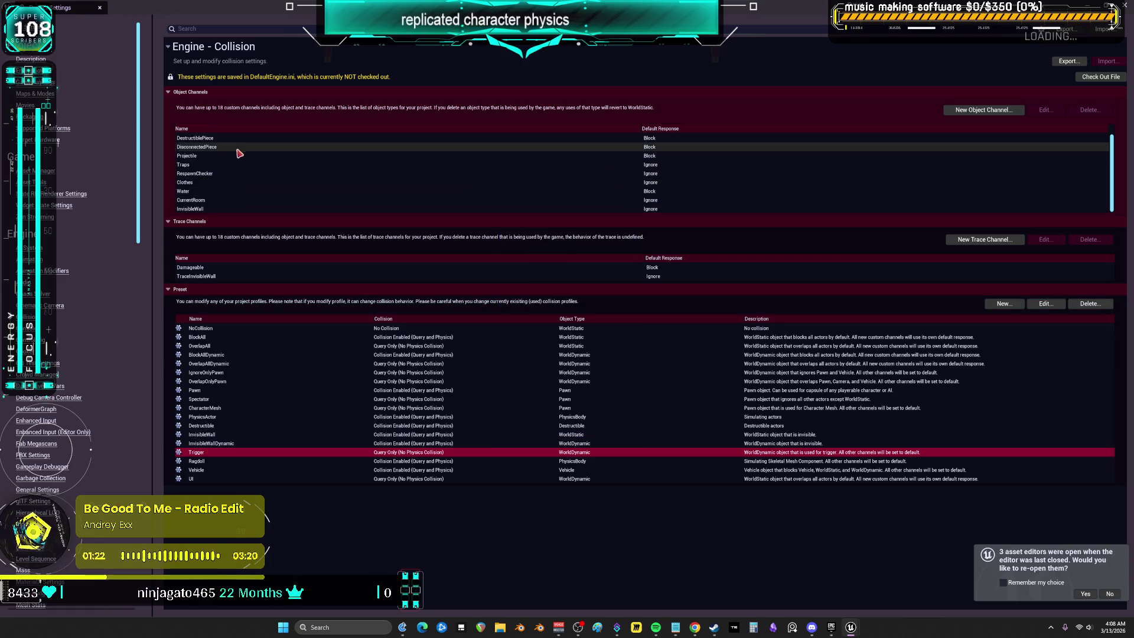
Step: Create a new Trigger object channel with default response Ignore
{"action": "left_click", "coordinate": [230, 209]}
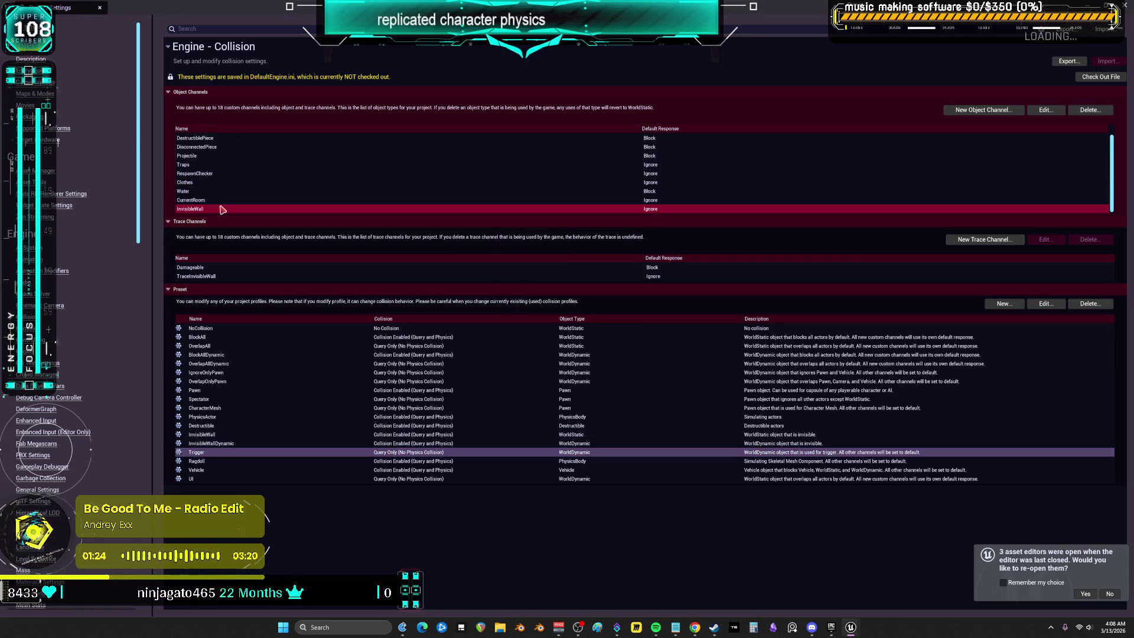
{"action": "left_click", "coordinate": [985, 111]}
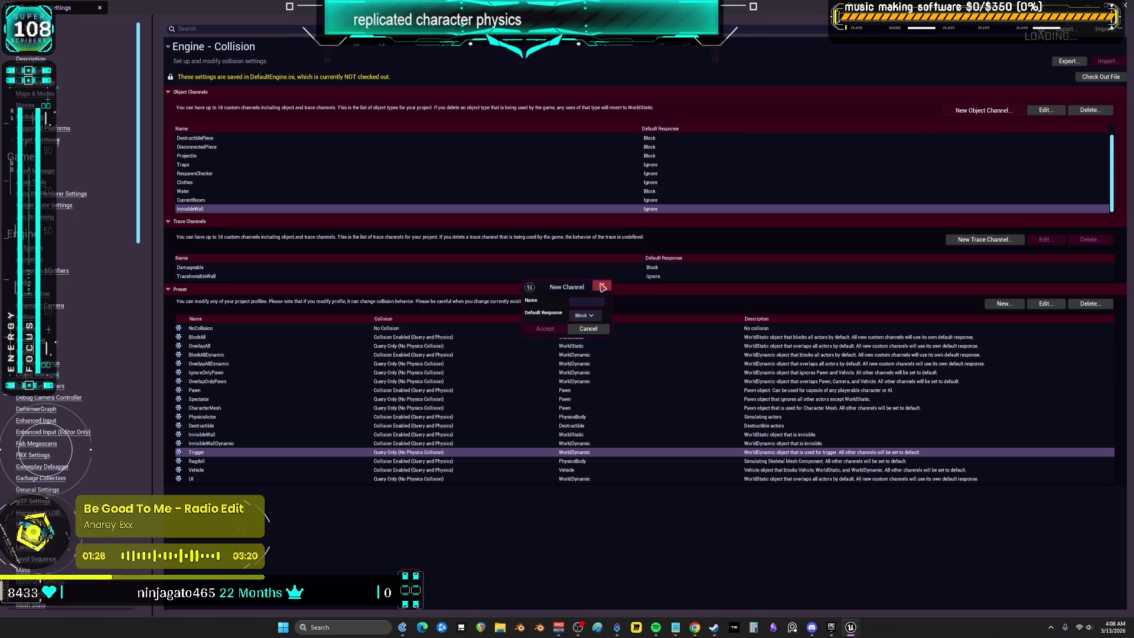
{"action": "left_click", "coordinate": [590, 318]}
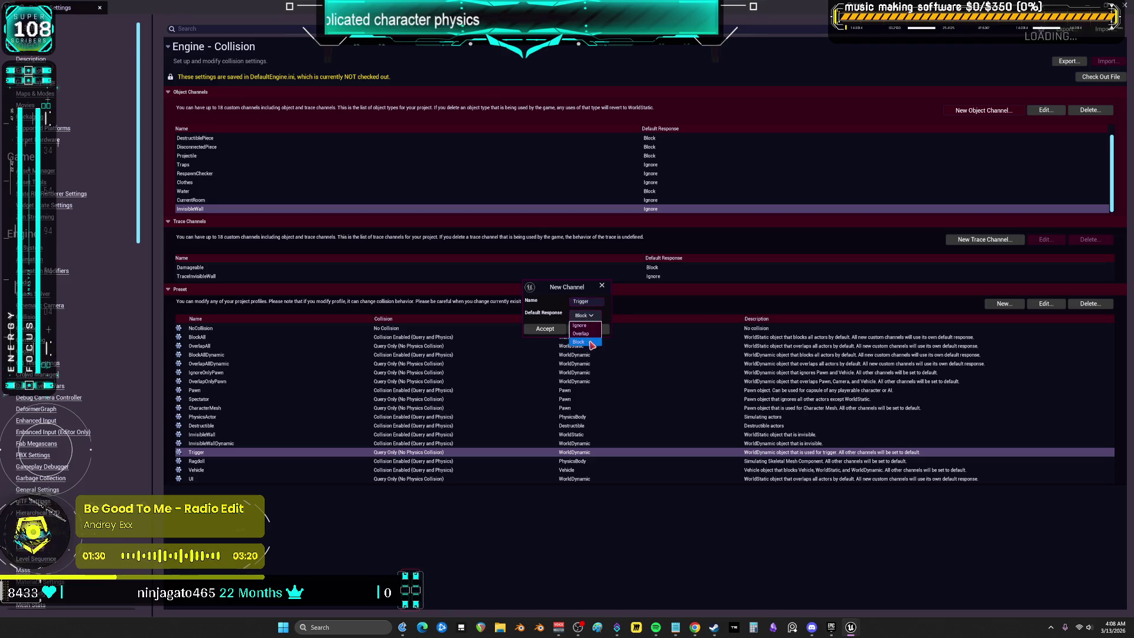
{"action": "left_click", "coordinate": [582, 326]}
{"action": "left_click", "coordinate": [544, 328]}
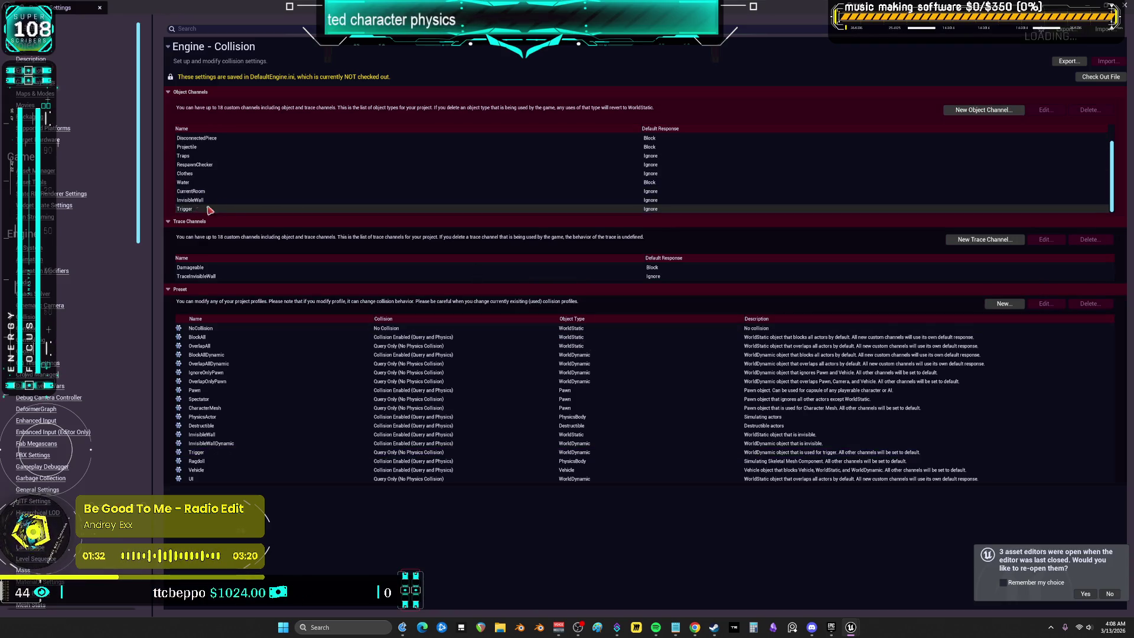
{"action": "left_click", "coordinate": [204, 210]}
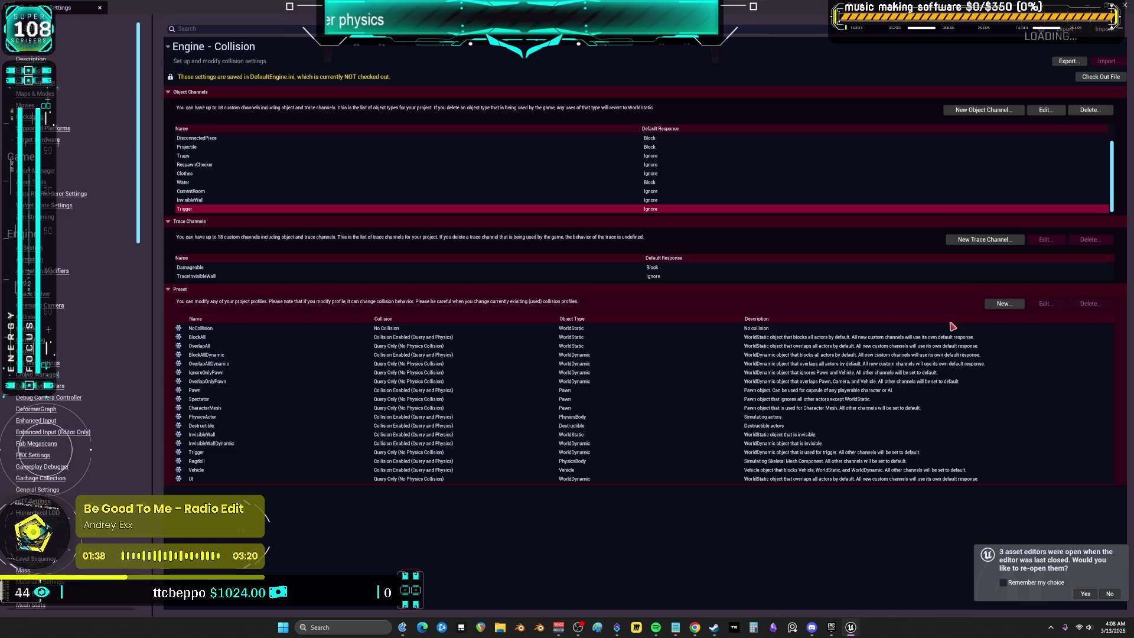
Step: Create the Triggerrr preset with Query and Probe collision and object type Trigger, then close Project Settings
{"action": "left_click", "coordinate": [1002, 305]}
{"action": "type", "text": "Trigge"}
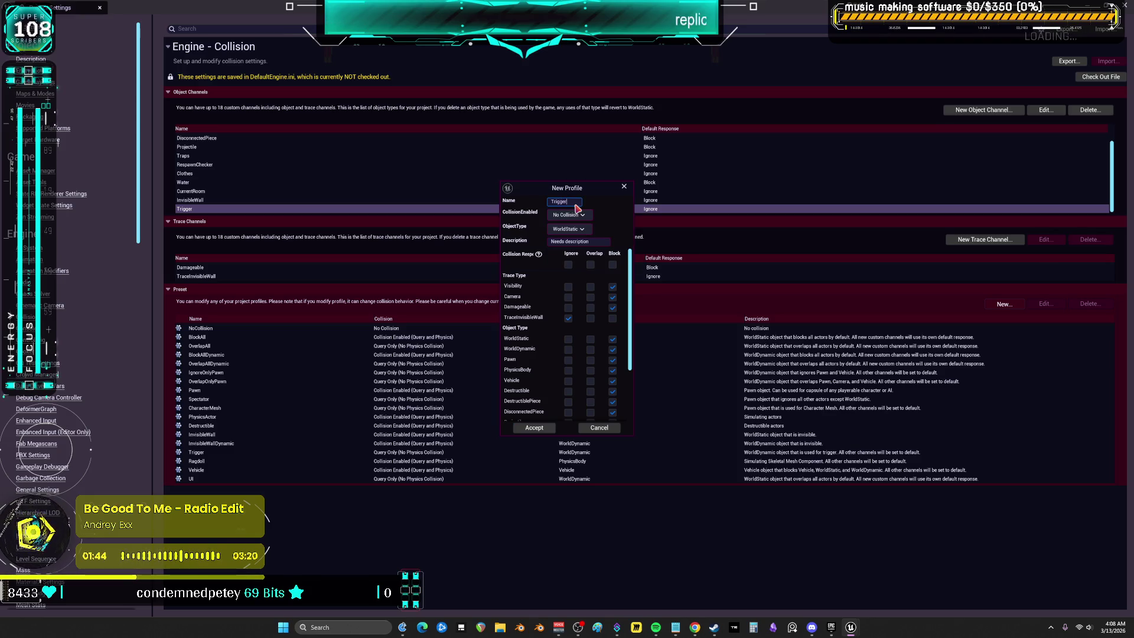
{"action": "type", "text": "rr"}
{"action": "left_click", "coordinate": [579, 217]}
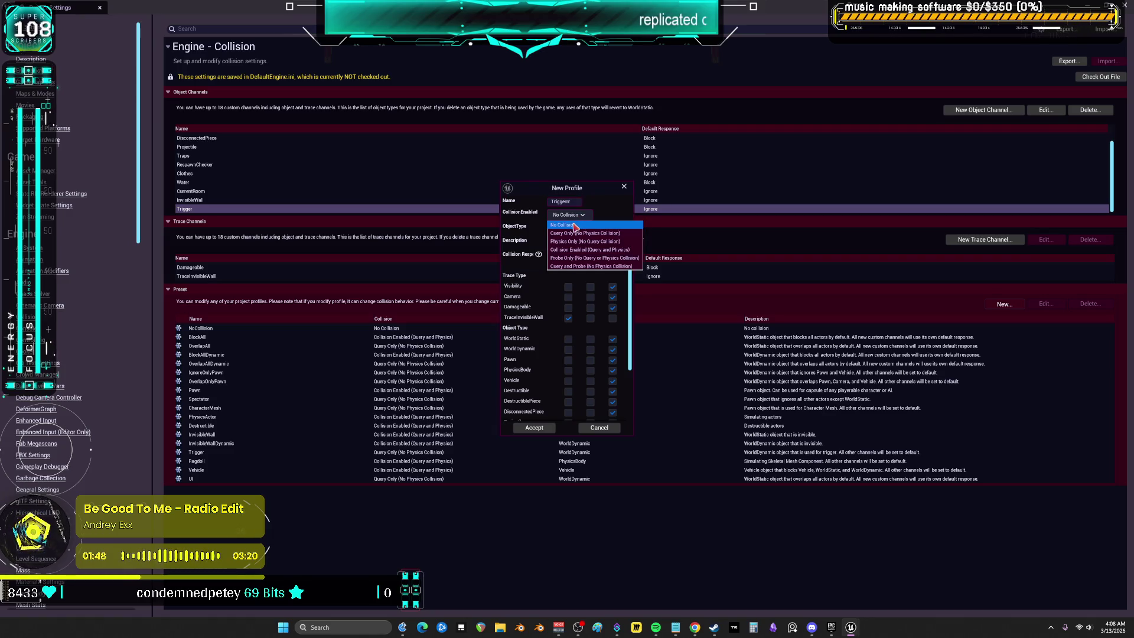
{"action": "left_click", "coordinate": [598, 267]}
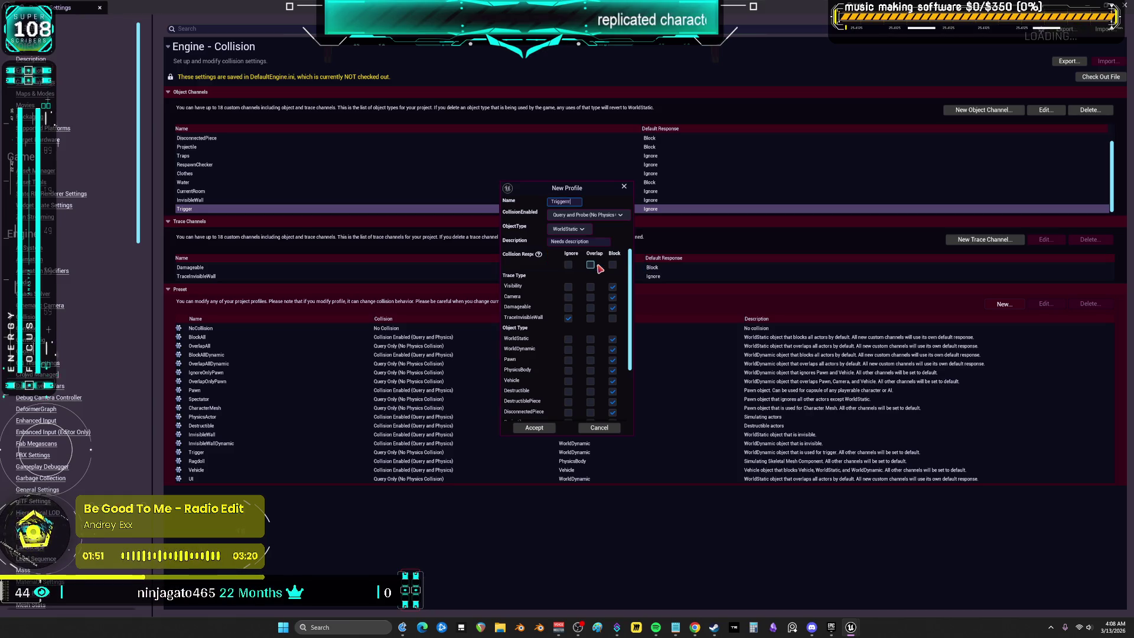
{"action": "left_click", "coordinate": [586, 233]}
{"action": "left_click", "coordinate": [568, 358]}
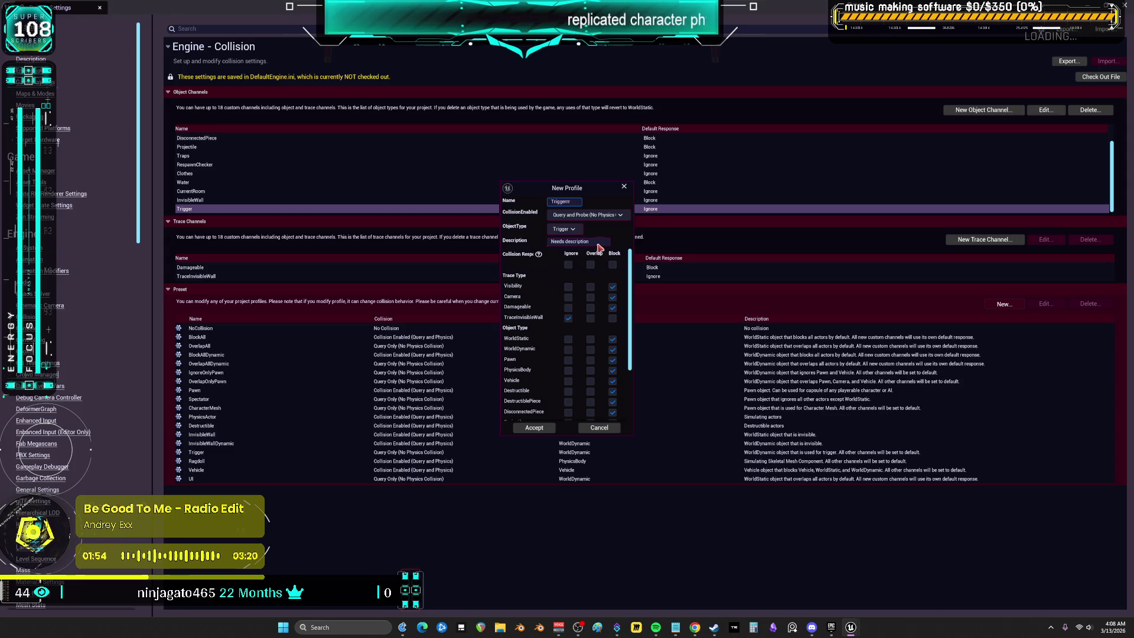
{"action": "left_click_drag", "start_coordinate": [575, 244], "coordinate": [524, 258]}
{"action": "type", "text": "triggers t"}
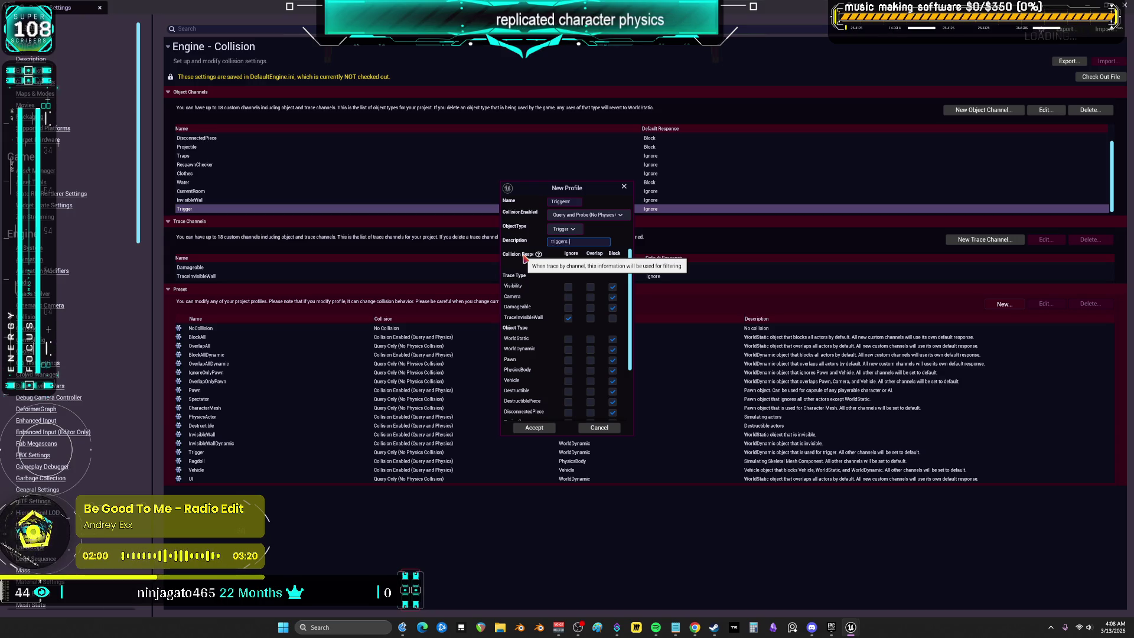
{"action": "type", "text": "overlapevents"}
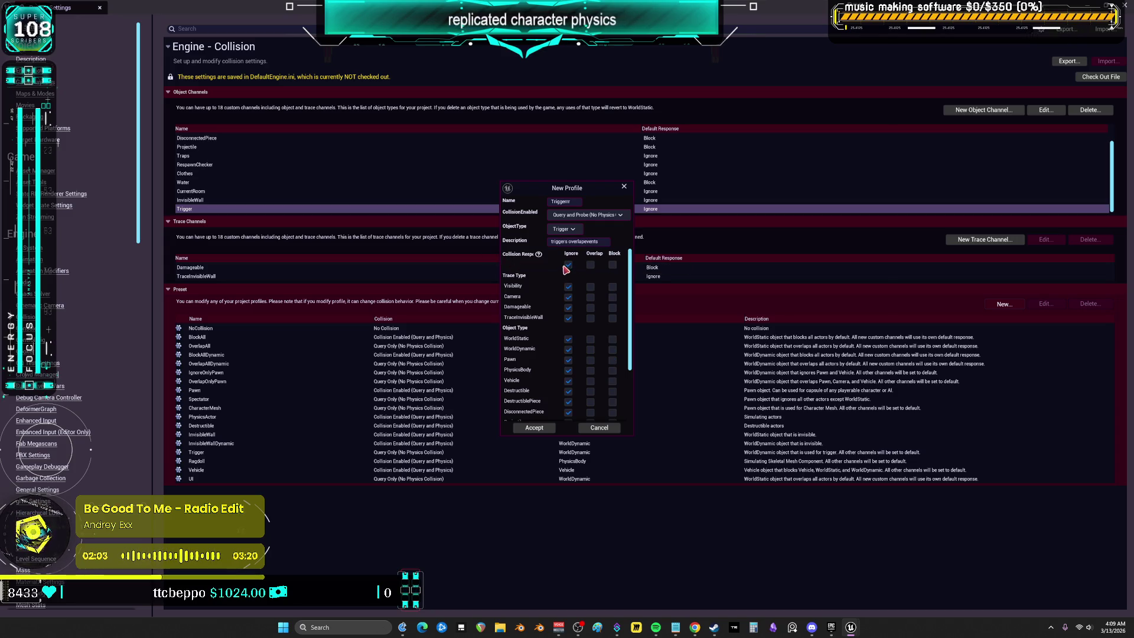
{"action": "left_click", "coordinate": [546, 430]}
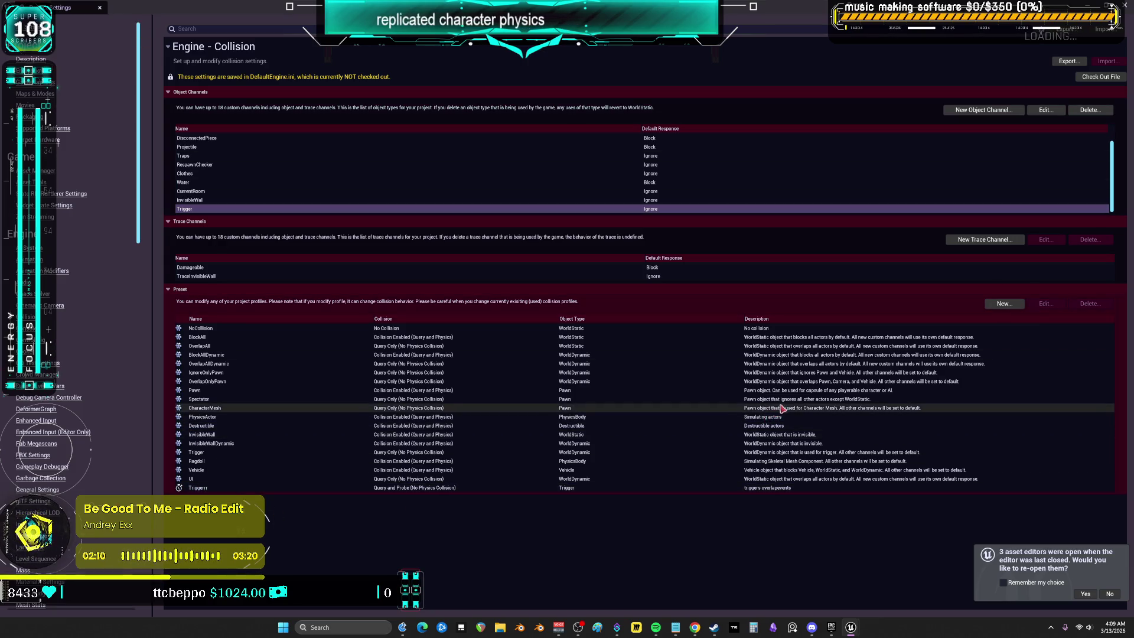
{"action": "left_click", "coordinate": [1097, 592]}
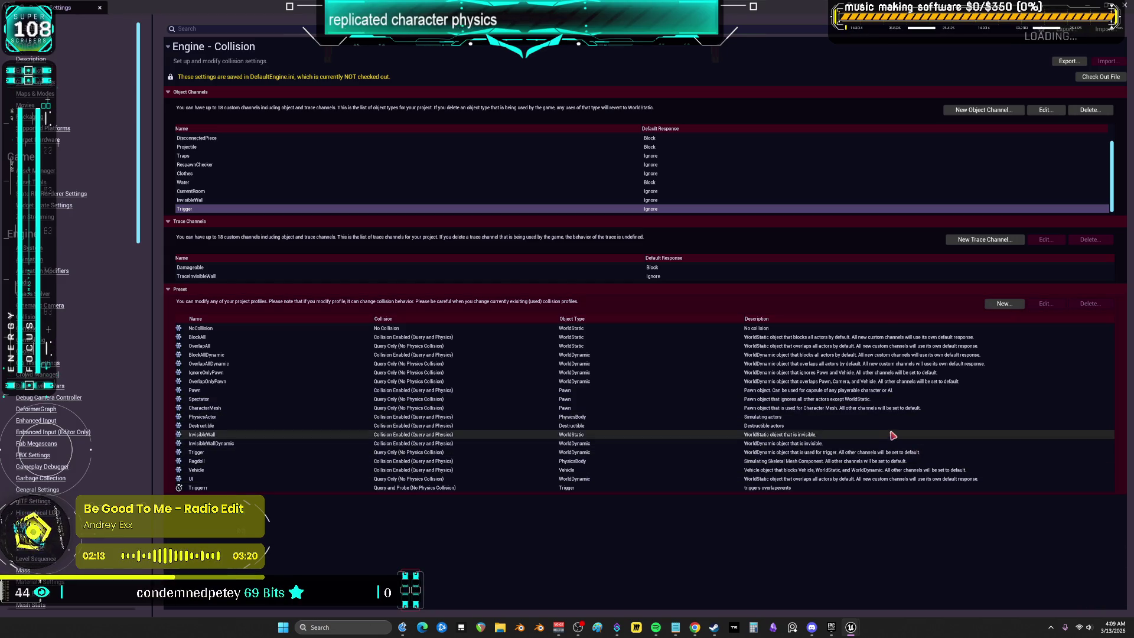
{"action": "left_click", "coordinate": [1125, 5]}
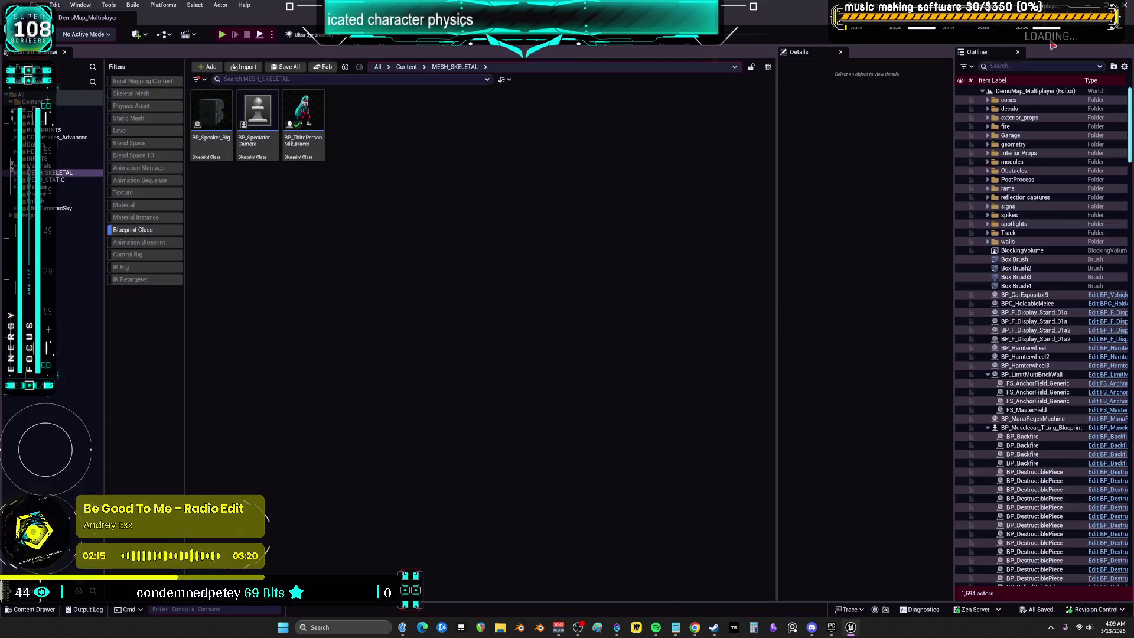
Step: Open the BP_ThirdPersonMikuRacer Blueprint from the Content Browser
{"action": "left_click", "coordinate": [36, 4]}
{"action": "left_click", "coordinate": [105, 144]}
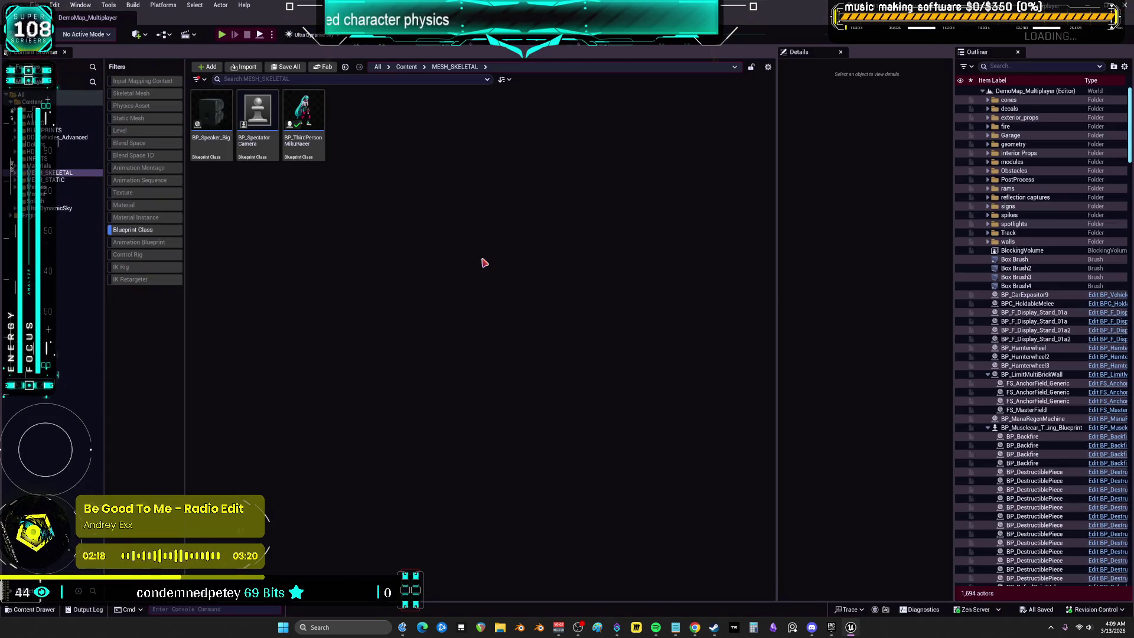
{"action": "left_click", "coordinate": [325, 120]}
{"action": "double_click", "coordinate": [321, 138]}
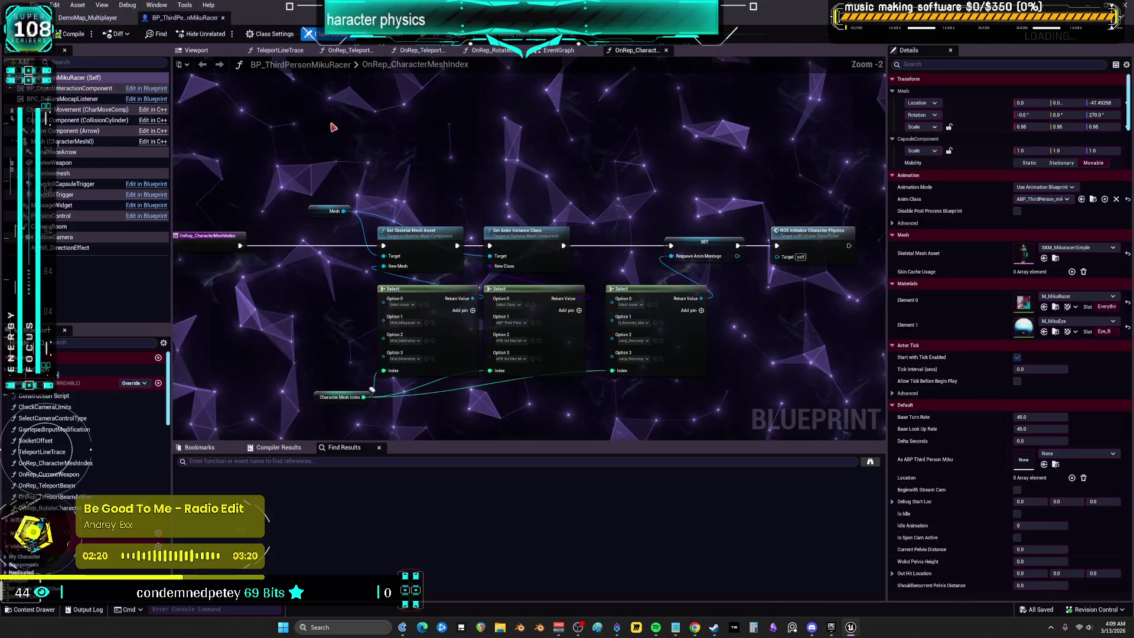
Step: Open BP_DCAdv_ThirdPChar from DD_Vehicles_Advanced, review its CharacterPhysics graph, and return to the level editor
{"action": "left_click", "coordinate": [102, 18]}
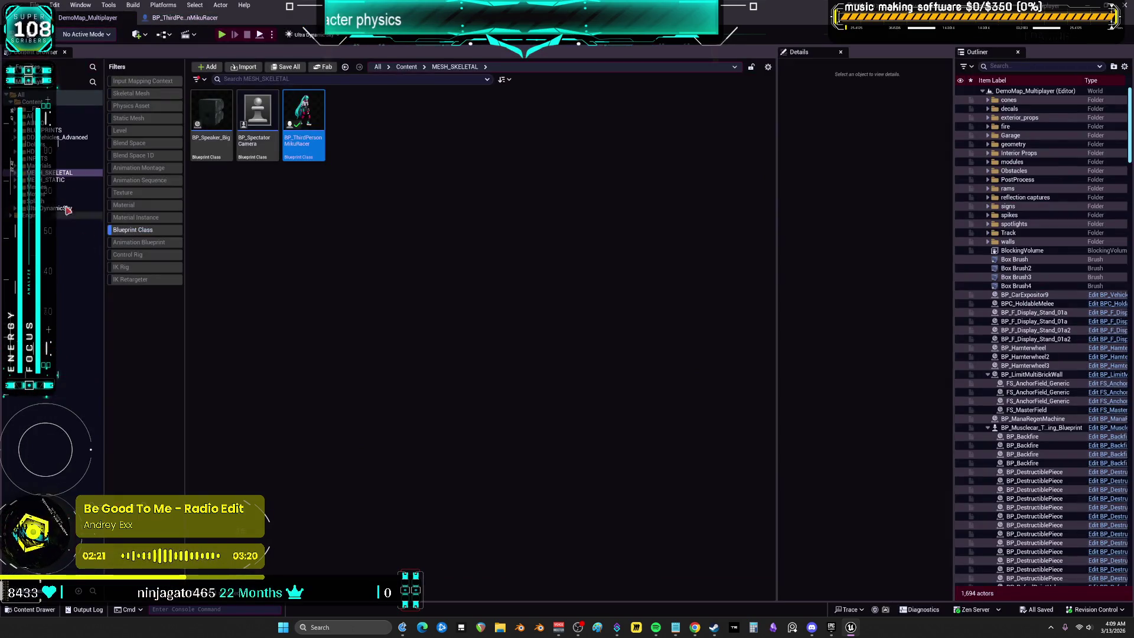
{"action": "left_click", "coordinate": [62, 137]}
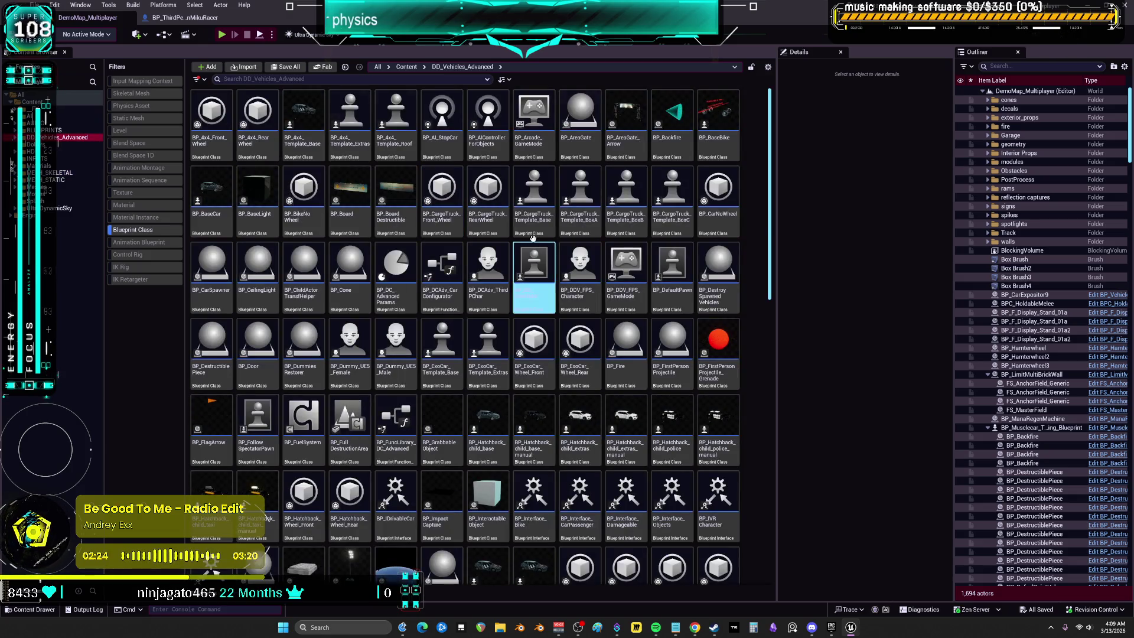
{"action": "left_click", "coordinate": [488, 276]}
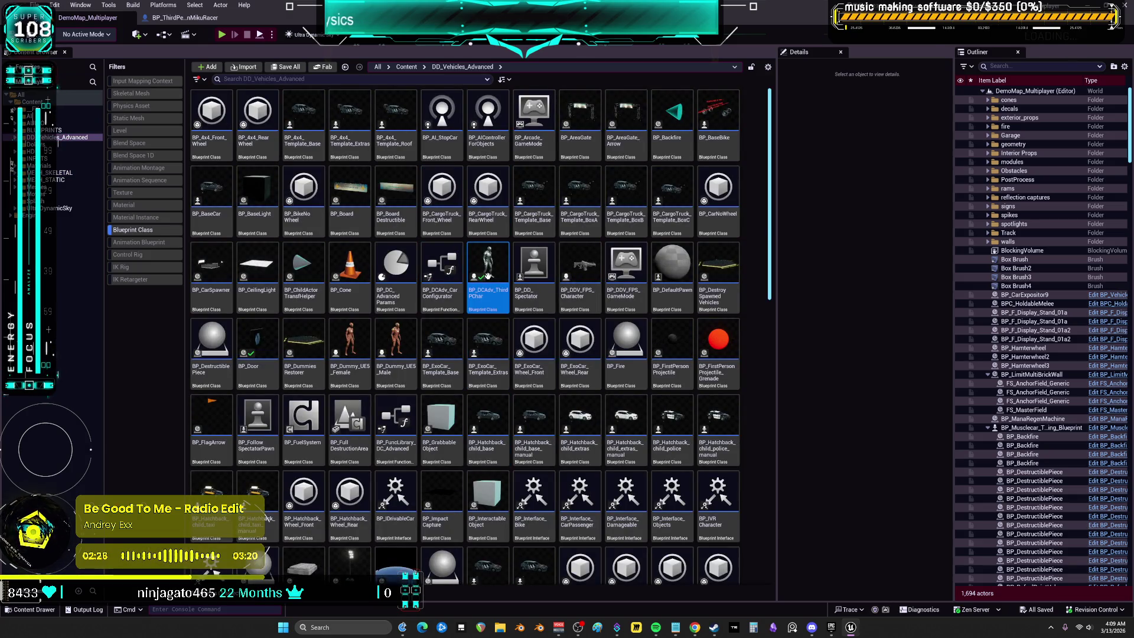
{"action": "double_click", "coordinate": [488, 276]}
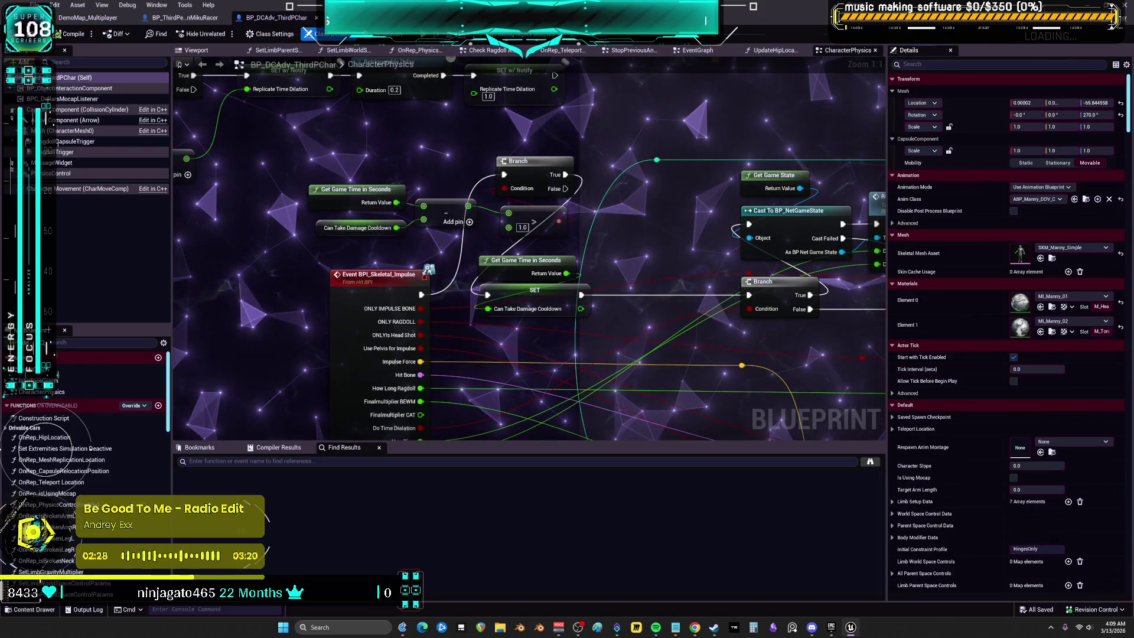
{"action": "scroll", "coordinate": [758, 377], "scroll_direction": "down", "scroll_amount": 1}
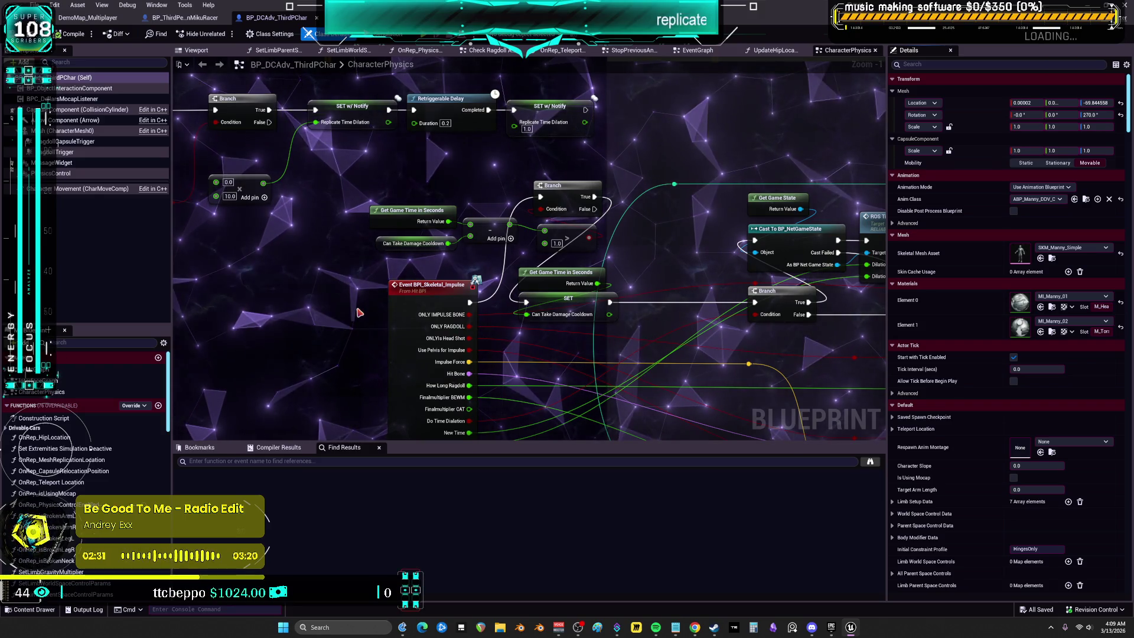
{"action": "left_click_drag", "start_coordinate": [888, 331], "coordinate": [968, 335]}
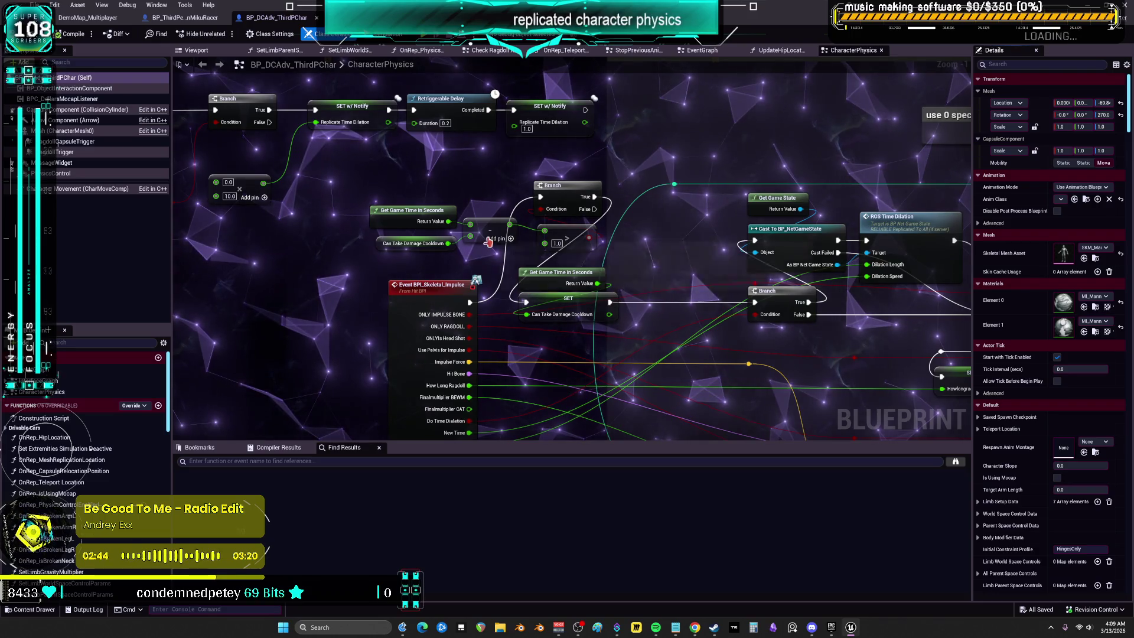
{"action": "scroll", "coordinate": [531, 164], "scroll_direction": "down", "scroll_amount": 3}
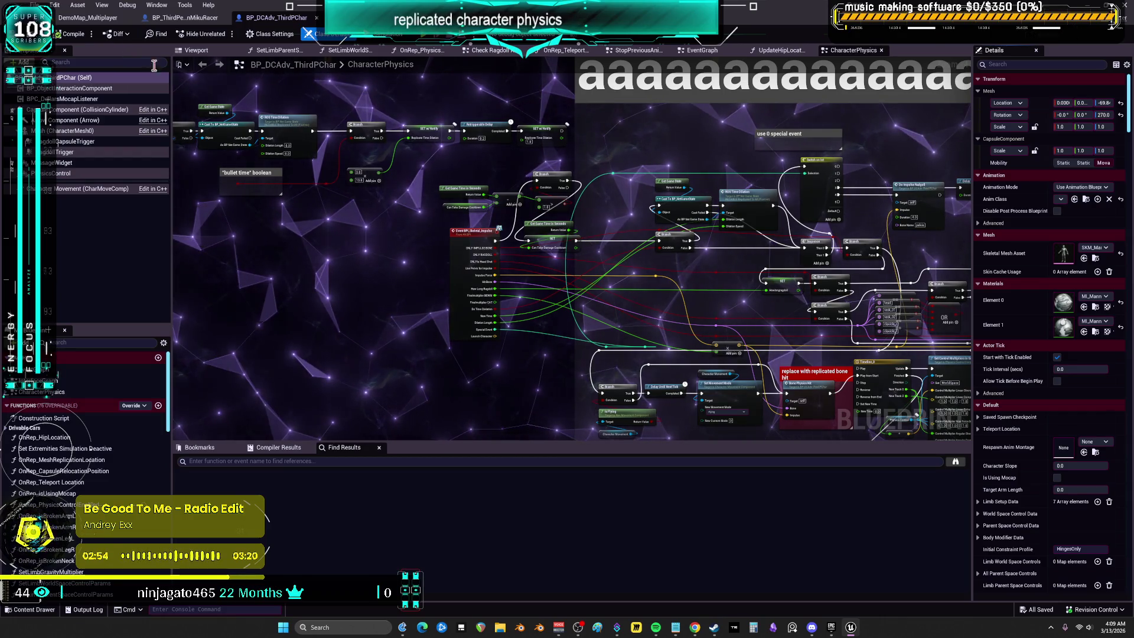
{"action": "key", "text": "ctrl+b"}
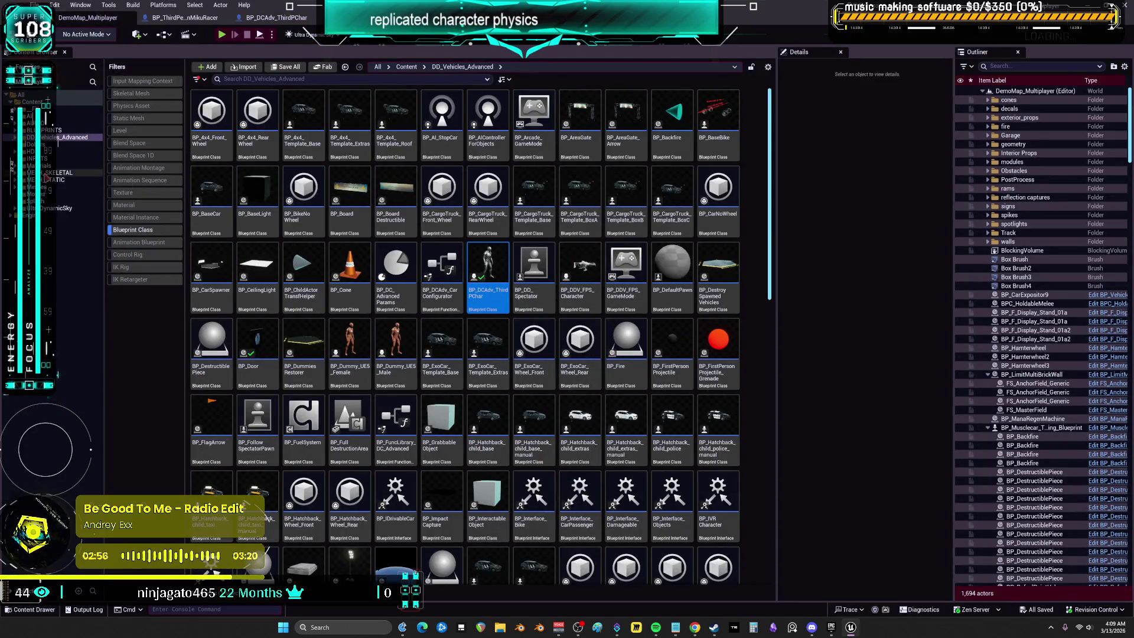
Step: Browse MESH_STATIC and MESH_SKELETAL, then show the BLUEPRINTS folder's assets
{"action": "left_click", "coordinate": [68, 179]}
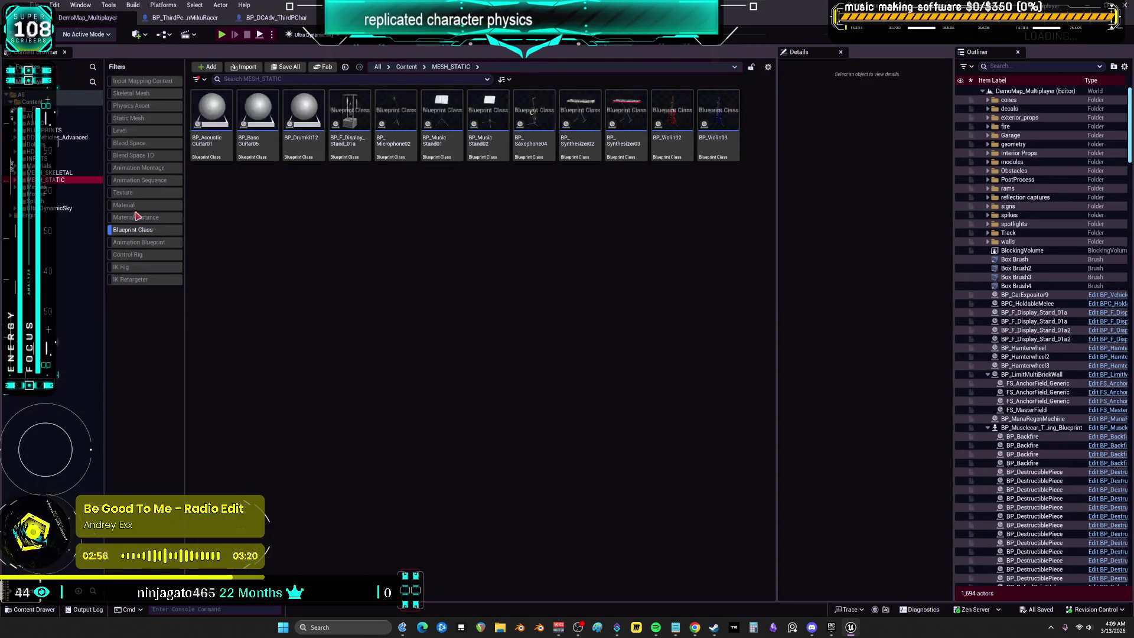
{"action": "left_click", "coordinate": [50, 173]}
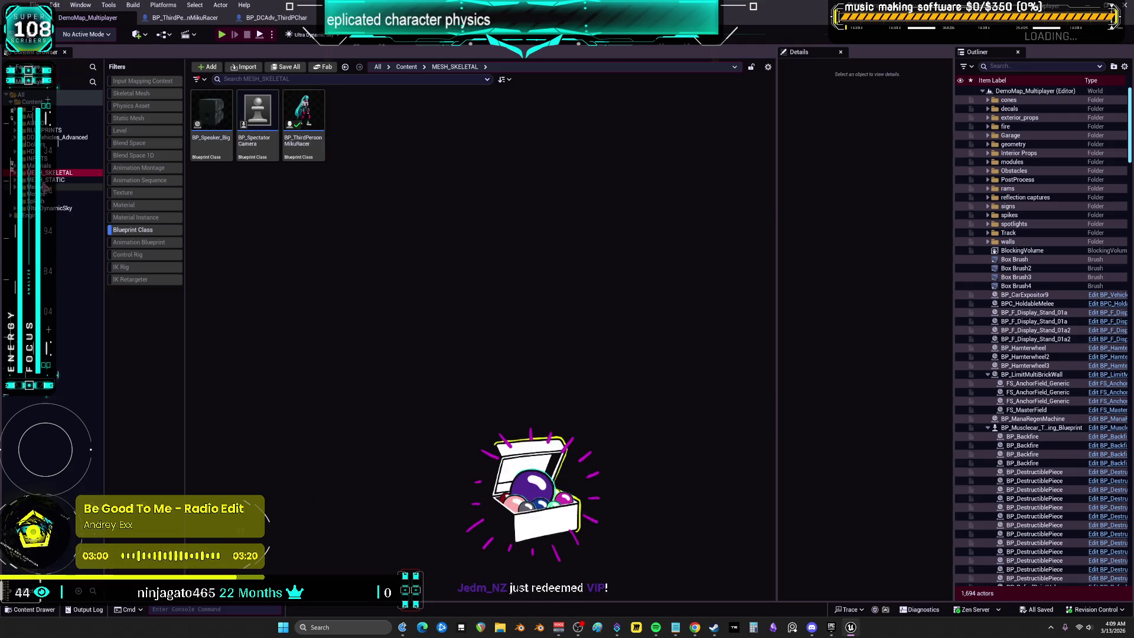
{"action": "left_click", "coordinate": [14, 129]}
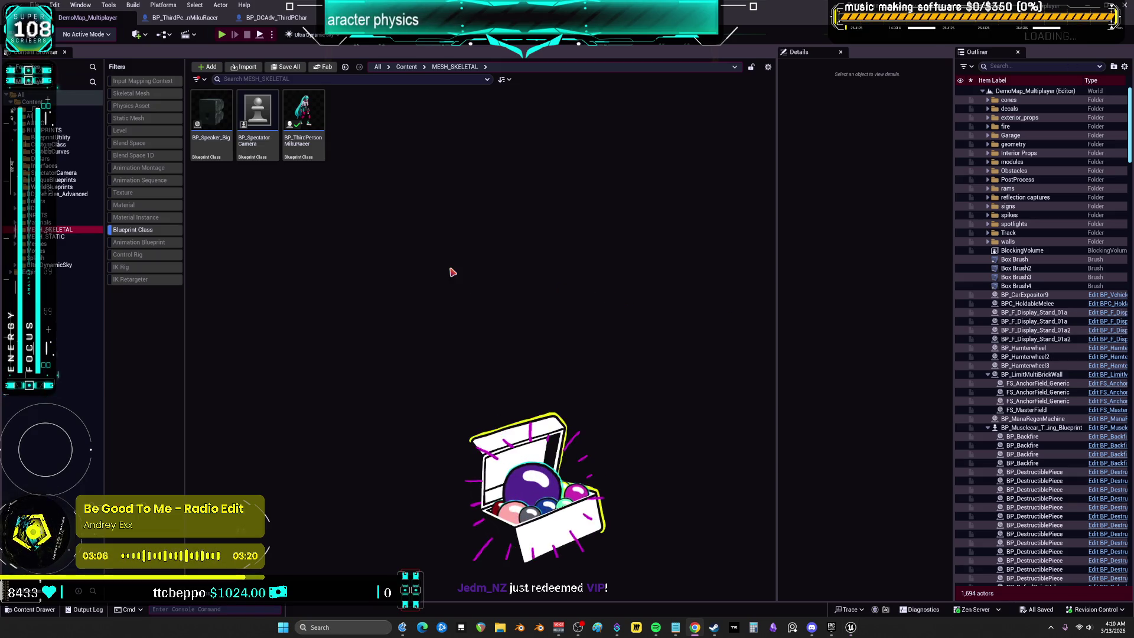
{"action": "left_click", "coordinate": [59, 130]}
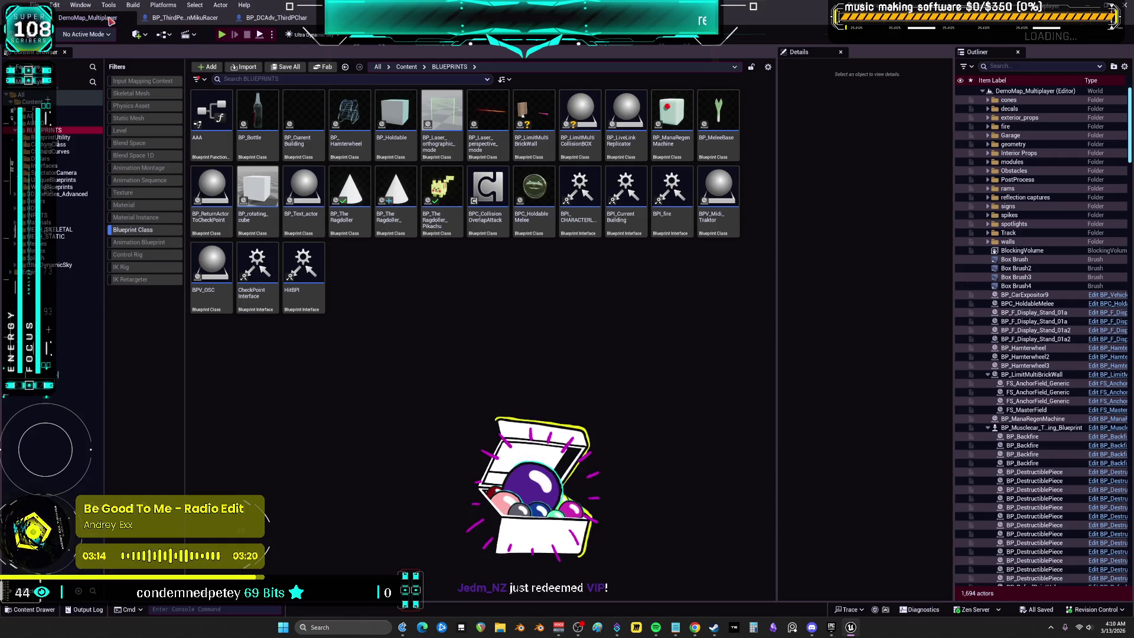
Step: Open a floating Viewport 1 window from Window > Viewports
{"action": "left_click", "coordinate": [80, 5]}
{"action": "mouse_move", "coordinate": [148, 104]}
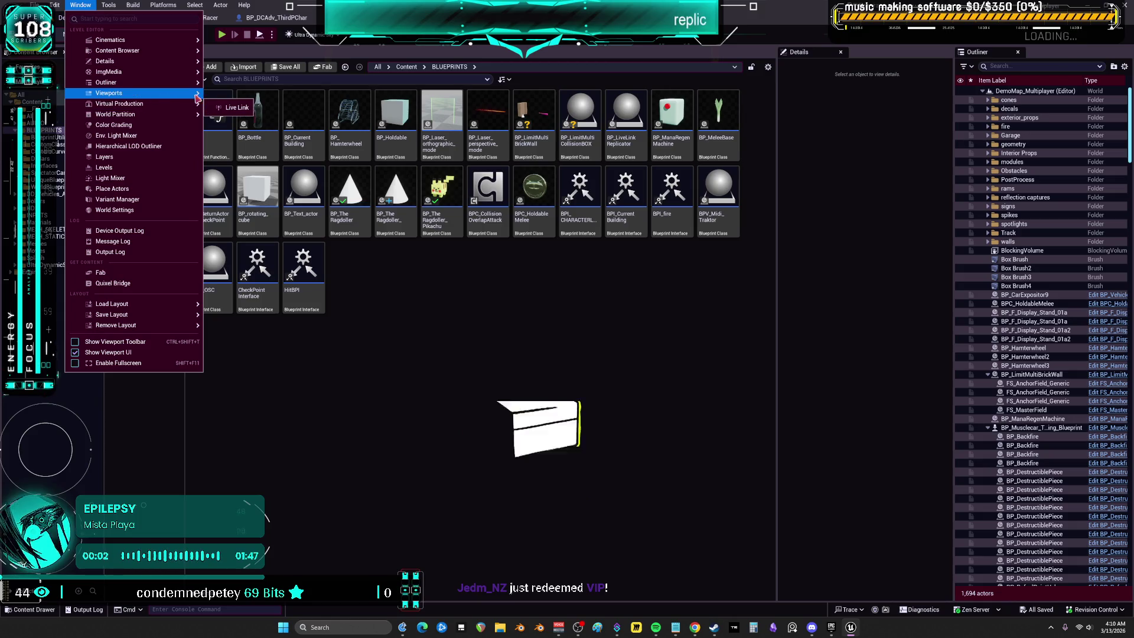
{"action": "left_click", "coordinate": [235, 107]}
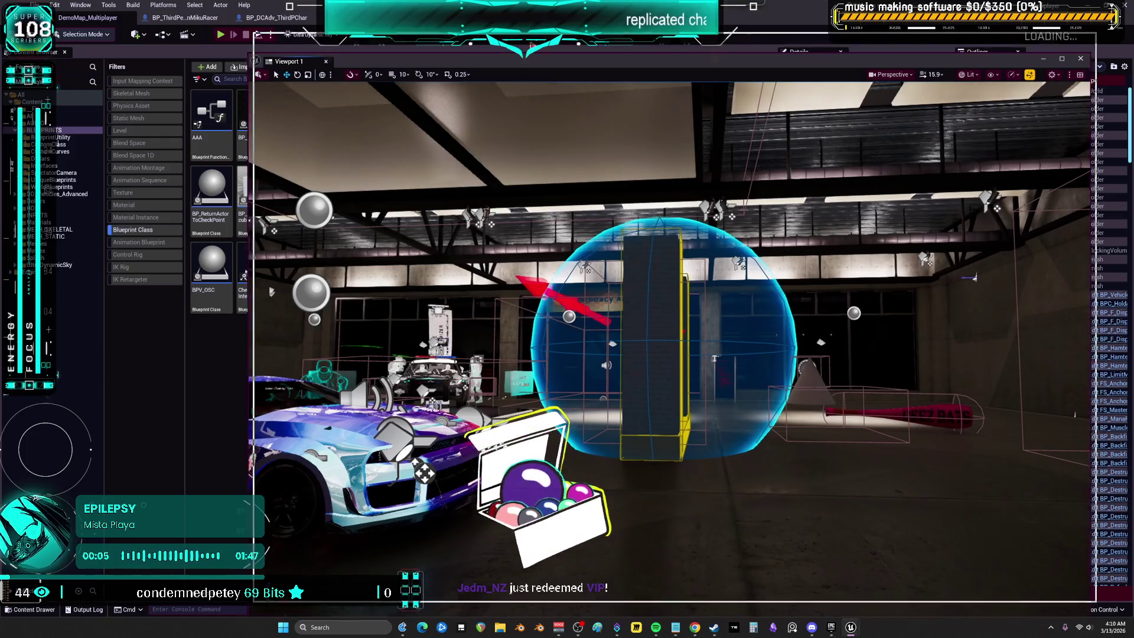
Step: Start the multiplayer session, float Viewport 1 as its own window, and enlarge Client 1 beside it
{"action": "key", "text": "alt+p"}
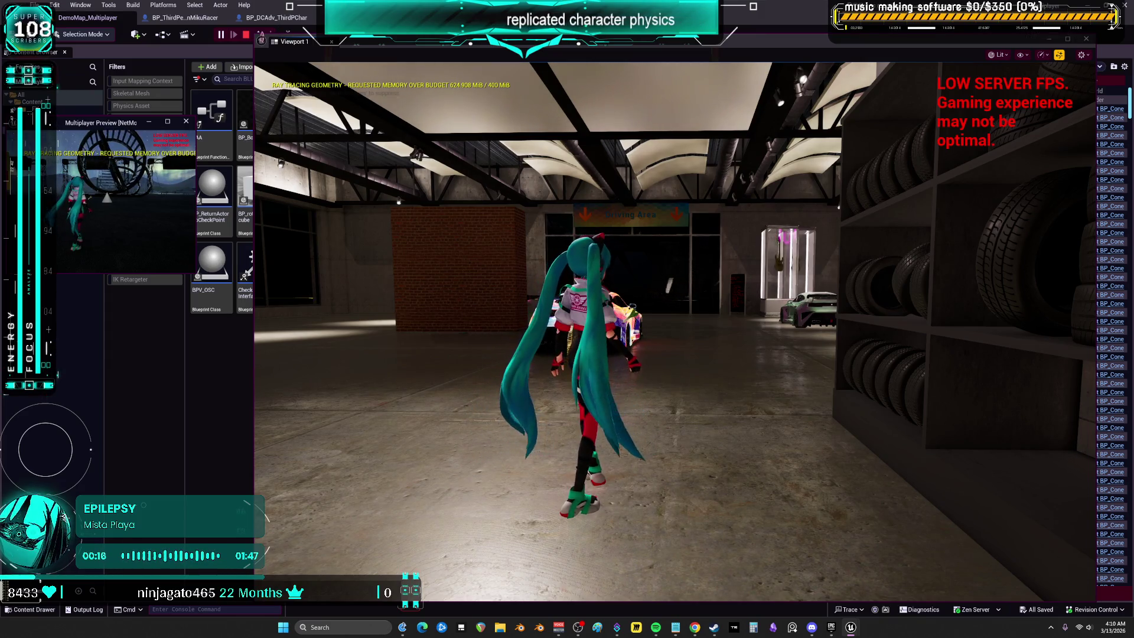
{"action": "mouse_move", "coordinate": [258, 40]}
{"action": "left_mouse_down"}
{"action": "mouse_move", "coordinate": [414, 118]}
{"action": "mouse_move", "coordinate": [582, 183]}
{"action": "left_mouse_up"}
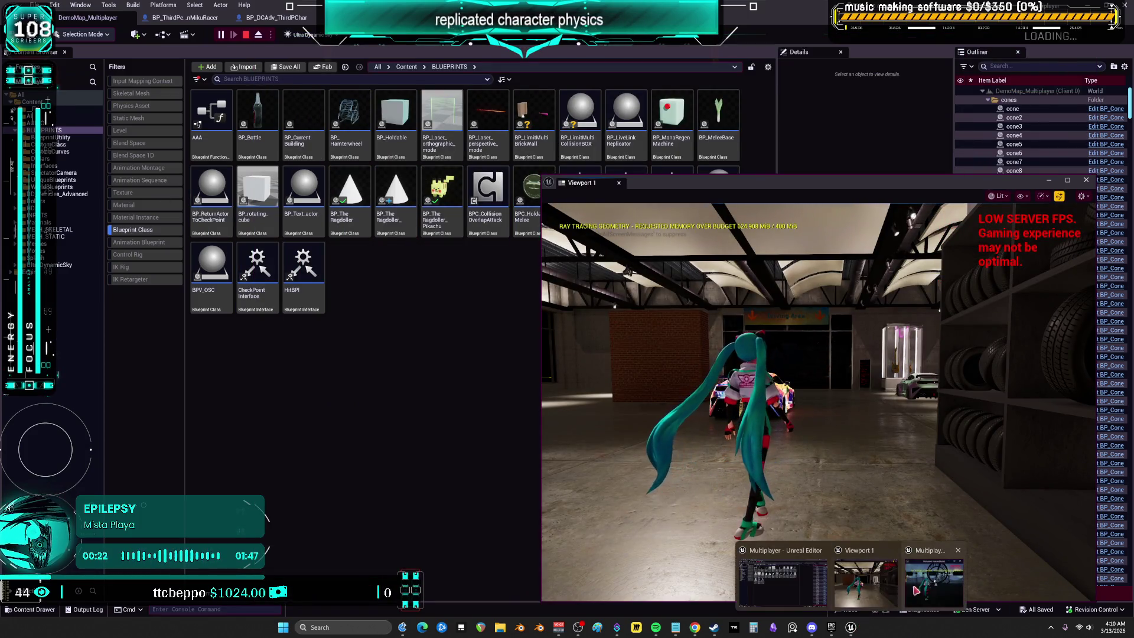
{"action": "left_click", "coordinate": [197, 275]}
{"action": "mouse_move", "coordinate": [195, 273]}
{"action": "left_mouse_down"}
{"action": "mouse_move", "coordinate": [392, 476]}
{"action": "mouse_move", "coordinate": [517, 546]}
{"action": "mouse_move", "coordinate": [515, 559]}
{"action": "left_mouse_up"}
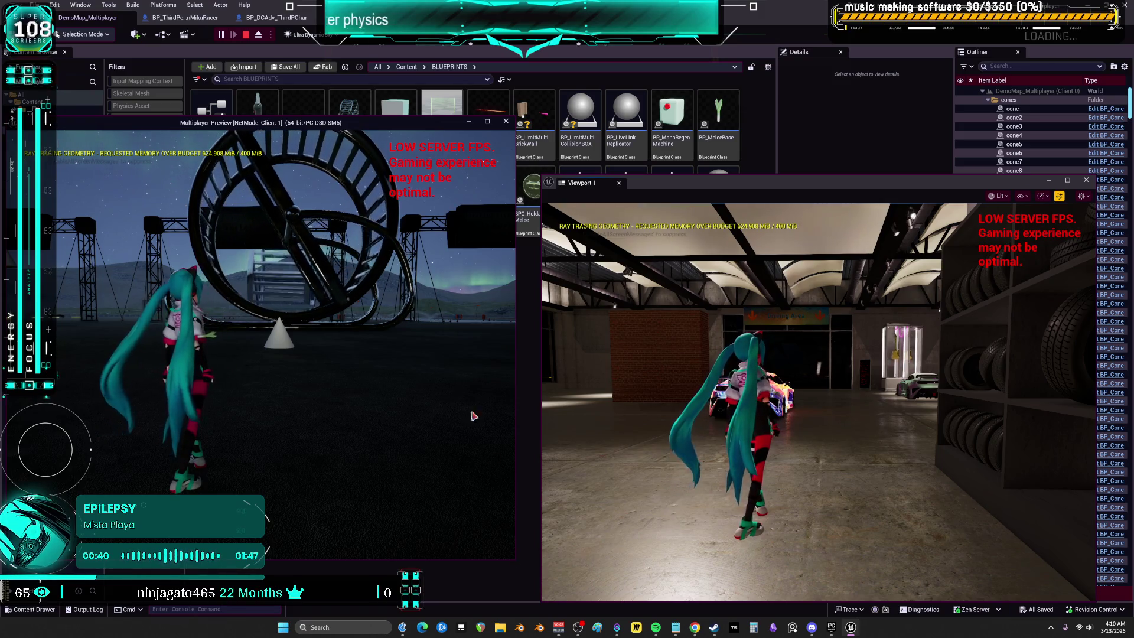
{"action": "left_click", "coordinate": [815, 353]}
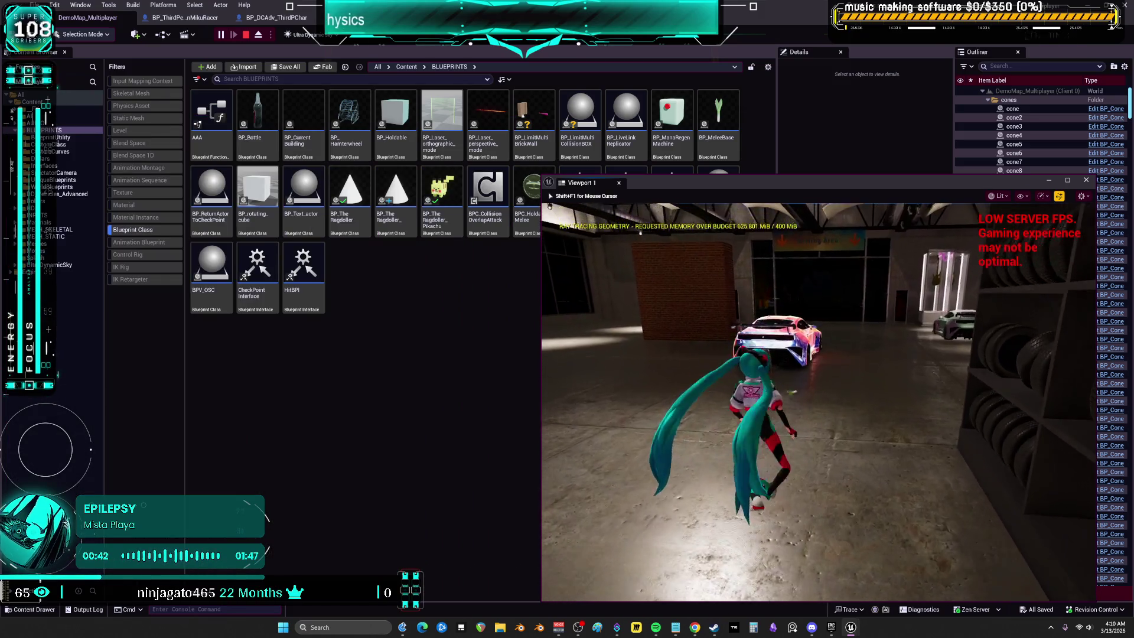
Step: Run the server's Miku past the green cube, jukebox, cars and Pikachu block toward the cones
{"action": "key", "text": "w"}
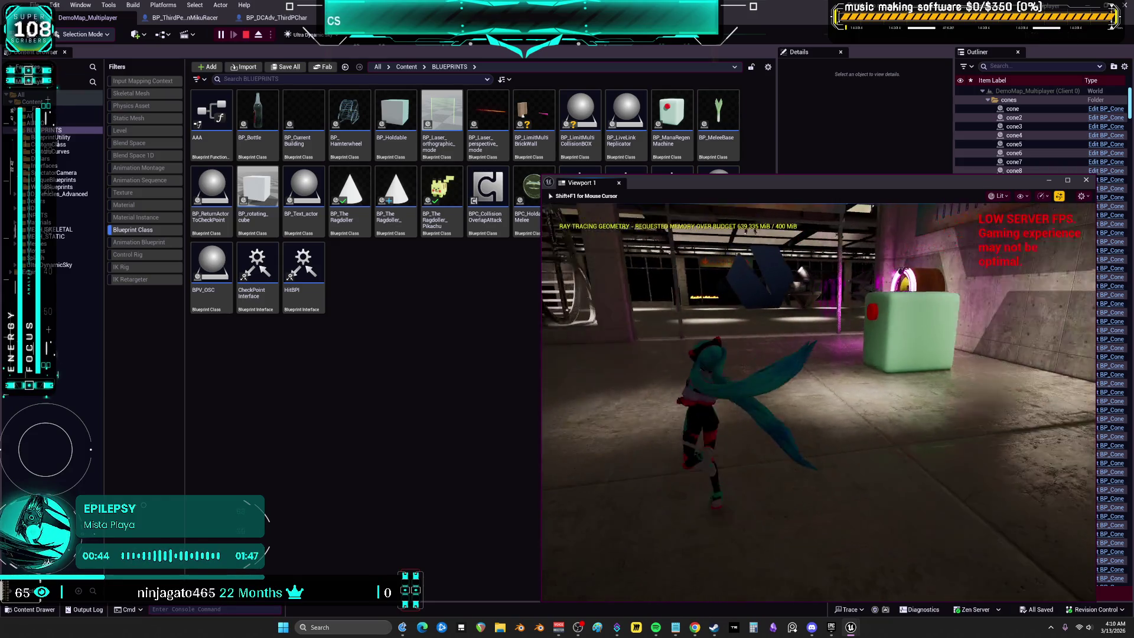
{"action": "key", "text": "w"}
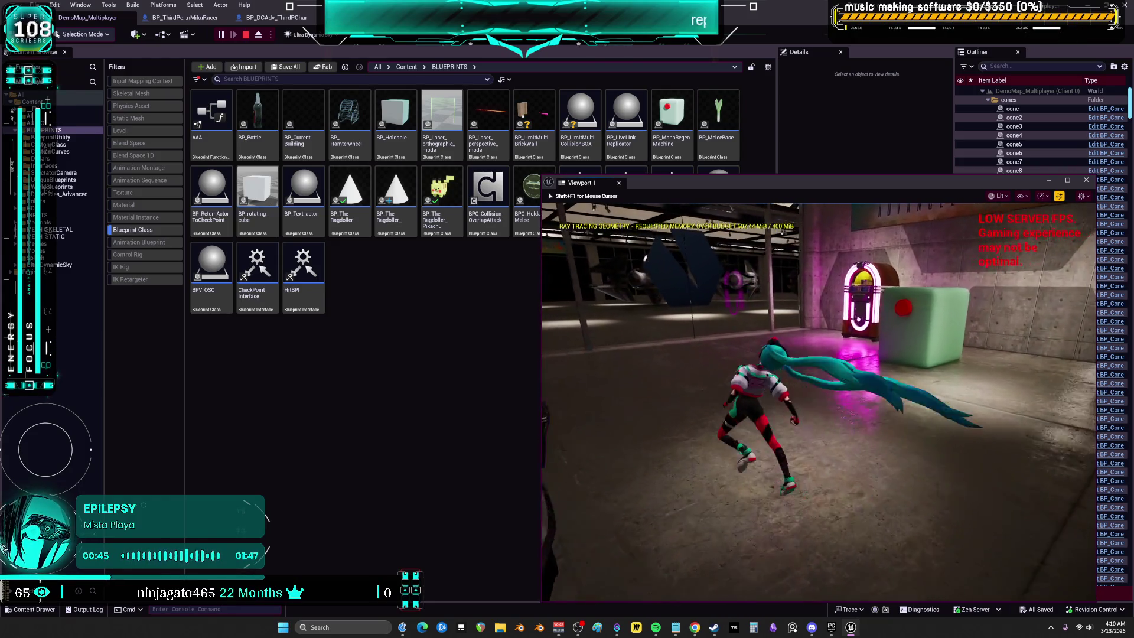
{"action": "key", "text": "w"}
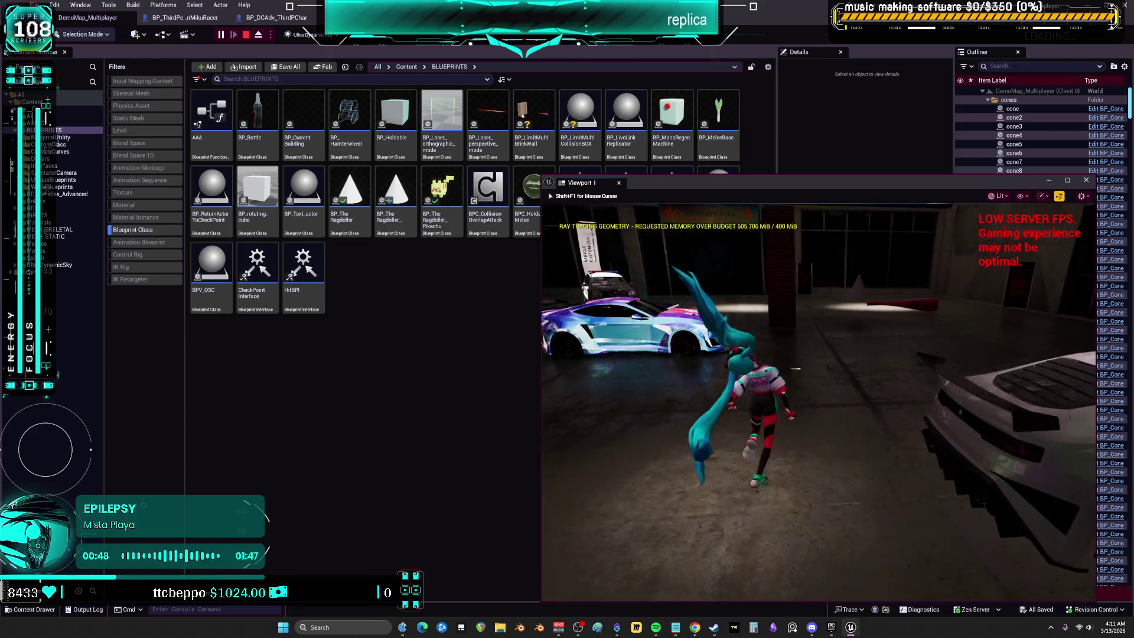
{"action": "key", "text": "w"}
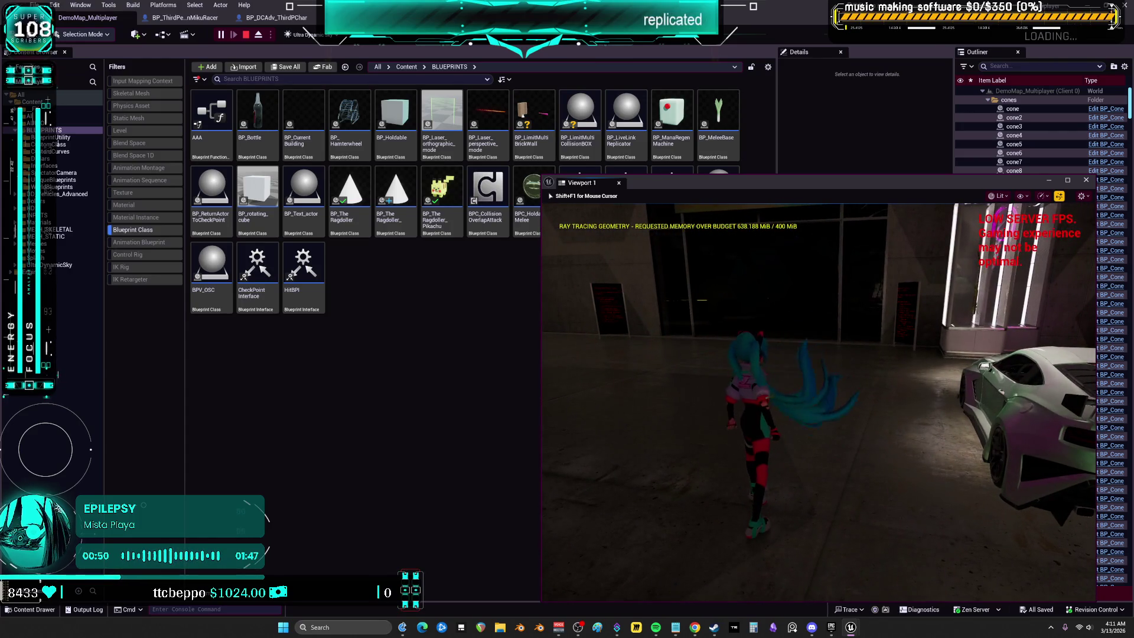
{"action": "key", "text": "w"}
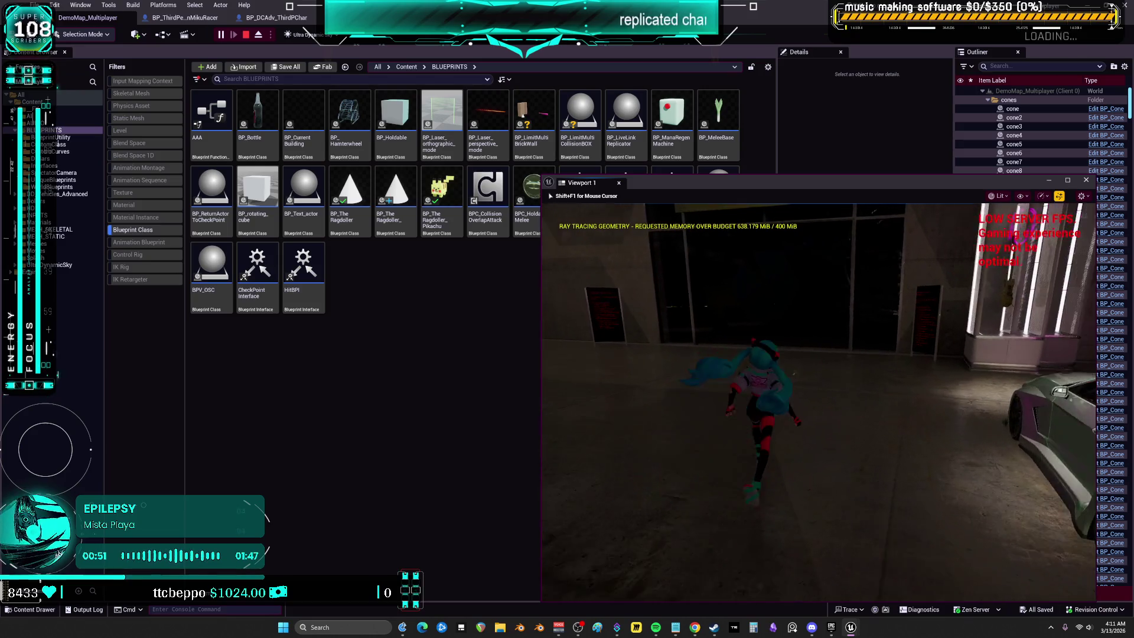
{"action": "key", "text": "w"}
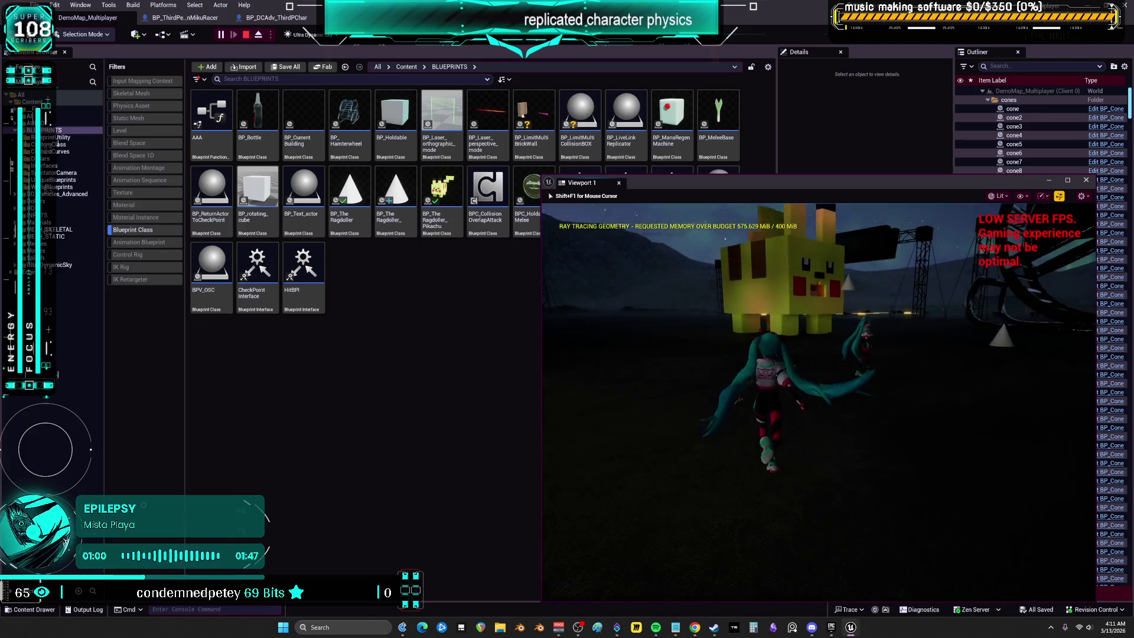
{"action": "key", "text": "w"}
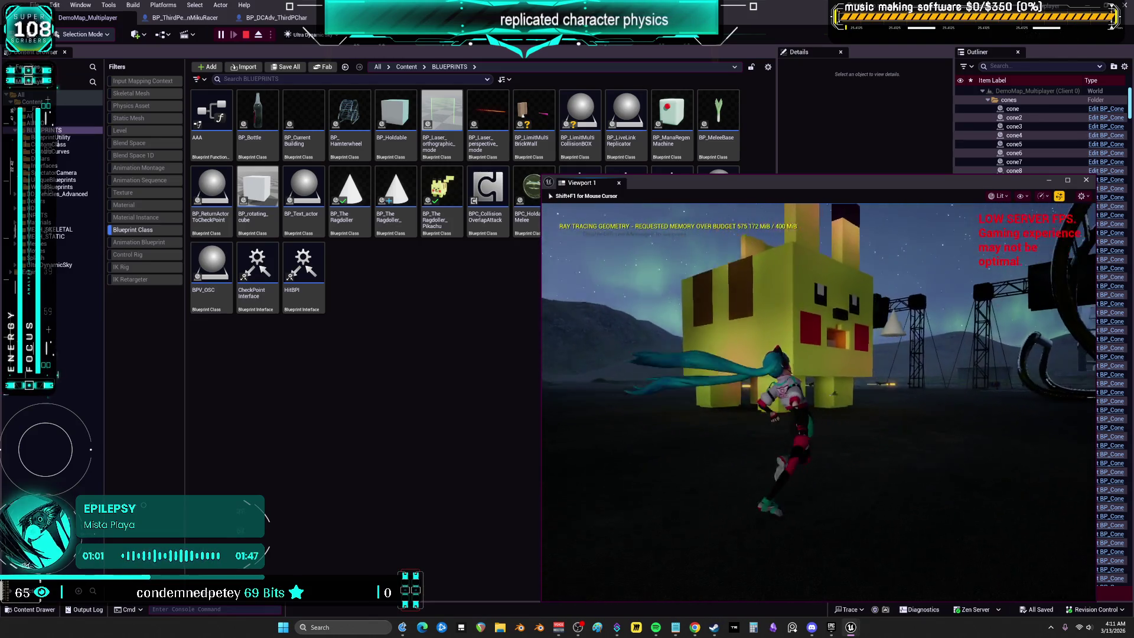
{"action": "key", "text": "w"}
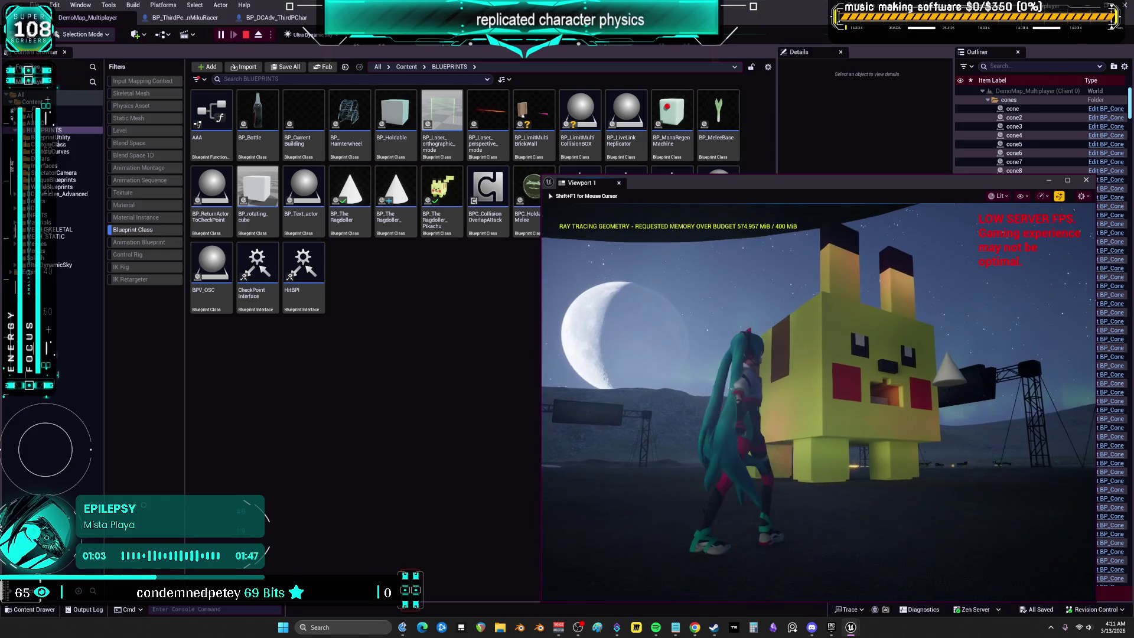
{"action": "key", "text": "w"}
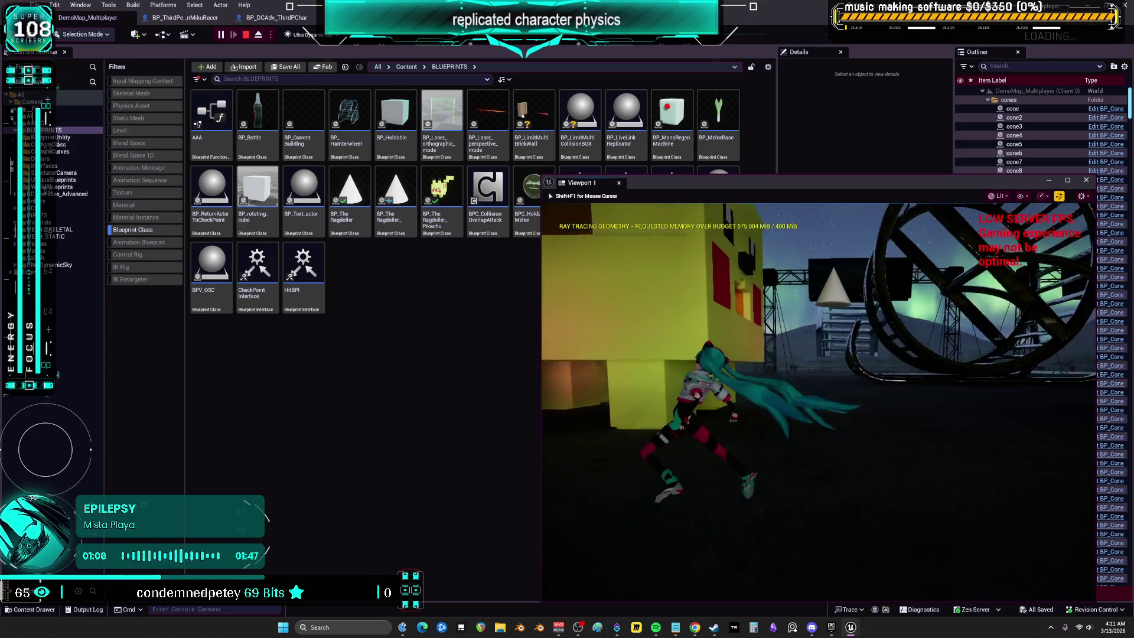
Step: Switch to Client 1, run its Miku around the Pikachu block, then stop the session
{"action": "key", "text": "shift+F1"}
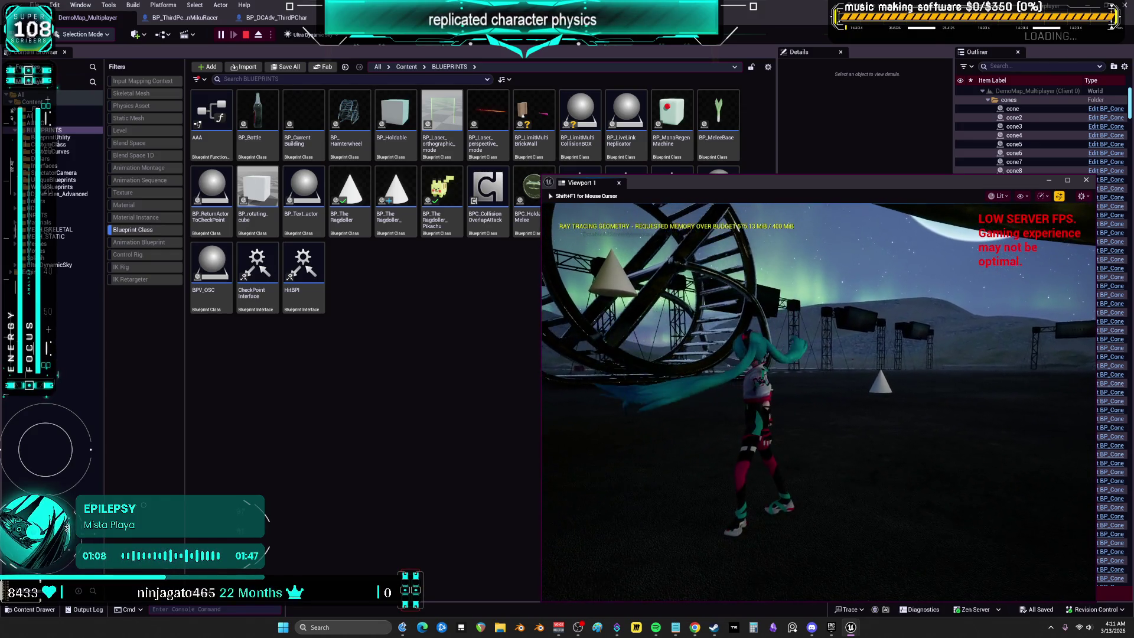
{"action": "mouse_move", "coordinate": [851, 631]}
{"action": "left_click", "coordinate": [933, 576]}
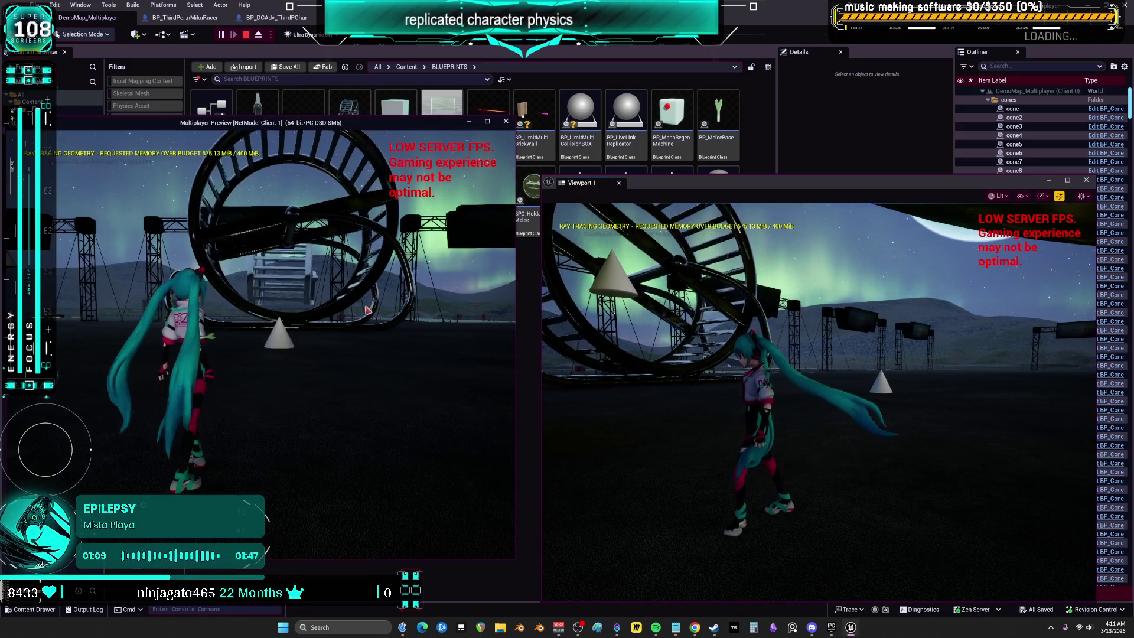
{"action": "left_click", "coordinate": [283, 330]}
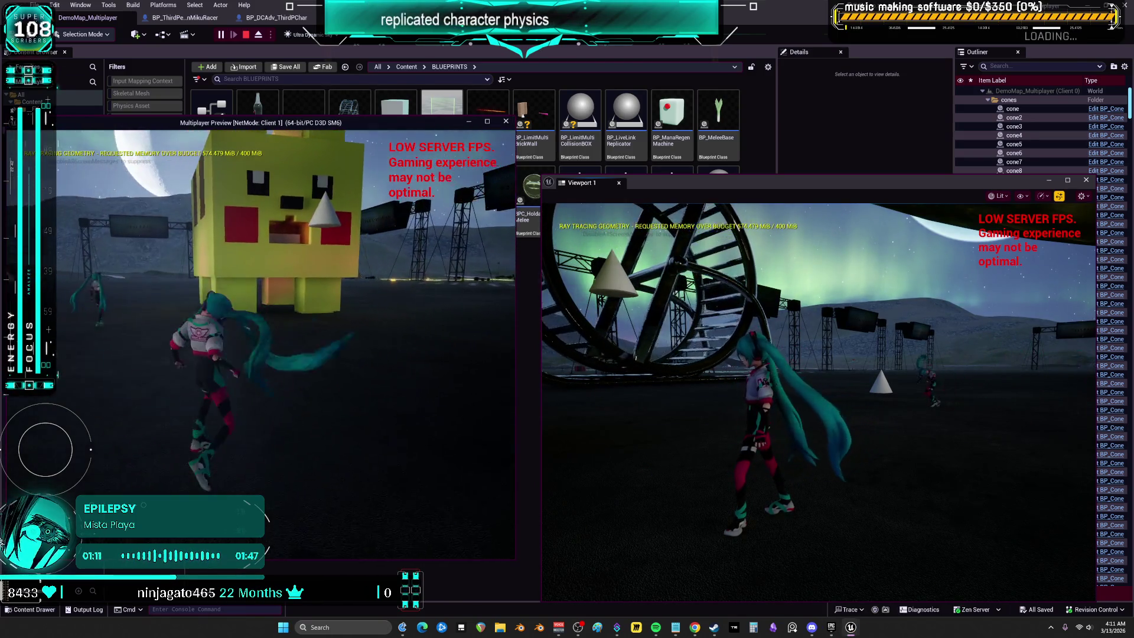
{"action": "key", "text": "w"}
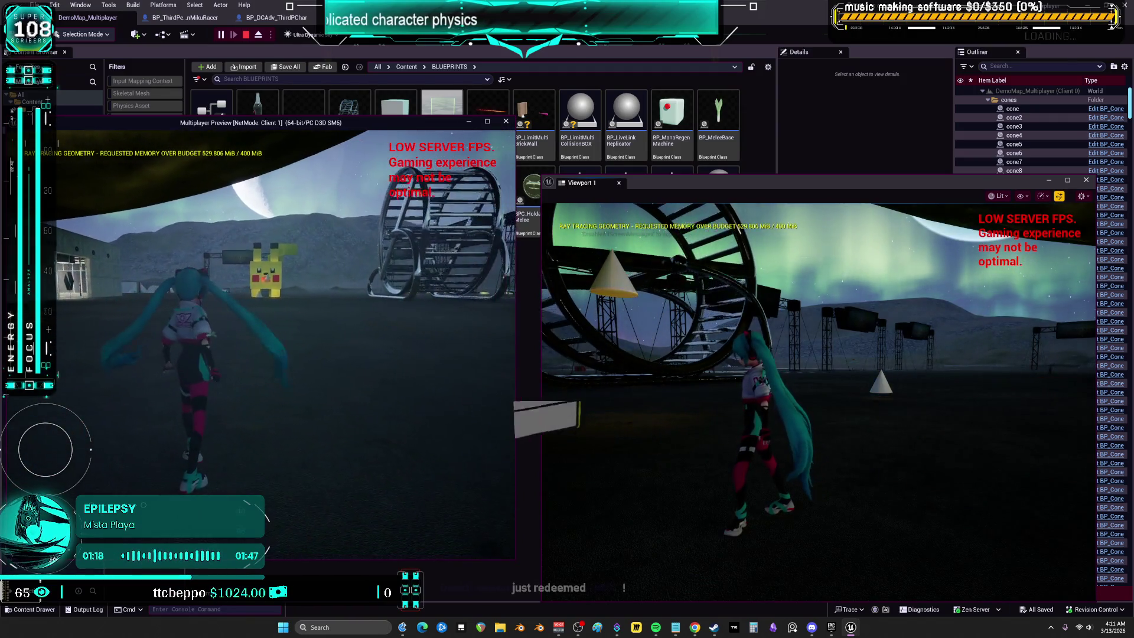
{"action": "key", "text": "w"}
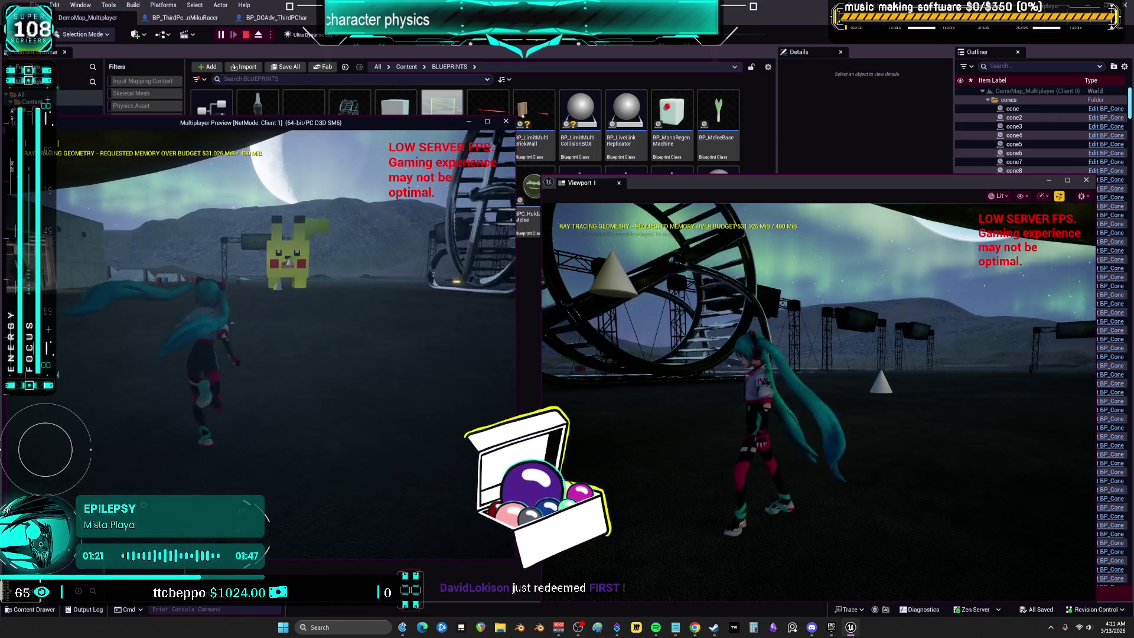
{"action": "key", "text": "w"}
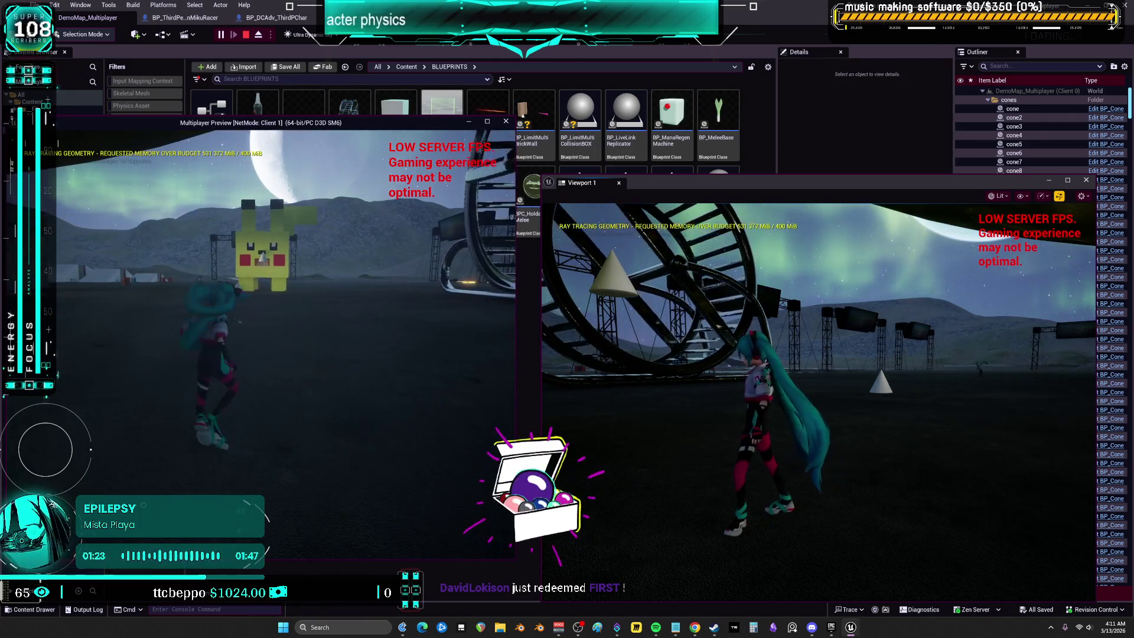
{"action": "key", "text": "w"}
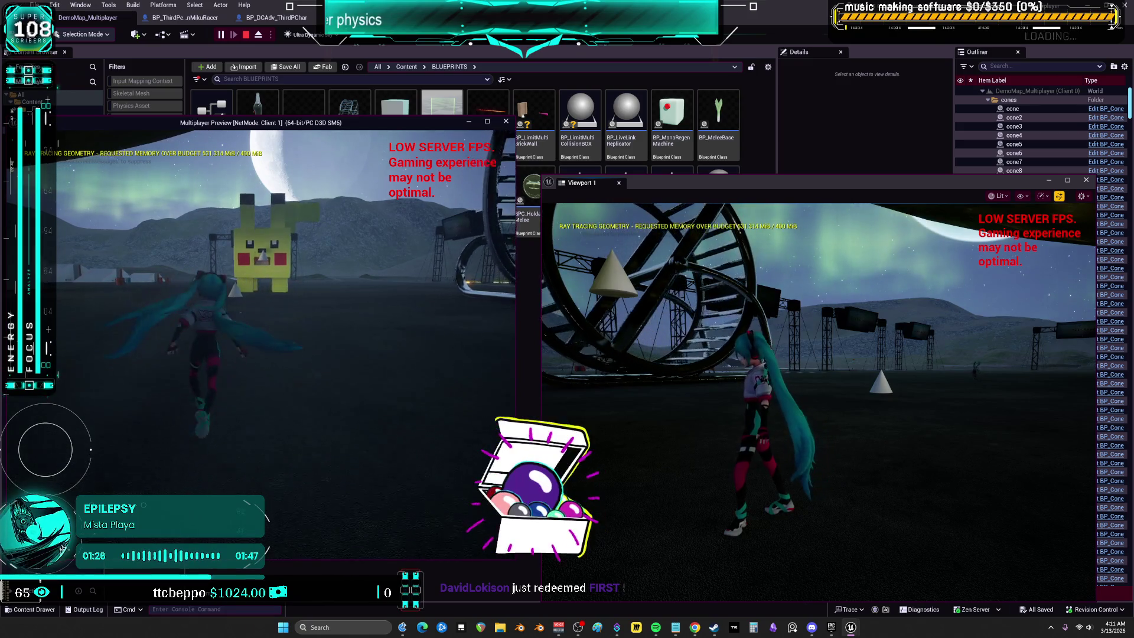
{"action": "key", "text": "s"}
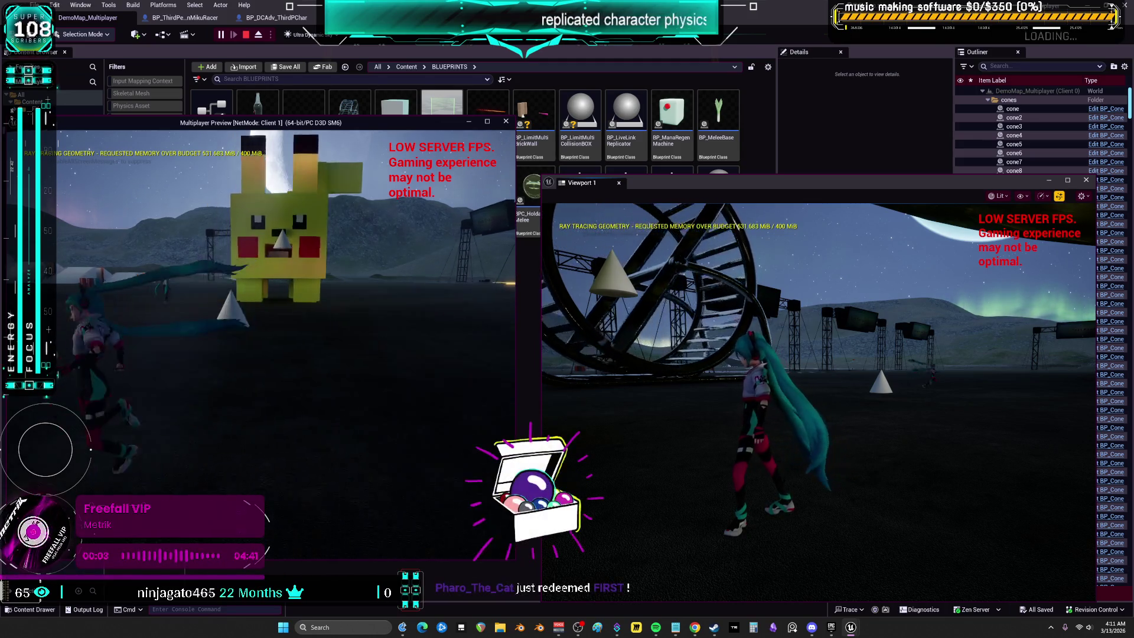
{"action": "key", "text": "Escape"}
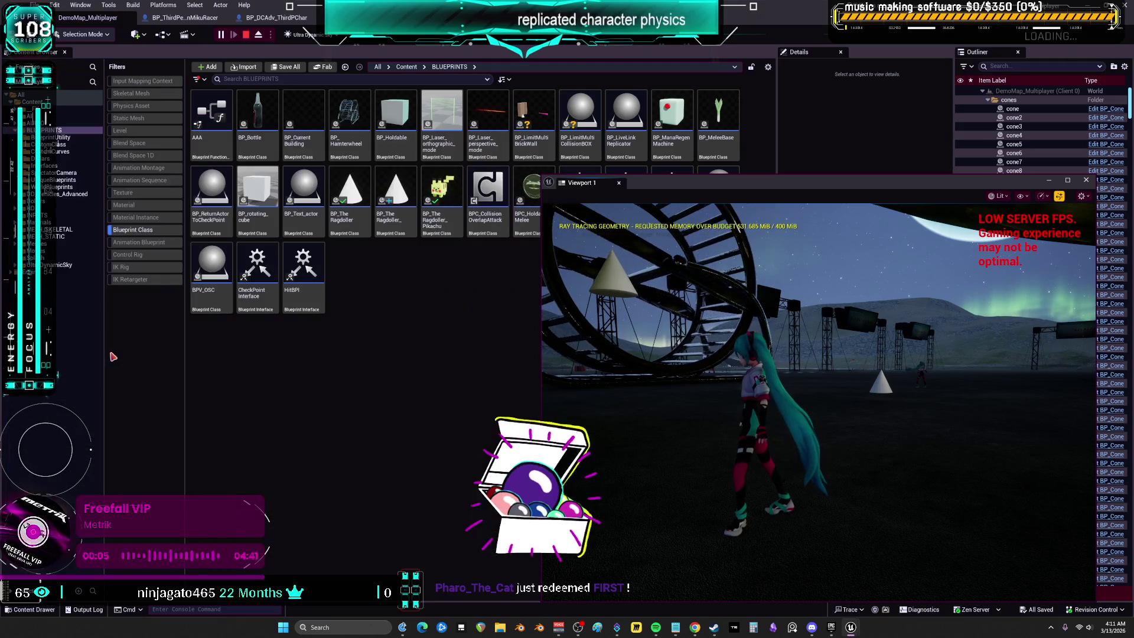
{"action": "key", "text": "Return"}
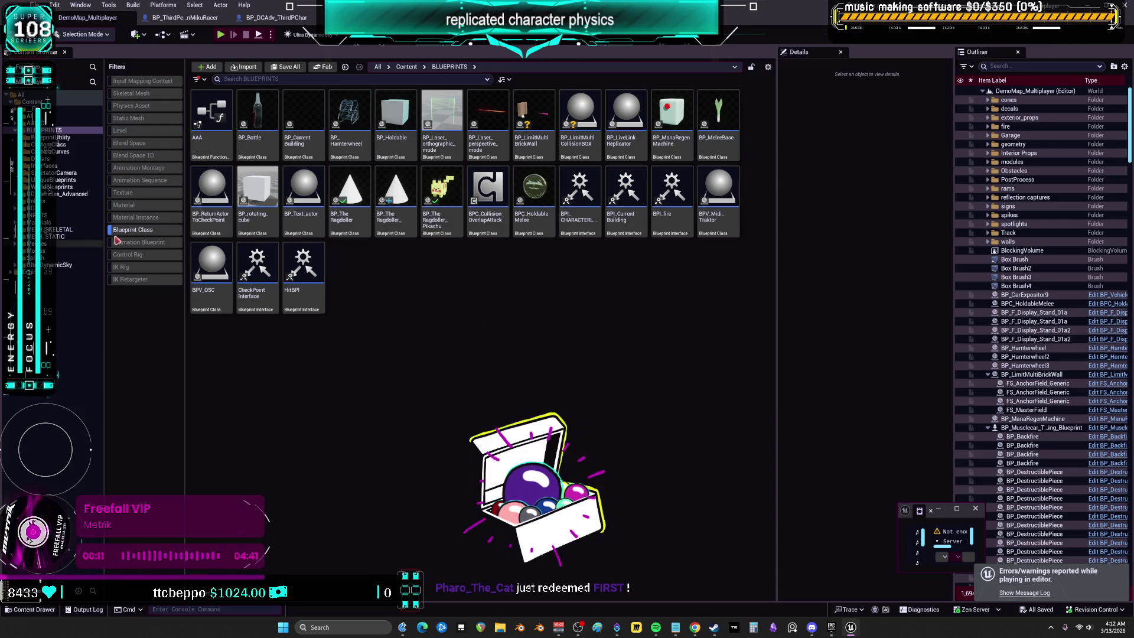
{"action": "left_click", "coordinate": [60, 236]}
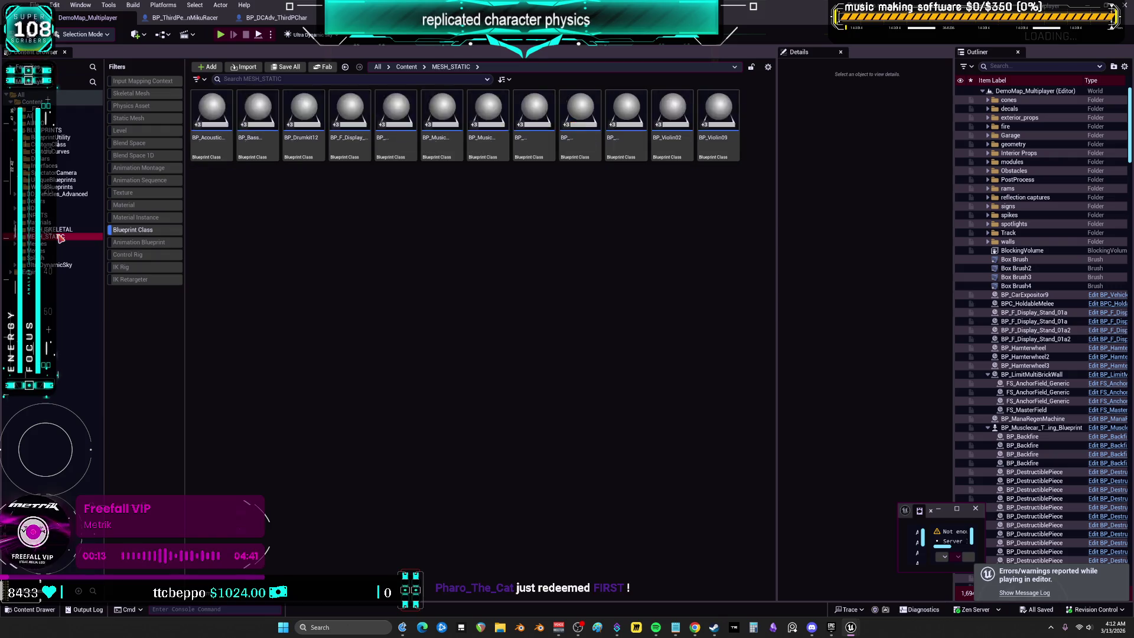
{"action": "double_click", "coordinate": [257, 127]}
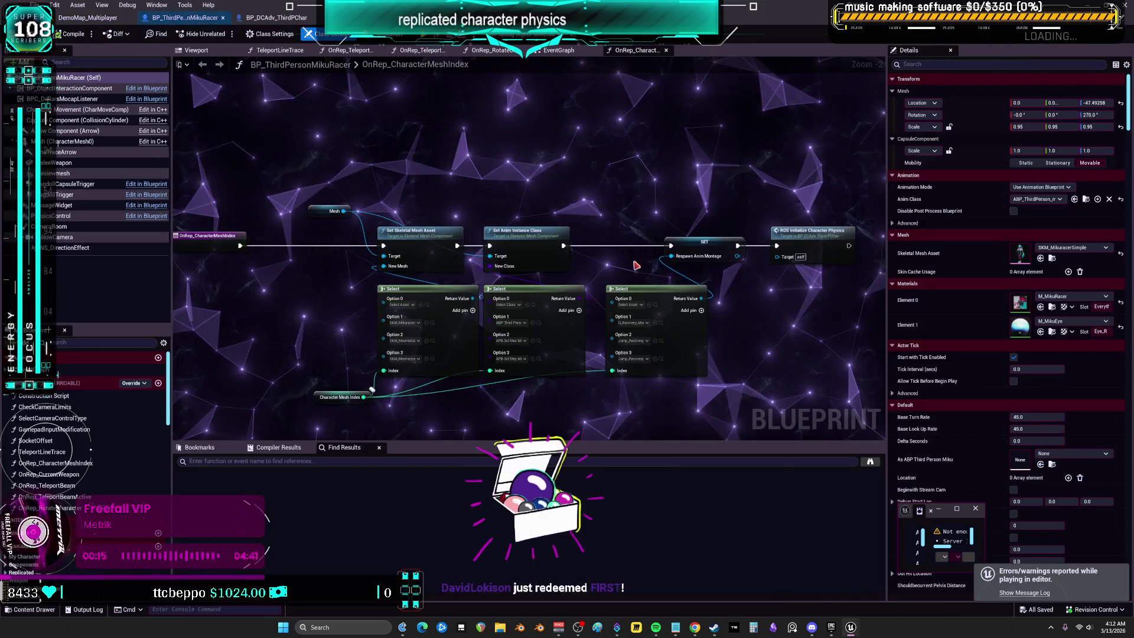
{"action": "scroll", "coordinate": [688, 396], "scroll_direction": "down", "scroll_amount": 1}
{"action": "left_click", "coordinate": [251, 18]}
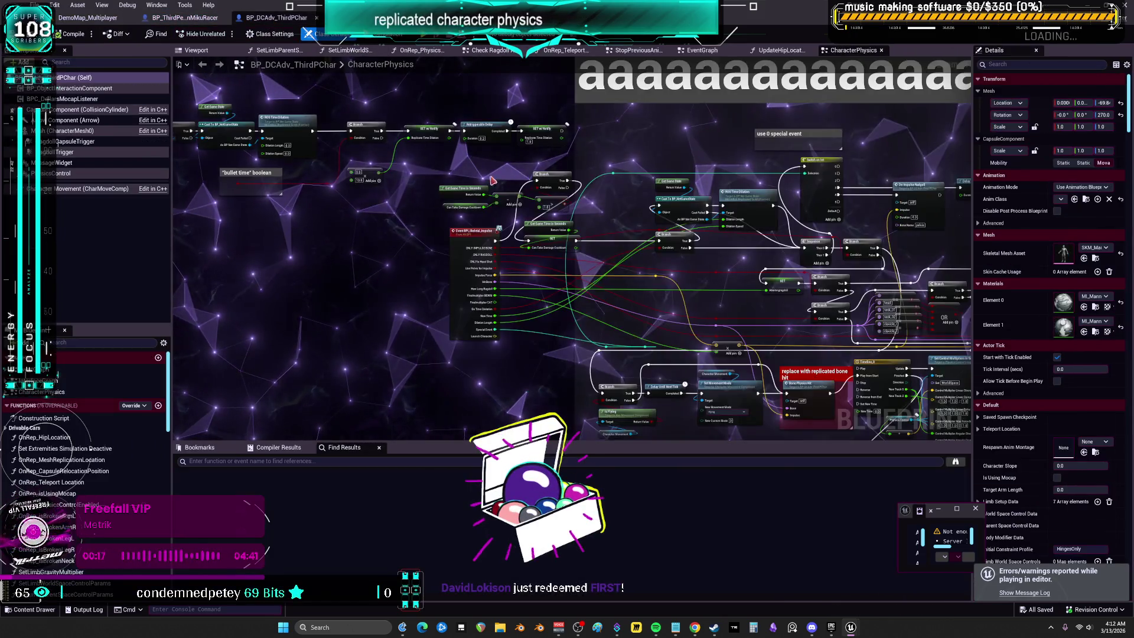
{"action": "scroll", "coordinate": [625, 204], "scroll_direction": "down", "scroll_amount": 1}
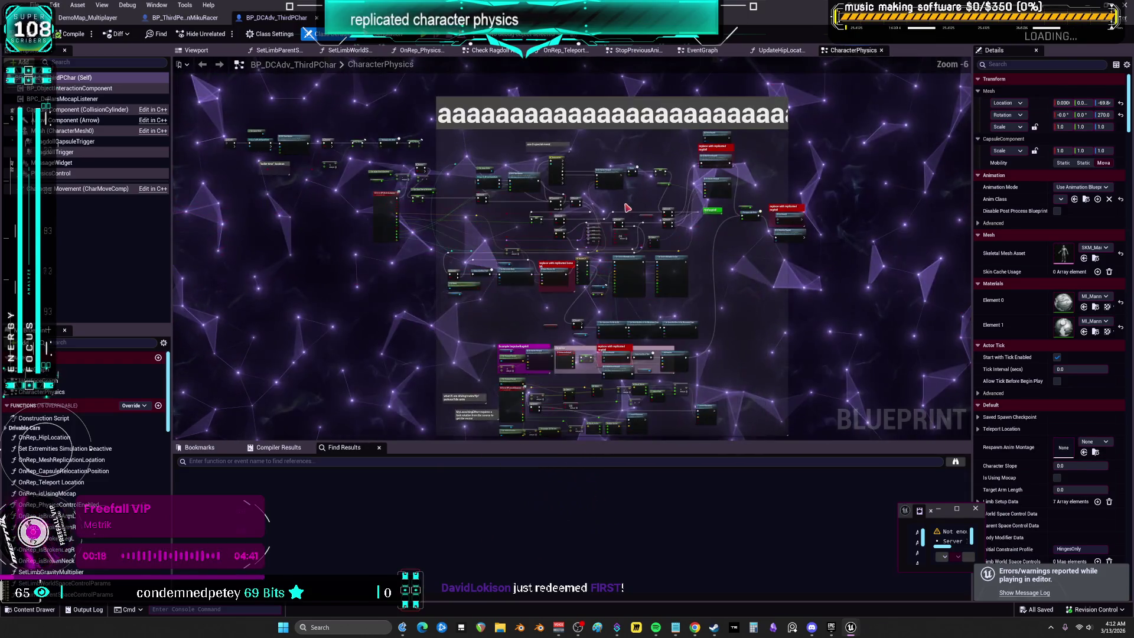
{"action": "scroll", "coordinate": [632, 204], "scroll_direction": "up", "scroll_amount": 4}
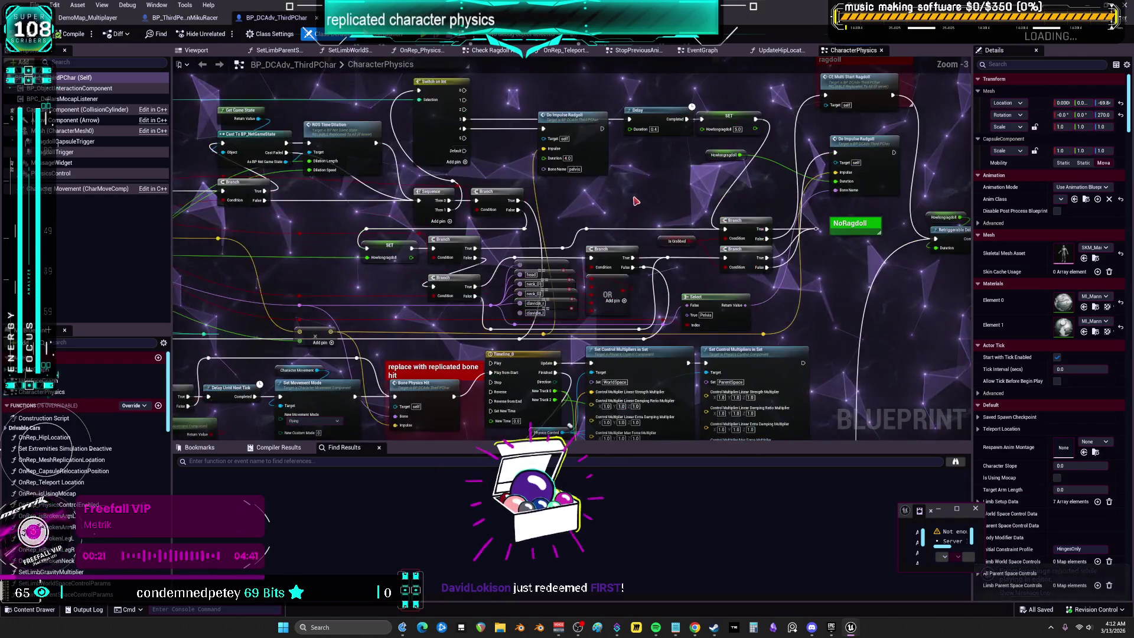
{"action": "left_click_drag", "start_coordinate": [482, 168], "coordinate": [622, 149]}
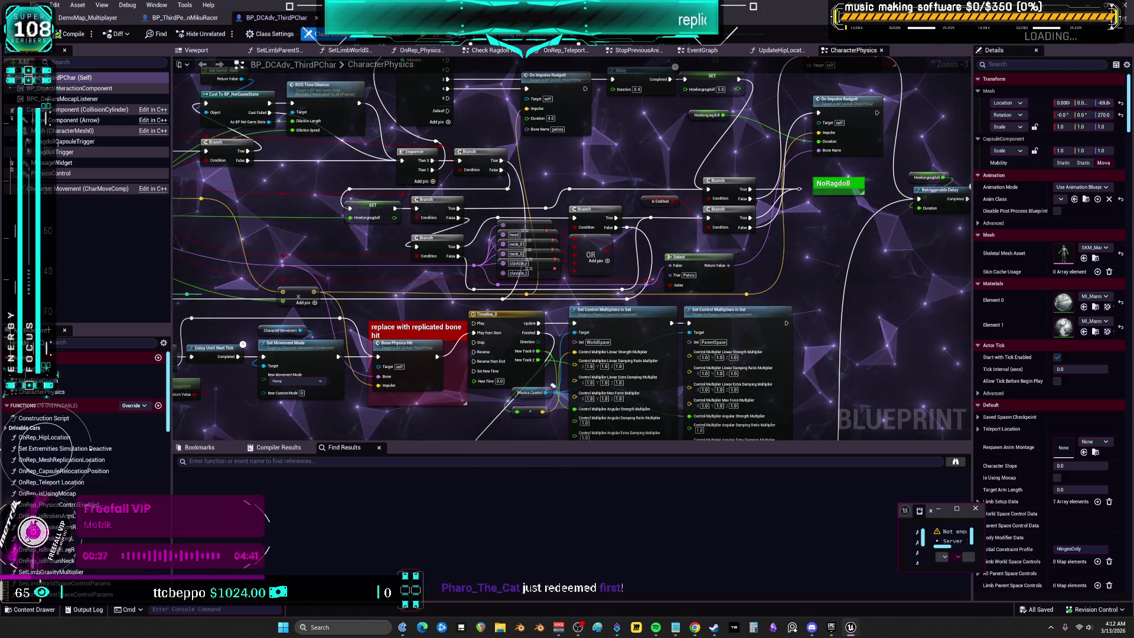
{"action": "scroll", "coordinate": [768, 394], "scroll_direction": "down", "scroll_amount": 1}
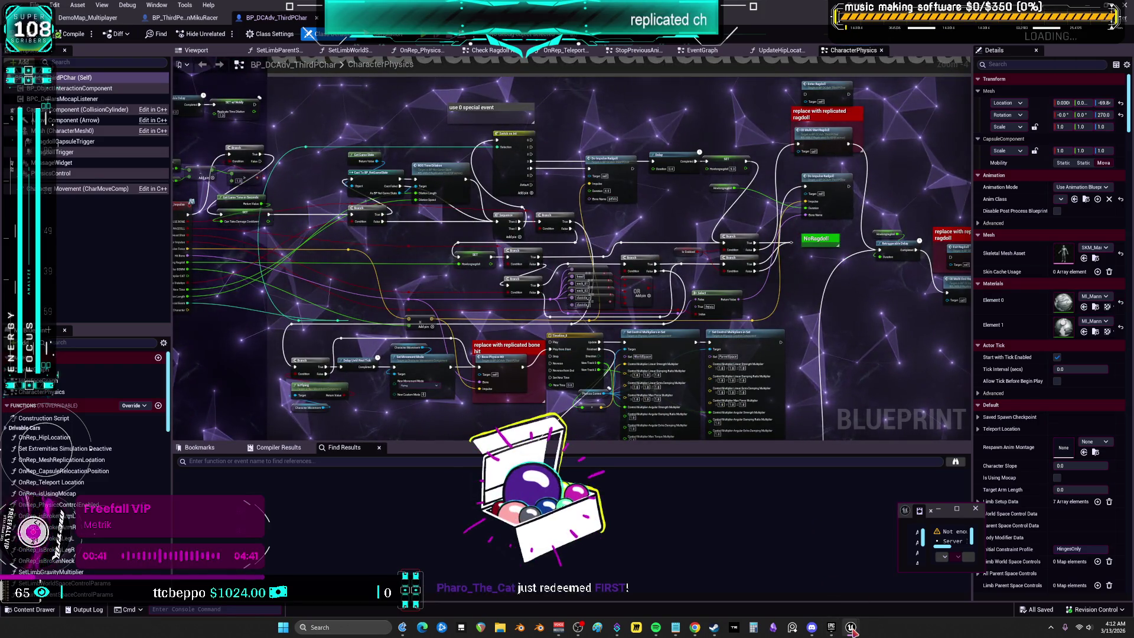
{"action": "mouse_move", "coordinate": [851, 629]}
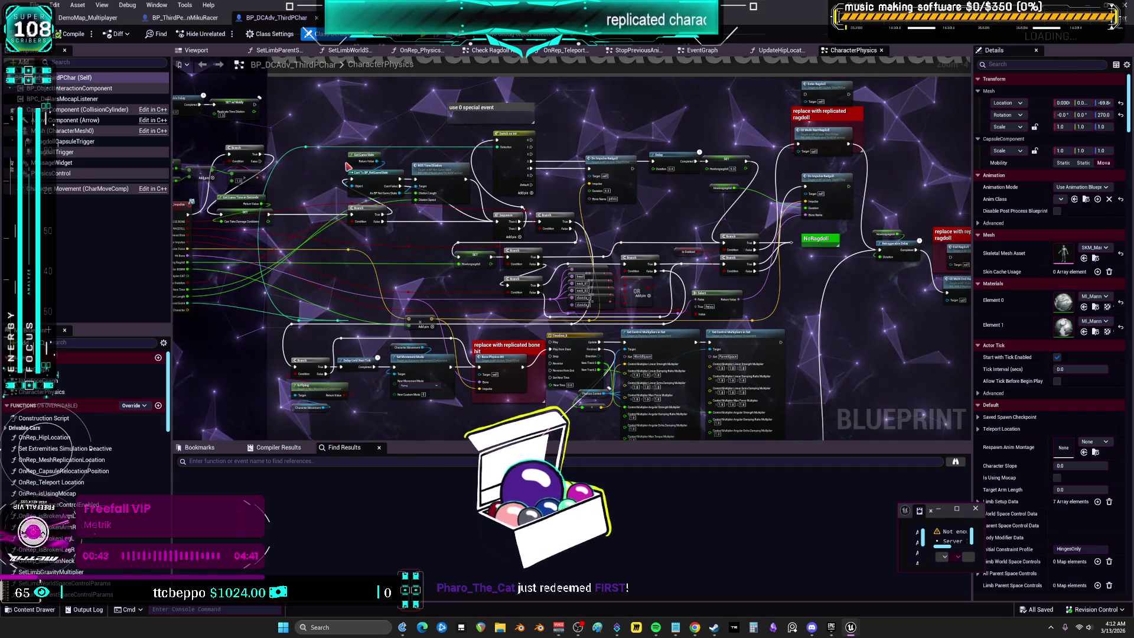
{"action": "left_click", "coordinate": [89, 20]}
{"action": "left_click", "coordinate": [142, 231]}
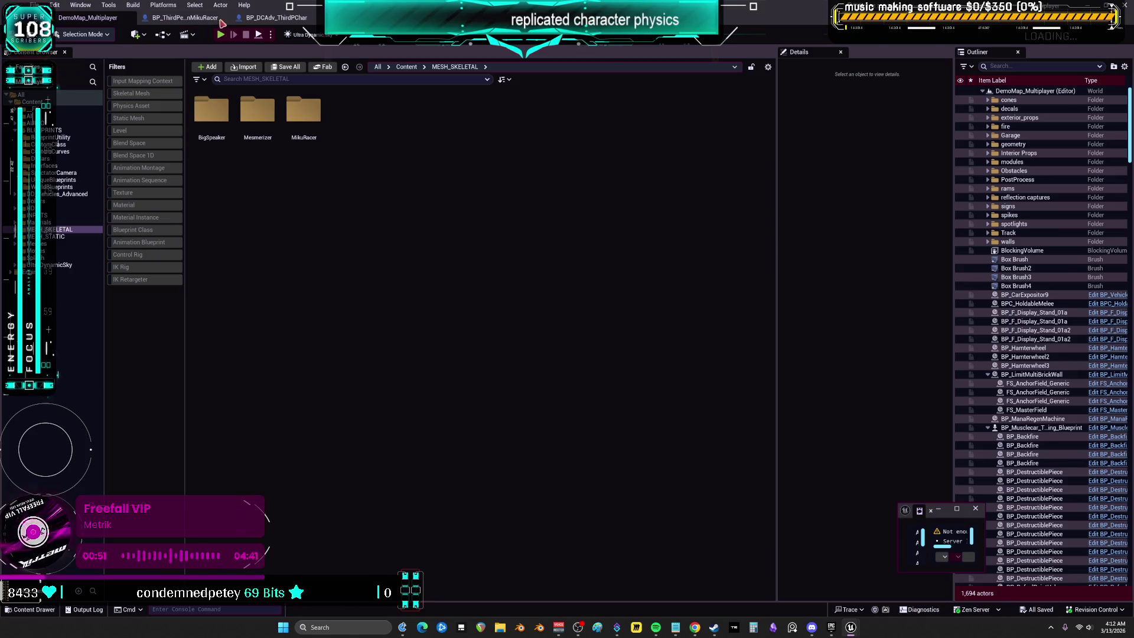
{"action": "left_click", "coordinate": [276, 18]}
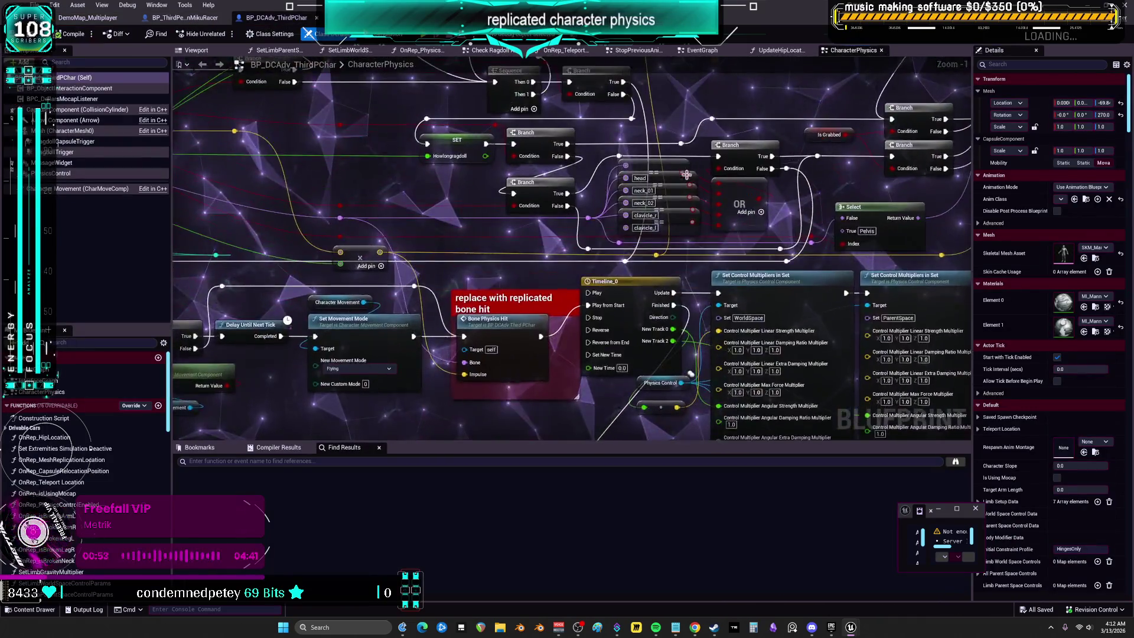
{"action": "scroll", "coordinate": [688, 173], "scroll_direction": "down", "scroll_amount": 3}
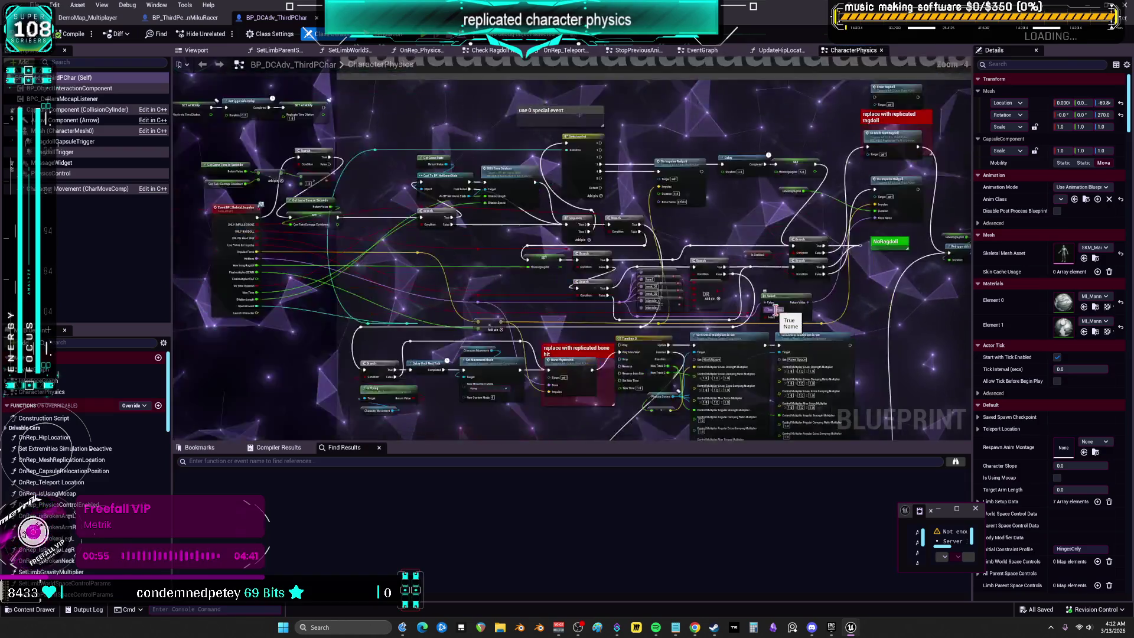
{"action": "scroll", "coordinate": [775, 310], "scroll_direction": "up", "scroll_amount": 3}
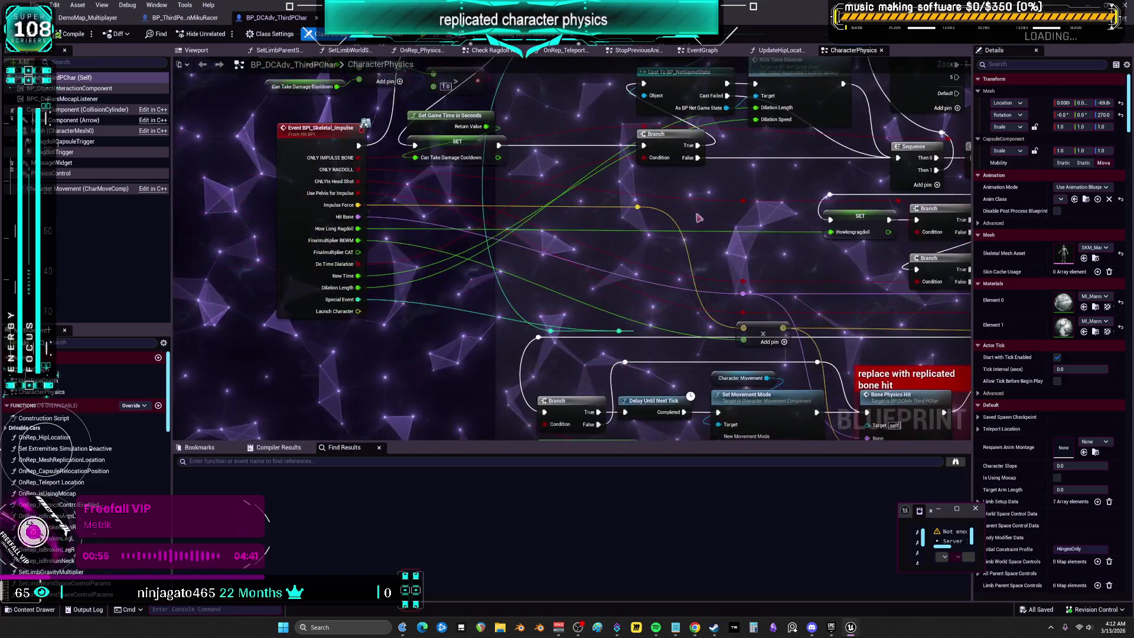
Step: Select the Event BPI_Skeletal_Impulse node and bring its reroute point into view
{"action": "left_click_drag", "start_coordinate": [781, 219], "coordinate": [421, 173]}
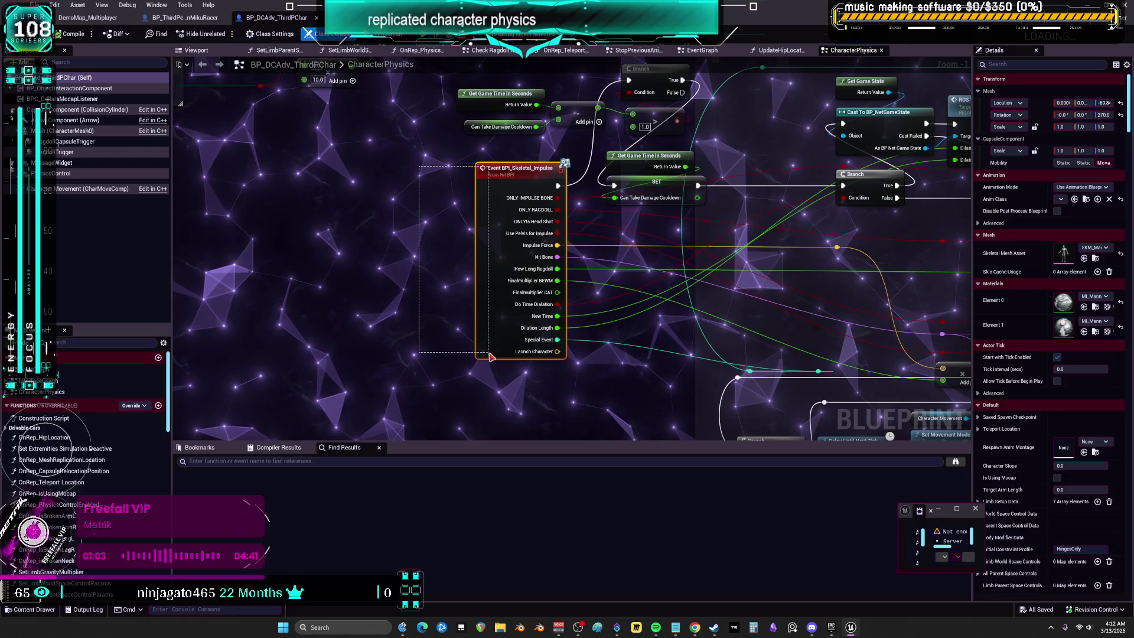
{"action": "left_click_drag", "start_coordinate": [489, 354], "coordinate": [485, 362]}
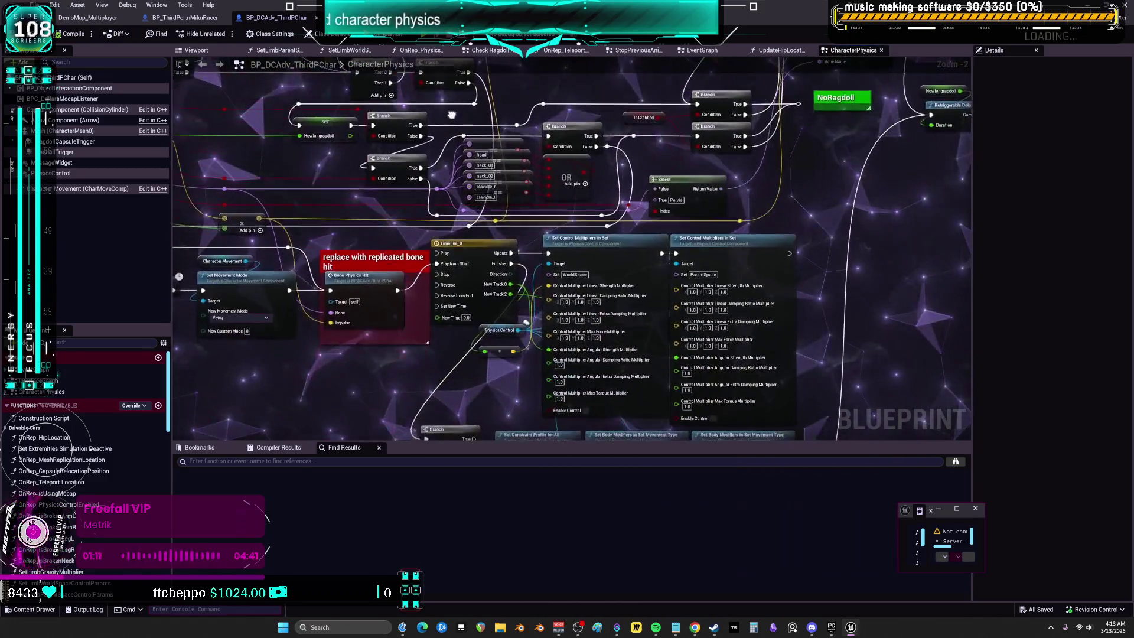
{"action": "scroll", "coordinate": [626, 290], "scroll_direction": "down", "scroll_amount": 1}
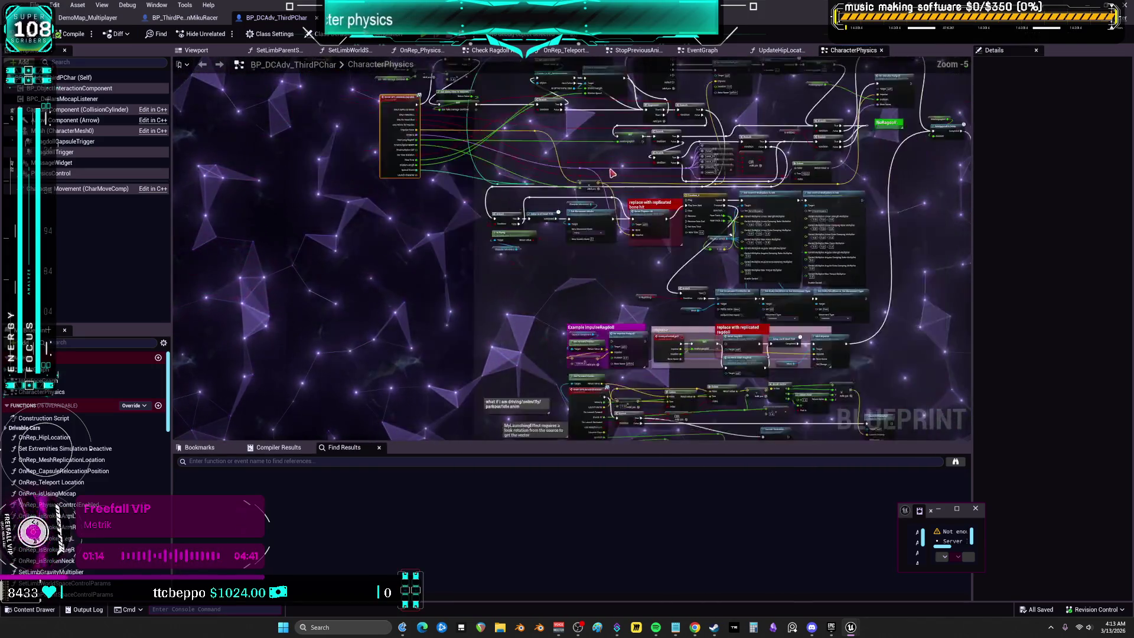
{"action": "scroll", "coordinate": [613, 171], "scroll_direction": "down", "scroll_amount": 1}
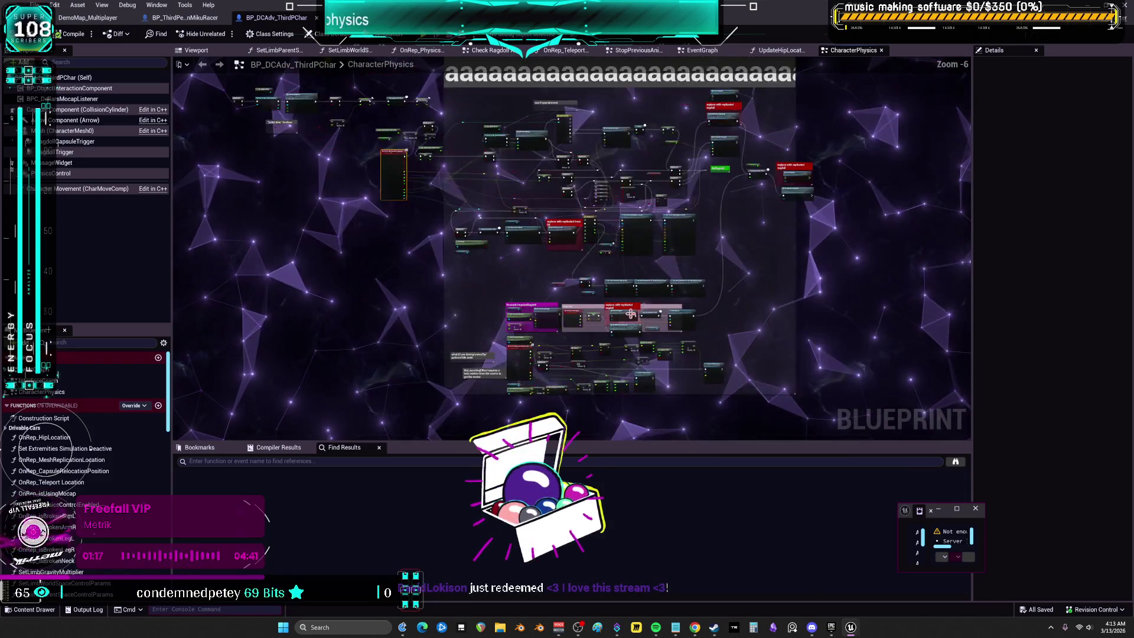
{"action": "scroll", "coordinate": [631, 313], "scroll_direction": "up", "scroll_amount": 3}
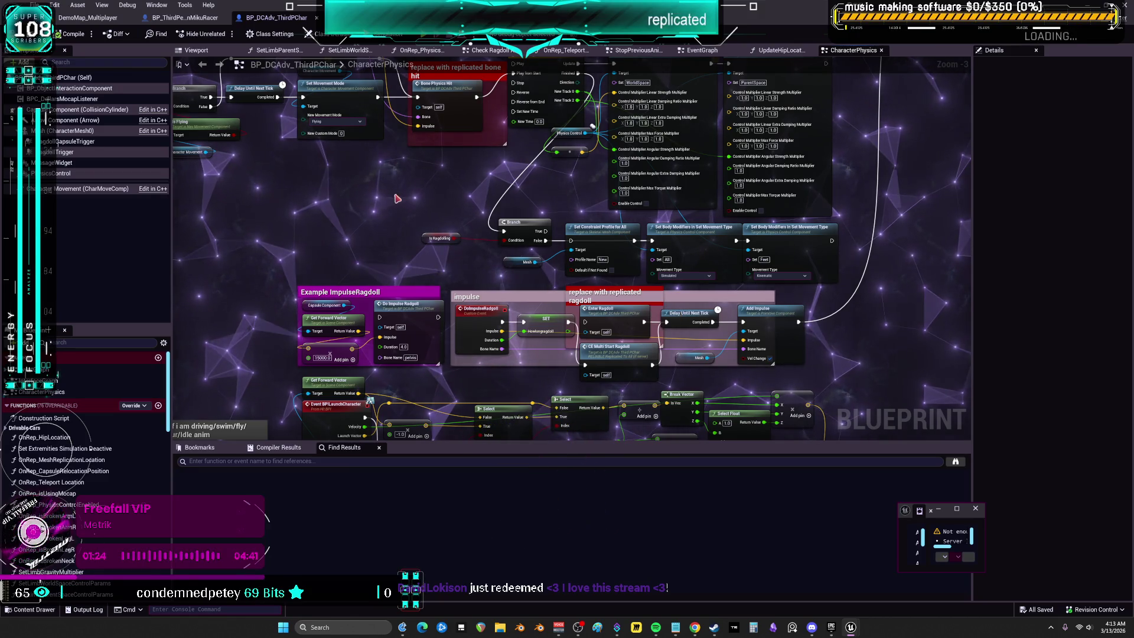
{"action": "left_click_drag", "start_coordinate": [195, 57], "coordinate": [376, 185]}
{"action": "mouse_move", "coordinate": [464, 105]}
{"action": "left_mouse_down"}
{"action": "mouse_move", "coordinate": [475, 231]}
{"action": "mouse_move", "coordinate": [544, 390]}
{"action": "mouse_move", "coordinate": [549, 376]}
{"action": "left_mouse_up"}
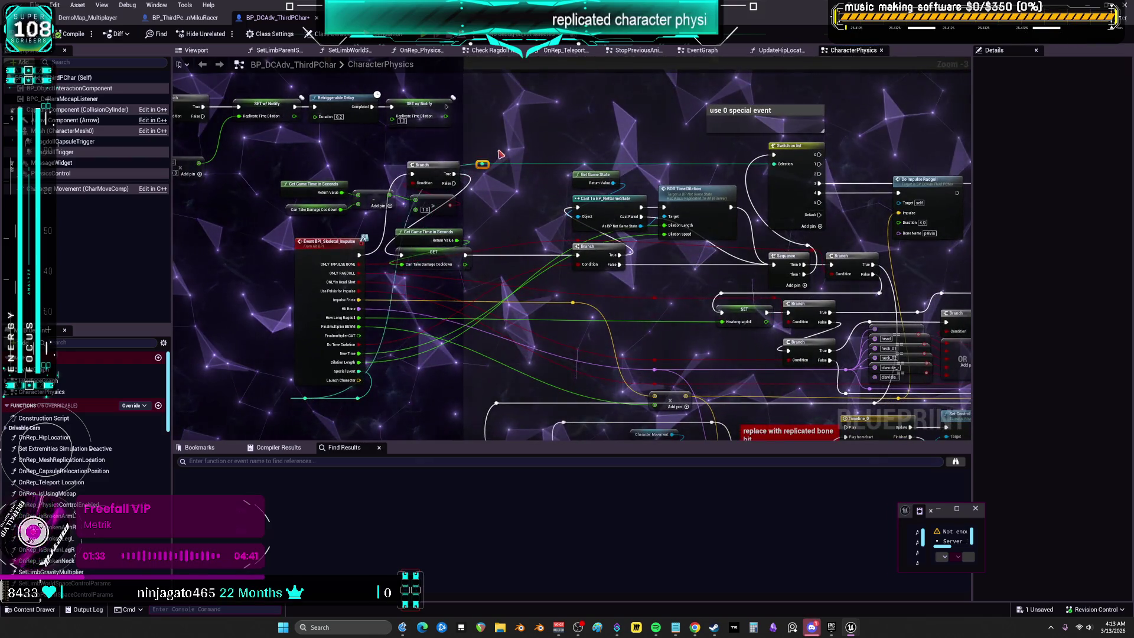
Step: Move the reroute point left and down so the wire loops around the event's left side
{"action": "key", "text": "ctrl+z"}
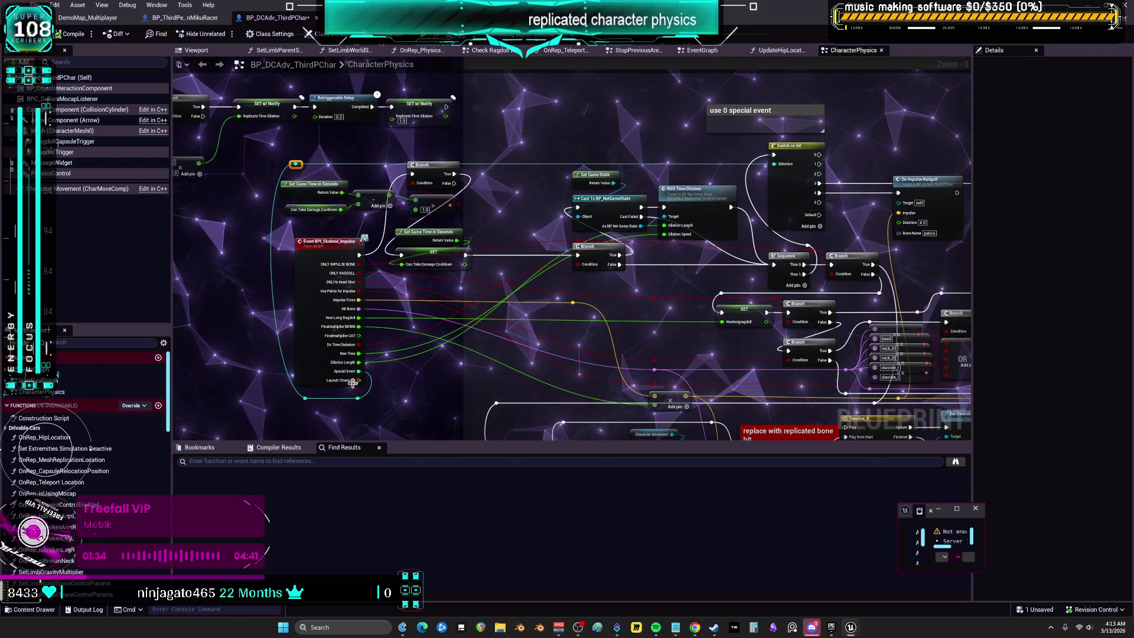
{"action": "key", "text": "ctrl+z"}
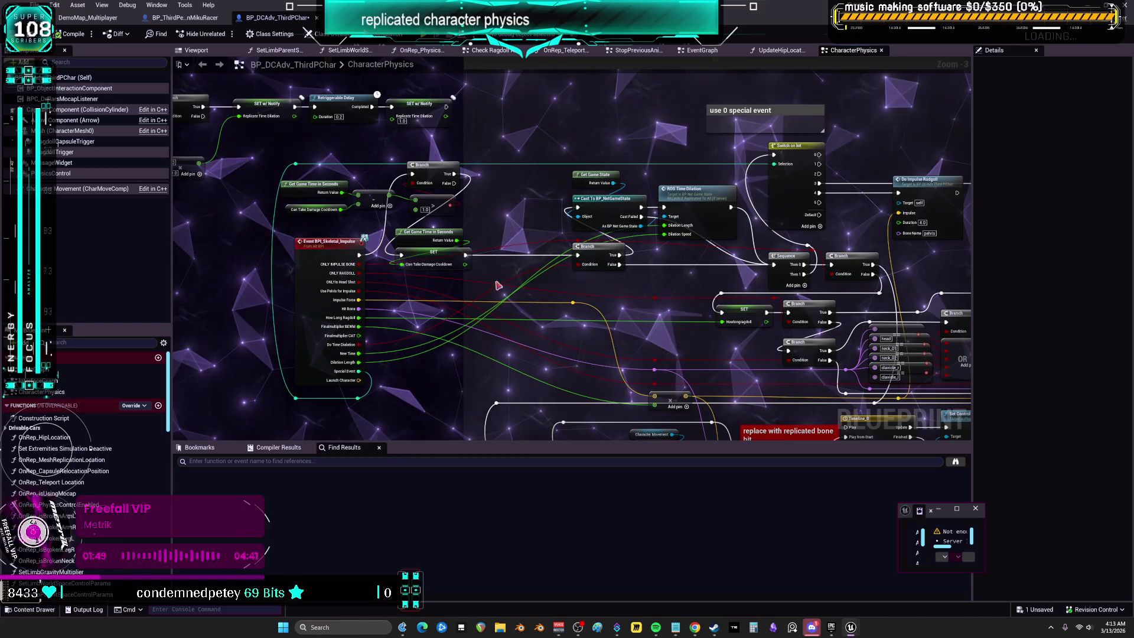
{"action": "scroll", "coordinate": [482, 258], "scroll_direction": "down", "scroll_amount": 2}
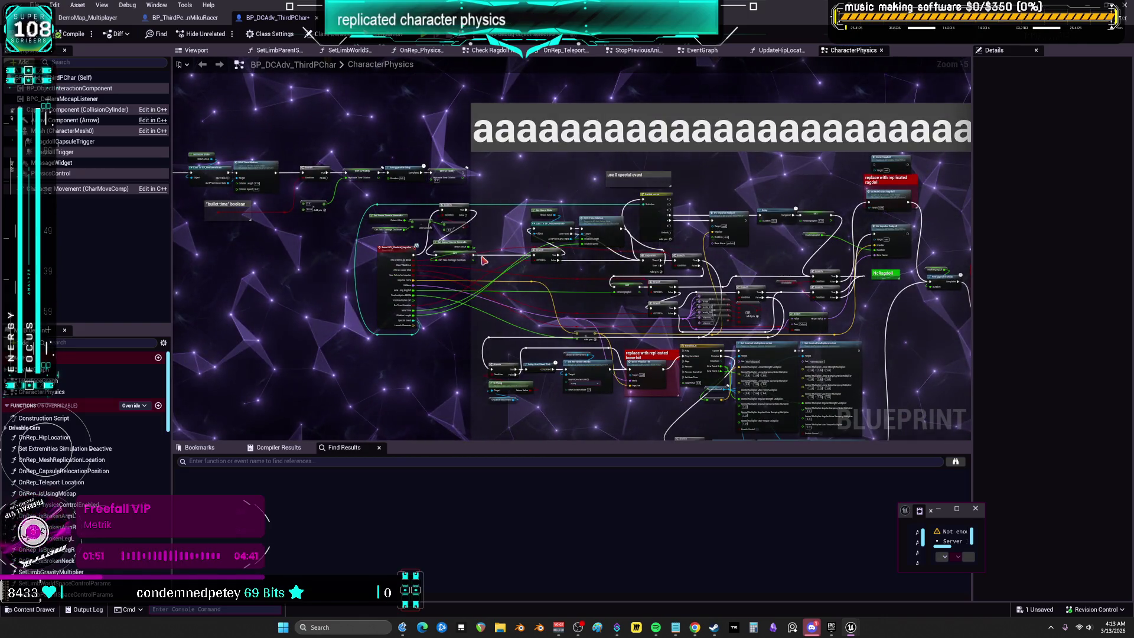
{"action": "scroll", "coordinate": [364, 240], "scroll_direction": "up", "scroll_amount": 4}
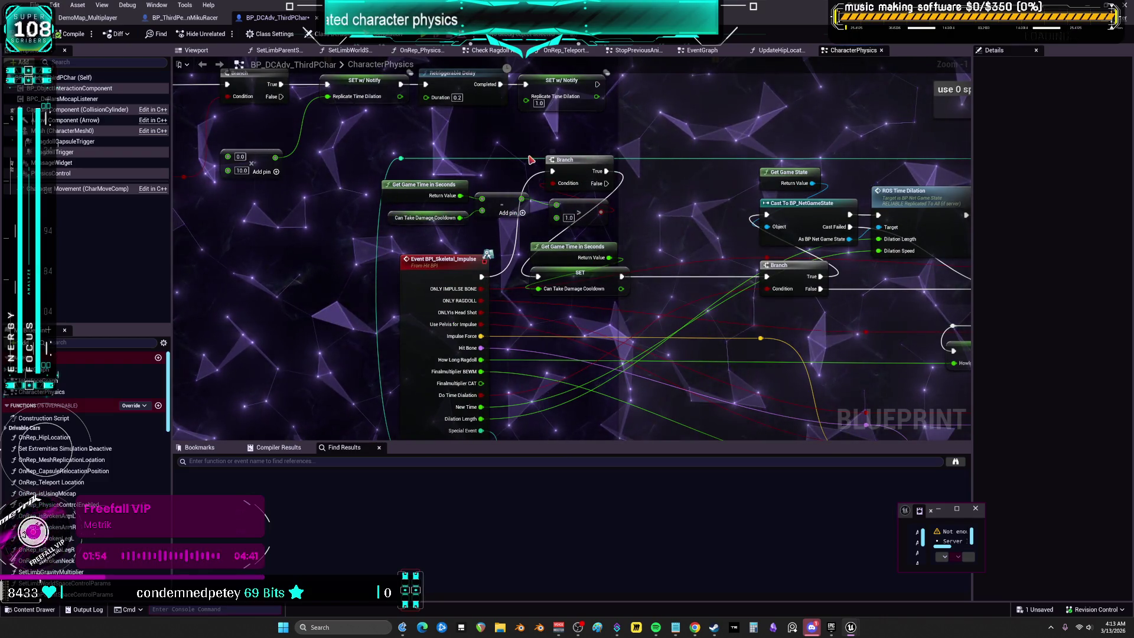
{"action": "scroll", "coordinate": [532, 192], "scroll_direction": "down", "scroll_amount": 3}
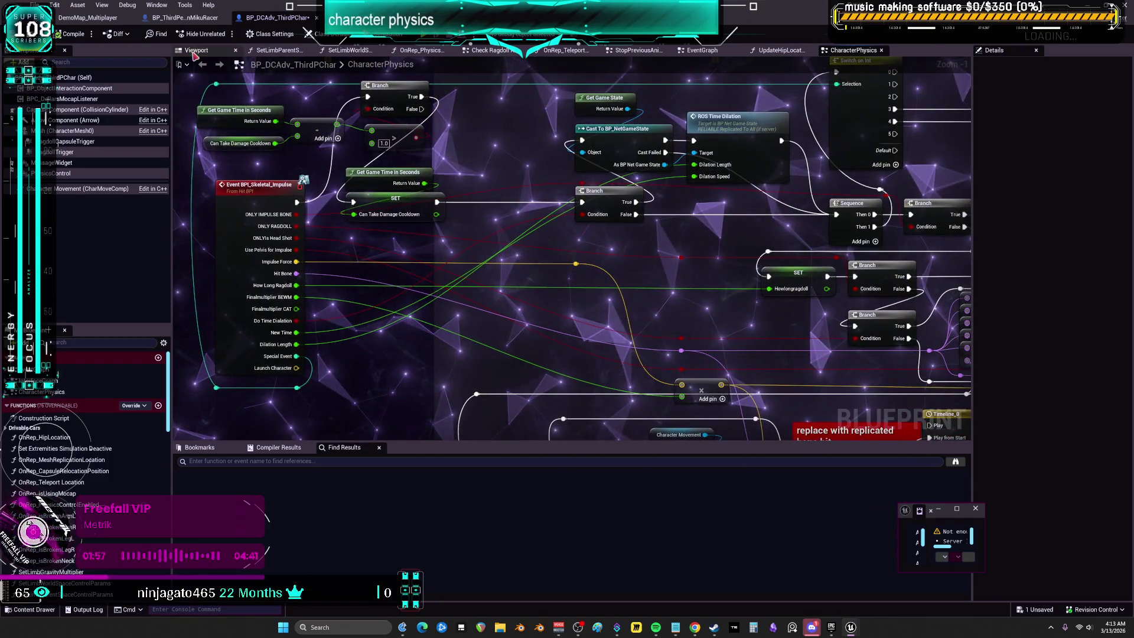
{"action": "left_click", "coordinate": [193, 19]}
{"action": "left_click", "coordinate": [99, 23]}
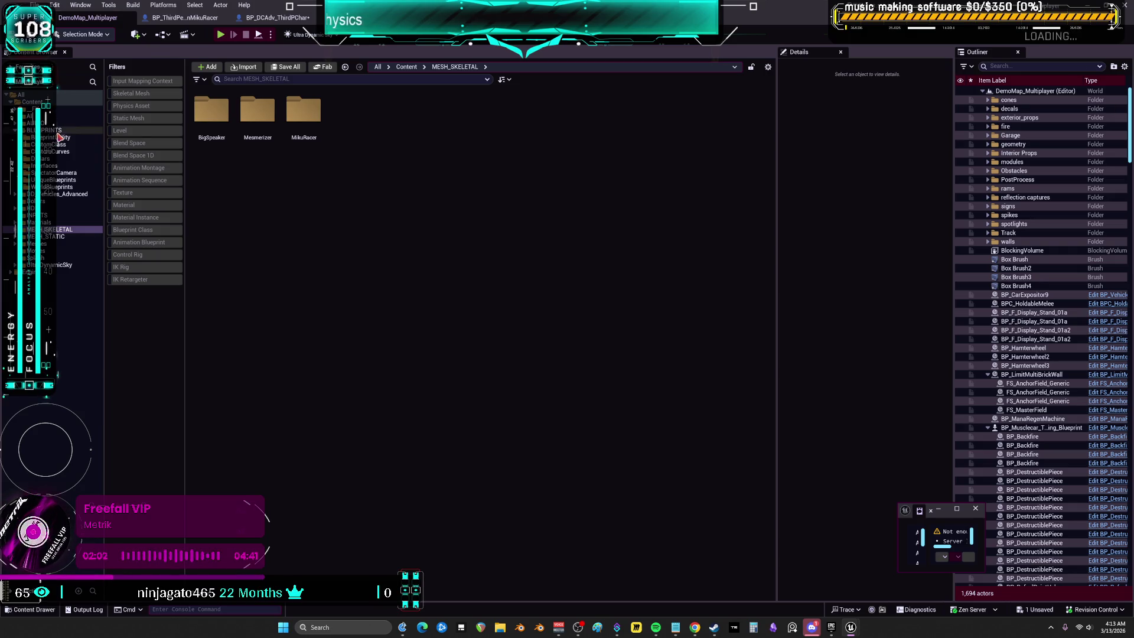
Step: Open BP_TheRagdoller from the BLUEPRINTS > UniqueBlueprints > TheRagdoller folder
{"action": "left_click", "coordinate": [58, 180]}
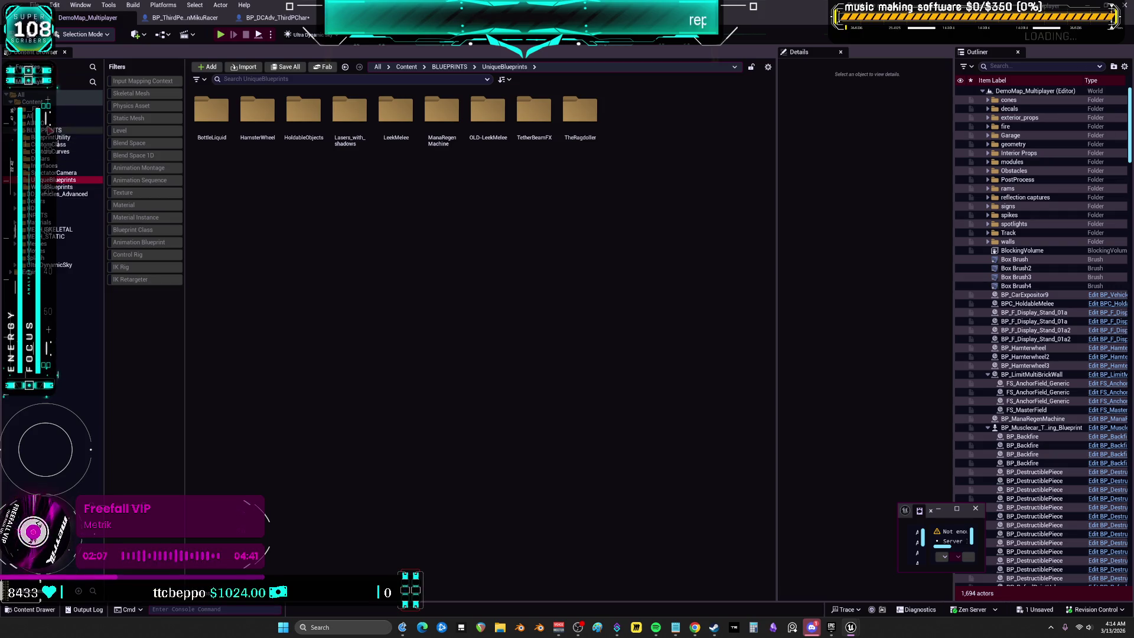
{"action": "double_click", "coordinate": [595, 122]}
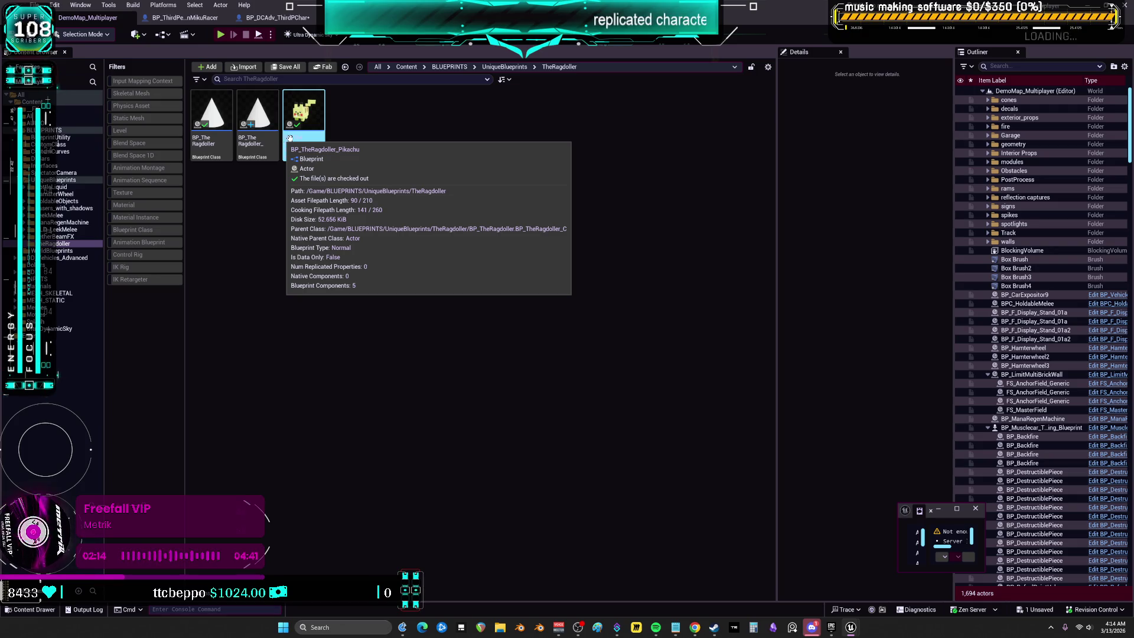
{"action": "left_click", "coordinate": [213, 120]}
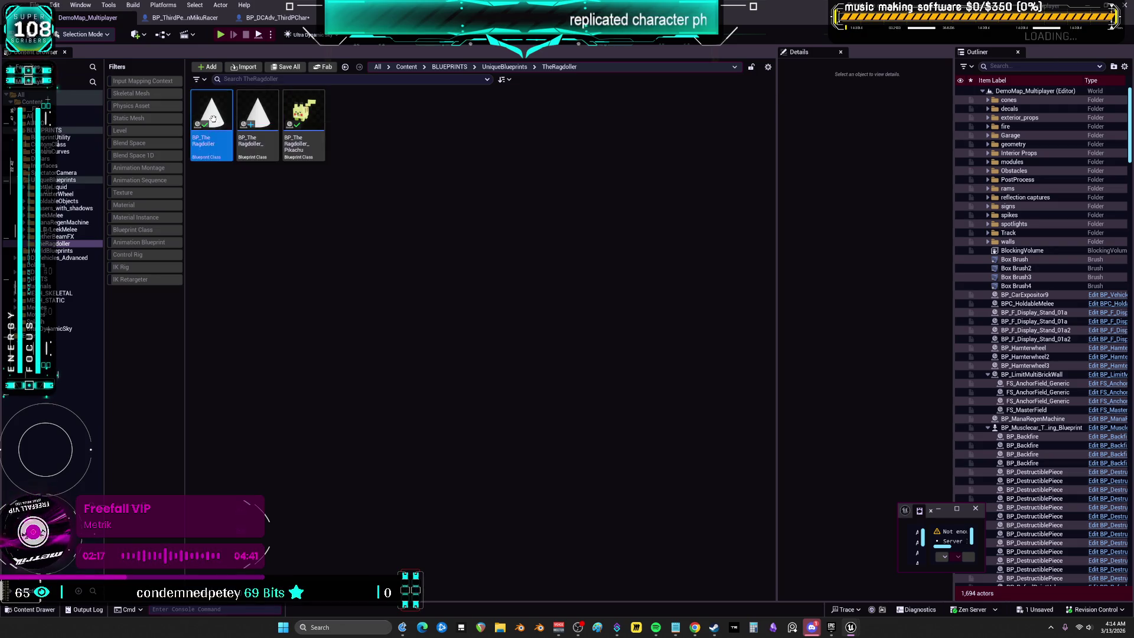
{"action": "double_click", "coordinate": [213, 119]}
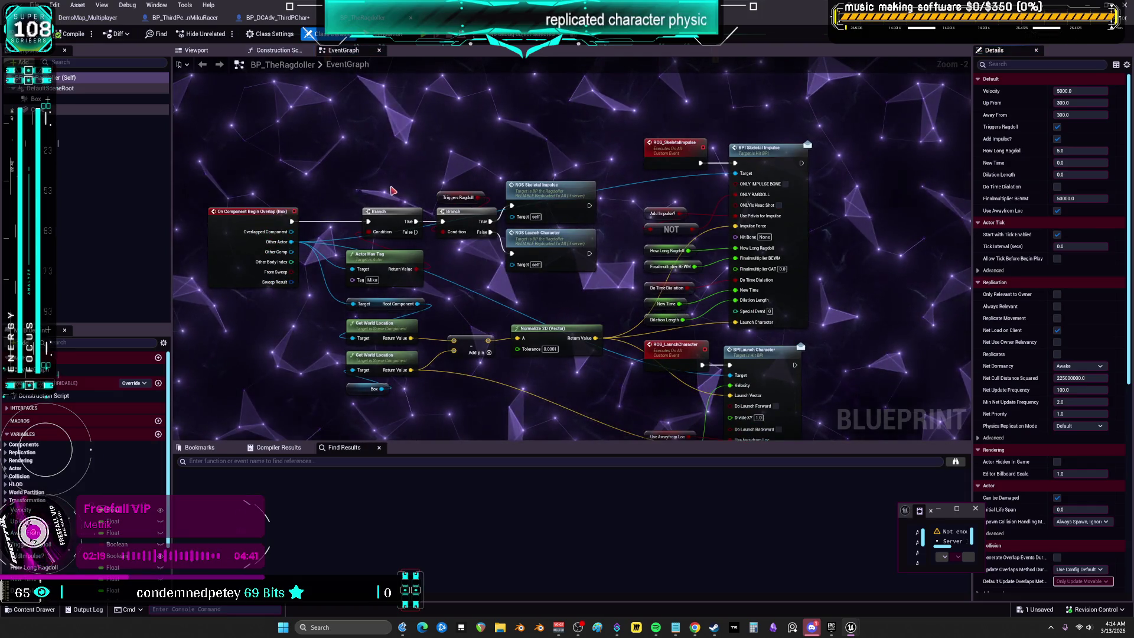
Step: Move the Velocity getter beside ROS_LaunchCharacter, nudge Up From and Away From upward, then view the screenshot
{"action": "mouse_move", "coordinate": [210, 107]}
{"action": "left_mouse_down"}
{"action": "mouse_move", "coordinate": [225, 278]}
{"action": "mouse_move", "coordinate": [263, 324]}
{"action": "left_mouse_up"}
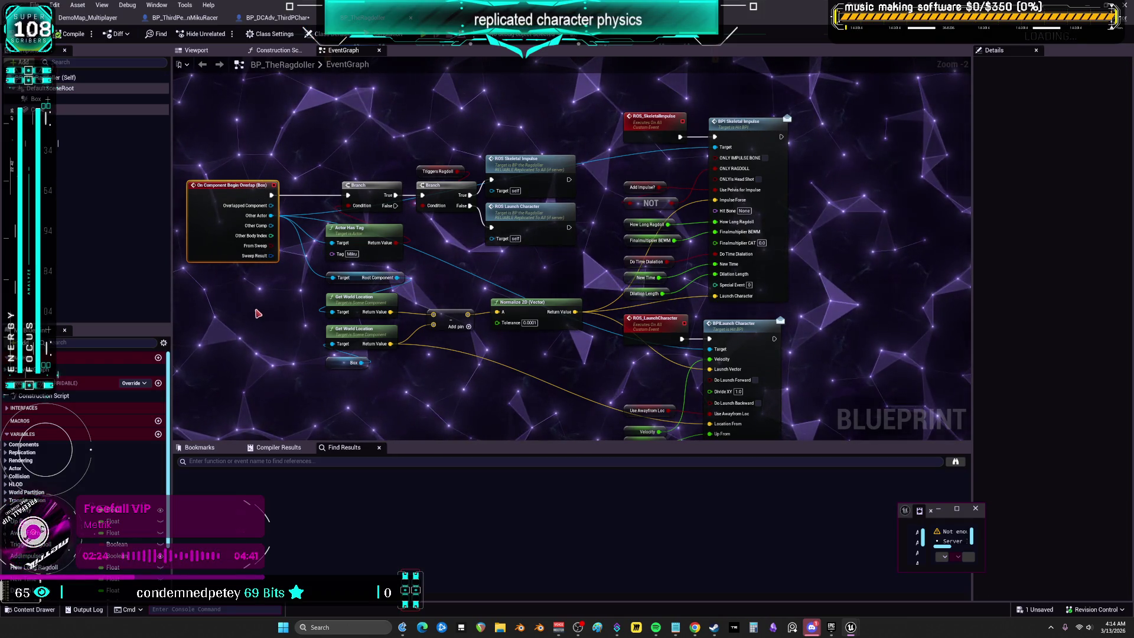
{"action": "left_click_drag", "start_coordinate": [634, 204], "coordinate": [496, 211]}
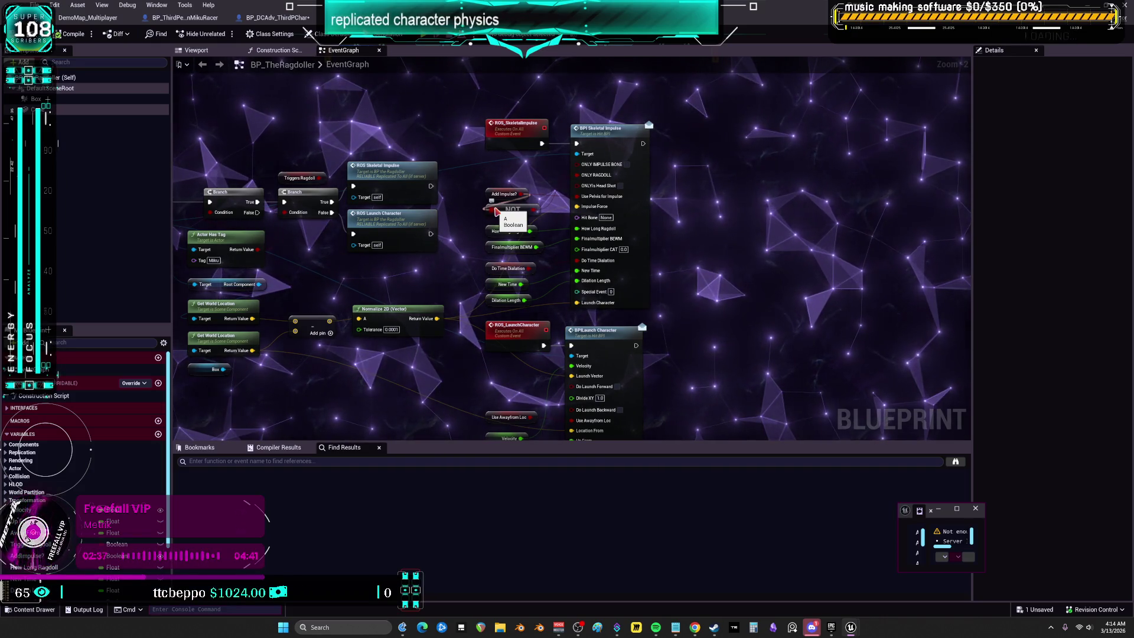
{"action": "mouse_move", "coordinate": [477, 212]}
{"action": "left_mouse_down"}
{"action": "mouse_move", "coordinate": [498, 166]}
{"action": "mouse_move", "coordinate": [541, 345]}
{"action": "mouse_move", "coordinate": [538, 323]}
{"action": "left_mouse_up"}
{"action": "left_click_drag", "start_coordinate": [542, 382], "coordinate": [540, 344]}
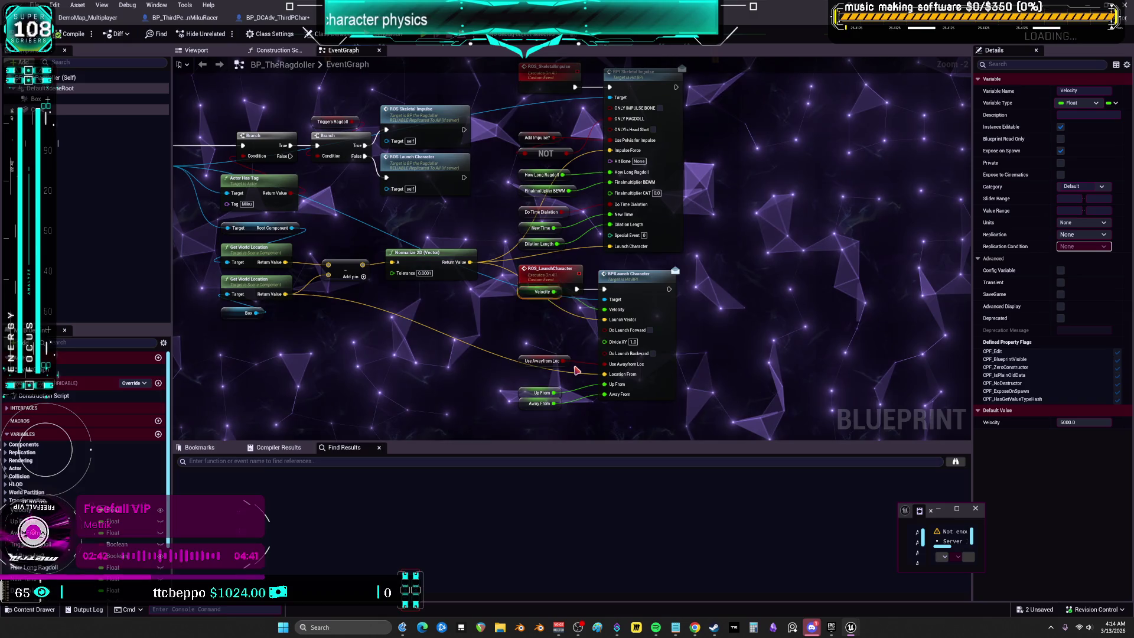
{"action": "left_click_drag", "start_coordinate": [532, 395], "coordinate": [530, 399]}
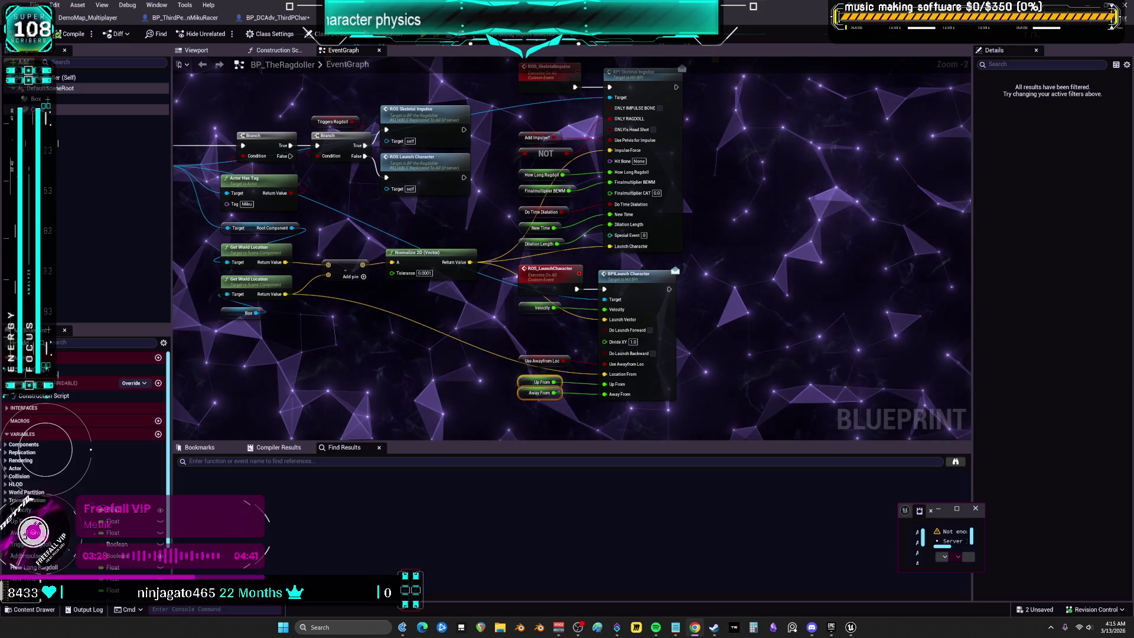
{"action": "key", "text": "alt+Tab"}
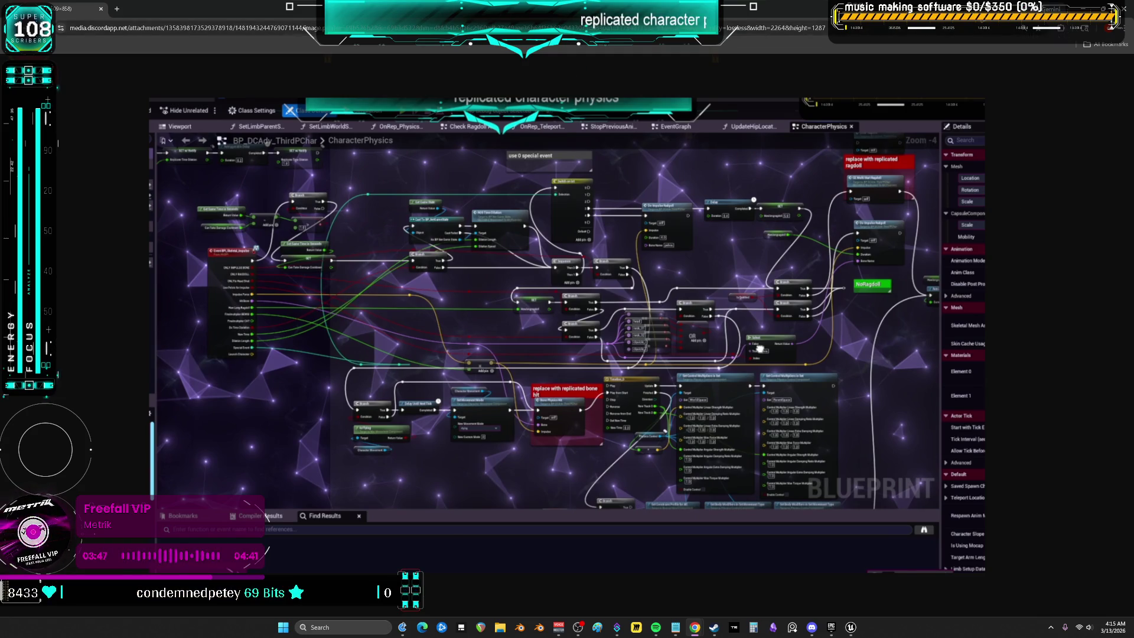
Step: Switch from the Chrome screenshot back to the BP_TheRagdoller graph in Unreal
{"action": "key", "text": "alt+Tab"}
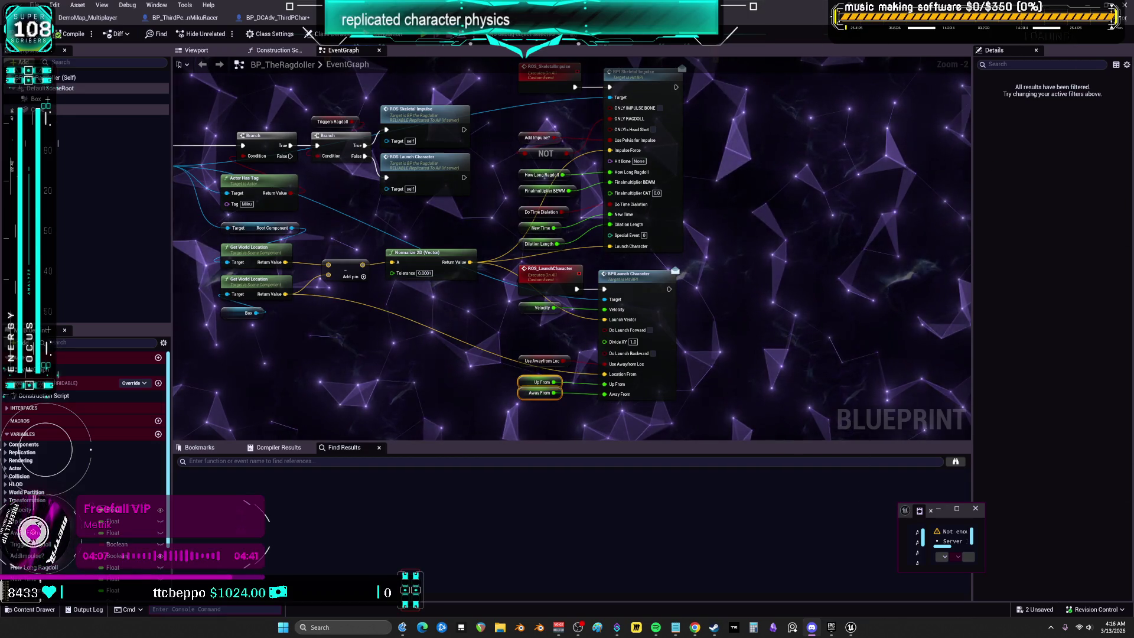
Step: Close the BP_TheRagdoller tab and launch a two-player preview, enlarging the client window
{"action": "left_click", "coordinate": [87, 21]}
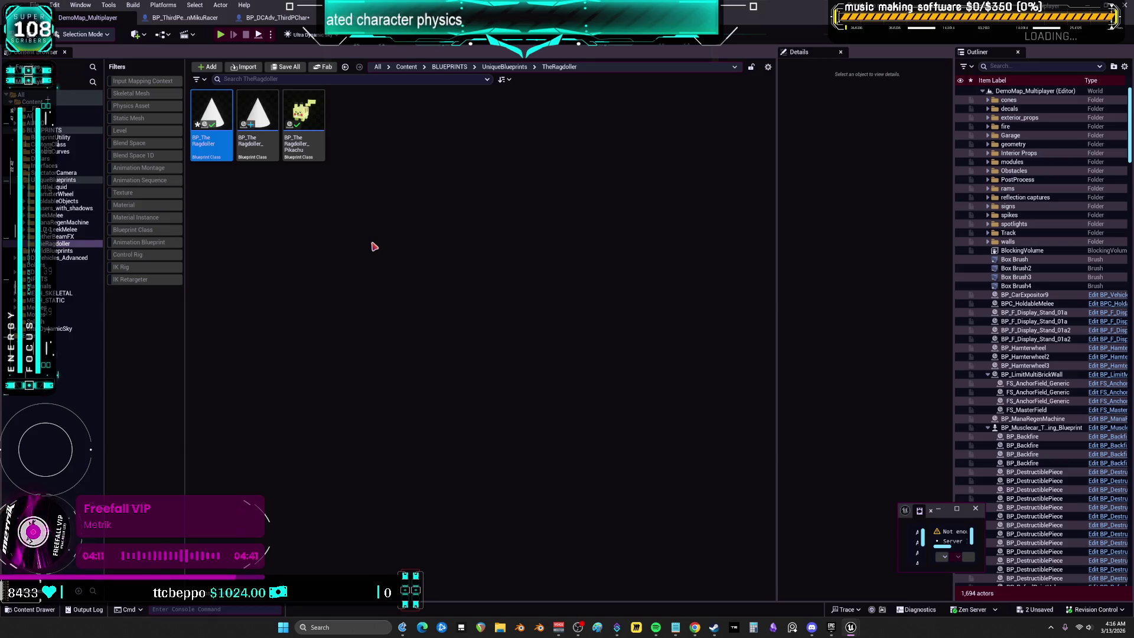
{"action": "left_click", "coordinate": [224, 21]}
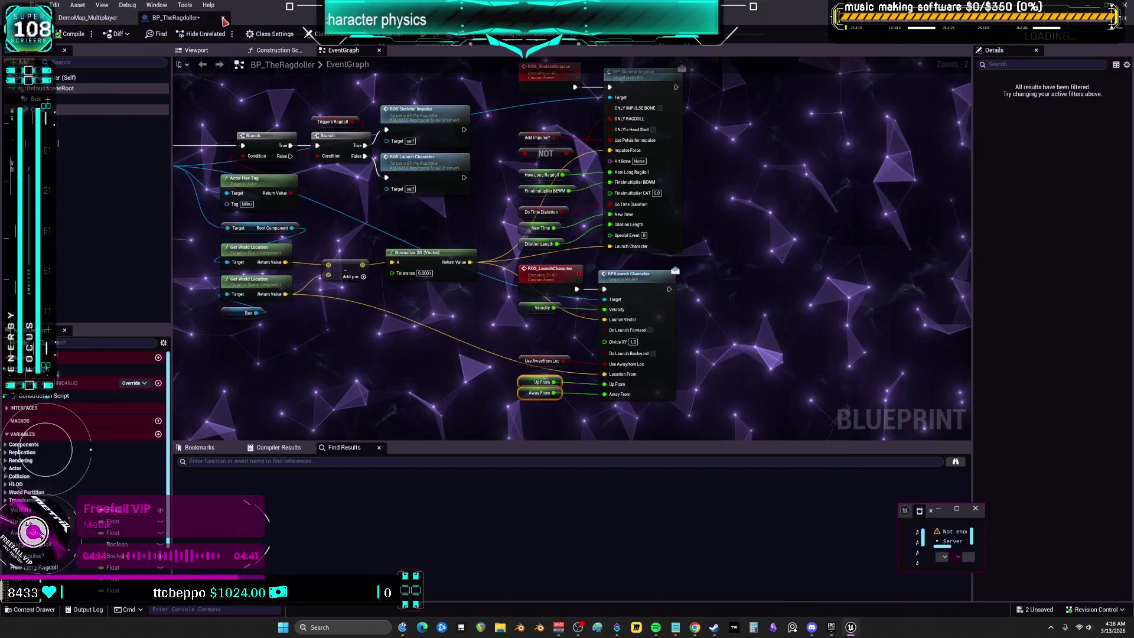
{"action": "left_click", "coordinate": [224, 21]}
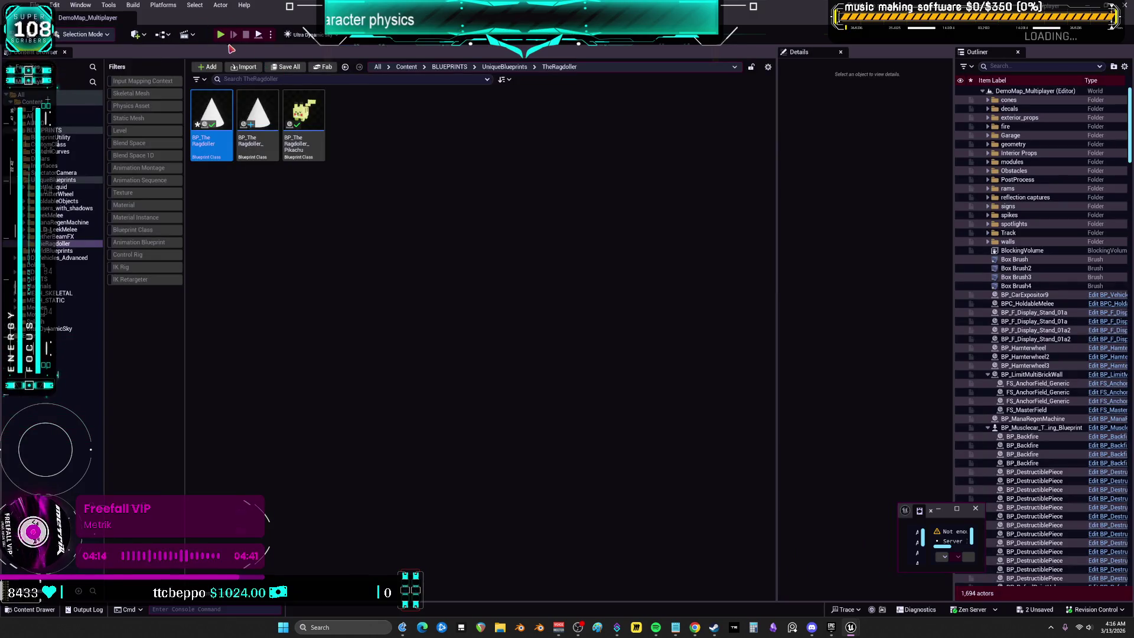
{"action": "key", "text": "alt+p"}
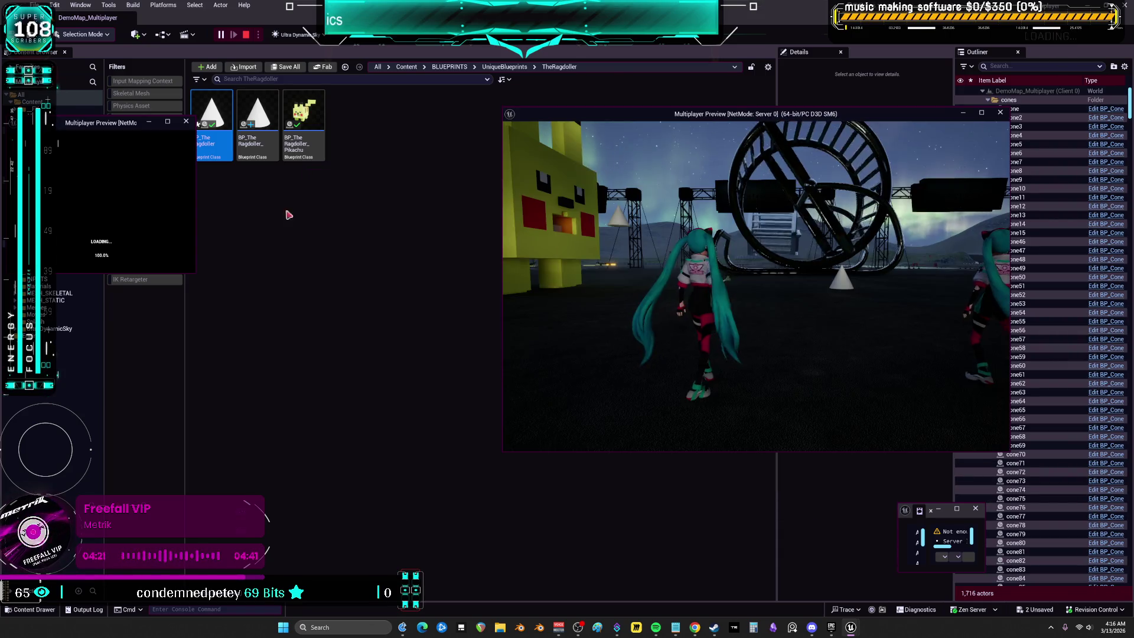
{"action": "mouse_move", "coordinate": [196, 273]}
{"action": "left_mouse_down"}
{"action": "mouse_move", "coordinate": [291, 359]}
{"action": "mouse_move", "coordinate": [481, 471]}
{"action": "left_mouse_up"}
Step: Finish resizing the Client 1 window and walk its Miku to the white car
{"action": "left_click", "coordinate": [392, 405]}
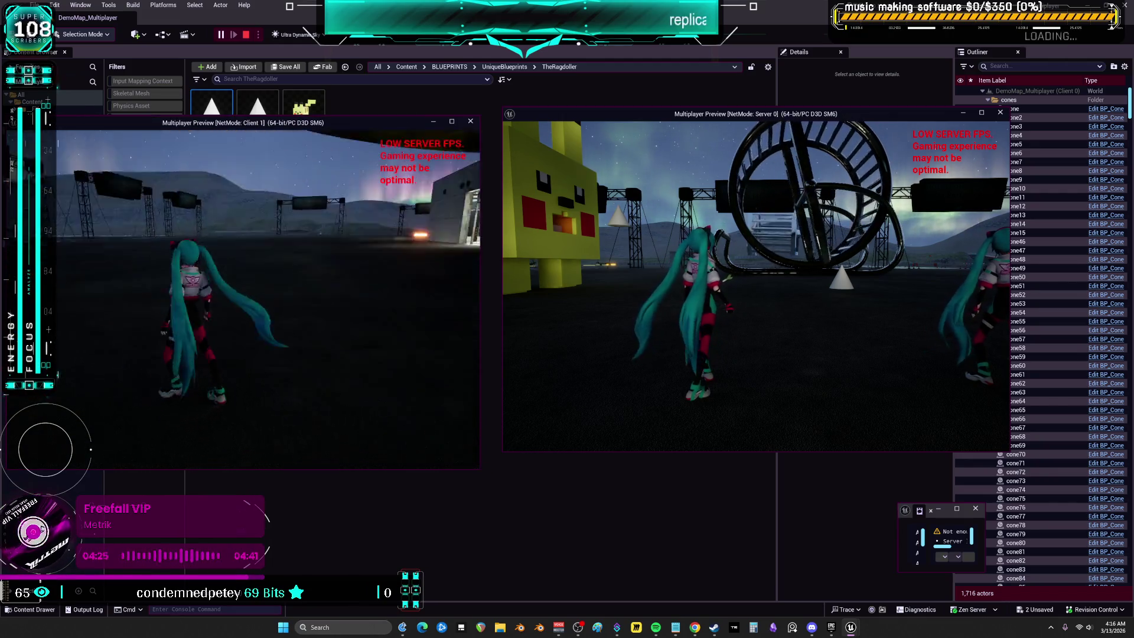
{"action": "key", "text": "w"}
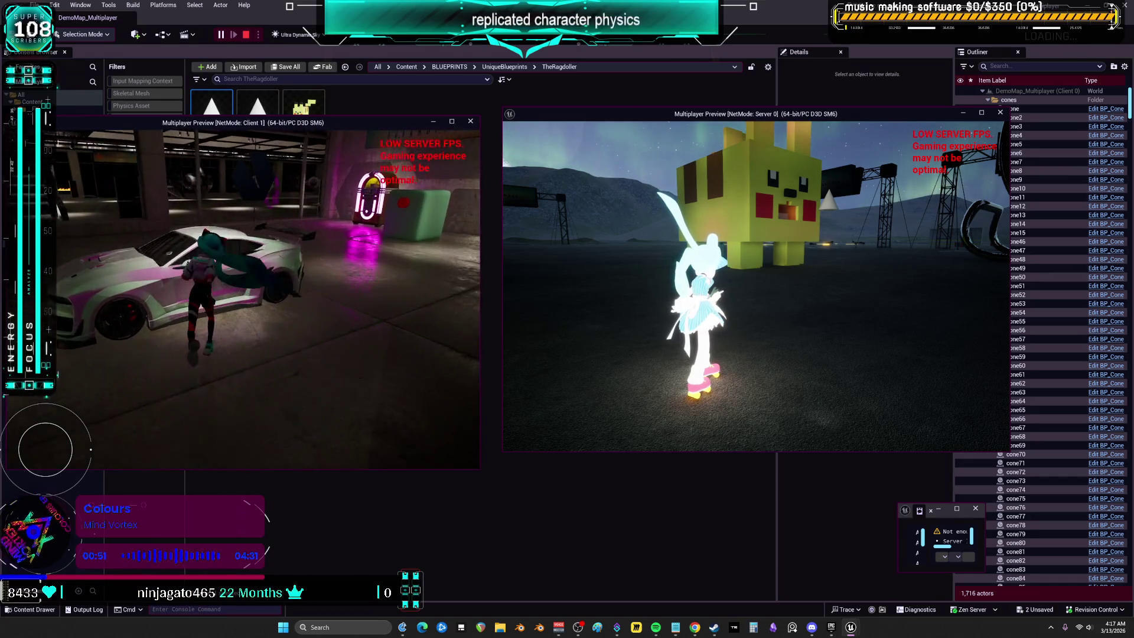
Step: Get the client's Miku into the white car, drive forward, and toggle the headlights on and off
{"action": "key", "text": "f"}
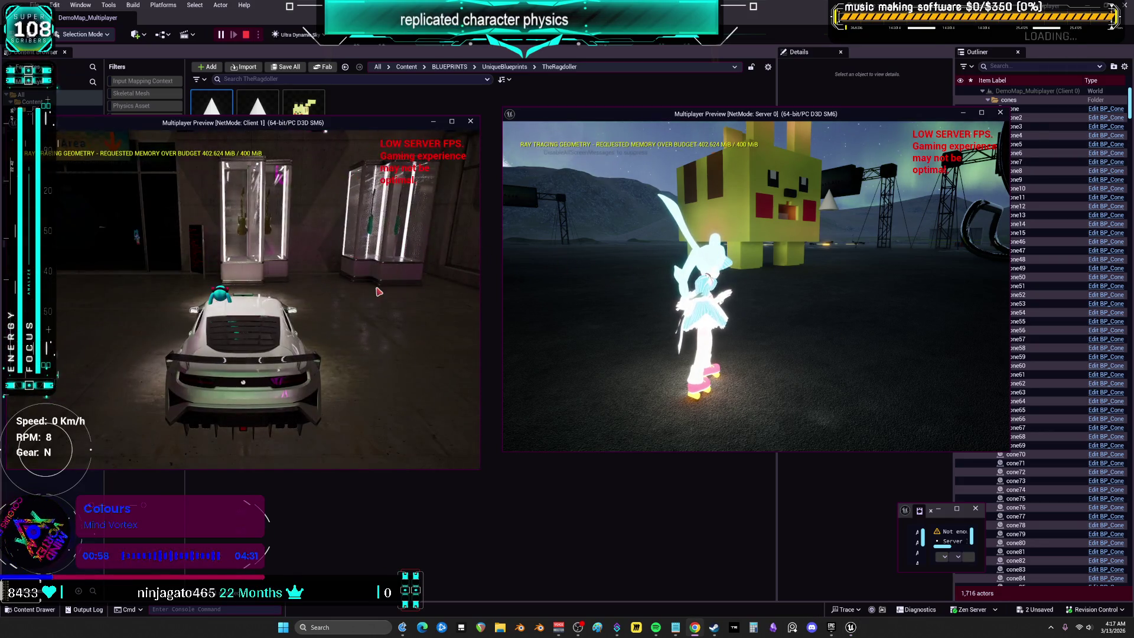
{"action": "key", "text": "w"}
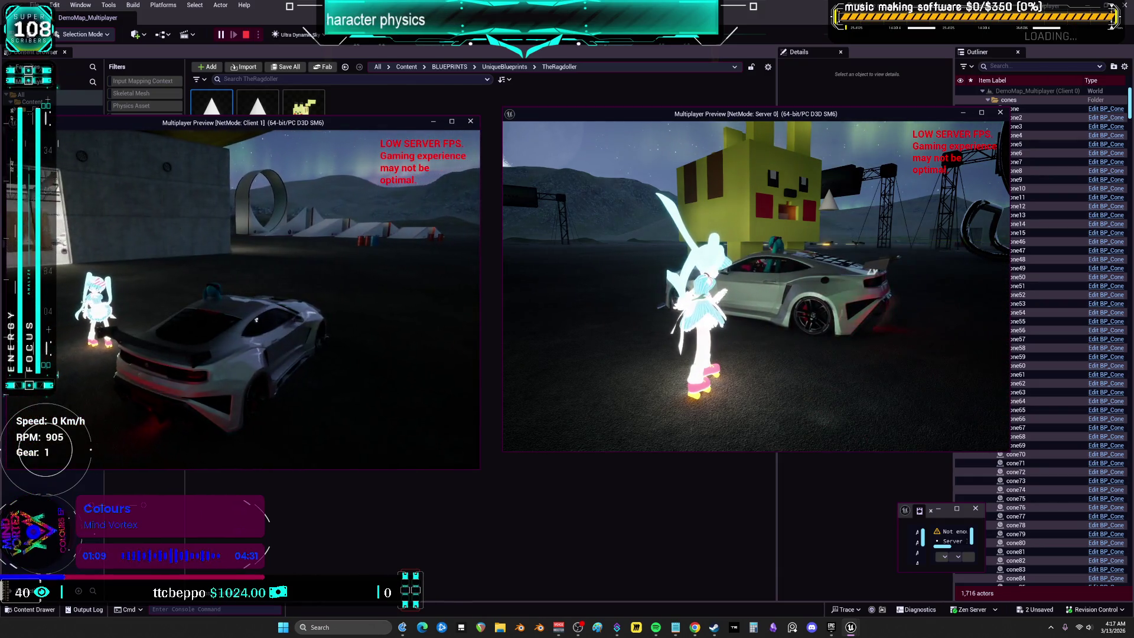
{"action": "left_click", "coordinate": [102, 208]}
{"action": "key", "text": "l"}
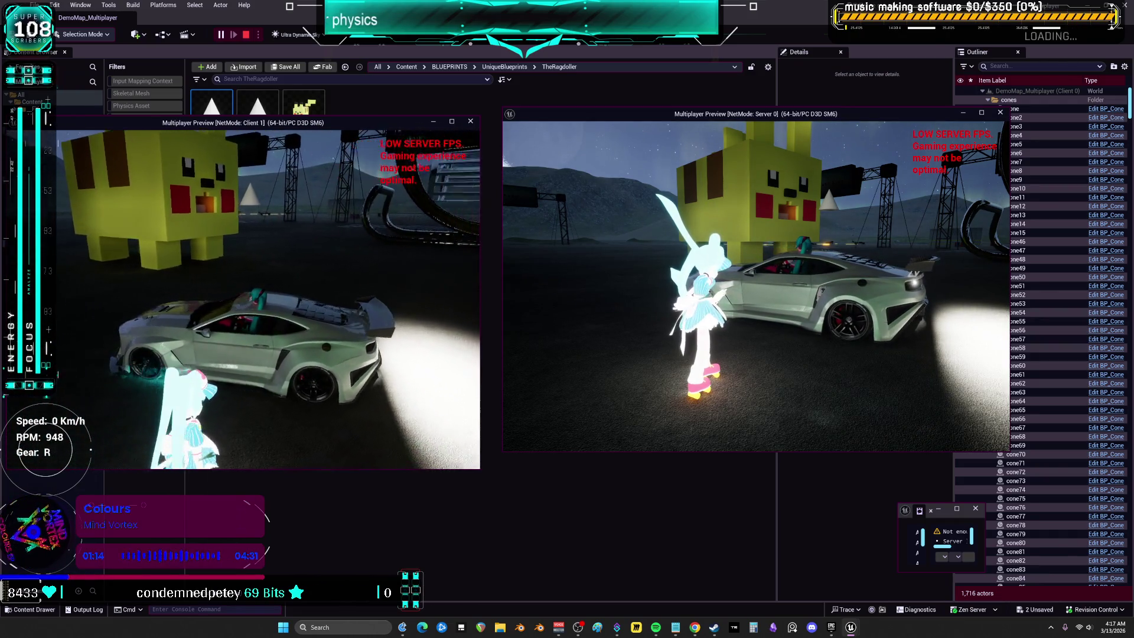
{"action": "key", "text": "l"}
Step: Walk the server's Miku around the car's sides and rear while the client car accelerates
{"action": "key", "text": "d"}
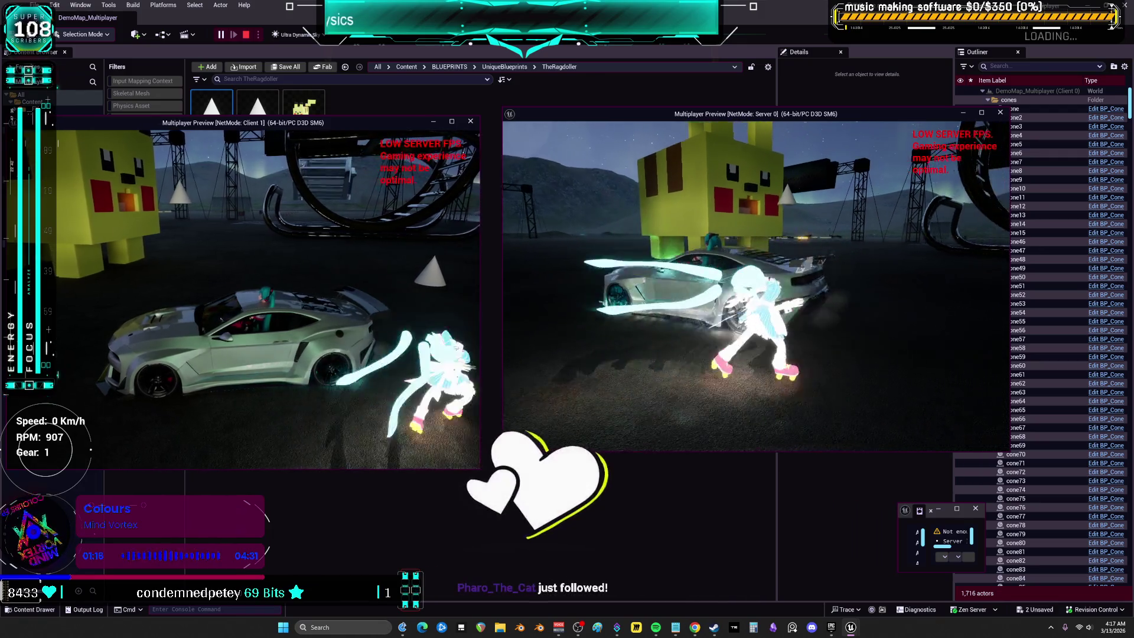
{"action": "key", "text": "w"}
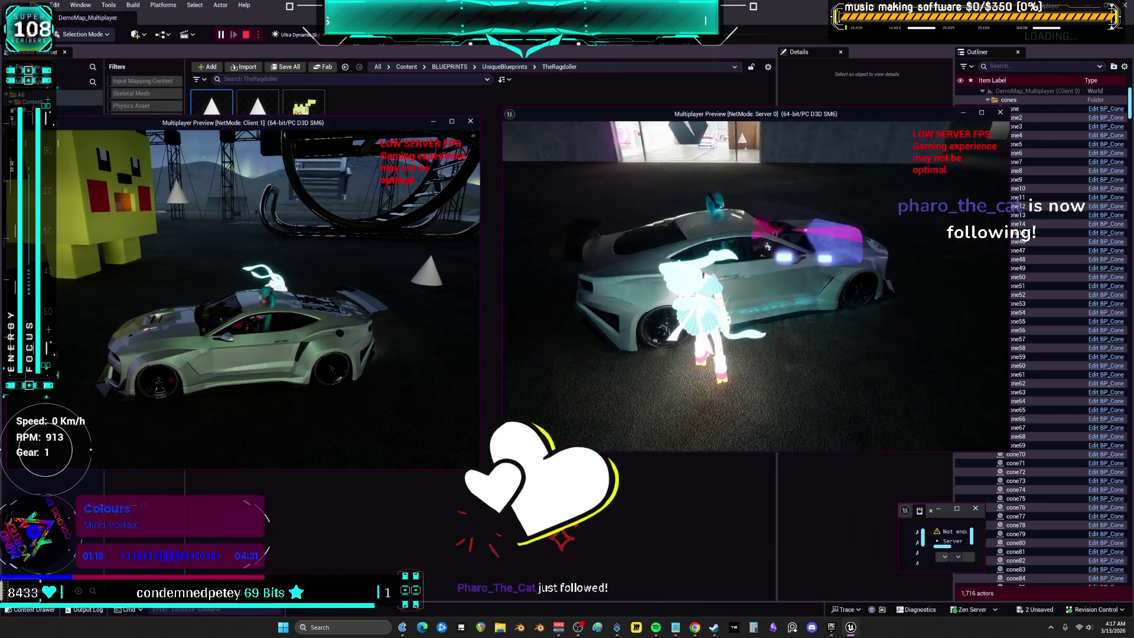
{"action": "key", "text": "s"}
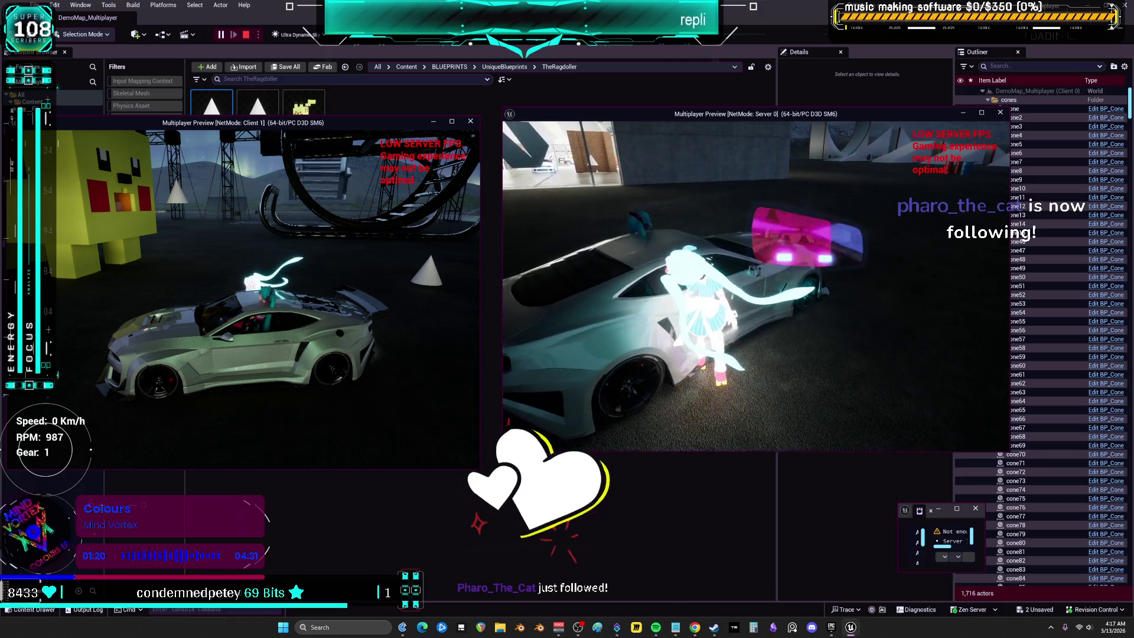
{"action": "key", "text": "w"}
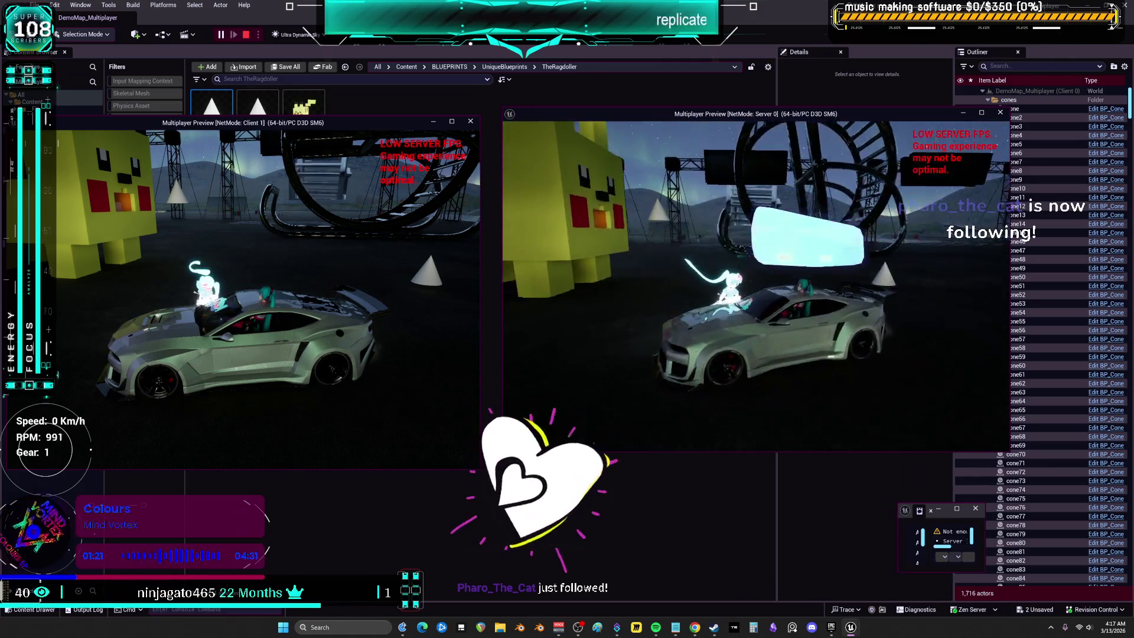
{"action": "key", "text": "w"}
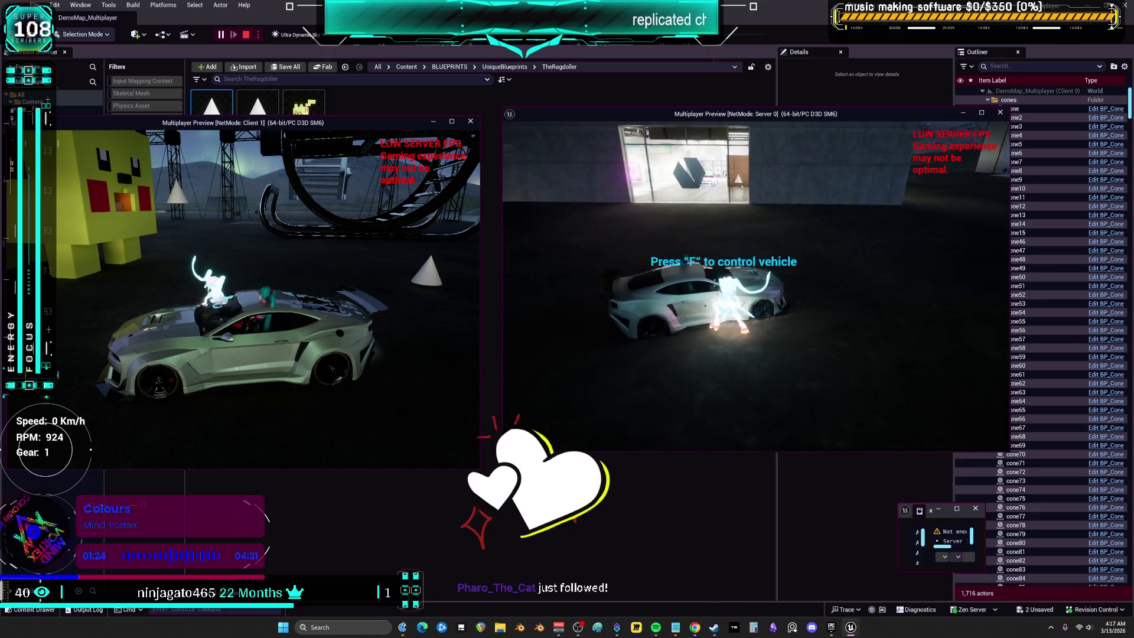
{"action": "key", "text": "w"}
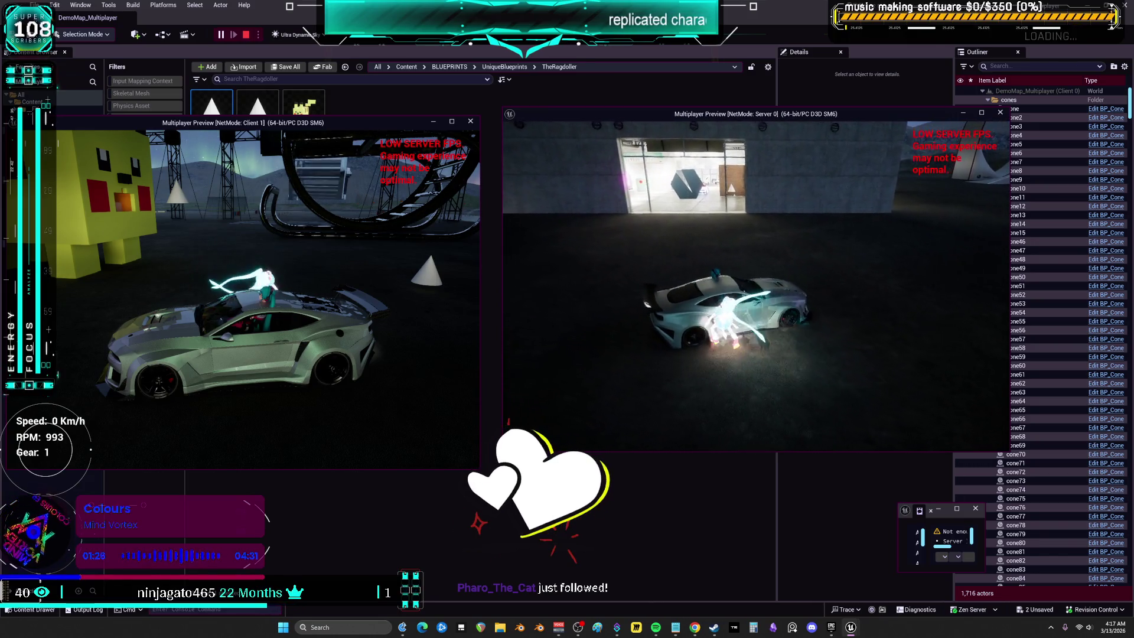
{"action": "key", "text": "w"}
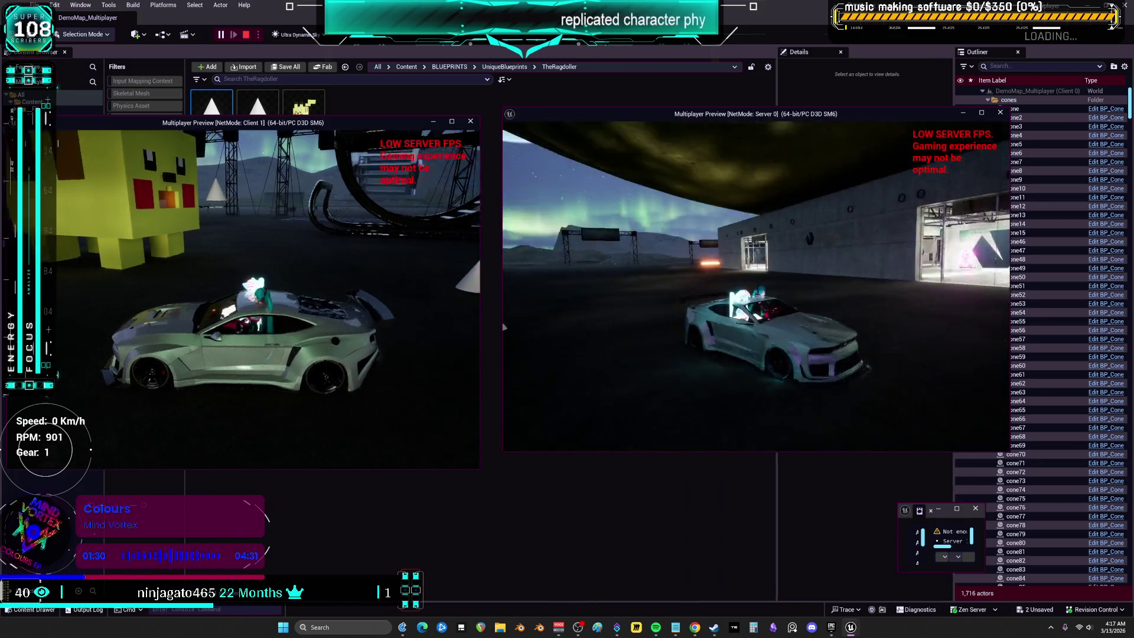
{"action": "key", "text": "w"}
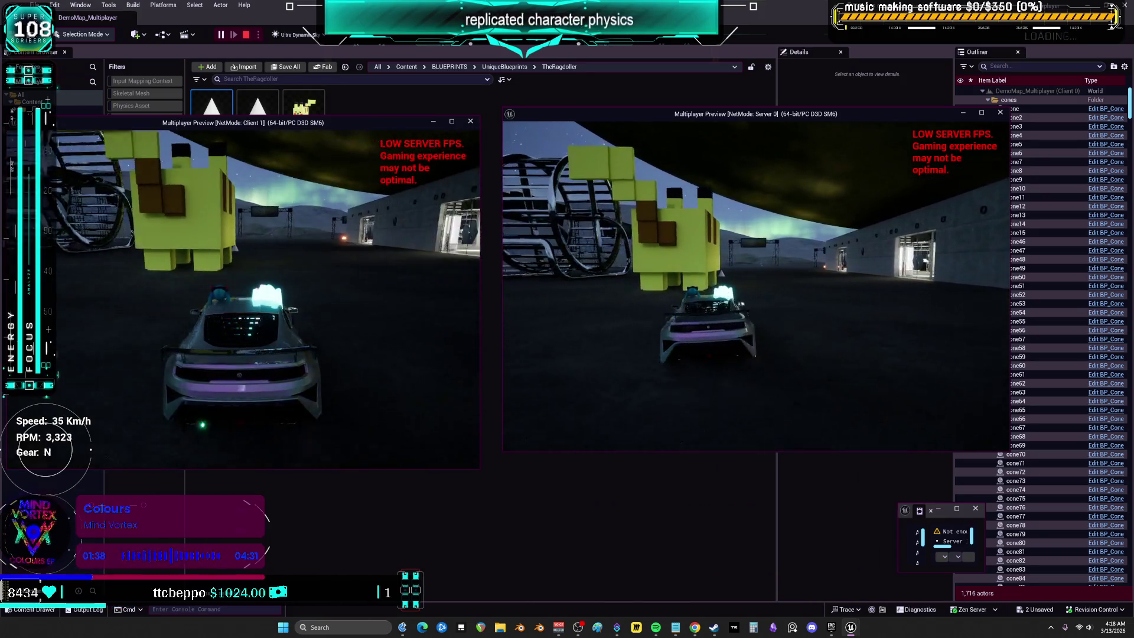
Step: Brake the client's car into reverse and have the client exit on foot
{"action": "key", "text": "s"}
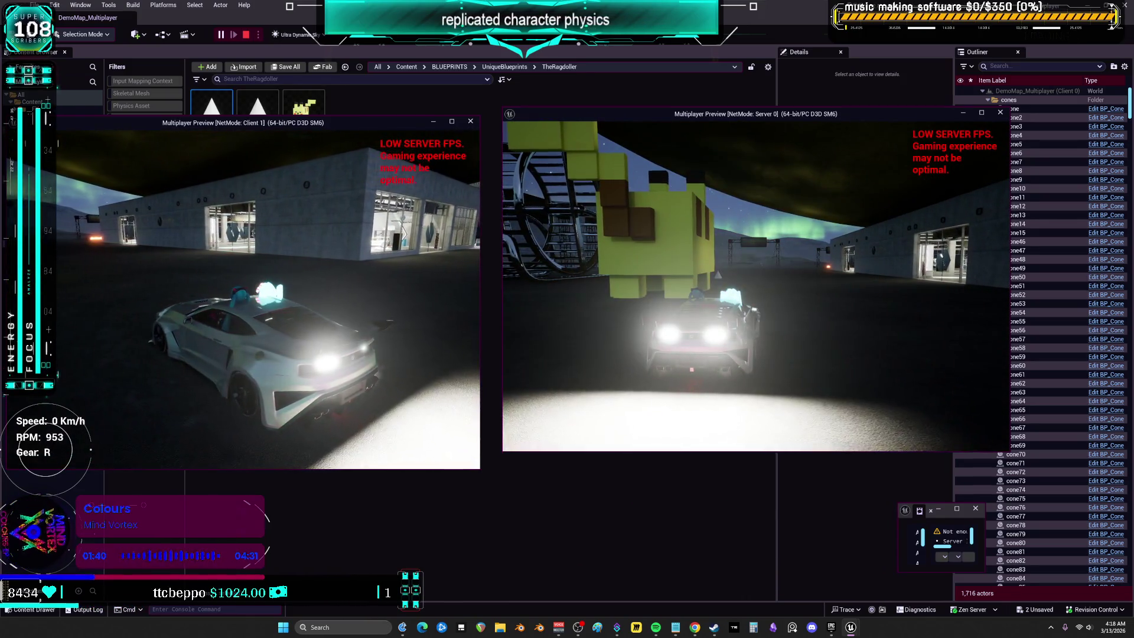
{"action": "key", "text": "e"}
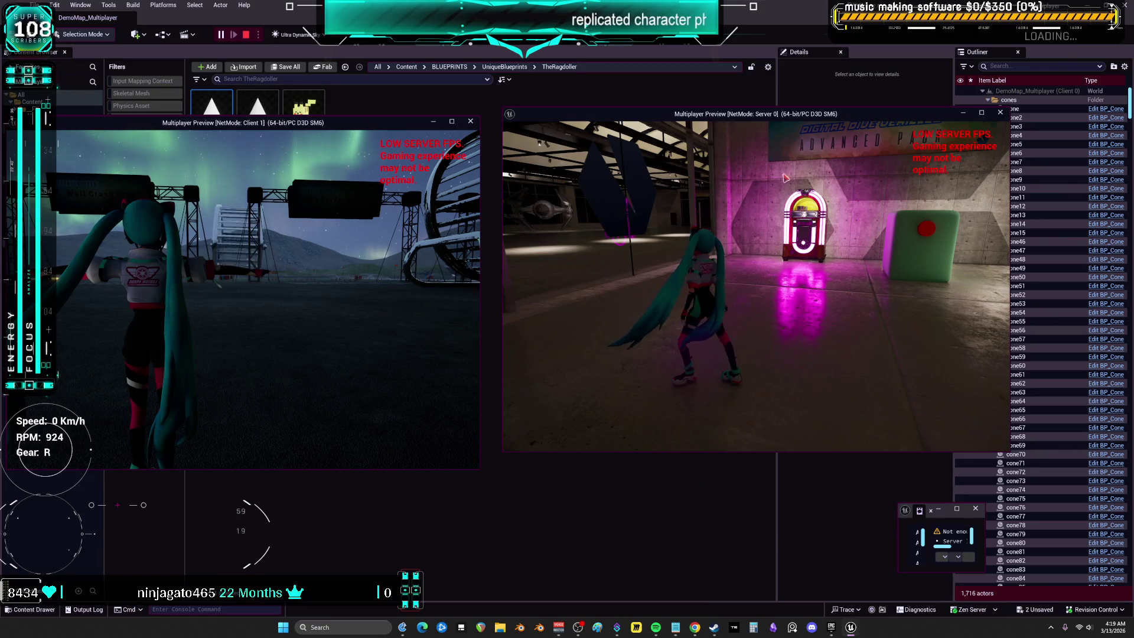
Step: Run the server character around the garage toward the parked cars, then stop the multiplayer preview
{"action": "left_click", "coordinate": [771, 200]}
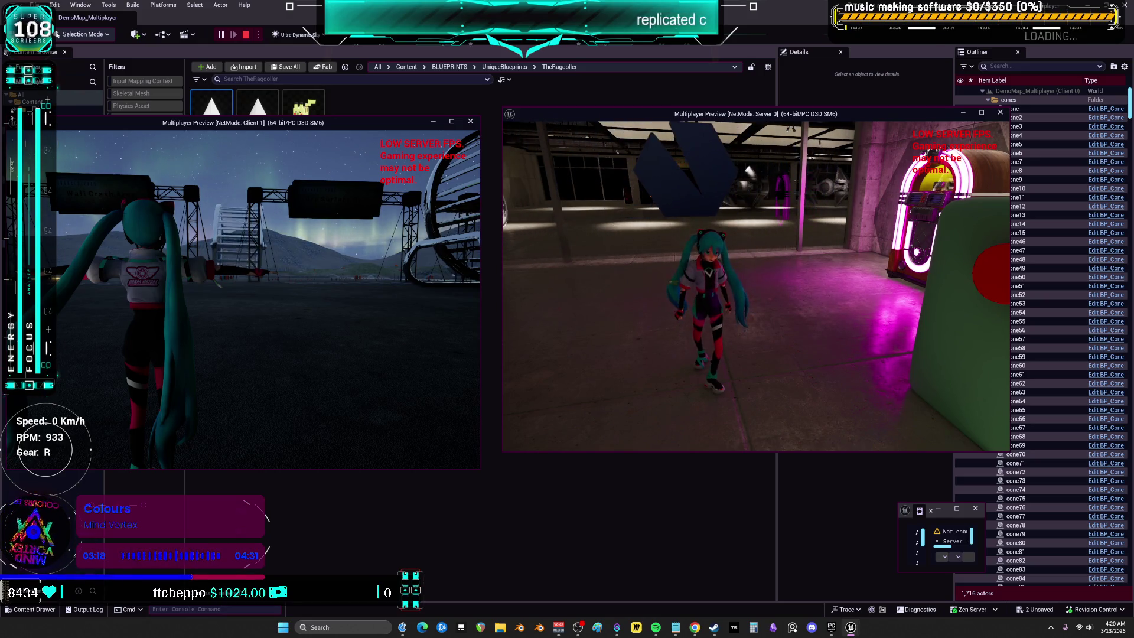
{"action": "key", "text": "w"}
{"action": "key", "text": "w"}
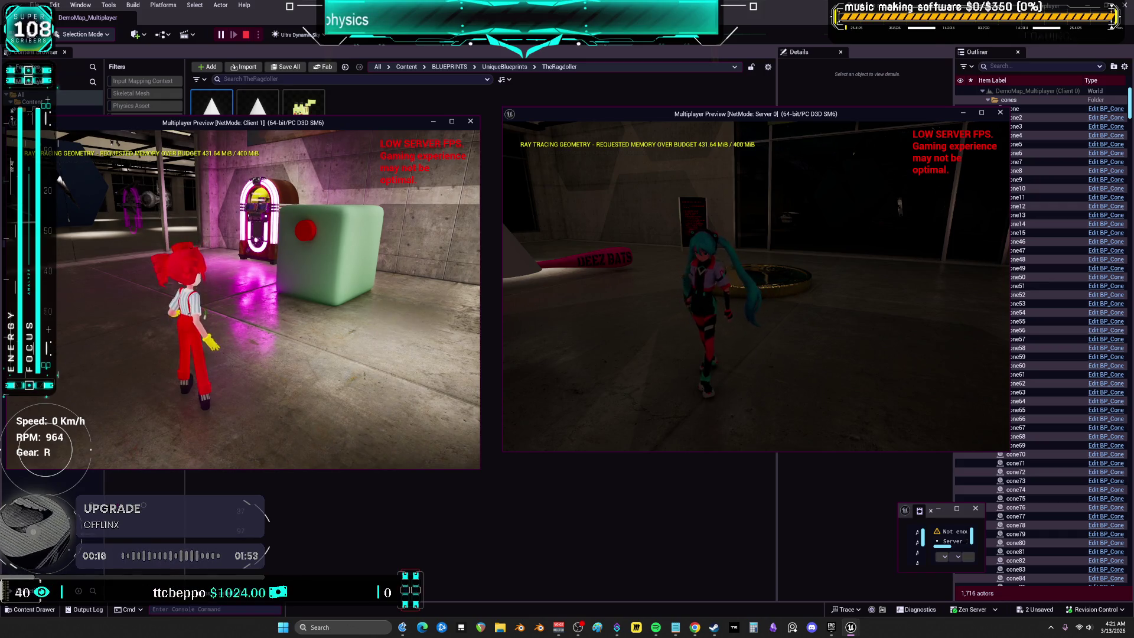
{"action": "key", "text": "Escape"}
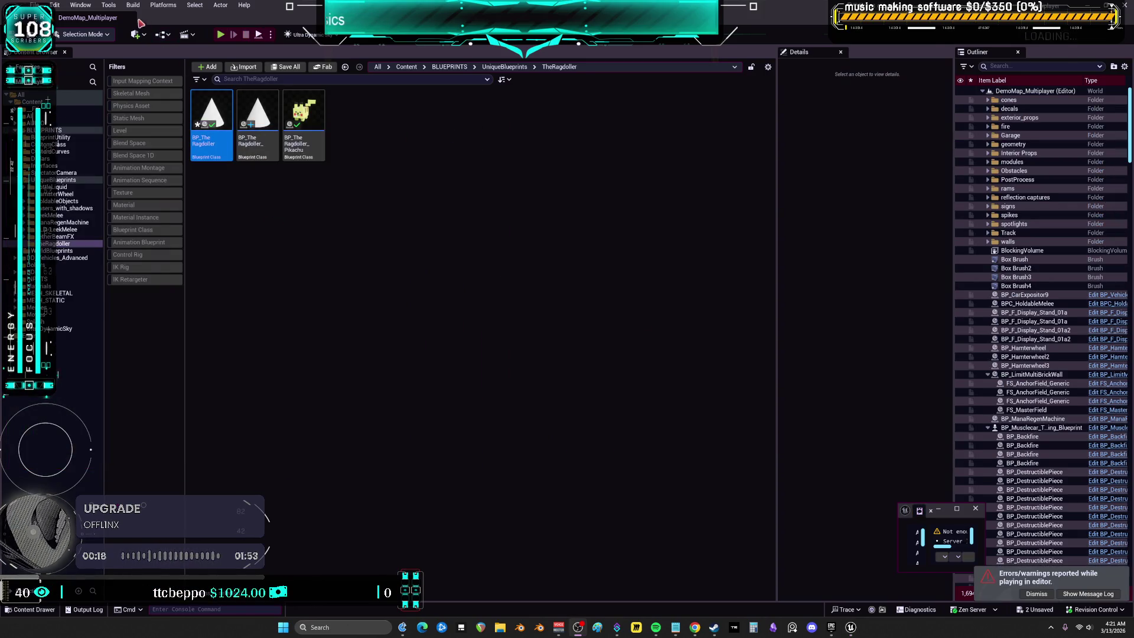
Step: Select the green mana regen machine block in the level
{"action": "left_click", "coordinate": [80, 4]}
{"action": "left_click", "coordinate": [230, 103]}
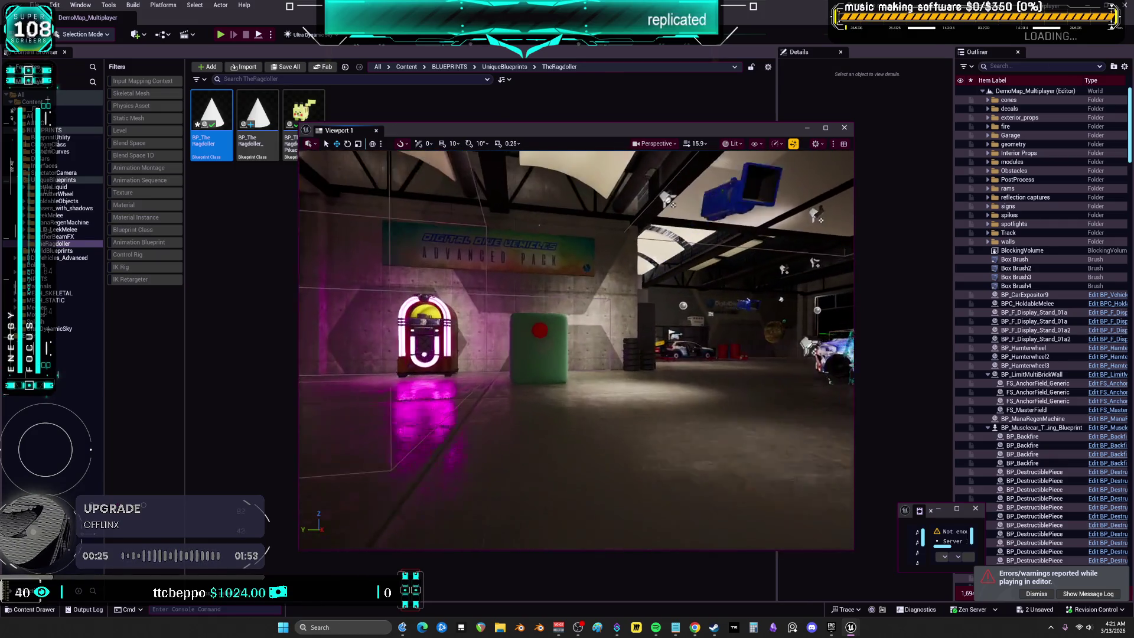
{"action": "left_click", "coordinate": [539, 390]}
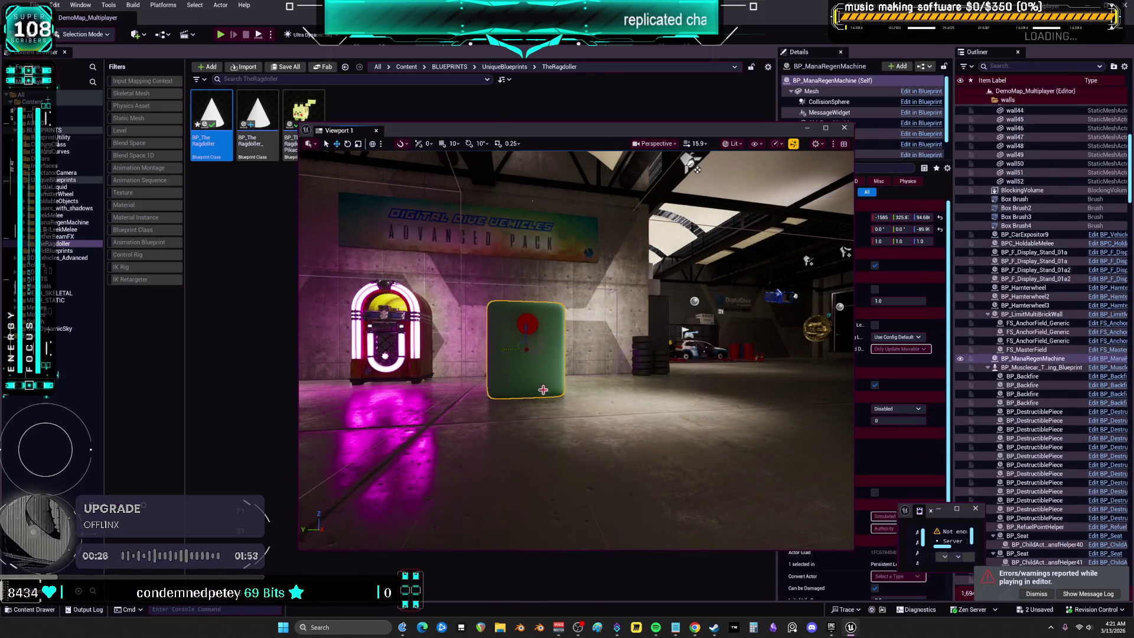
Step: Open BP_ManaRegenMachine's Blueprint Viewport and select its Screen component
{"action": "left_click", "coordinate": [1106, 359]}
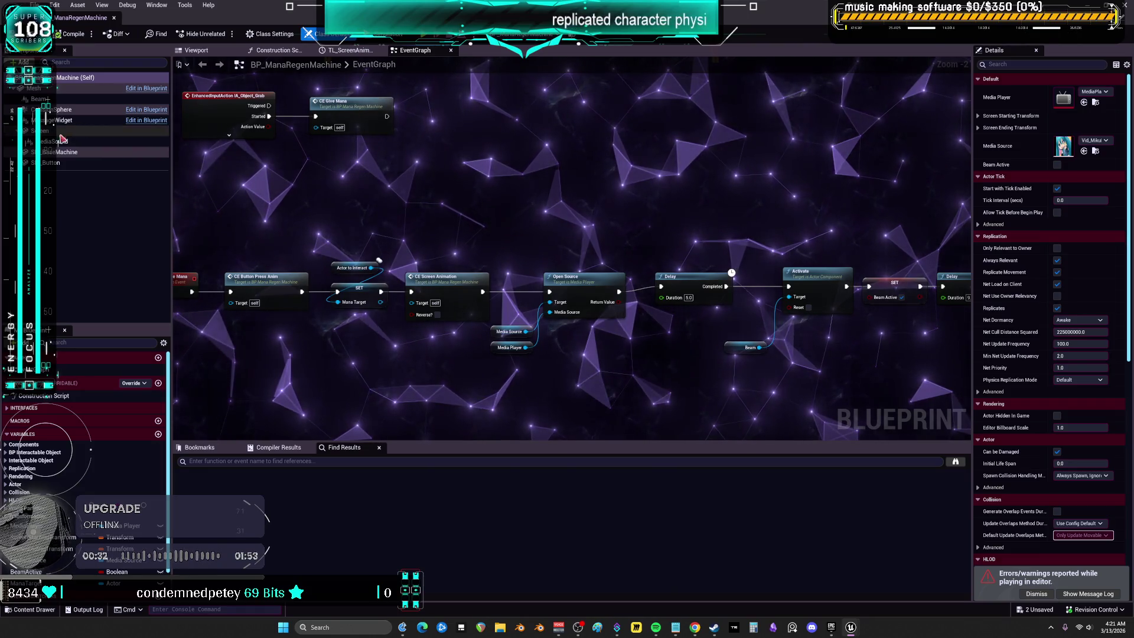
{"action": "double_click", "coordinate": [89, 110]}
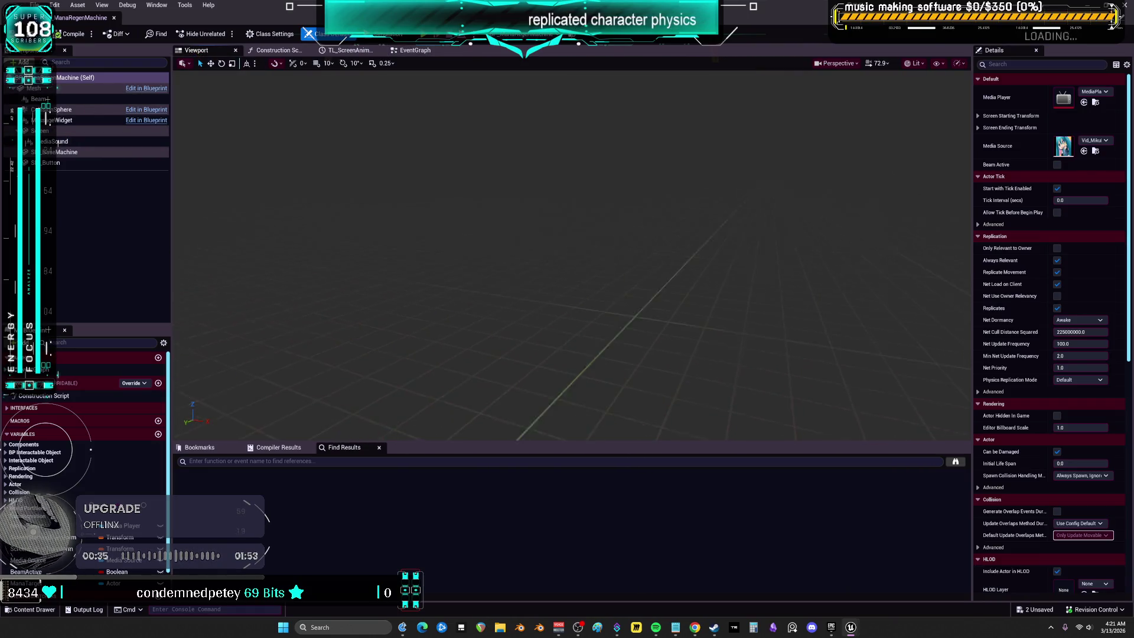
{"action": "left_click", "coordinate": [81, 131]}
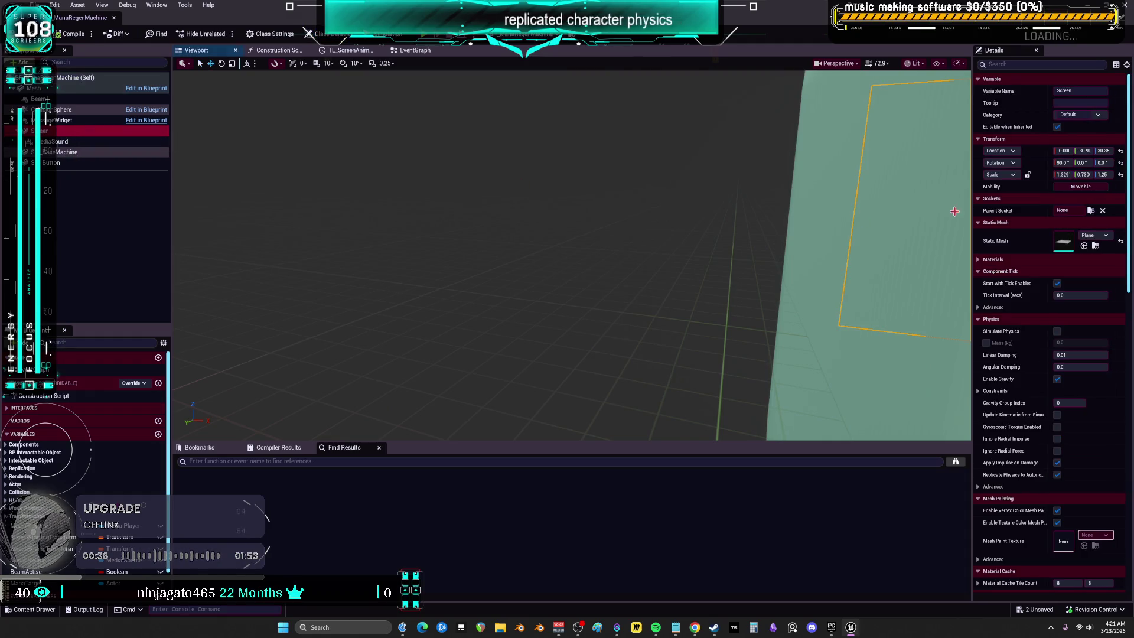